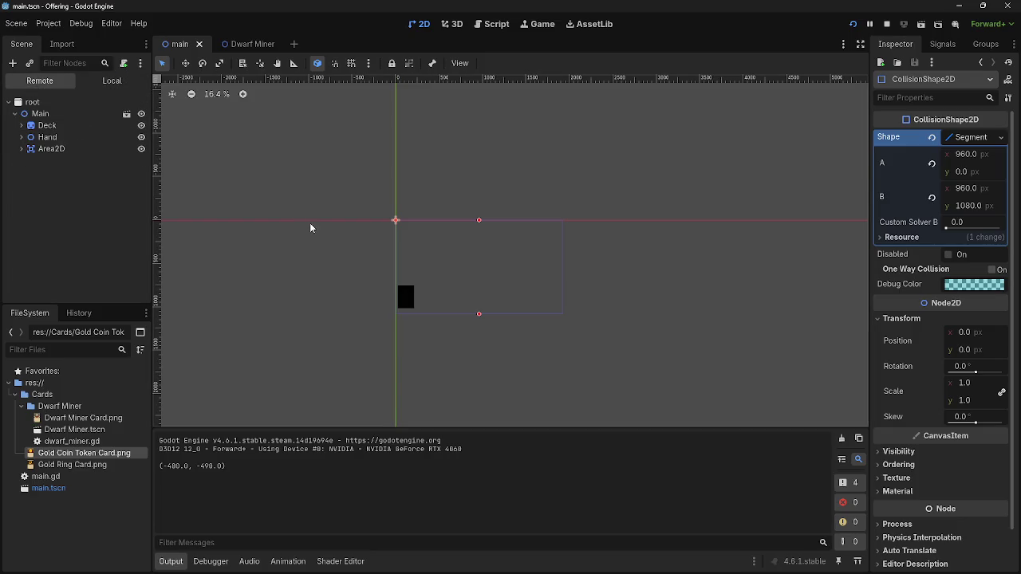
Inspect the card node under Hand in the Remote tree and open the Node2D global_position docs
{"action": "left_click", "coordinate": [21, 137]}
{"action": "double_click", "coordinate": [47, 149]}
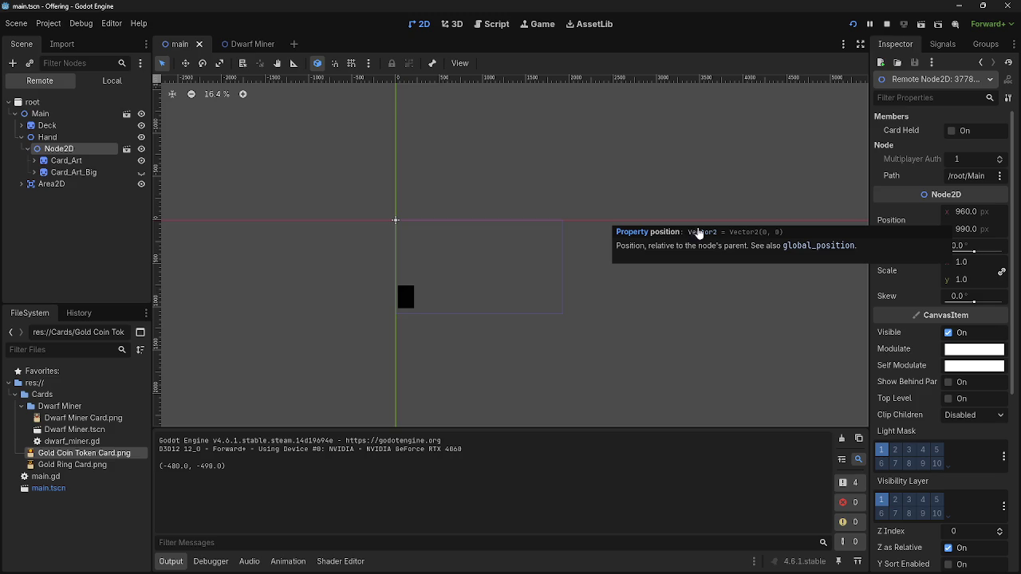
{"action": "left_click", "coordinate": [839, 247]}
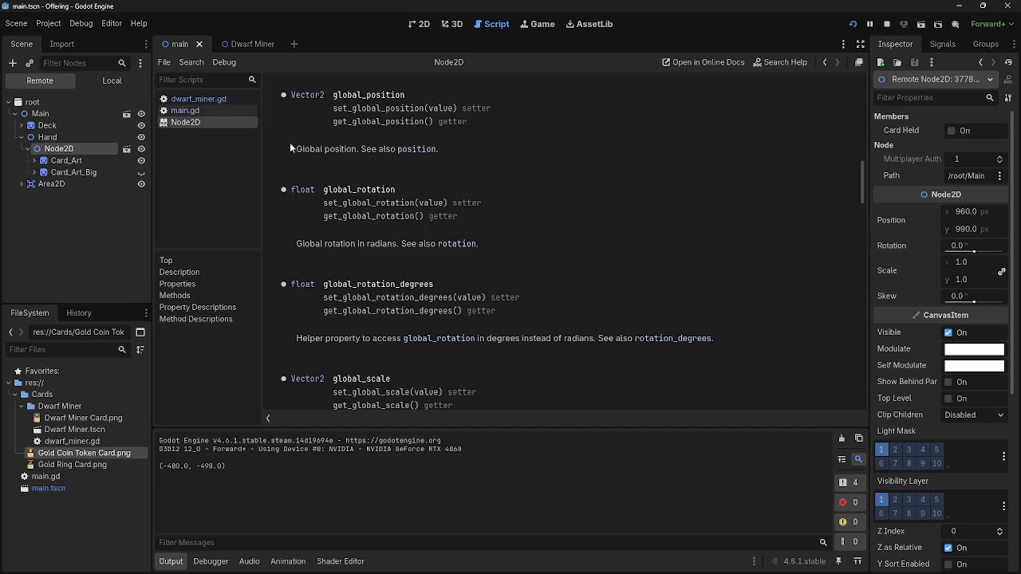
Read the Node2D position and global_position docs, then go back to dwarf_miner.gd
{"action": "left_click", "coordinate": [411, 149]}
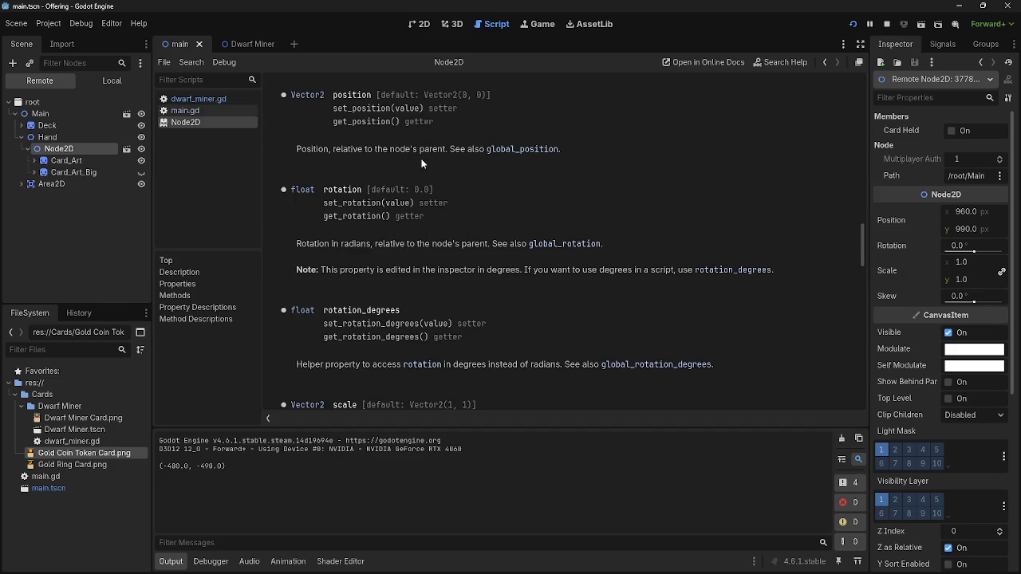
{"action": "left_click", "coordinate": [513, 150]}
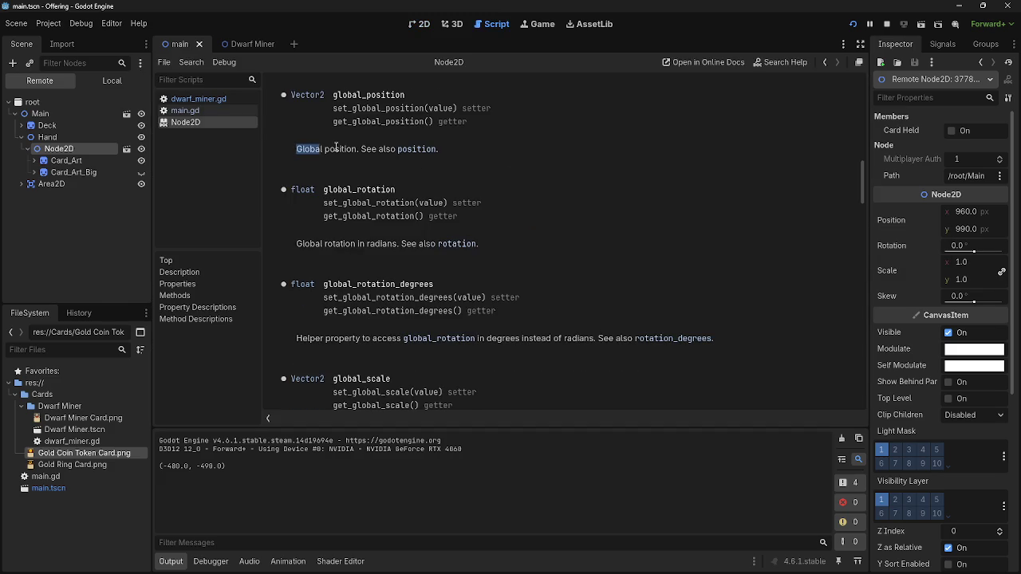
{"action": "left_click_drag", "start_coordinate": [333, 95], "coordinate": [403, 97]}
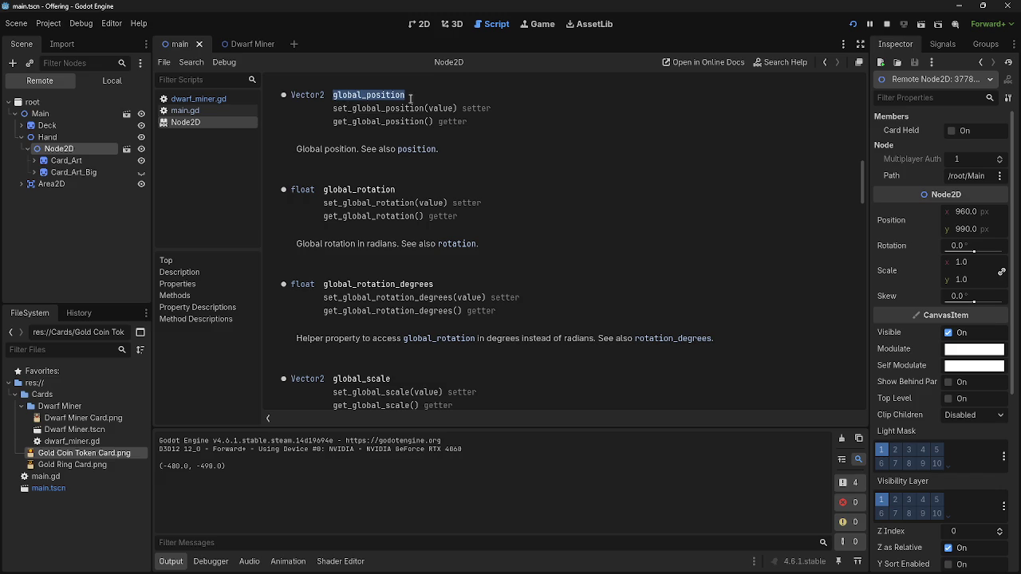
{"action": "left_click", "coordinate": [412, 98]}
{"action": "key", "text": "alt+Left"}
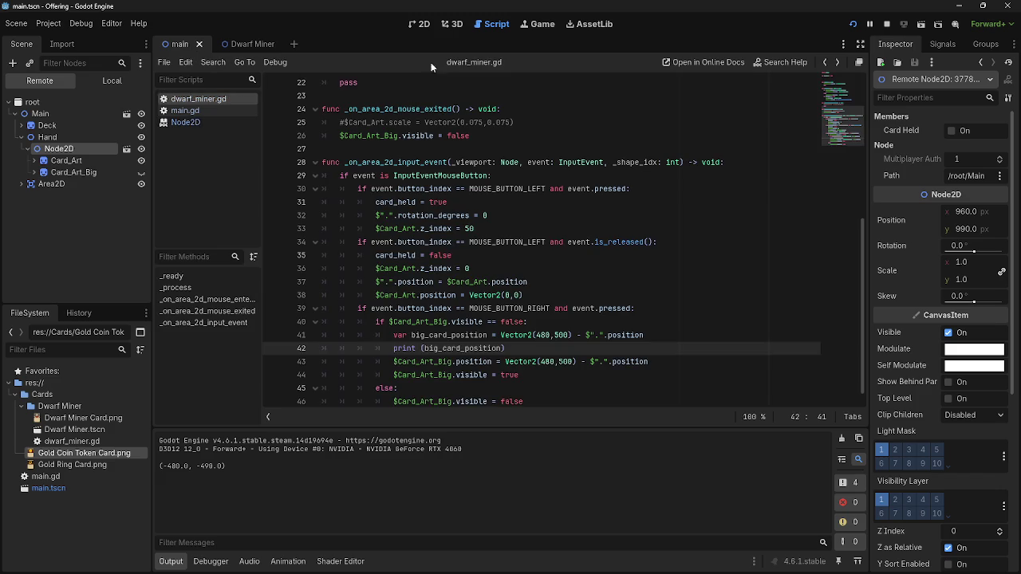
Make line 43 set Card_Art_Big's global_position to Vector2(480,500) without the parent offset, then relaunch
{"action": "left_click", "coordinate": [456, 362]}
{"action": "type", "text": "g"}
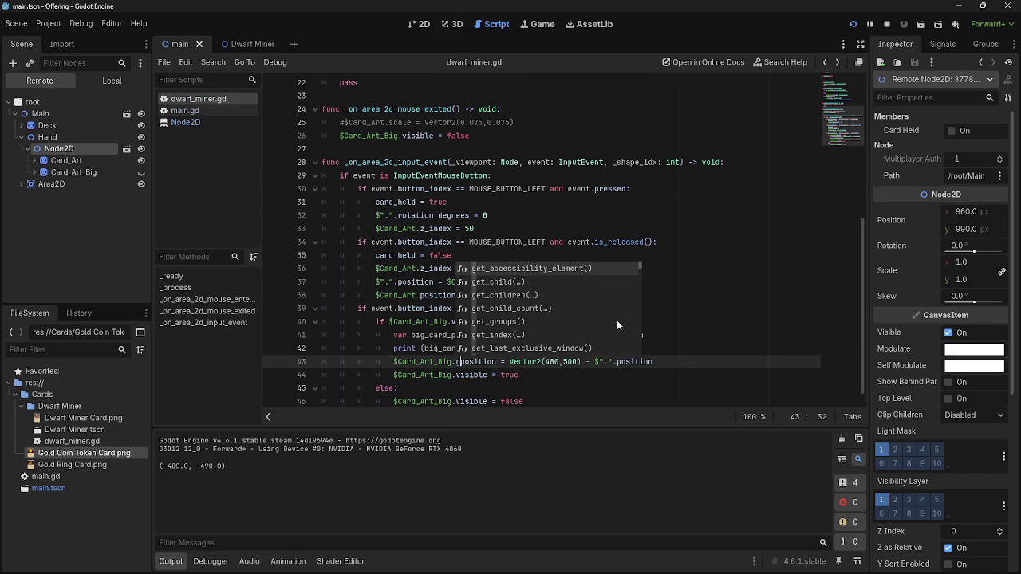
{"action": "type", "text": "loba"}
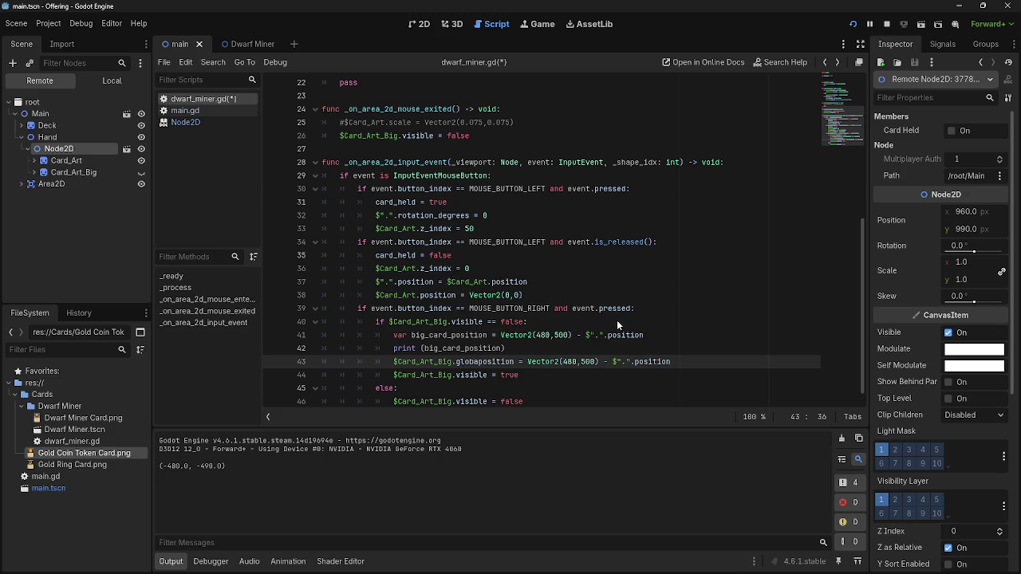
{"action": "type", "text": "l_"}
{"action": "key", "text": "End"}
{"action": "left_click_drag", "start_coordinate": [680, 362], "coordinate": [612, 364]}
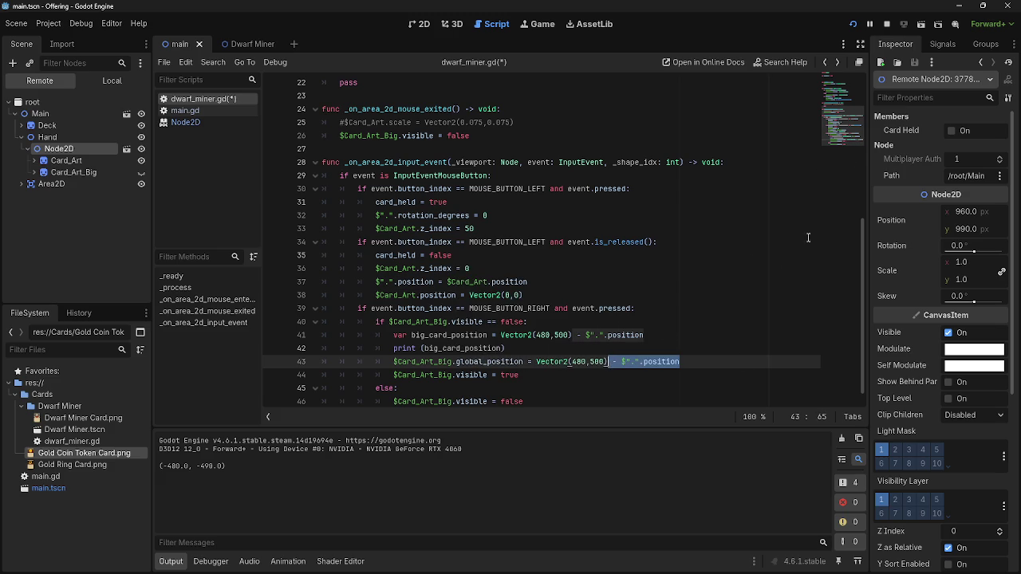
{"action": "key", "text": "BackSpace"}
{"action": "key", "text": "BackSpace"}
{"action": "left_click", "coordinate": [884, 28]}
{"action": "key", "text": "F5"}
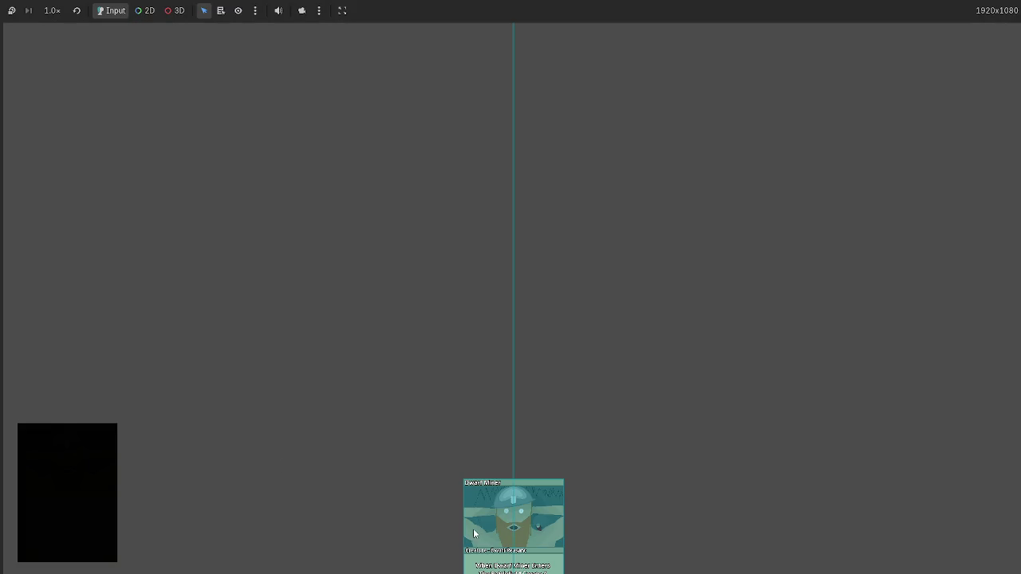
Add print($Card_Art_Big.global_position) as a new line 44
{"action": "key", "text": "alt+Tab"}
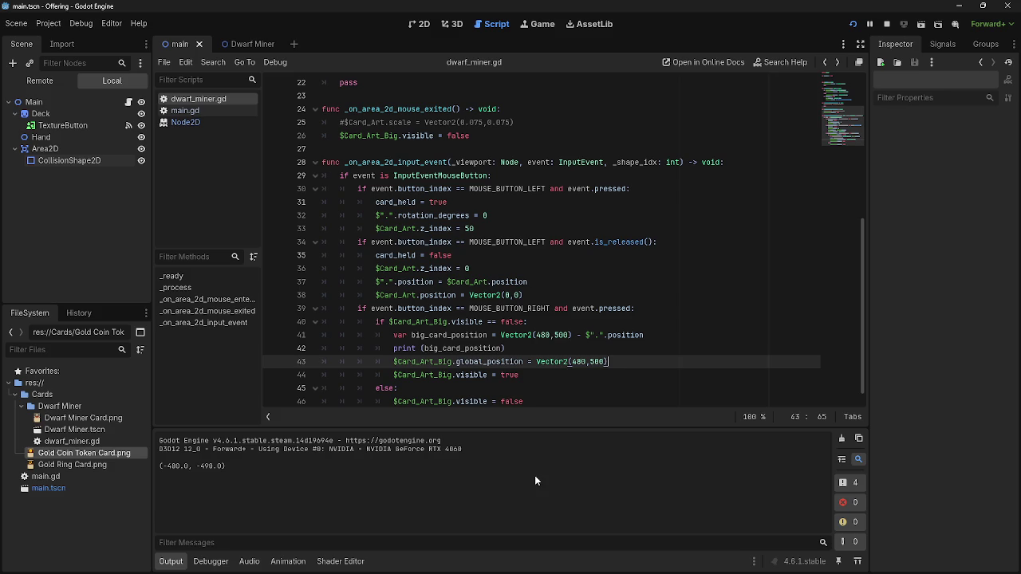
{"action": "key", "text": "Return"}
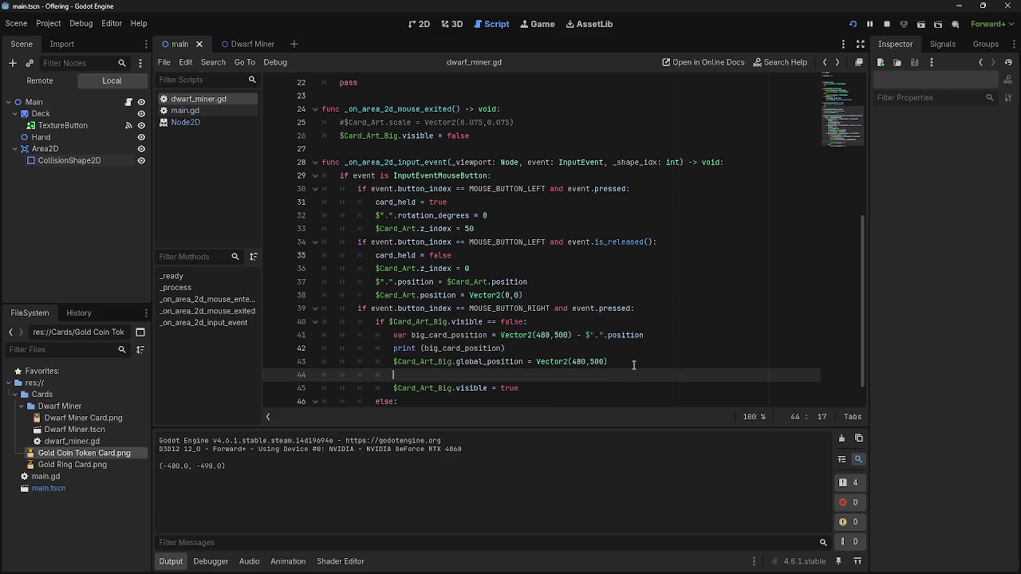
{"action": "type", "text": "print("}
{"action": "left_click_drag", "start_coordinate": [393, 362], "coordinate": [523, 364]}
{"action": "key", "text": "ctrl+c"}
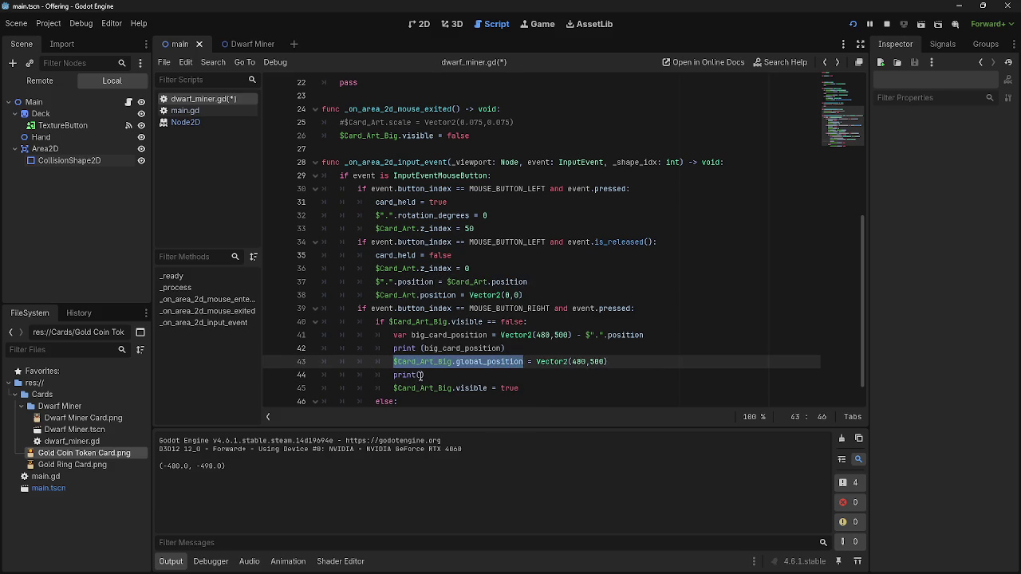
{"action": "left_click", "coordinate": [419, 375]}
{"action": "key", "text": "ctrl+v"}
Run the game and right-click the hand card to log the big card's position
{"action": "left_click", "coordinate": [886, 24]}
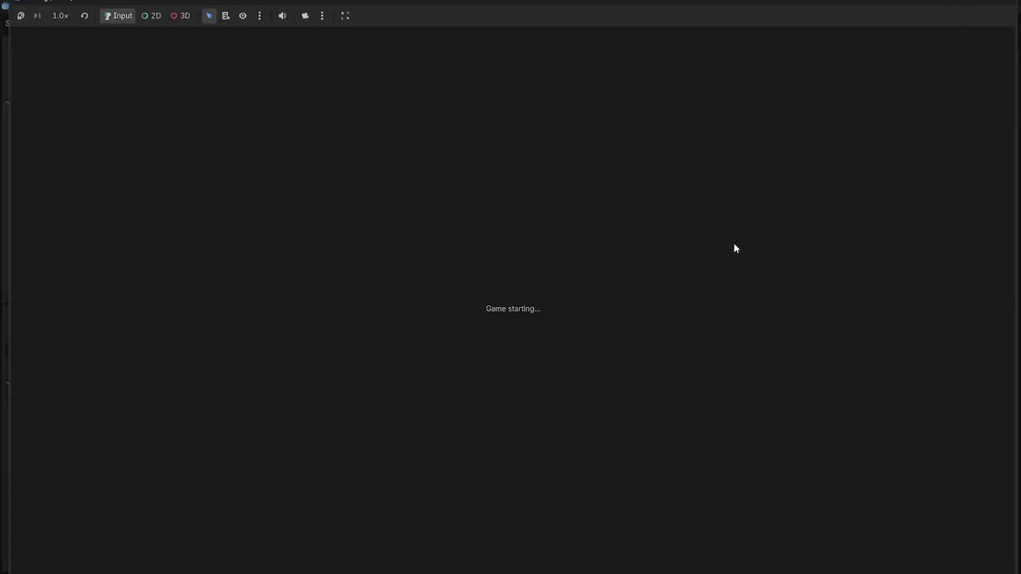
{"action": "key", "text": "alt+Tab"}
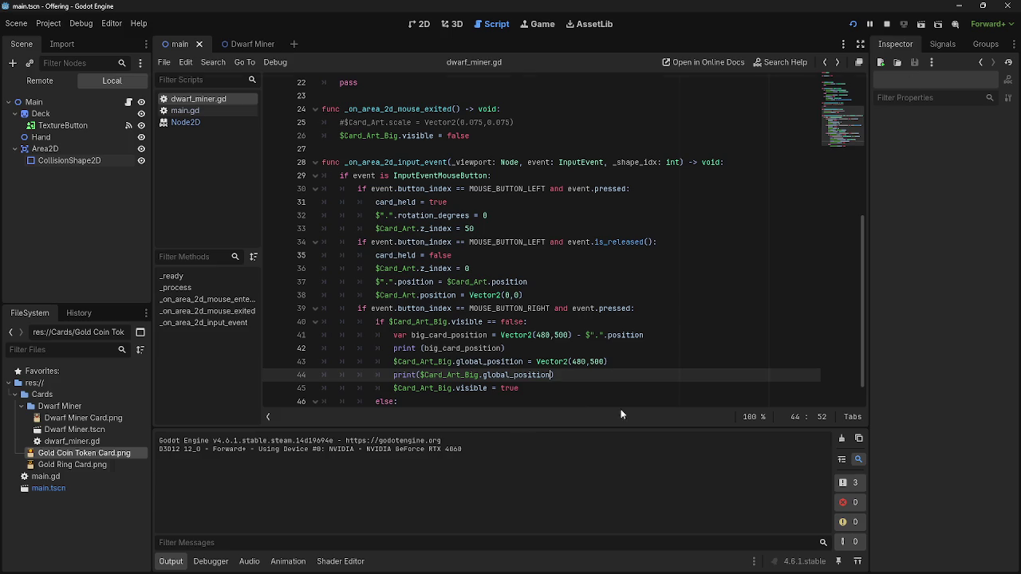
{"action": "key", "text": "alt+Tab"}
{"action": "right_click", "coordinate": [482, 522]}
{"action": "key", "text": "alt+Tab"}
{"action": "key", "text": "alt+Tab"}
{"action": "right_click", "coordinate": [74, 79]}
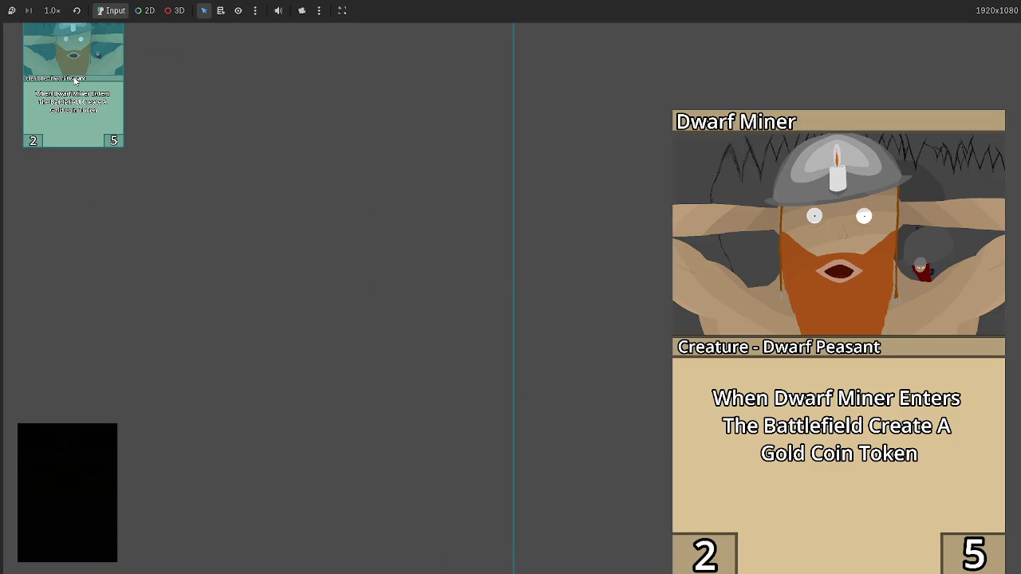
{"action": "key", "text": "alt+Tab"}
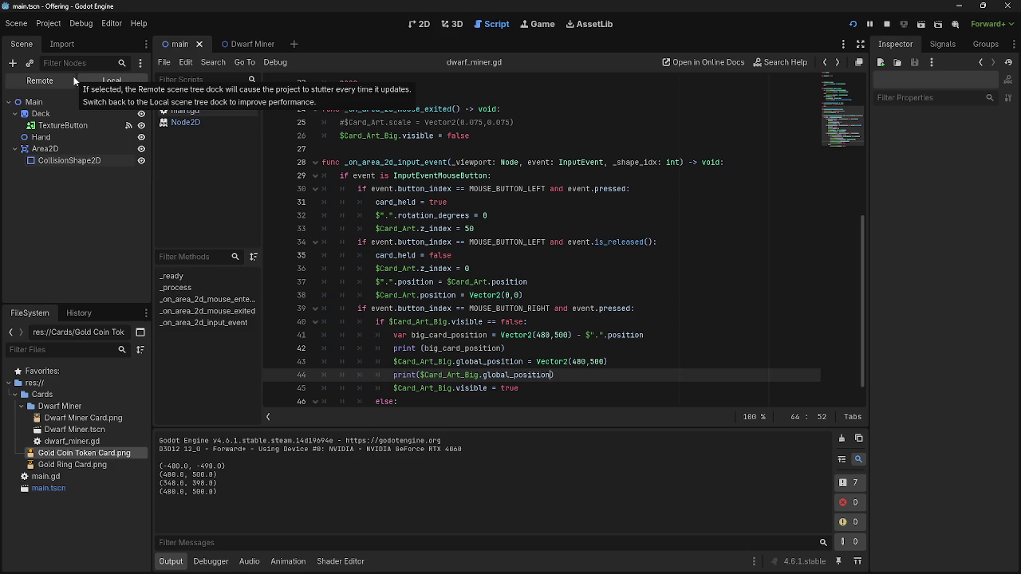
Right-click the hand card twice more, confirming Output logs (480.0, 500.0) each time
{"action": "key", "text": "alt+Tab"}
{"action": "right_click", "coordinate": [74, 81]}
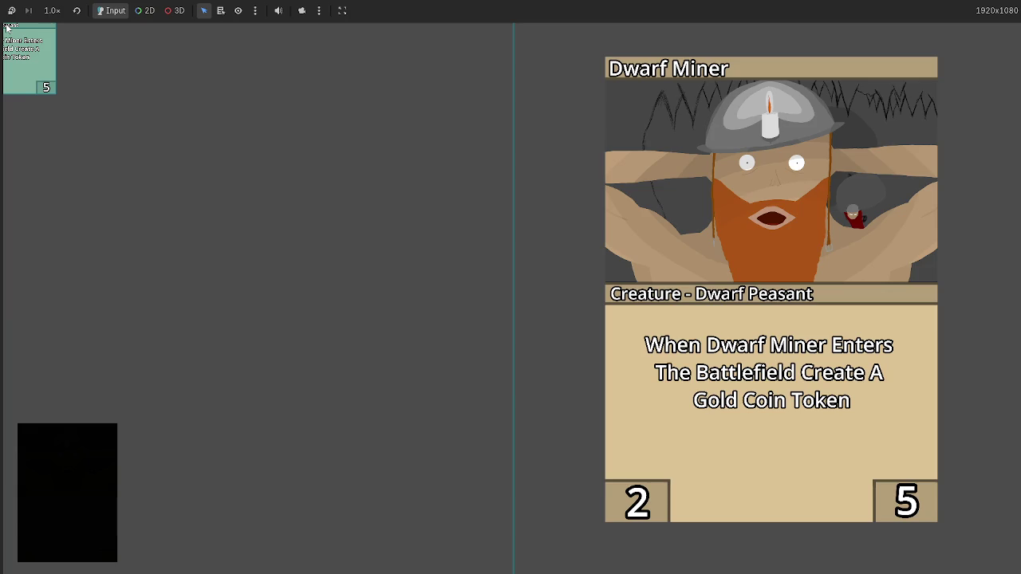
{"action": "key", "text": "alt+Tab"}
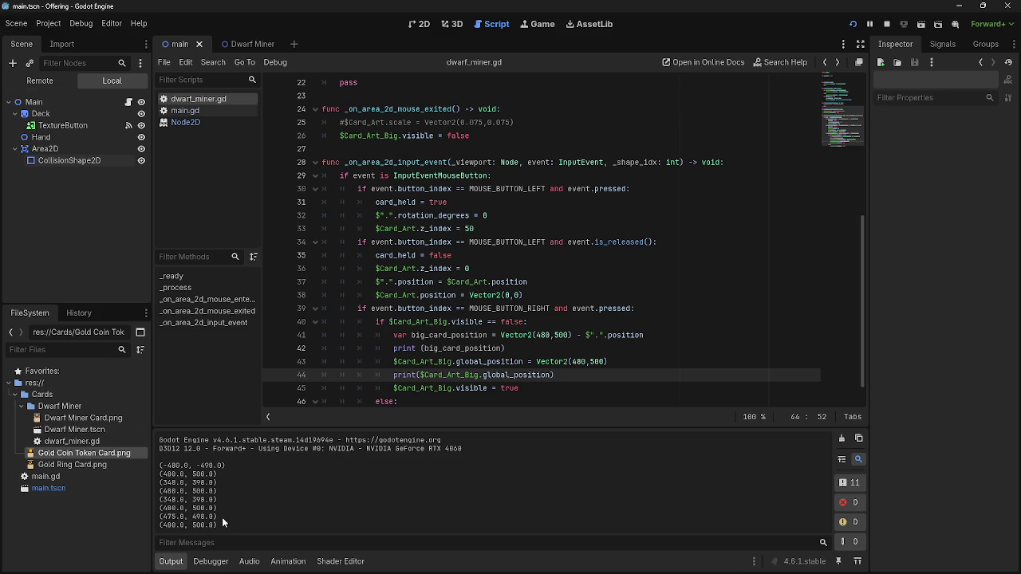
{"action": "key", "text": "alt+Tab"}
{"action": "right_click", "coordinate": [28, 60]}
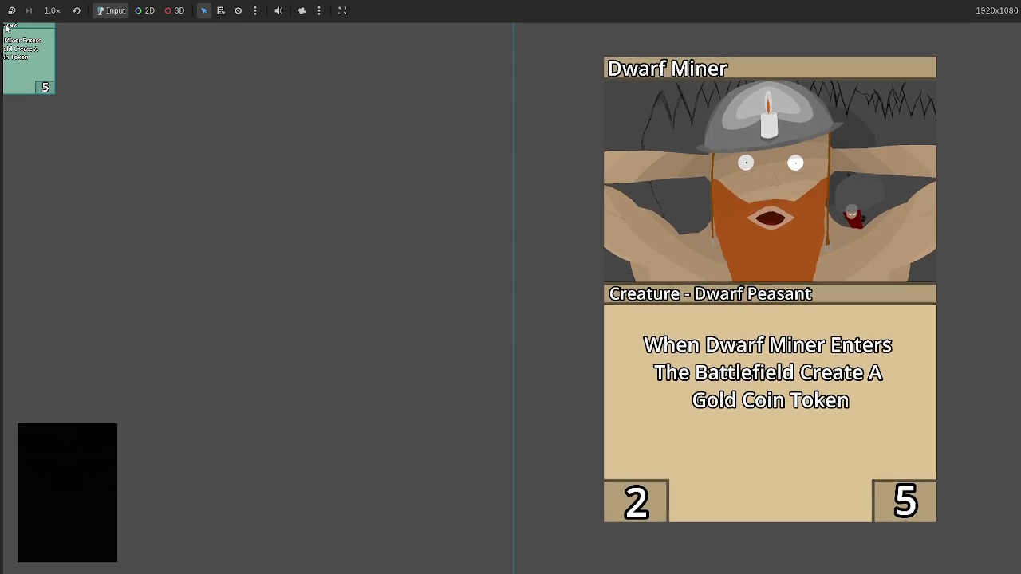
{"action": "key", "text": "alt+Tab"}
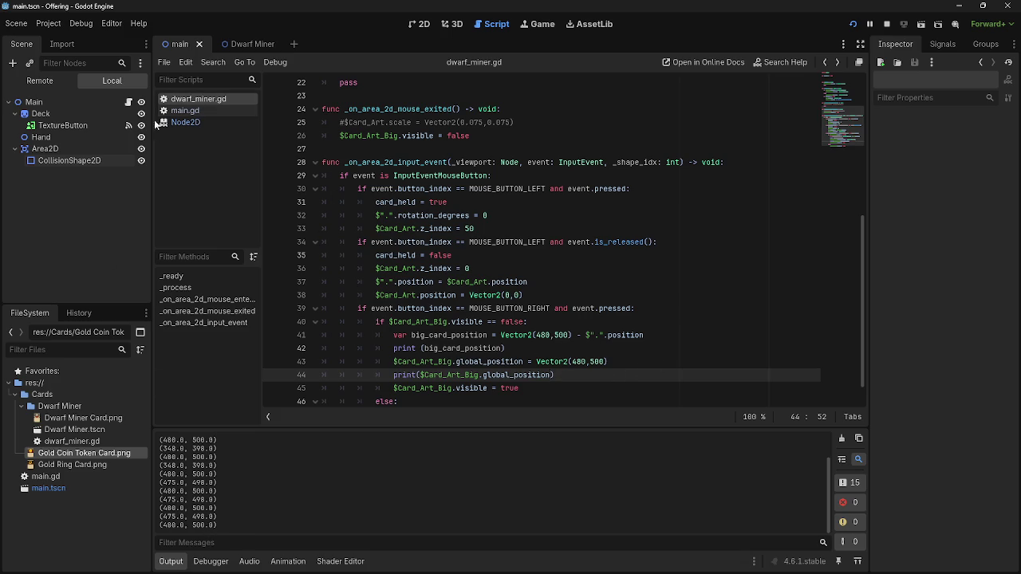
Inspect the live Hand node and its card node's children in the Remote scene tree
{"action": "left_click", "coordinate": [46, 138]}
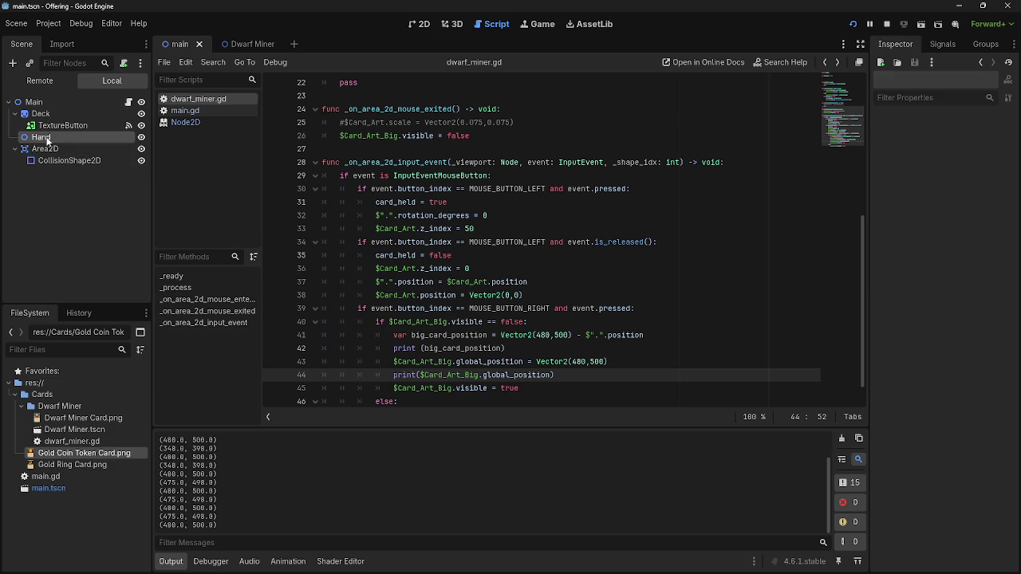
{"action": "left_click", "coordinate": [40, 81]}
{"action": "left_click", "coordinate": [47, 138]}
{"action": "left_click", "coordinate": [49, 149]}
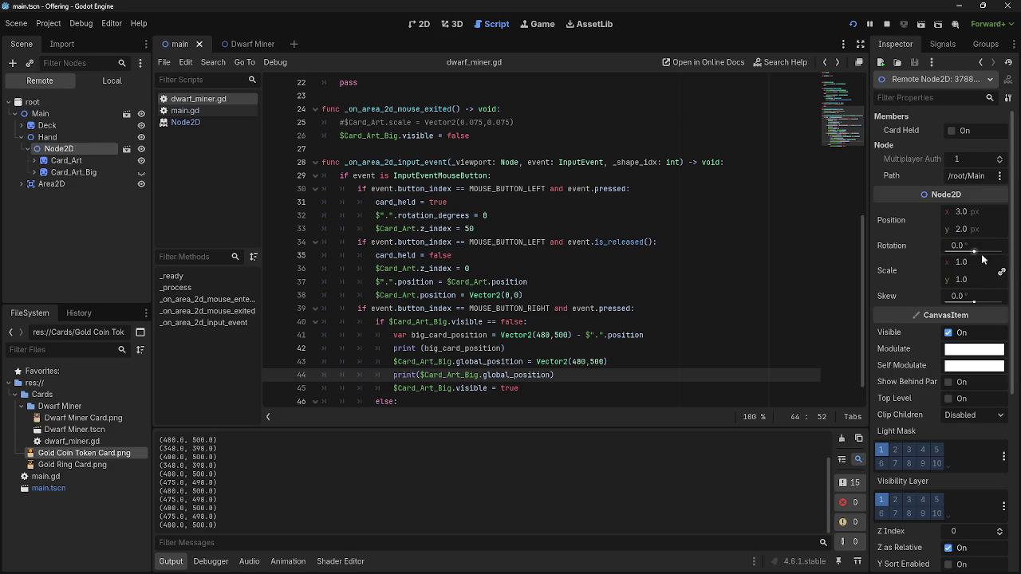
{"action": "left_click", "coordinate": [60, 162]}
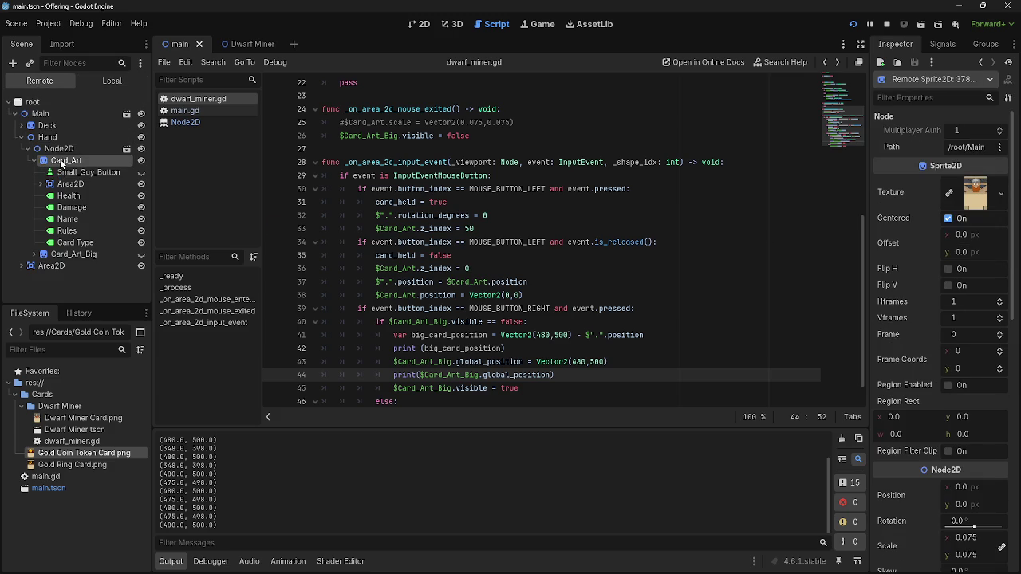
{"action": "left_click", "coordinate": [34, 160]}
{"action": "left_click", "coordinate": [39, 151]}
{"action": "left_click", "coordinate": [29, 150]}
{"action": "left_click", "coordinate": [44, 137]}
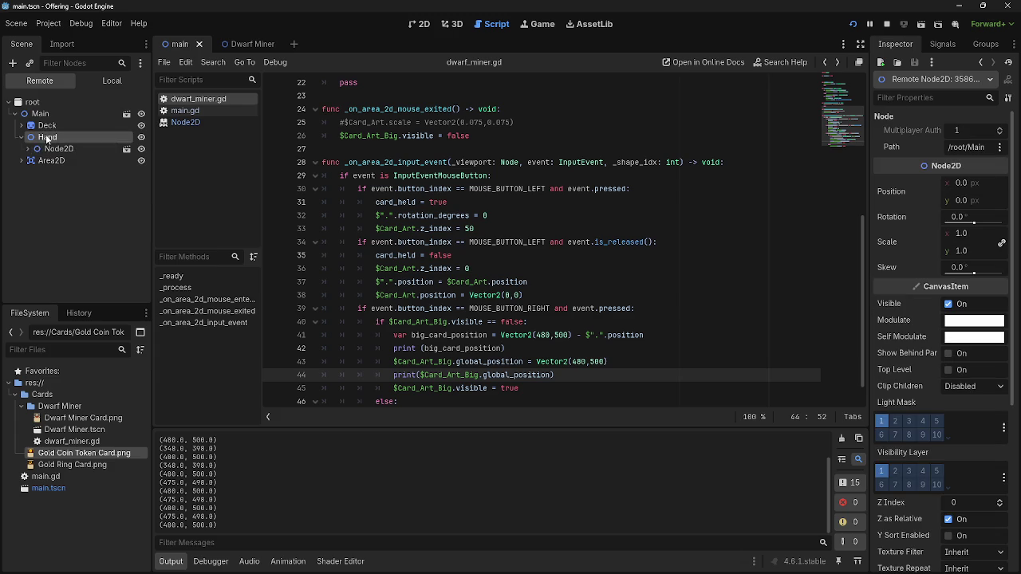
Draw another card in the game and inspect its runtime Position and Card_Art_Big properties
{"action": "left_click", "coordinate": [425, 24]}
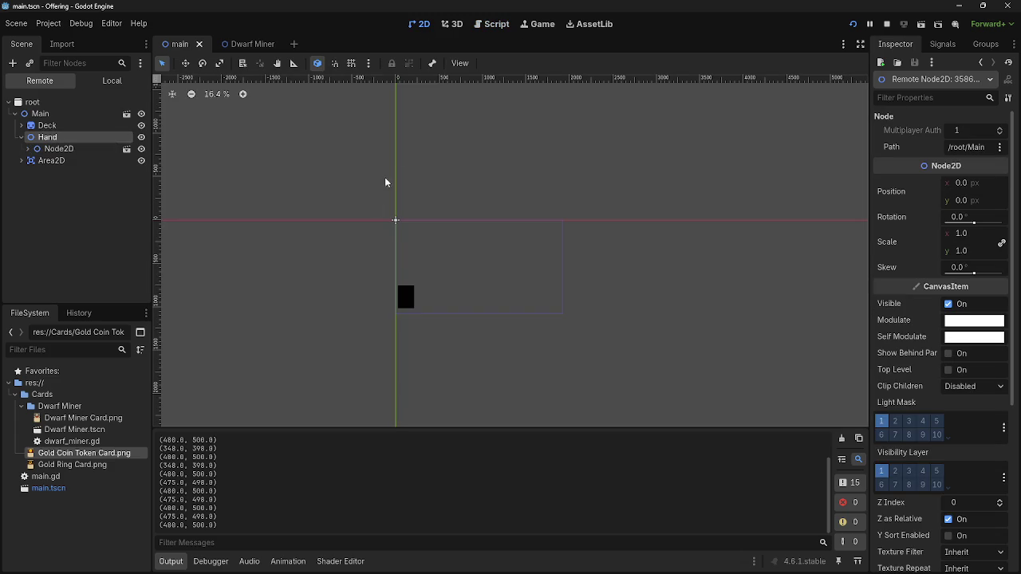
{"action": "left_click", "coordinate": [542, 25]}
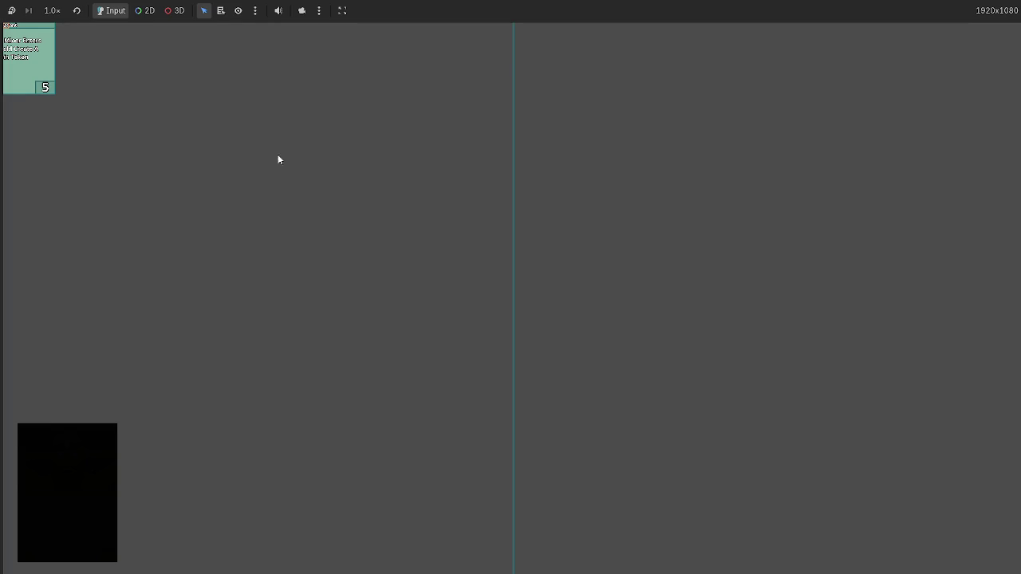
{"action": "left_click", "coordinate": [114, 427]}
{"action": "key", "text": "alt+Tab"}
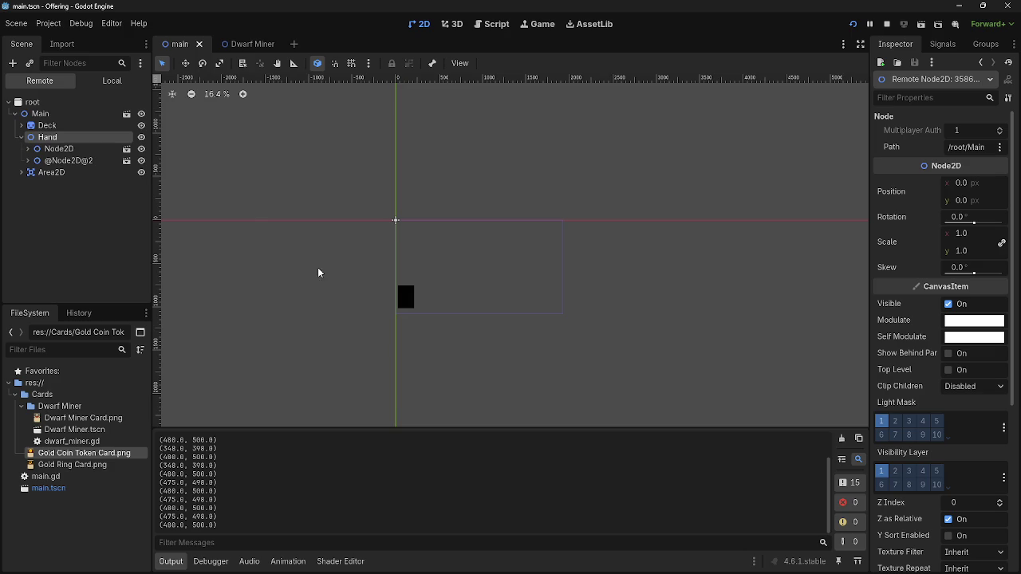
{"action": "left_click", "coordinate": [48, 149]}
{"action": "double_click", "coordinate": [42, 159]}
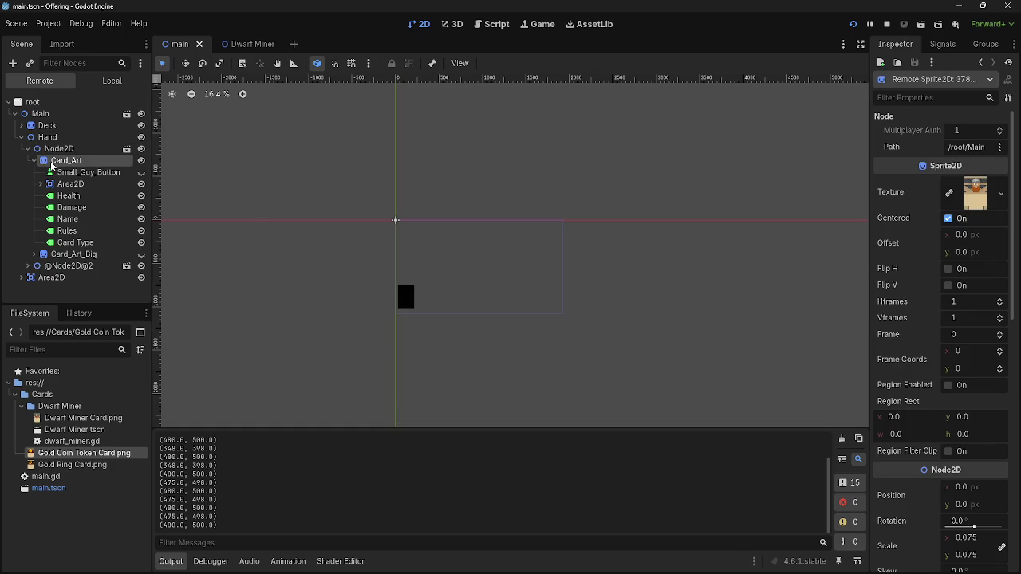
{"action": "left_click", "coordinate": [48, 151]}
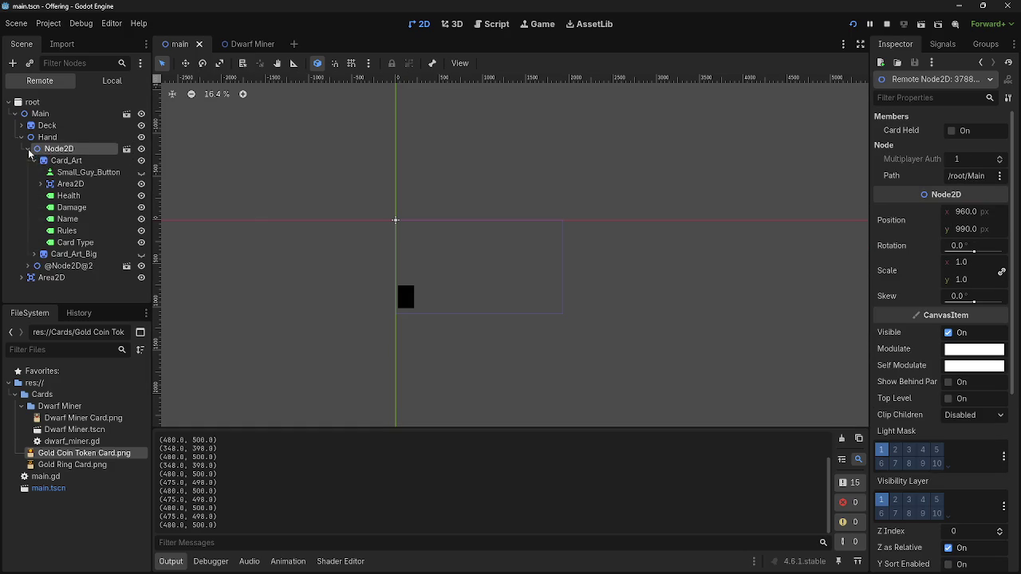
{"action": "double_click", "coordinate": [62, 253]}
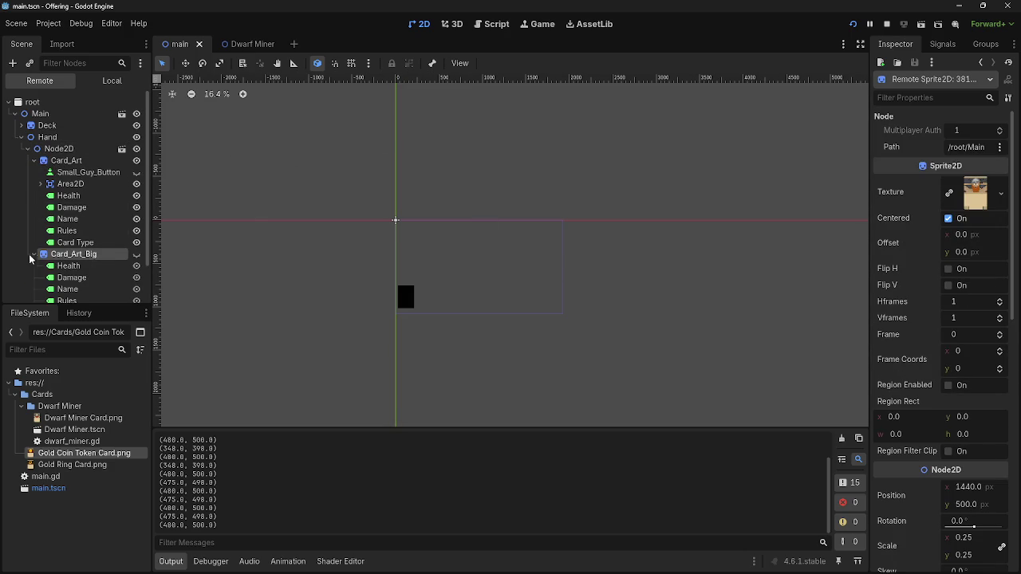
{"action": "left_click", "coordinate": [44, 165]}
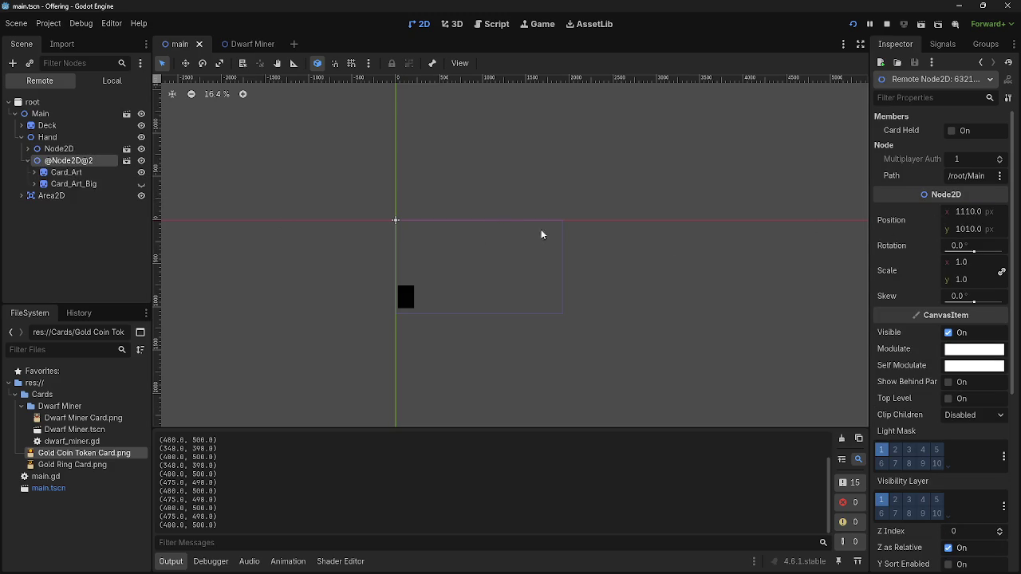
{"action": "left_click", "coordinate": [28, 160]}
Return to line 43 of dwarf_miner.gd and restart the project
{"action": "left_click", "coordinate": [491, 24]}
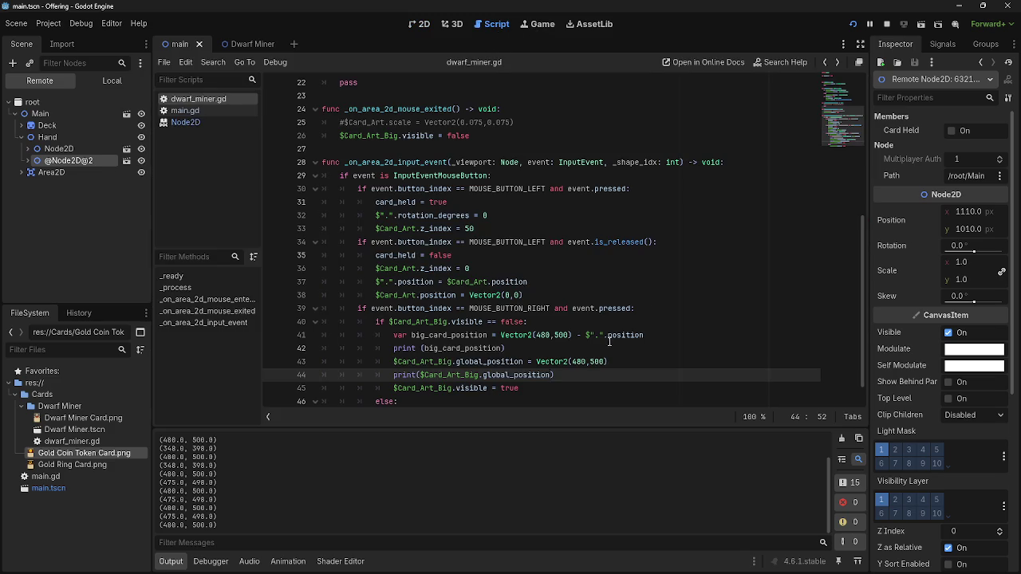
{"action": "left_click", "coordinate": [571, 363]}
{"action": "key", "text": "End"}
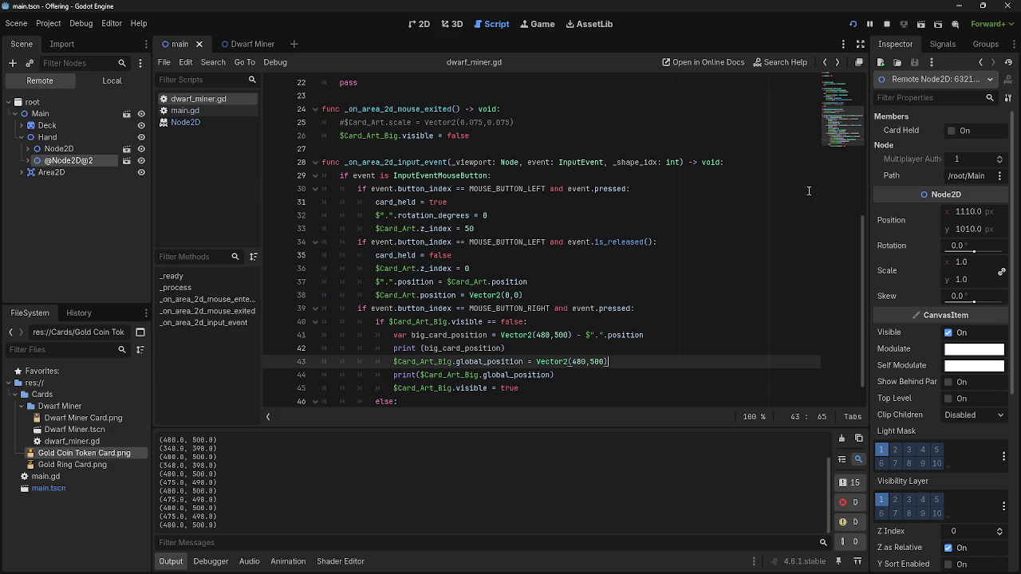
{"action": "left_click", "coordinate": [853, 23]}
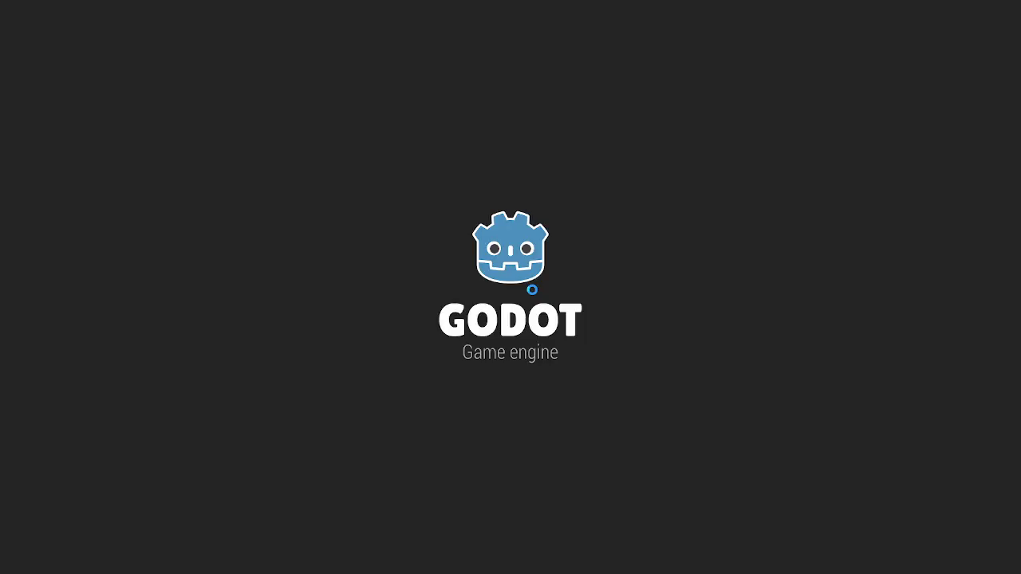
Drag the Dwarf Miner card into the top-left hand, draw a second card, then close the game
{"action": "key", "text": "alt+Tab"}
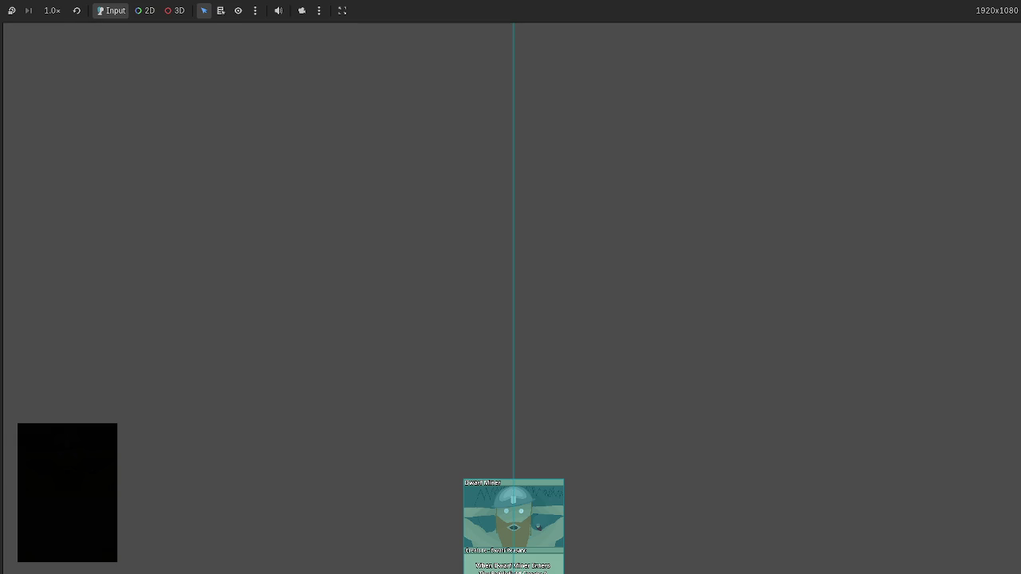
{"action": "mouse_move", "coordinate": [495, 527]}
{"action": "left_mouse_down"}
{"action": "mouse_move", "coordinate": [434, 335]}
{"action": "mouse_move", "coordinate": [349, 319]}
{"action": "mouse_move", "coordinate": [184, 160]}
{"action": "mouse_move", "coordinate": [43, 82]}
{"action": "mouse_move", "coordinate": [6, 28]}
{"action": "left_mouse_up"}
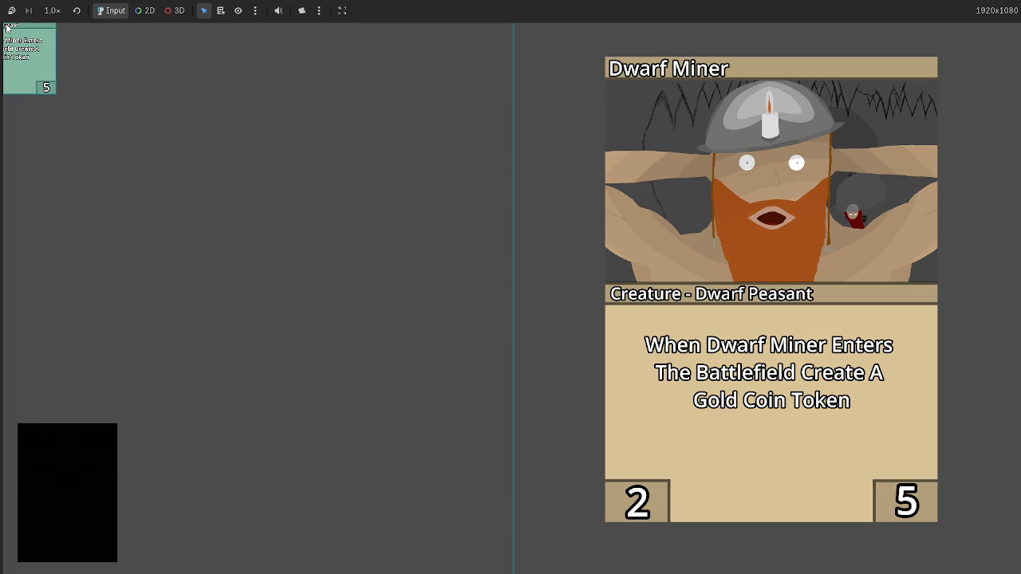
{"action": "left_click", "coordinate": [7, 28]}
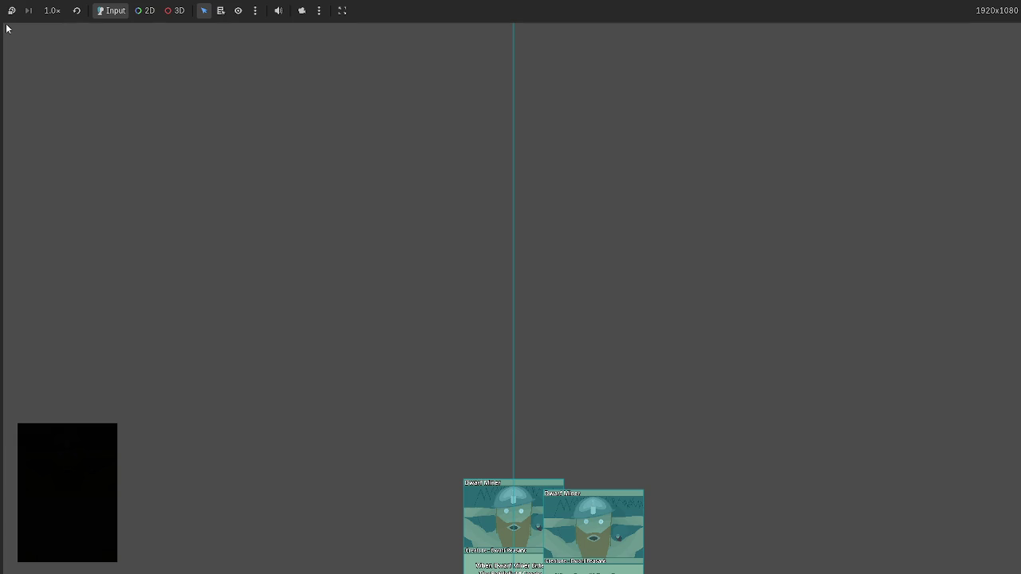
{"action": "key", "text": "alt+F4"}
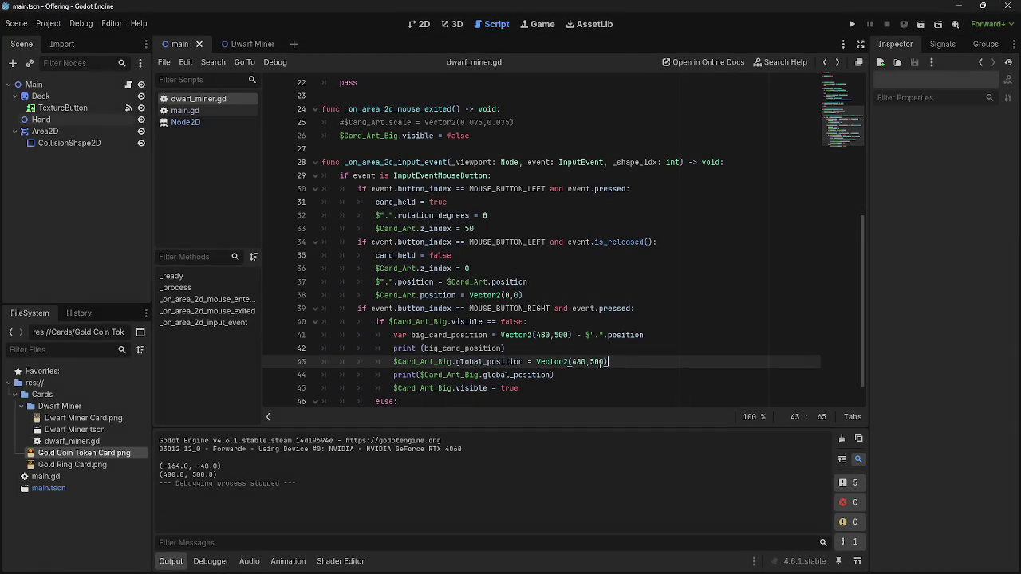
Try big_card_position on line 43, test-run, then revert it to Vector2(480,500)
{"action": "left_click_drag", "start_coordinate": [630, 363], "coordinate": [533, 364]}
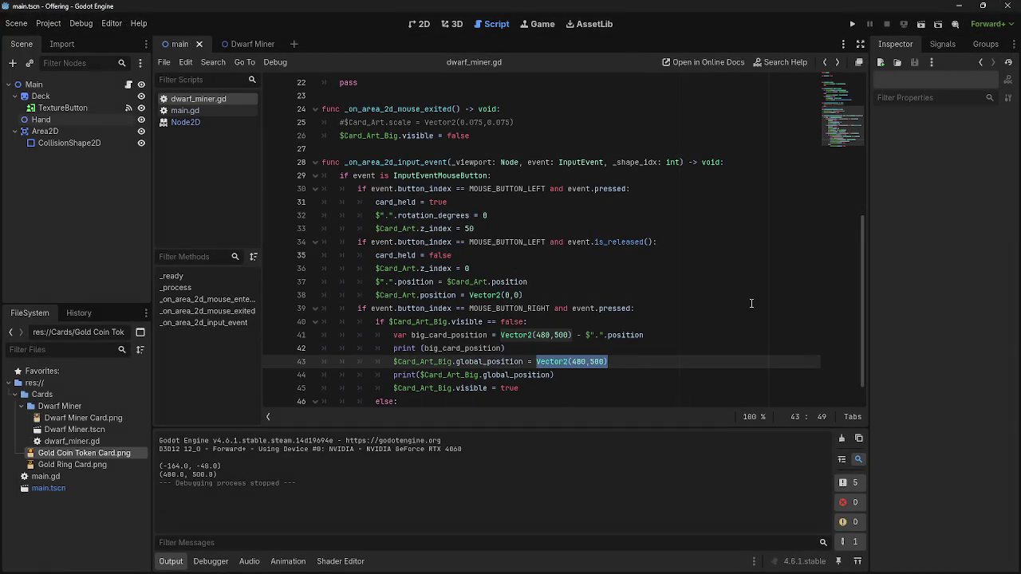
{"action": "type", "text": "big"}
{"action": "key", "text": "Return"}
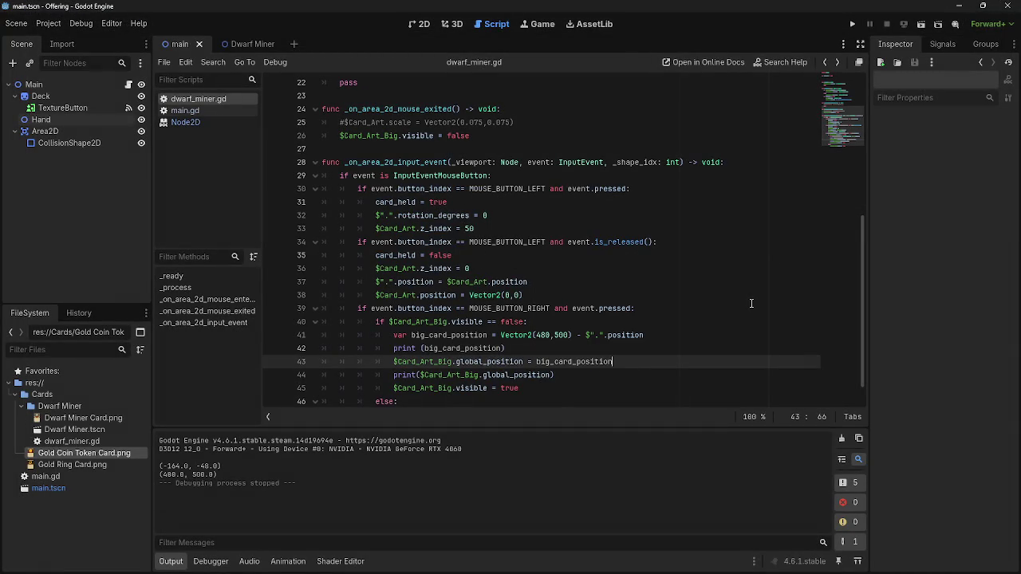
{"action": "left_click", "coordinate": [851, 24]}
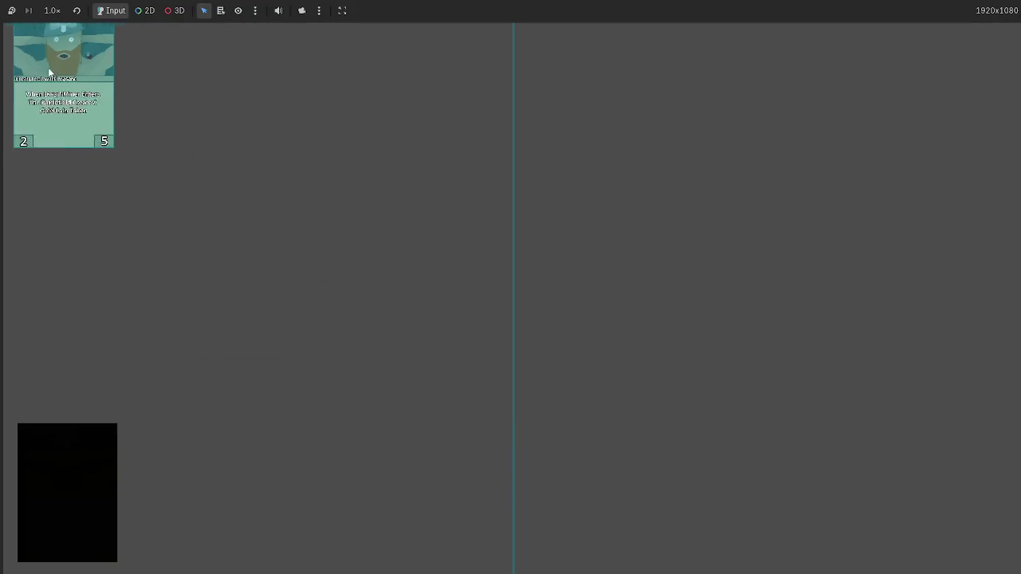
{"action": "mouse_move", "coordinate": [8, 36]}
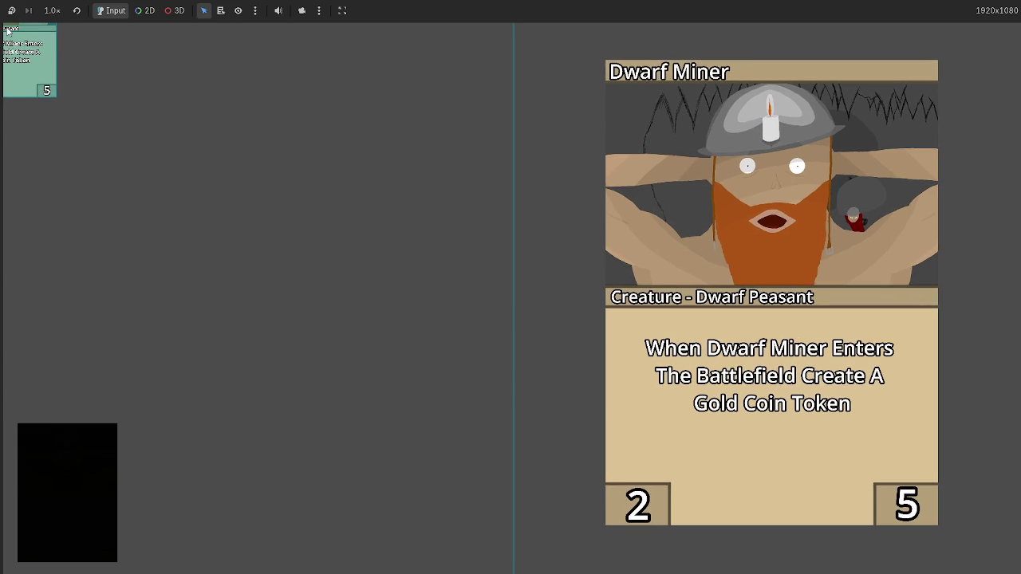
{"action": "key", "text": "F8"}
{"action": "key", "text": "ctrl+z"}
{"action": "key", "text": "ctrl+z"}
{"action": "left_click", "coordinate": [634, 361]}
Remove the '- $".".position' subtraction from line 41 and retest the big card preview
{"action": "left_click", "coordinate": [652, 336]}
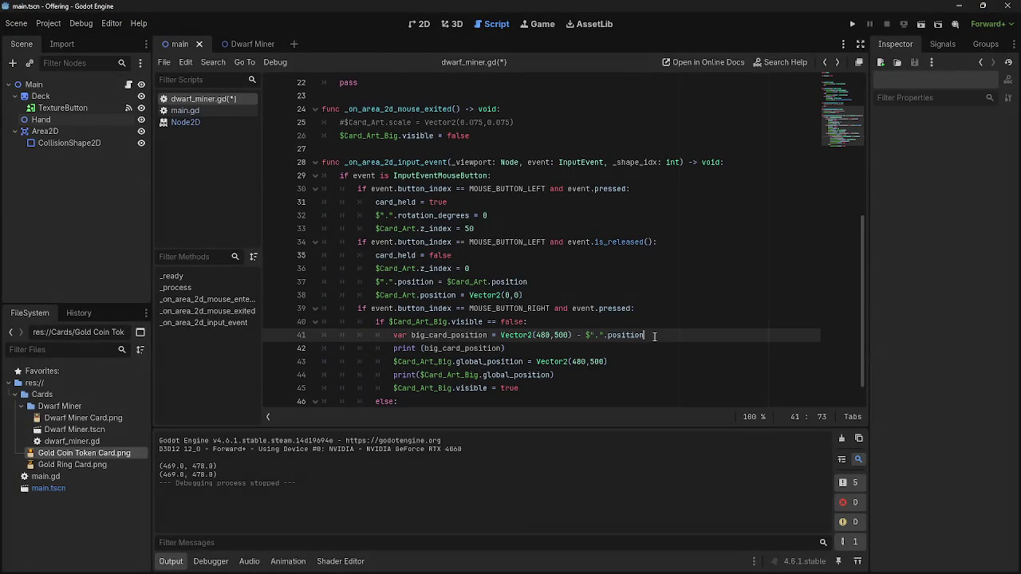
{"action": "mouse_move", "coordinate": [654, 336]}
{"action": "left_mouse_down"}
{"action": "mouse_move", "coordinate": [574, 335]}
{"action": "mouse_move", "coordinate": [711, 335]}
{"action": "left_mouse_up"}
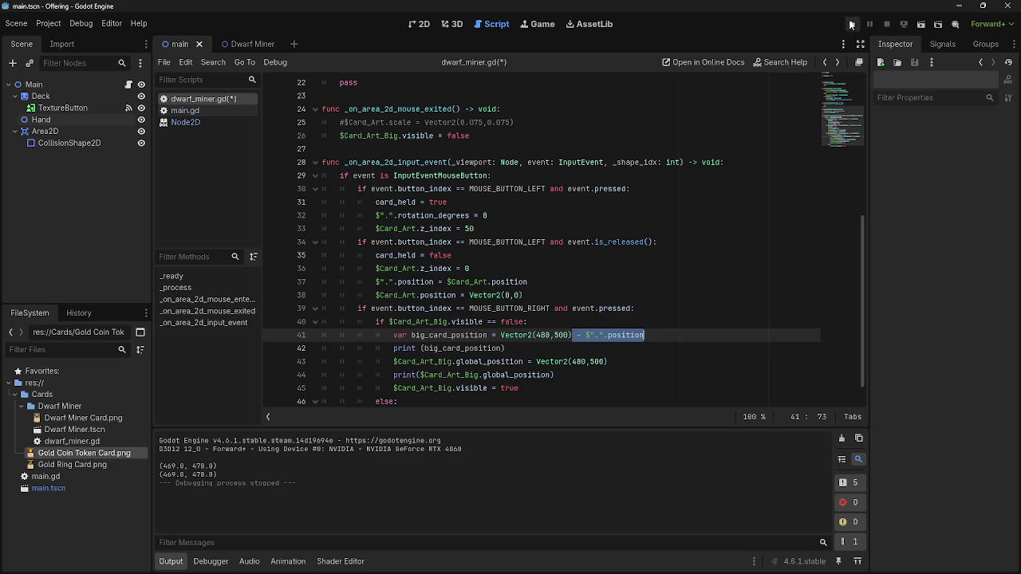
{"action": "left_click", "coordinate": [852, 24]}
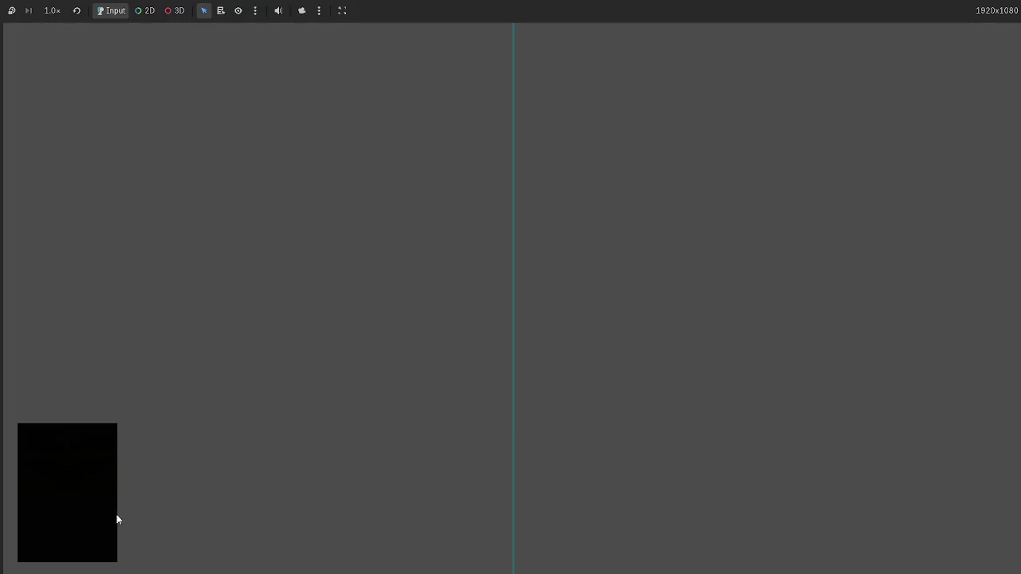
{"action": "right_click", "coordinate": [119, 520]}
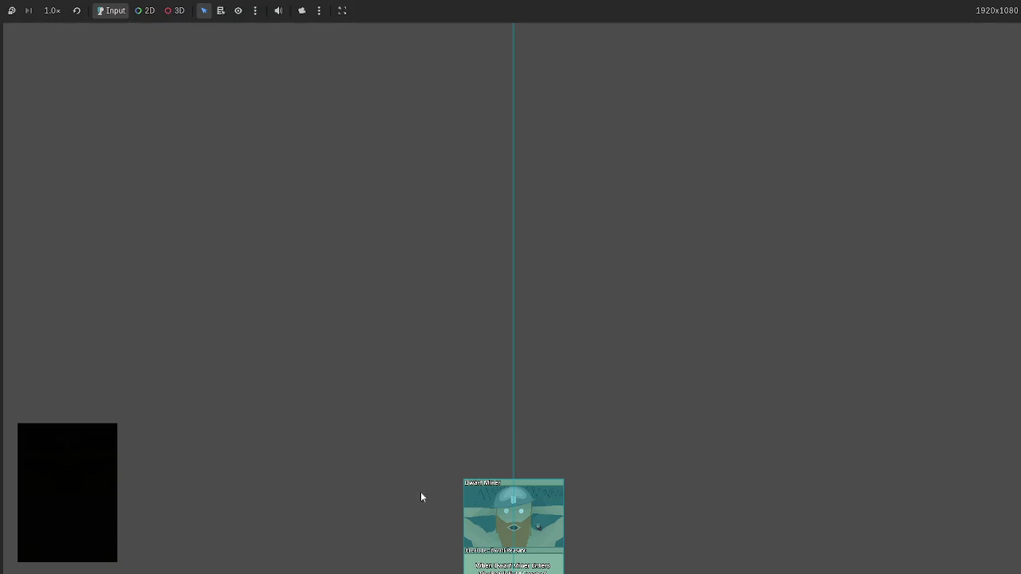
{"action": "key", "text": "alt+Tab"}
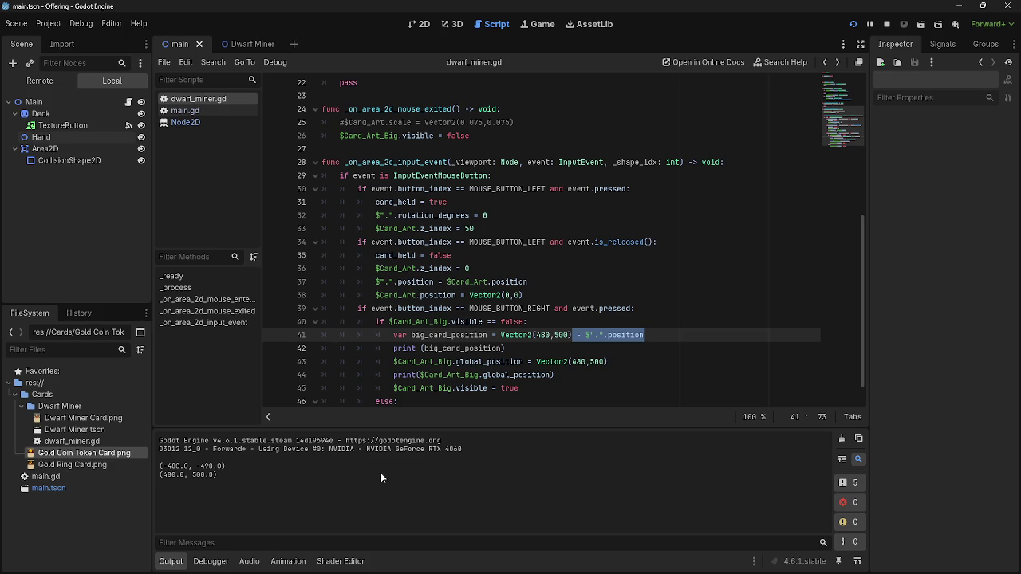
{"action": "key", "text": "alt+Tab"}
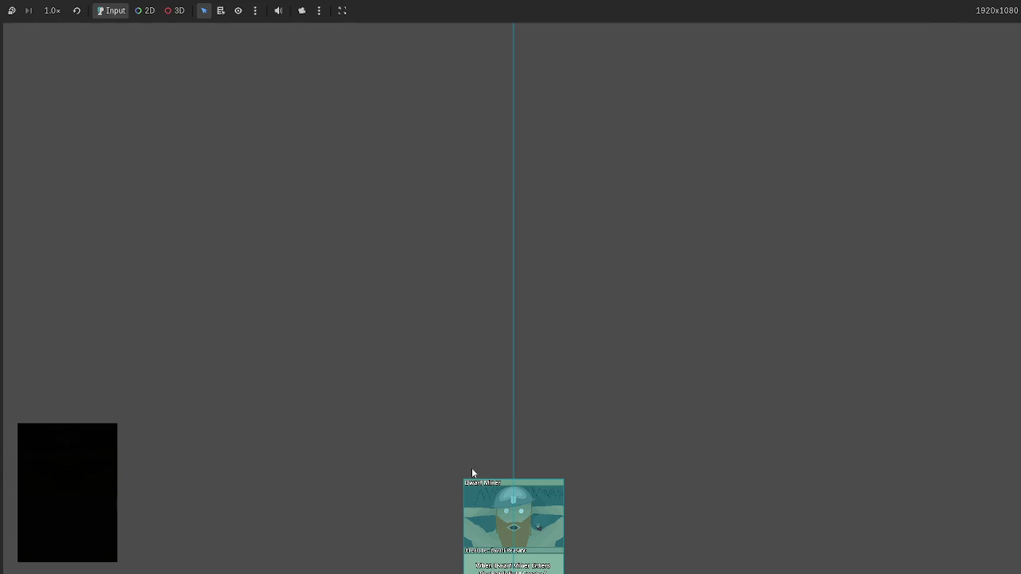
{"action": "key", "text": "alt+Tab"}
{"action": "left_click", "coordinate": [659, 337]}
{"action": "left_click", "coordinate": [891, 25]}
{"action": "key", "text": "alt+Tab"}
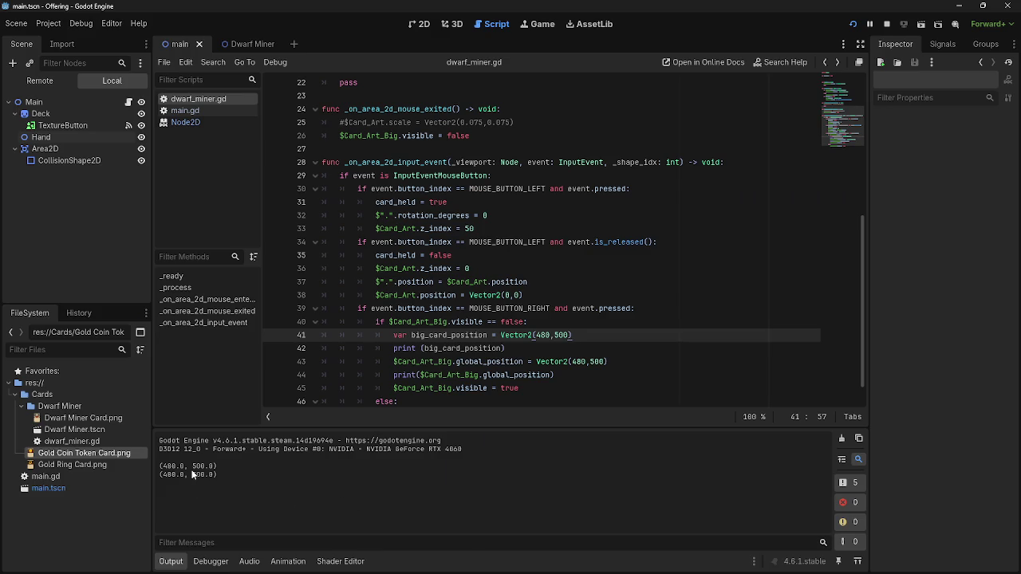
{"action": "key", "text": "alt+Tab"}
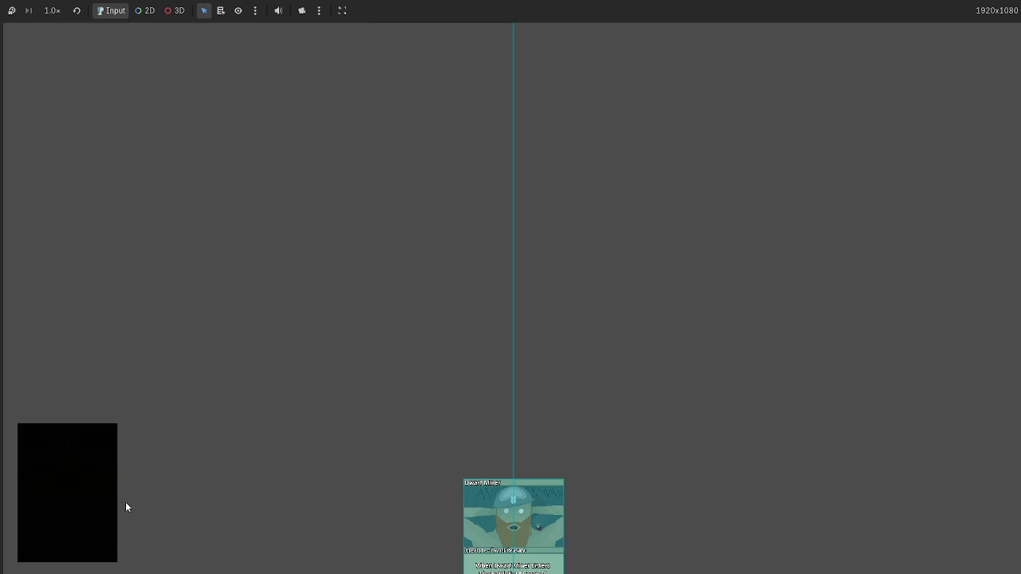
{"action": "key", "text": "alt+Tab"}
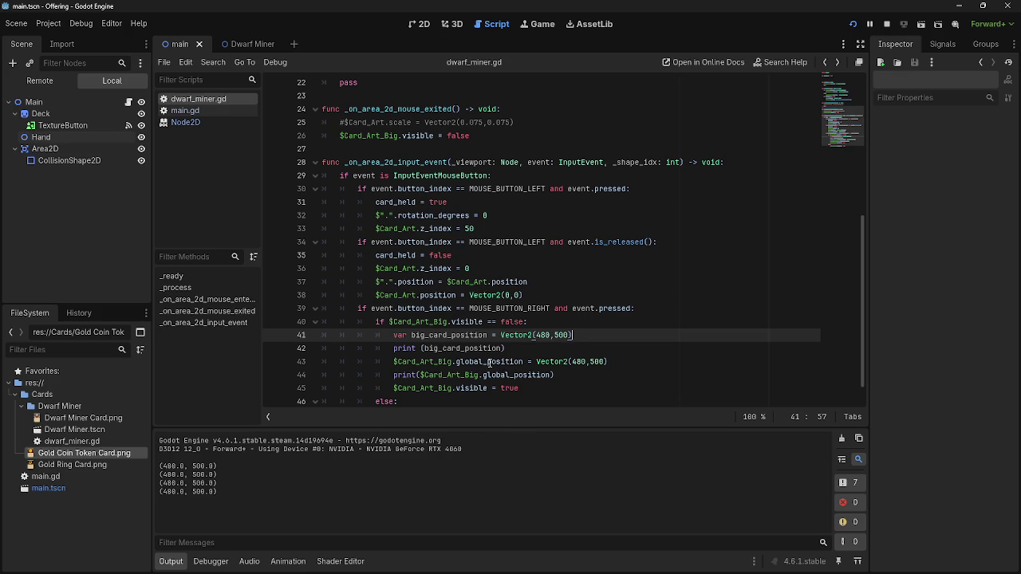
Delete global_ from line 44's print so it logs the local position, then rerun and preview
{"action": "left_click_drag", "start_coordinate": [520, 375], "coordinate": [483, 374]}
{"action": "key", "text": "BackSpace"}
{"action": "key", "text": "F5"}
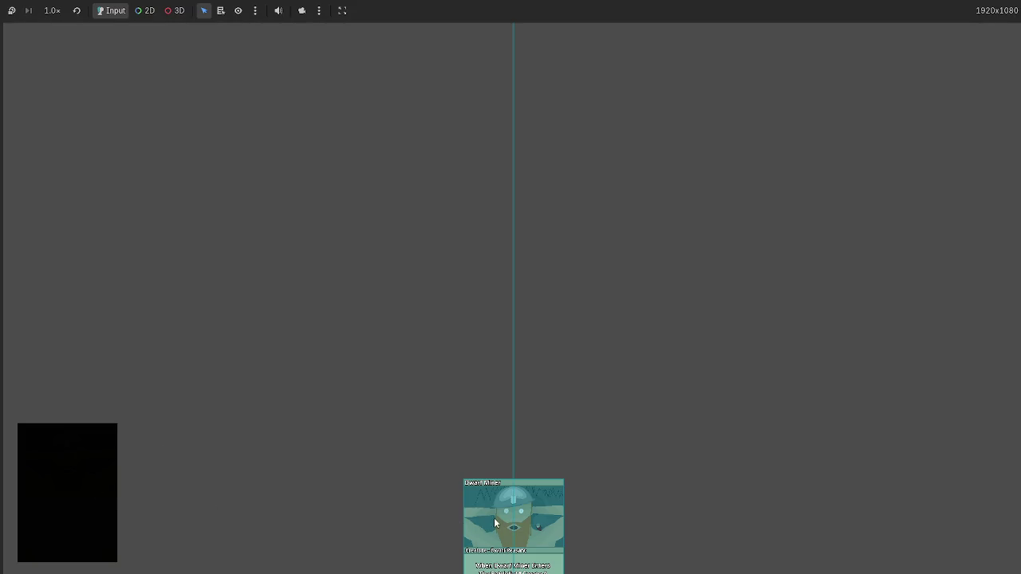
{"action": "right_click", "coordinate": [490, 517]}
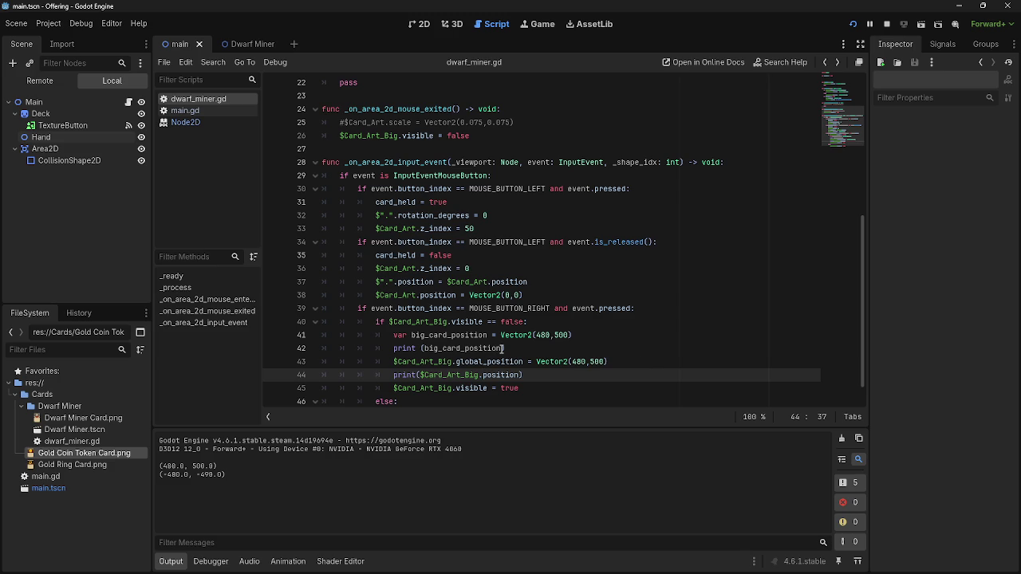
Remove global_ from line 43's assignment, run, and show the big card preview to log positions
{"action": "mouse_move", "coordinate": [504, 348]}
{"action": "left_click_drag", "start_coordinate": [486, 361], "coordinate": [456, 362]}
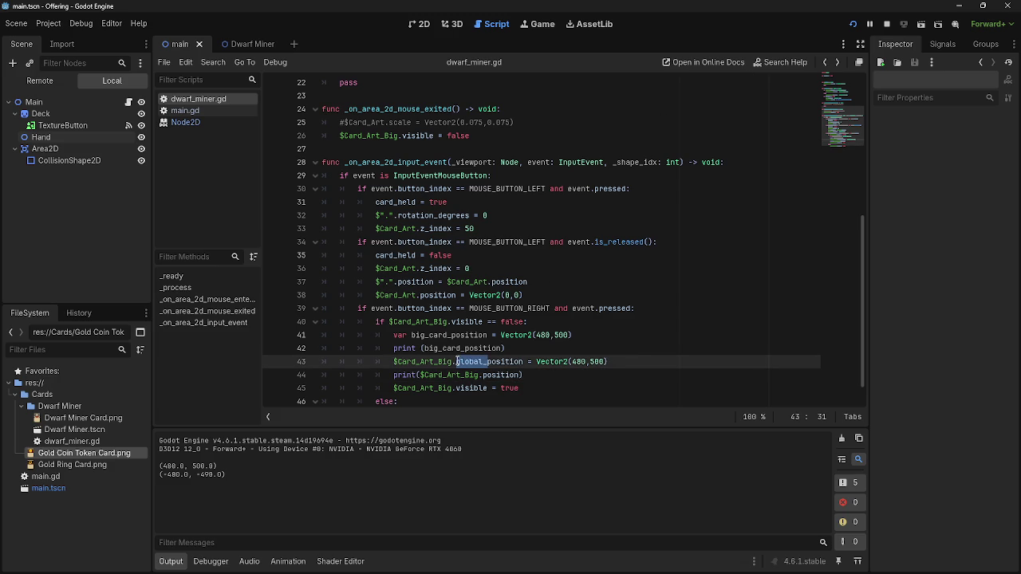
{"action": "key", "text": "BackSpace"}
{"action": "key", "text": "F5"}
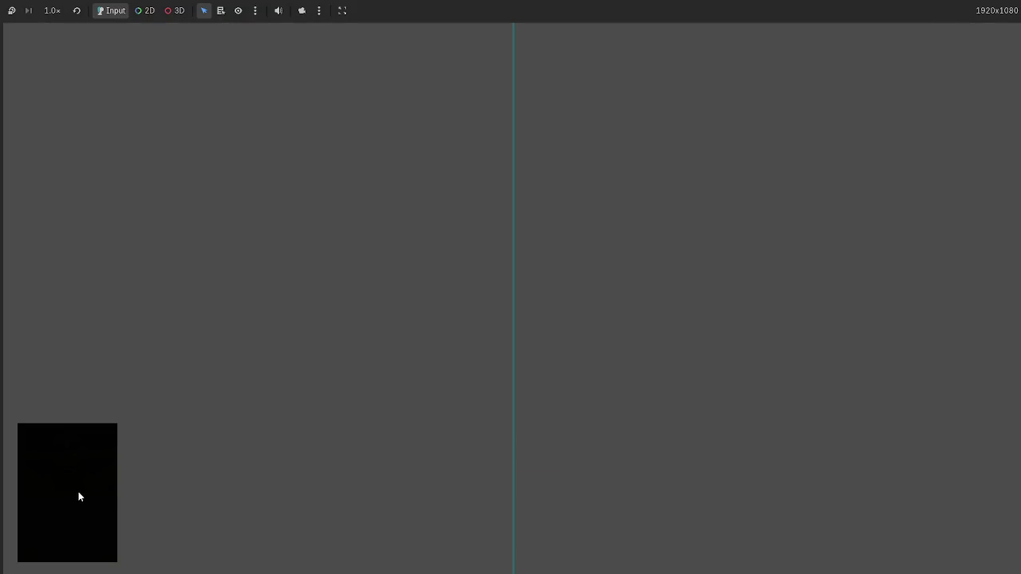
{"action": "left_click", "coordinate": [78, 492]}
{"action": "right_click", "coordinate": [491, 528]}
{"action": "key", "text": "F8"}
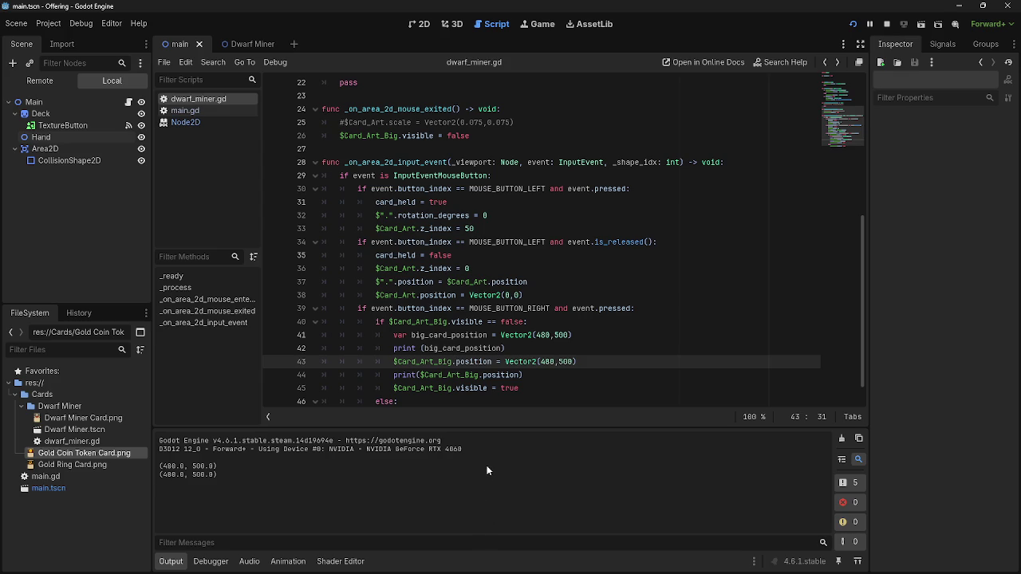
{"action": "left_click_drag", "start_coordinate": [217, 477], "coordinate": [159, 463]}
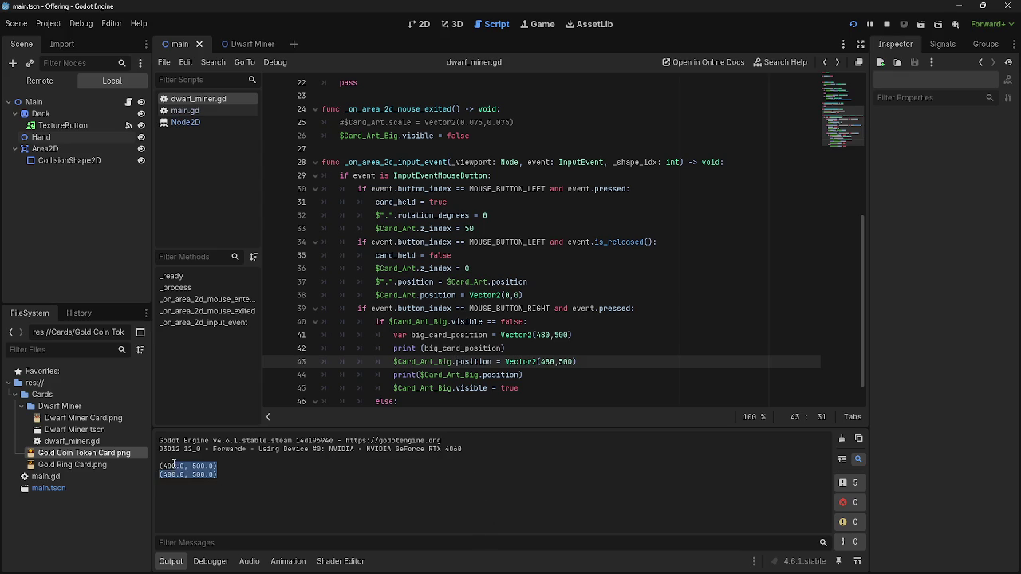
Restore global_ on line 43 and restart the game, drawing a Dwarf Miner card
{"action": "key", "text": "F5"}
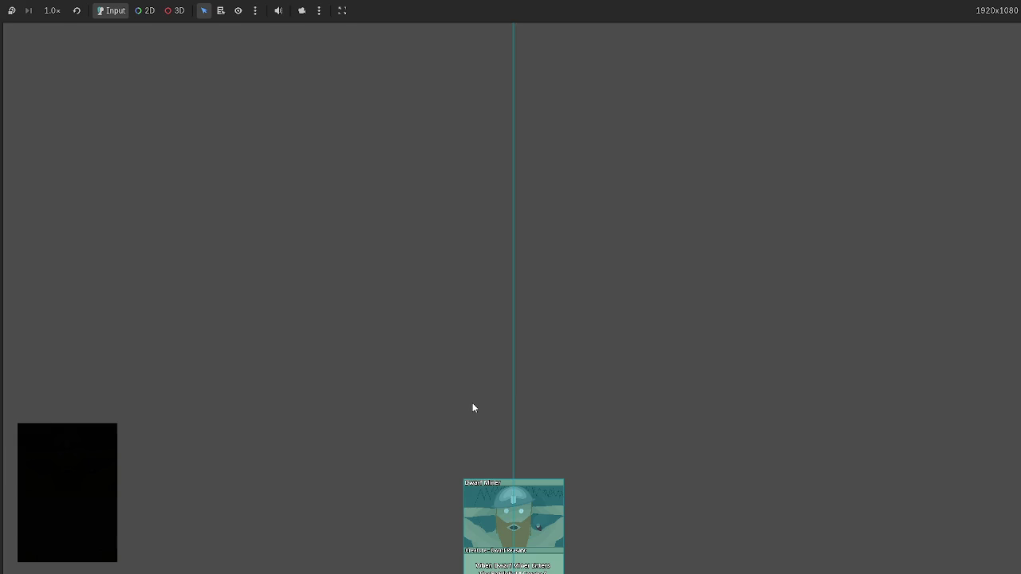
{"action": "key", "text": "alt+Tab"}
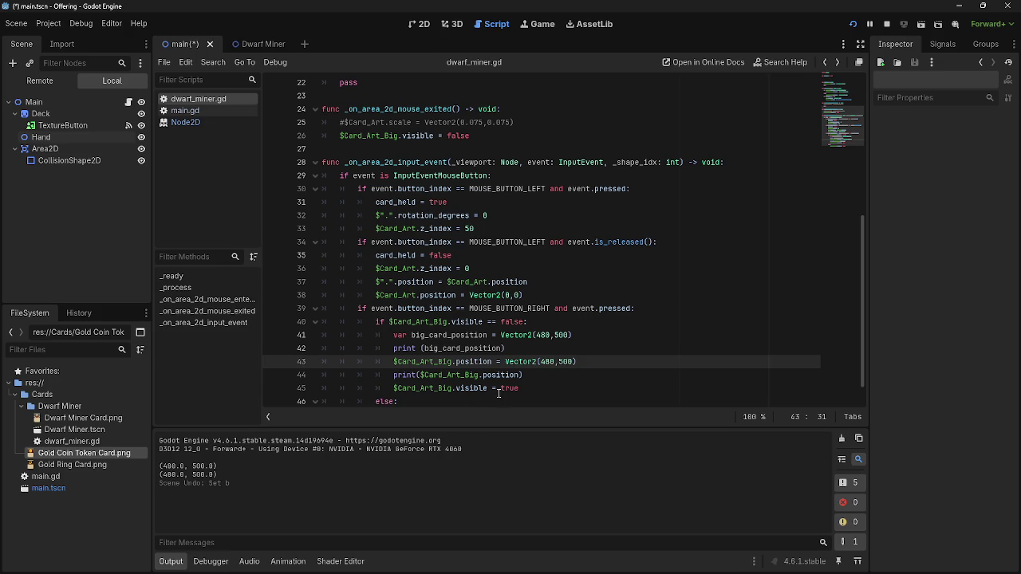
{"action": "key", "text": "ctrl+z"}
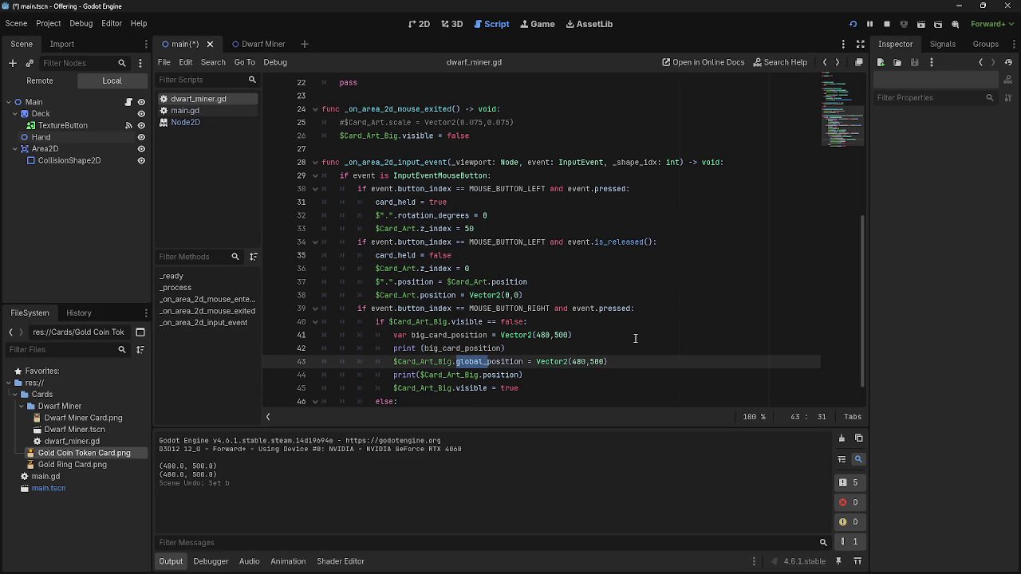
{"action": "left_click", "coordinate": [636, 339]}
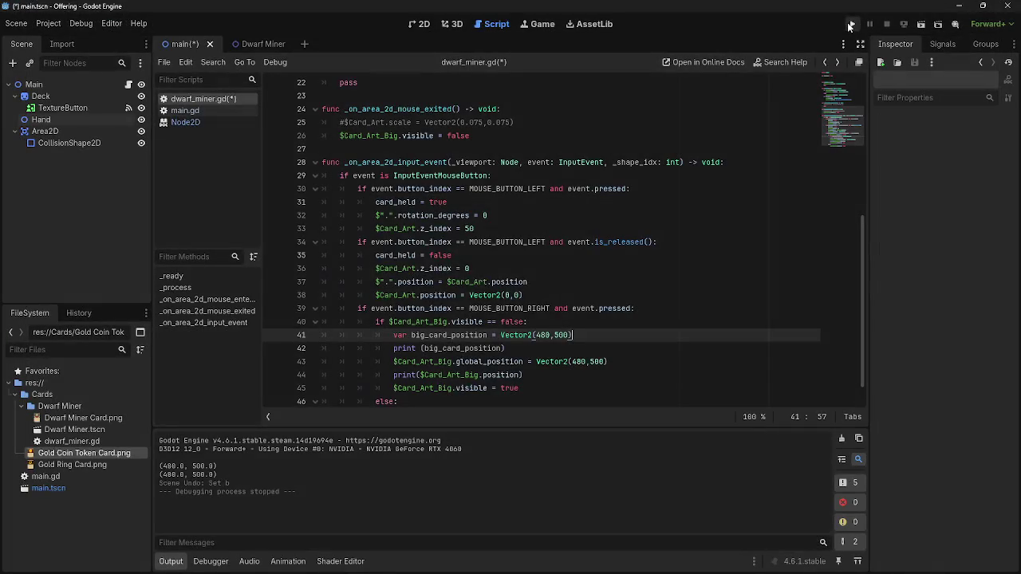
{"action": "left_click", "coordinate": [850, 24]}
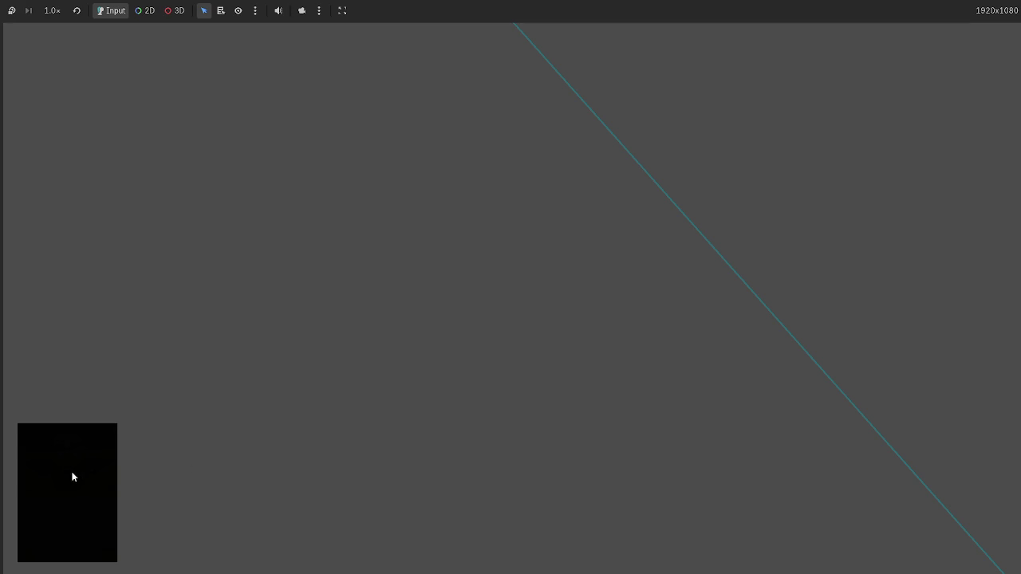
{"action": "left_click", "coordinate": [72, 477]}
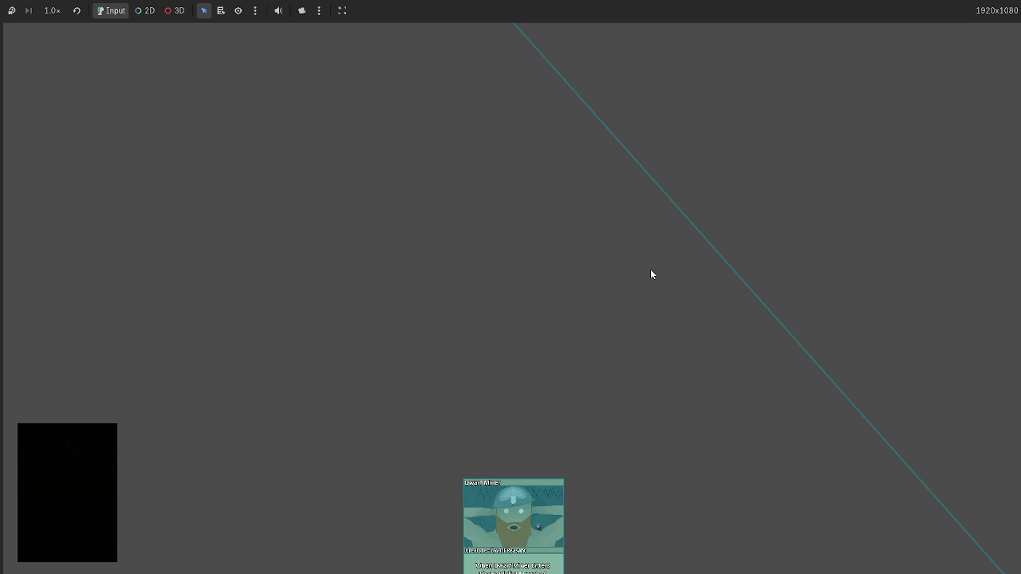
{"action": "key", "text": "alt+Tab"}
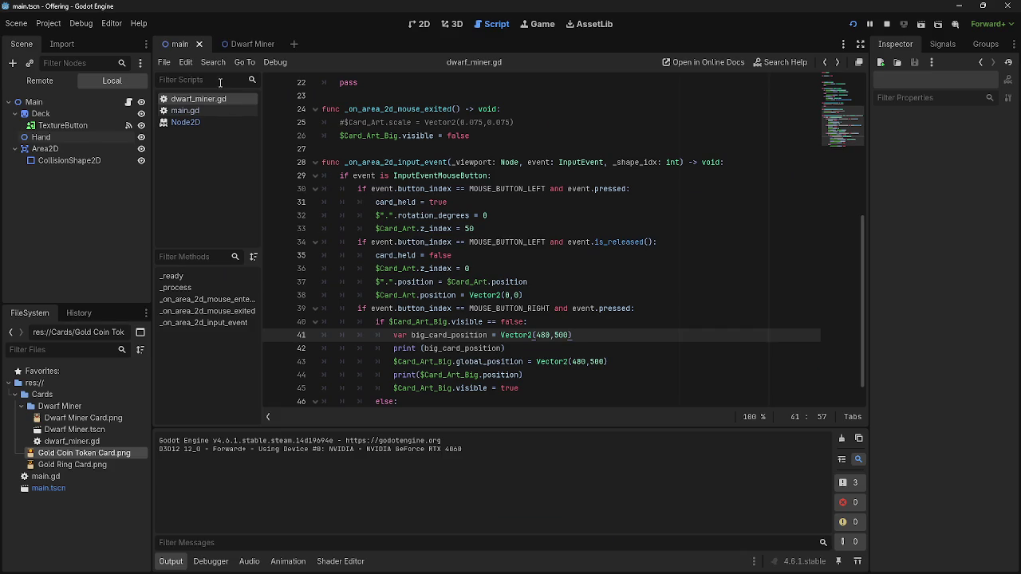
Redo the last scene edit in the 2D view, run and stop the project, and review the logged positions
{"action": "left_click", "coordinate": [420, 25]}
{"action": "key", "text": "ctrl+shift+z"}
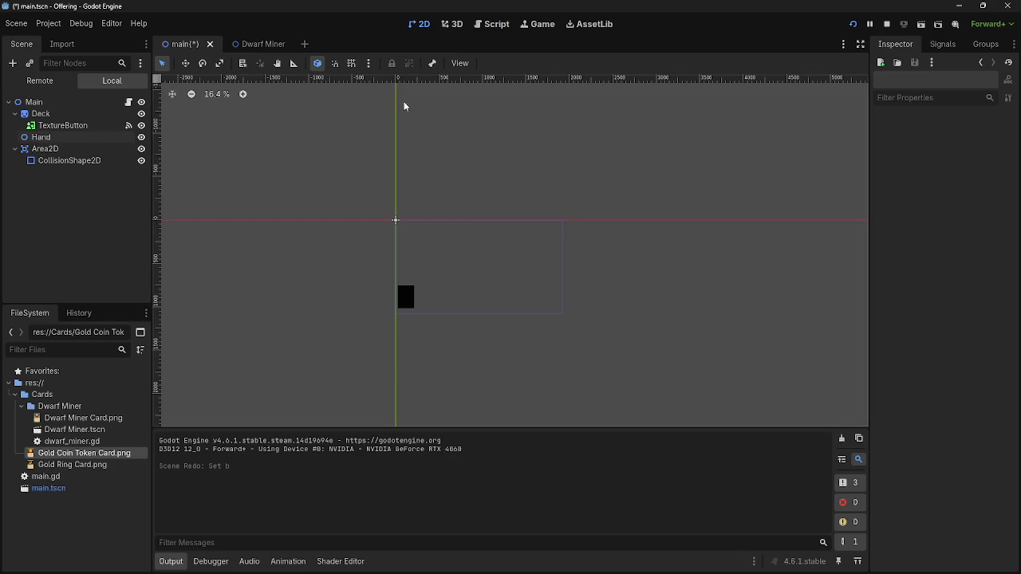
{"action": "scroll", "coordinate": [443, 225], "scroll_direction": "up", "scroll_amount": 5}
{"action": "left_click", "coordinate": [853, 24]}
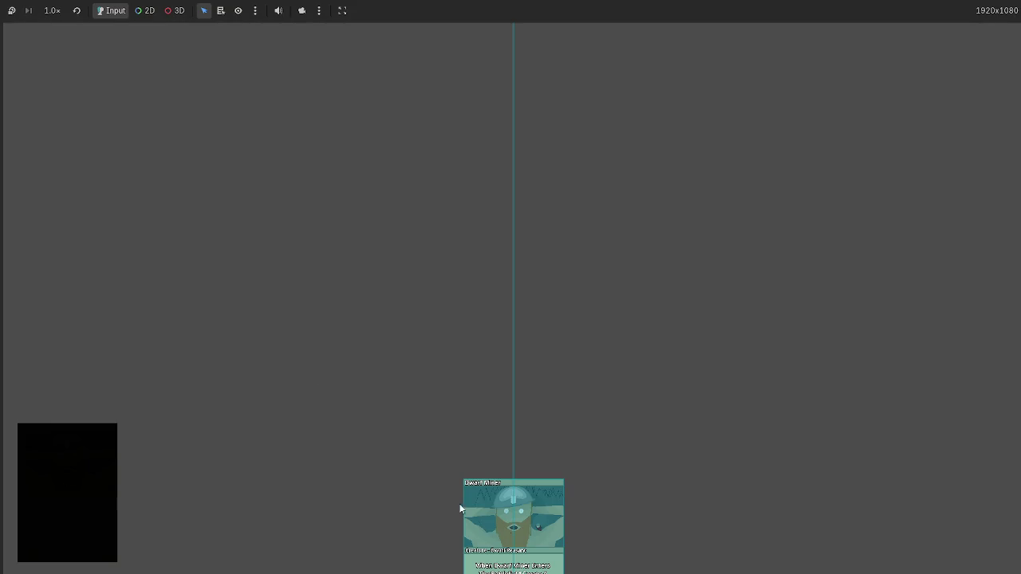
{"action": "key", "text": "F8"}
{"action": "left_click_drag", "start_coordinate": [165, 476], "coordinate": [258, 475]}
{"action": "left_click", "coordinate": [490, 24]}
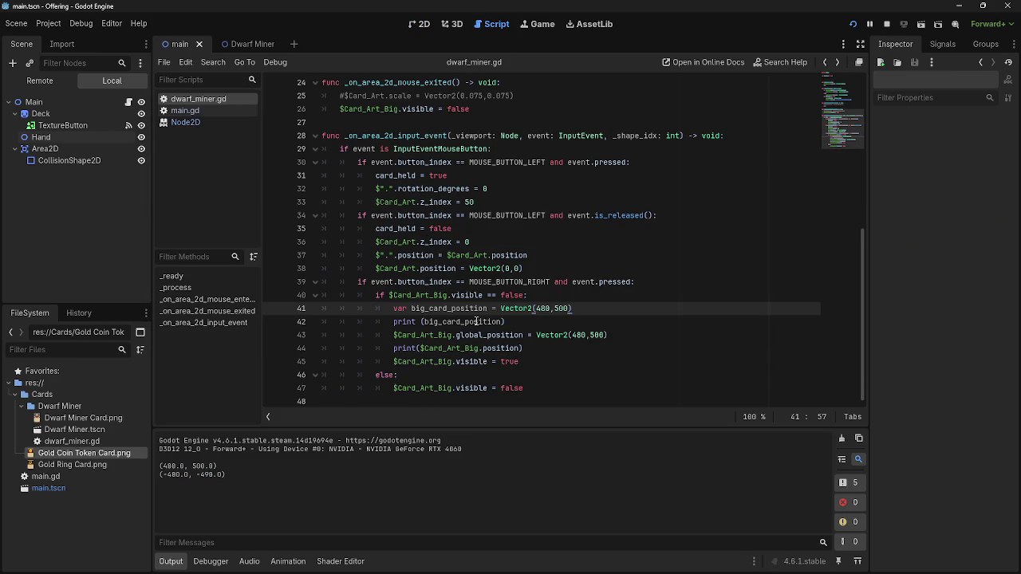
Delete the big_card_position variable and its print line from dwarf_miner.gd
{"action": "left_click", "coordinate": [547, 349]}
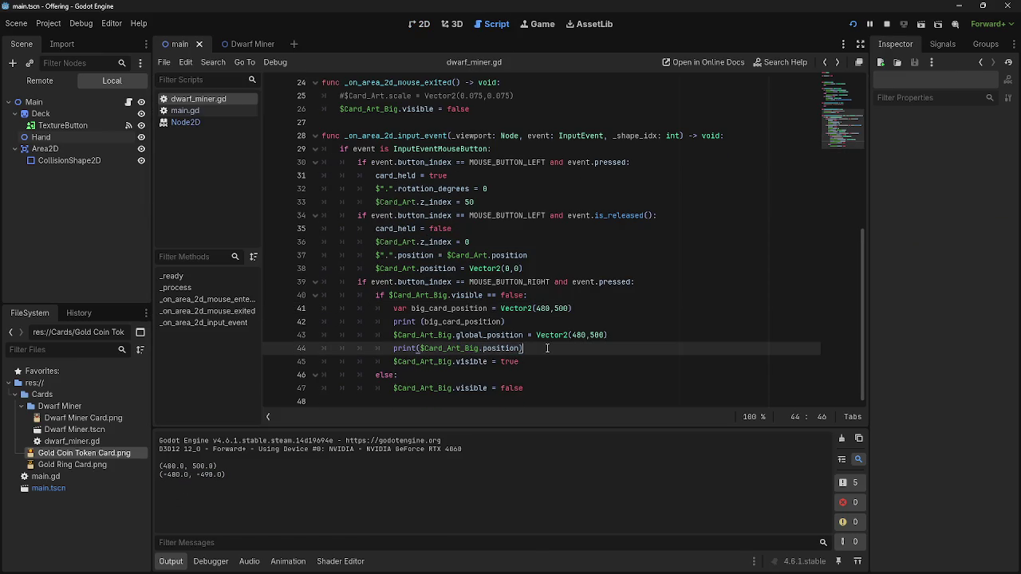
{"action": "left_click", "coordinate": [644, 340]}
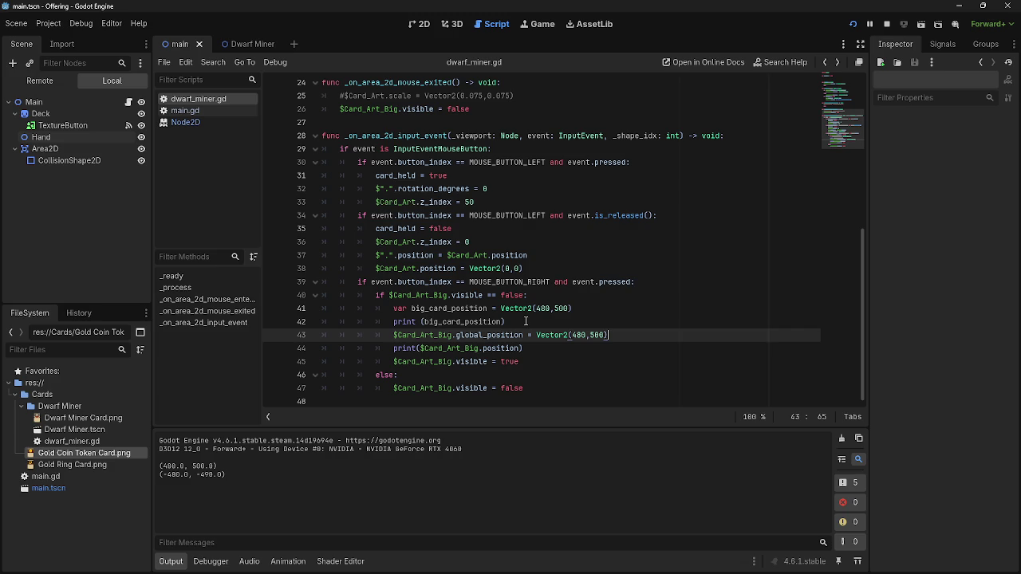
{"action": "mouse_move", "coordinate": [526, 321]}
{"action": "left_mouse_down"}
{"action": "mouse_move", "coordinate": [394, 322]}
{"action": "mouse_move", "coordinate": [391, 307]}
{"action": "left_mouse_up"}
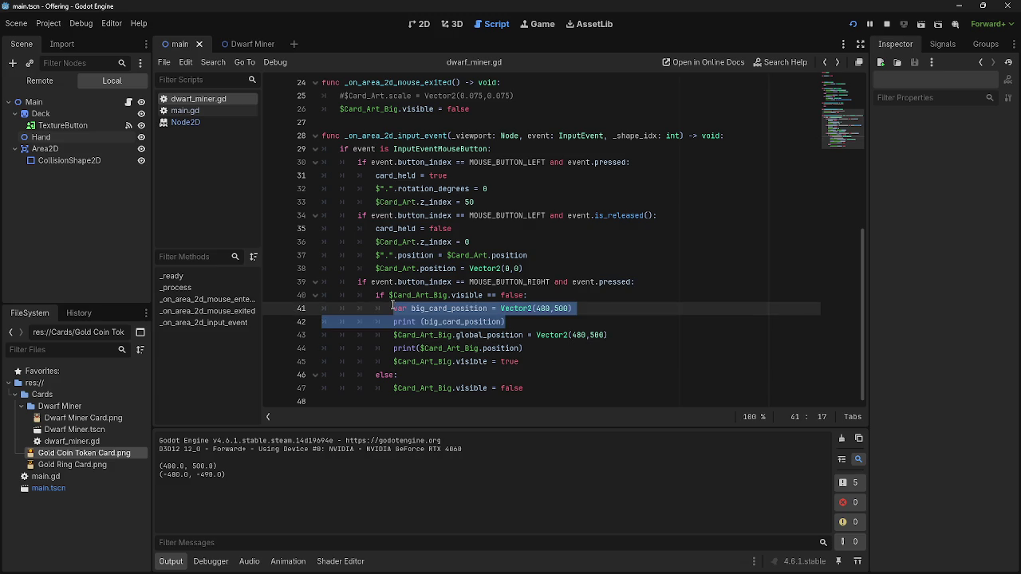
{"action": "key", "text": "BackSpace"}
{"action": "key", "text": "BackSpace"}
{"action": "key", "text": "BackSpace"}
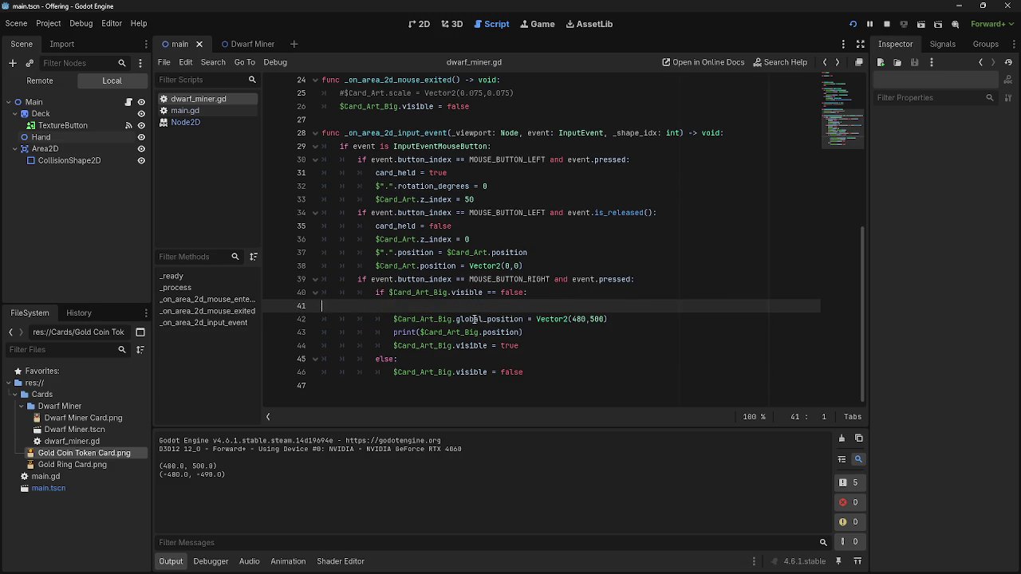
{"action": "key", "text": "Delete"}
{"action": "left_click", "coordinate": [636, 313]}
{"action": "left_click", "coordinate": [603, 319]}
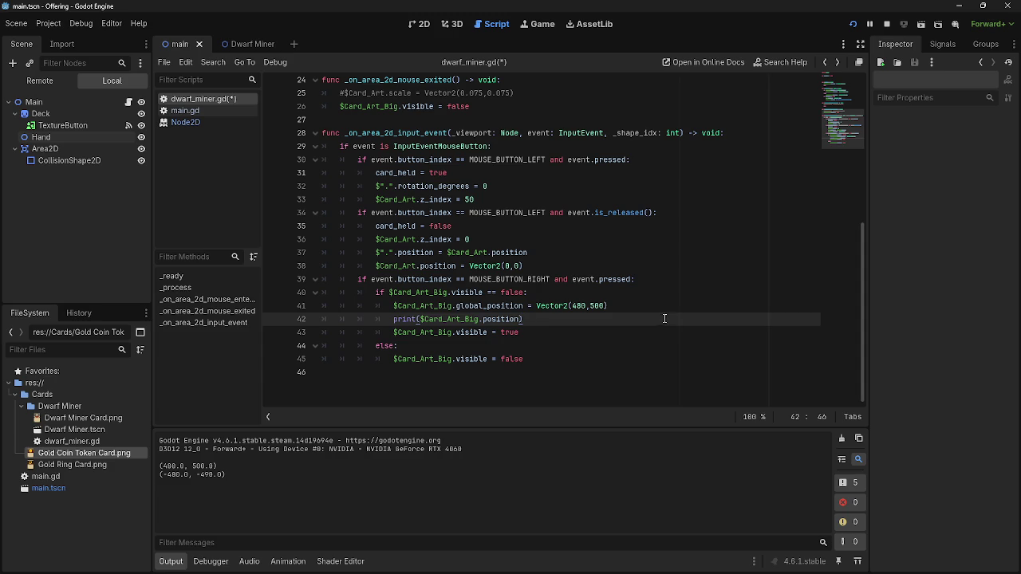
{"action": "left_click", "coordinate": [604, 327]}
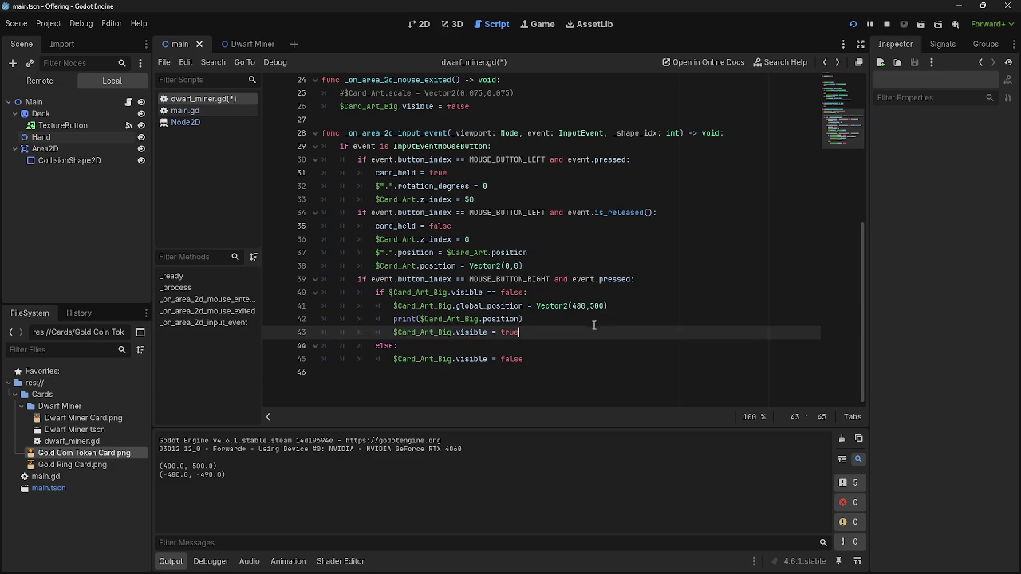
{"action": "left_click", "coordinate": [586, 323]}
{"action": "key", "text": "Down"}
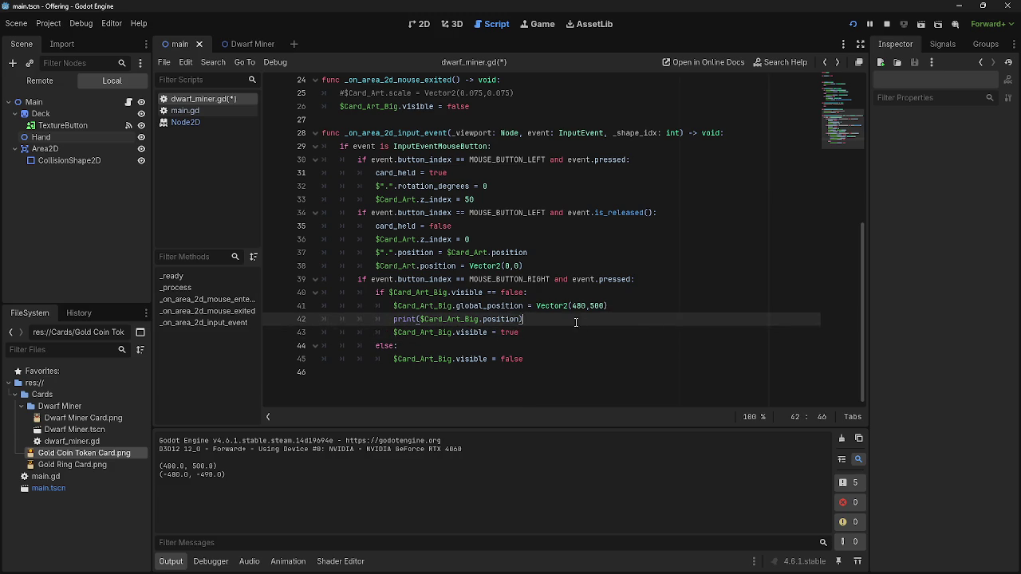
{"action": "left_click", "coordinate": [575, 322]}
{"action": "left_click", "coordinate": [571, 332]}
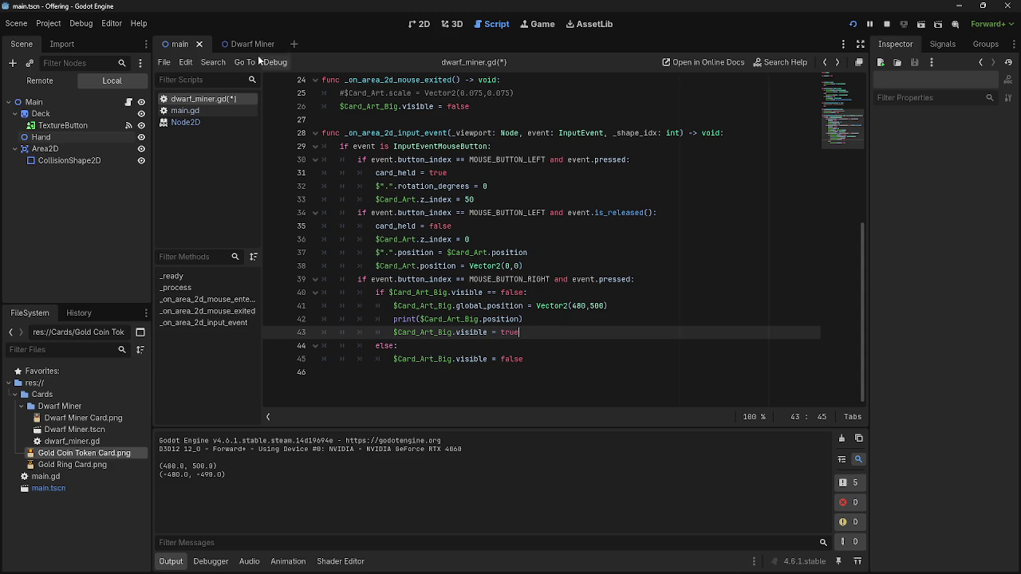
Close the Node2D documentation page and reopen dwarf_miner.gd
{"action": "left_click", "coordinate": [206, 45]}
{"action": "left_click", "coordinate": [179, 45]}
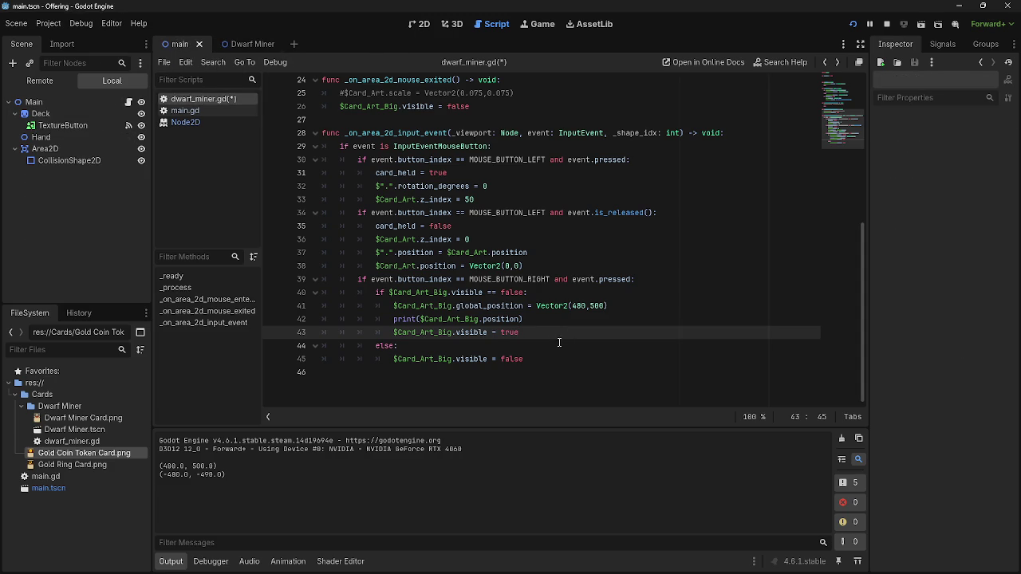
{"action": "left_click", "coordinate": [195, 122]}
{"action": "right_click", "coordinate": [196, 122]}
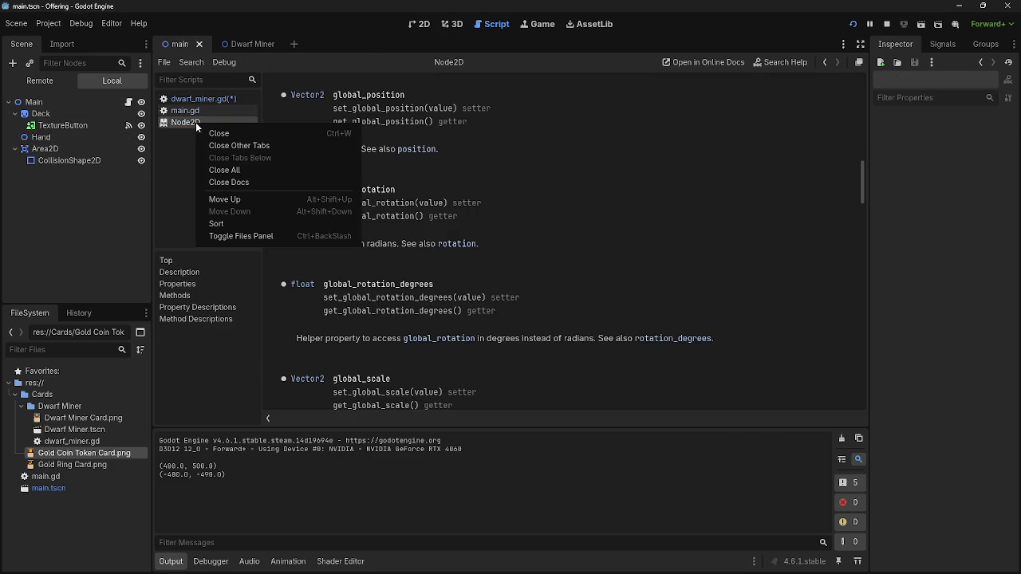
{"action": "left_click", "coordinate": [220, 134]}
{"action": "left_click", "coordinate": [195, 110]}
{"action": "left_click", "coordinate": [196, 99]}
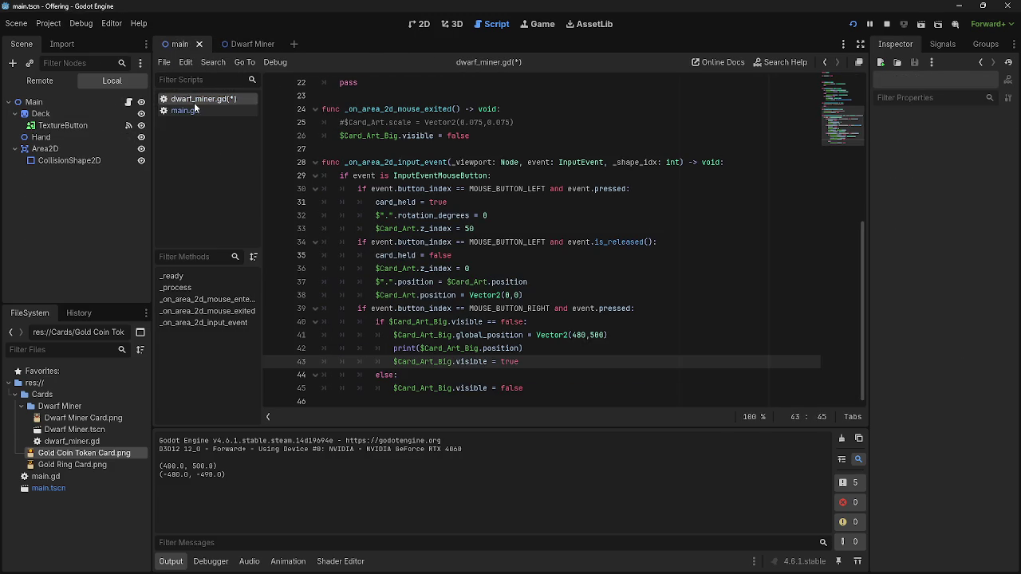
Copy the global_position line below itself as a local position = Vector2(480,500) assignment, then run
{"action": "left_click", "coordinate": [533, 349]}
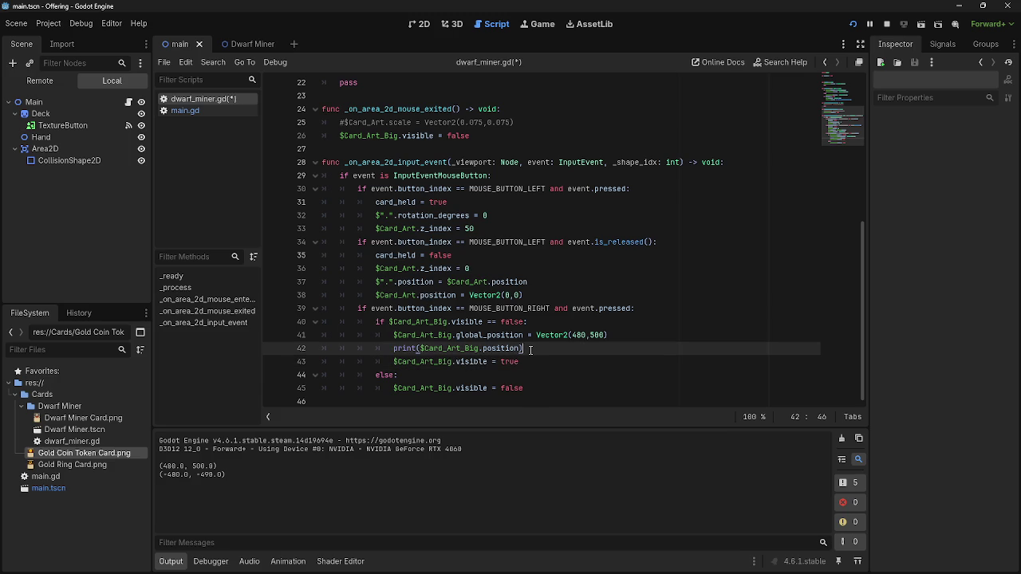
{"action": "left_click_drag", "start_coordinate": [531, 349], "coordinate": [390, 348]}
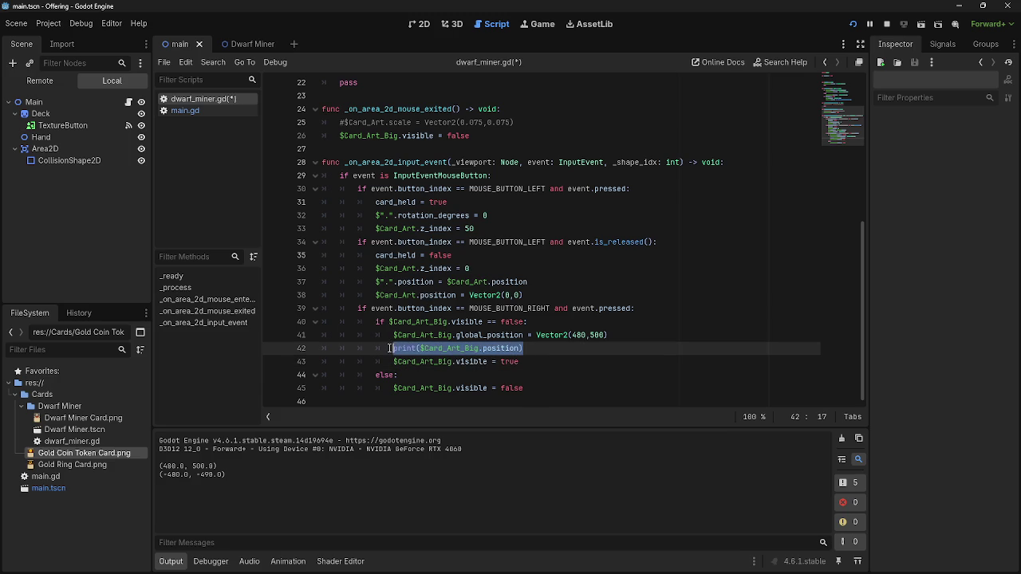
{"action": "left_click", "coordinate": [654, 335]}
{"action": "key", "text": "Return"}
{"action": "key", "text": "Up"}
{"action": "left_click_drag", "start_coordinate": [610, 335], "coordinate": [393, 335]}
{"action": "key", "text": "ctrl+c"}
{"action": "left_click", "coordinate": [415, 349]}
{"action": "key", "text": "ctrl+v"}
{"action": "left_click_drag", "start_coordinate": [489, 349], "coordinate": [456, 349]}
{"action": "key", "text": "BackSpace"}
{"action": "left_click", "coordinate": [892, 26]}
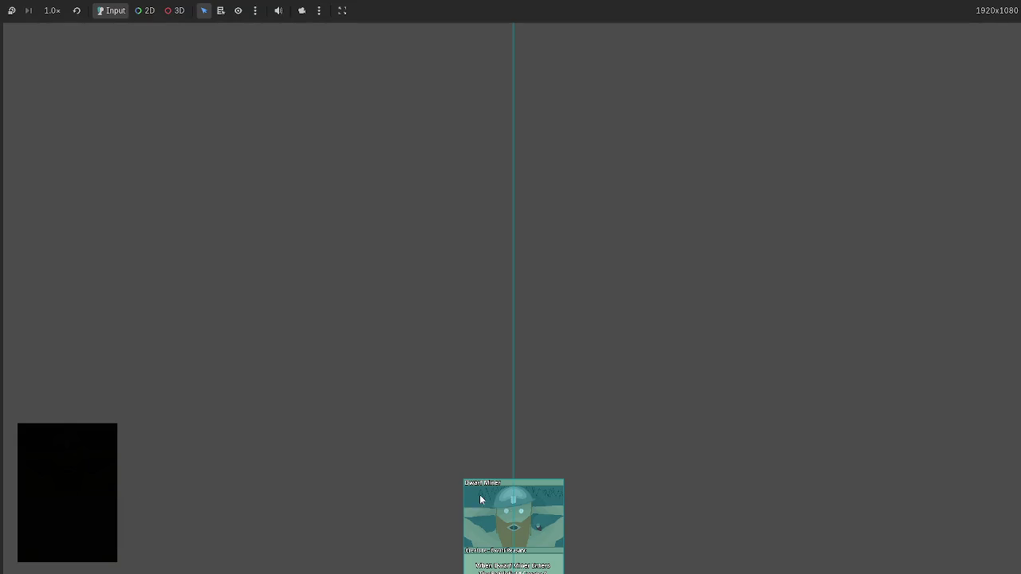
Drag the Dwarf Miner card to the top-left, then toward the middle-left, and stop the game
{"action": "left_click_drag", "start_coordinate": [507, 501], "coordinate": [14, 35]}
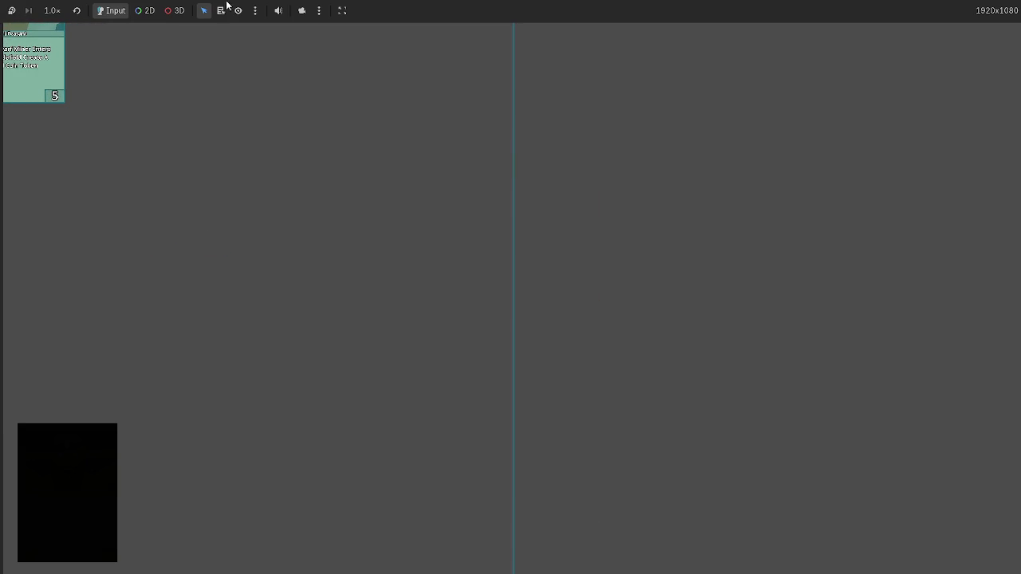
{"action": "left_click", "coordinate": [147, 10]}
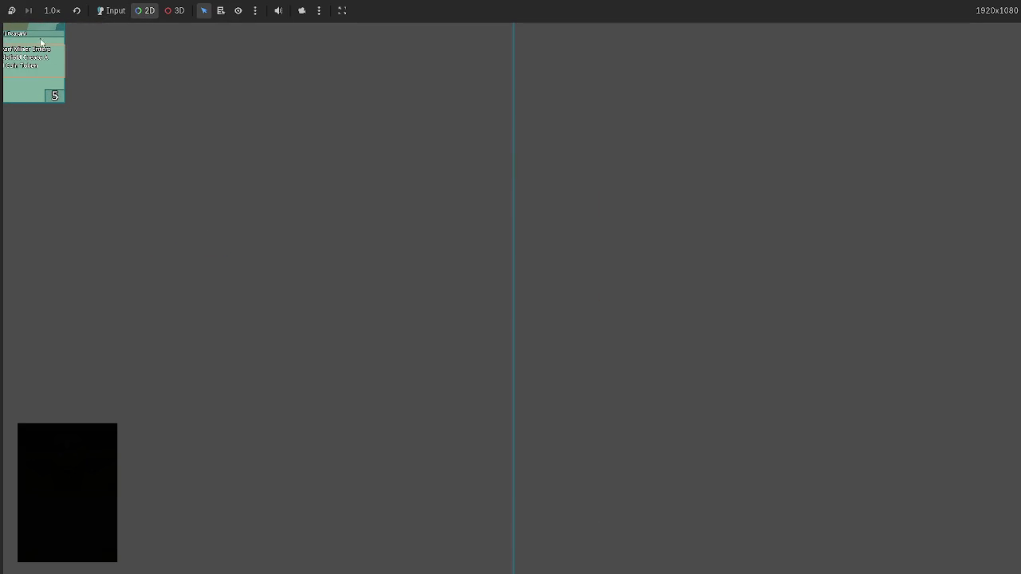
{"action": "left_click", "coordinate": [113, 12]}
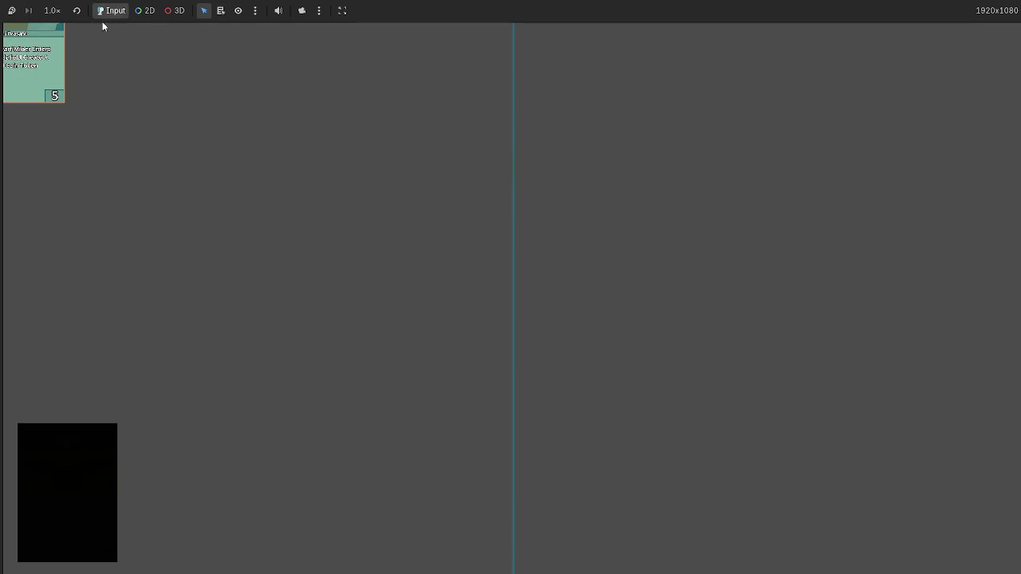
{"action": "mouse_move", "coordinate": [23, 30]}
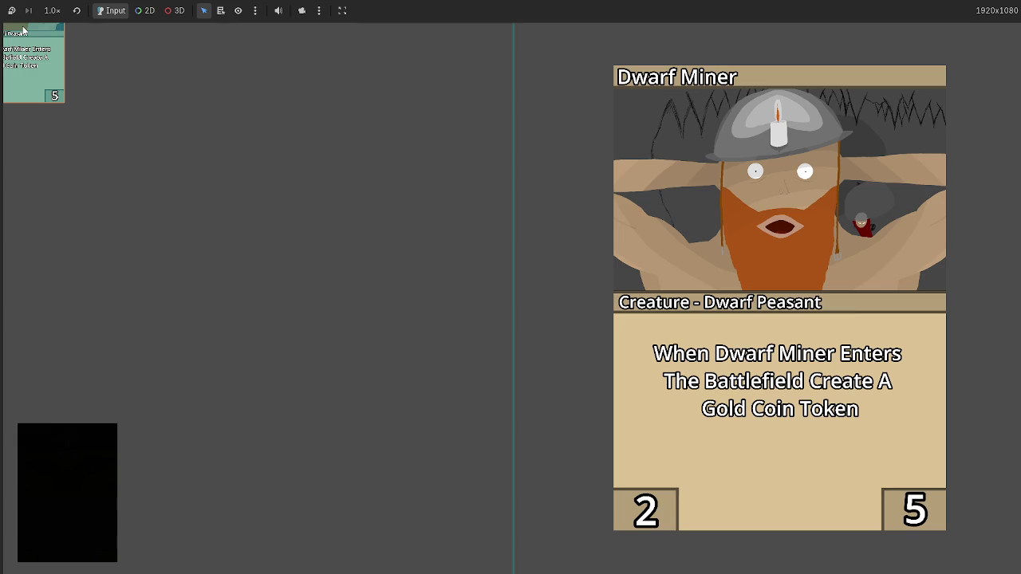
{"action": "mouse_move", "coordinate": [33, 37]}
{"action": "left_mouse_down"}
{"action": "mouse_move", "coordinate": [51, 91]}
{"action": "mouse_move", "coordinate": [327, 150]}
{"action": "left_mouse_up"}
{"action": "key", "text": "F8"}
{"action": "scroll", "coordinate": [603, 279], "scroll_direction": "up", "scroll_amount": 7}
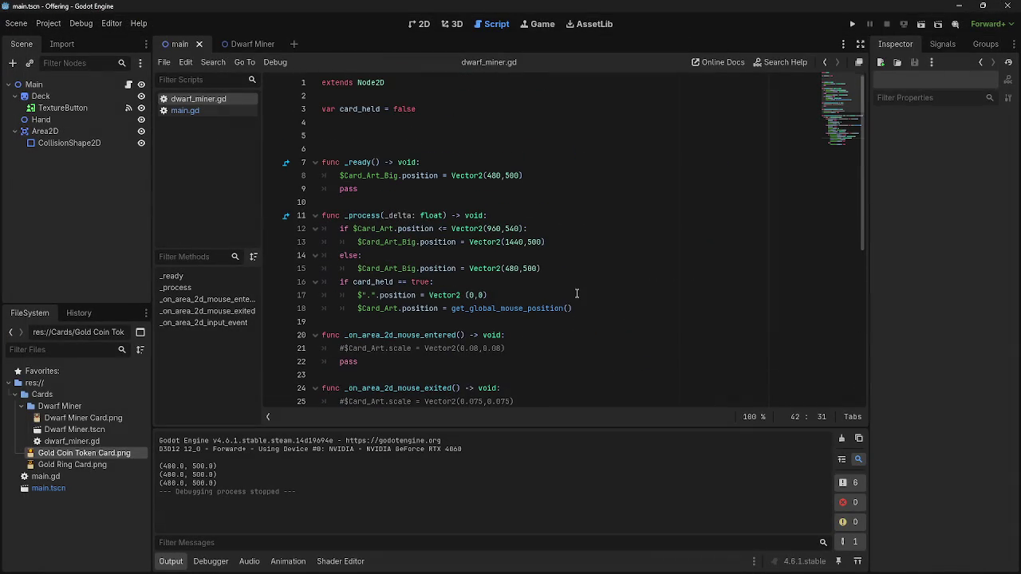
Select the position-reset code on line 17 of dwarf_miner.gd
{"action": "left_click_drag", "start_coordinate": [353, 298], "coordinate": [523, 301]}
{"action": "left_click", "coordinate": [522, 300]}
{"action": "scroll", "coordinate": [496, 375], "scroll_direction": "down", "scroll_amount": 6}
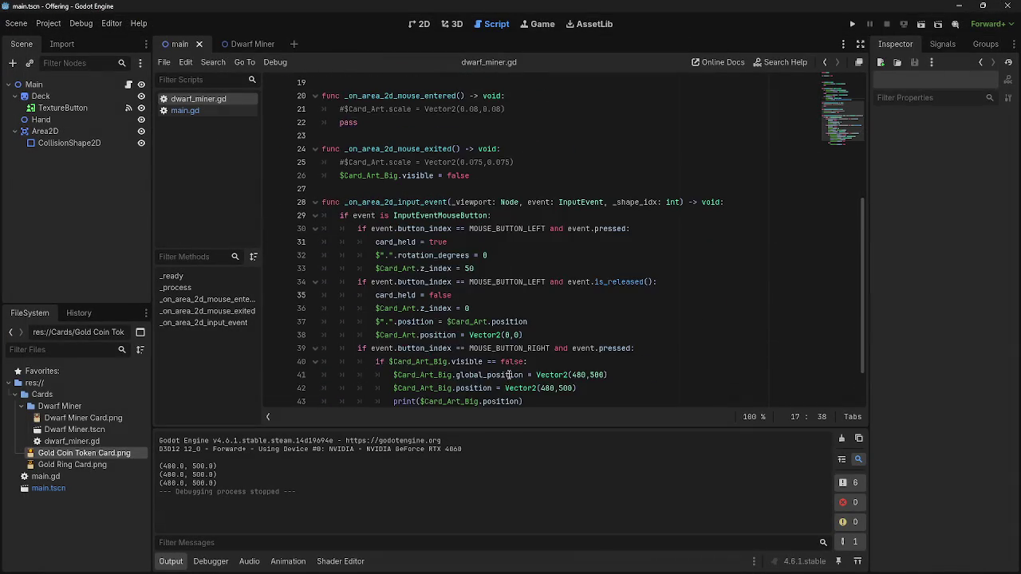
{"action": "scroll", "coordinate": [508, 375], "scroll_direction": "up", "scroll_amount": 5}
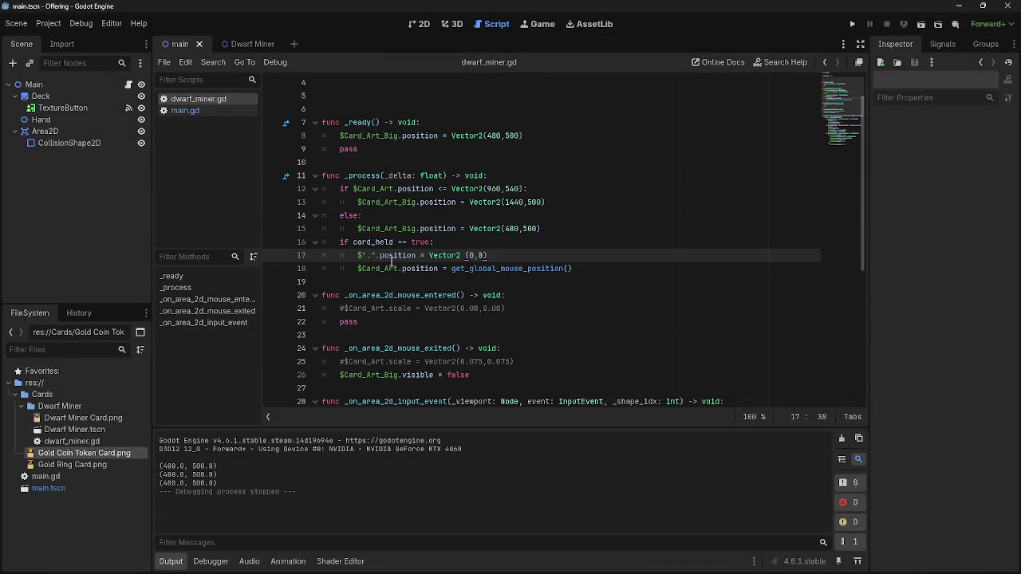
{"action": "left_click_drag", "start_coordinate": [493, 255], "coordinate": [359, 255]}
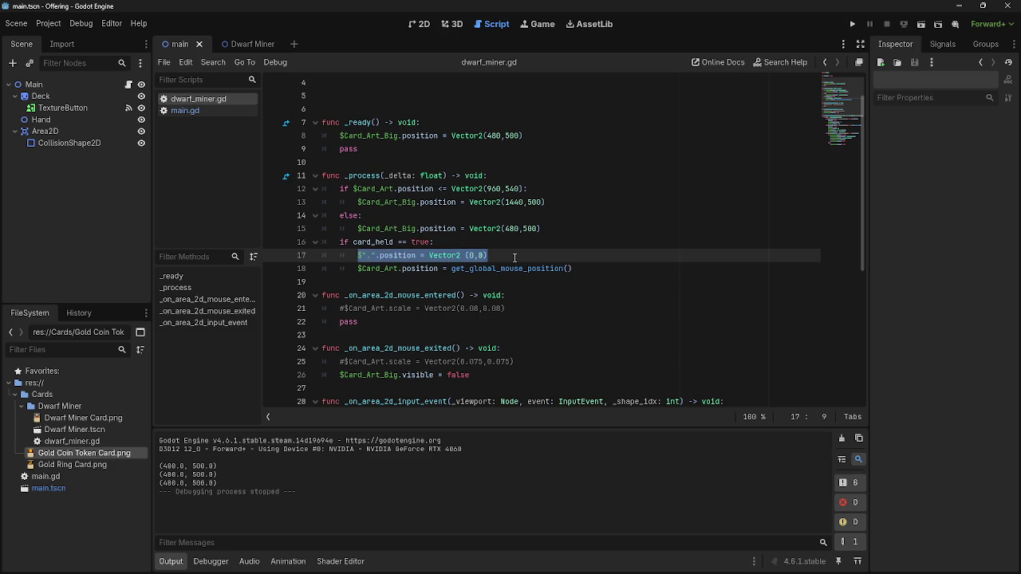
{"action": "scroll", "coordinate": [514, 268], "scroll_direction": "down", "scroll_amount": 6}
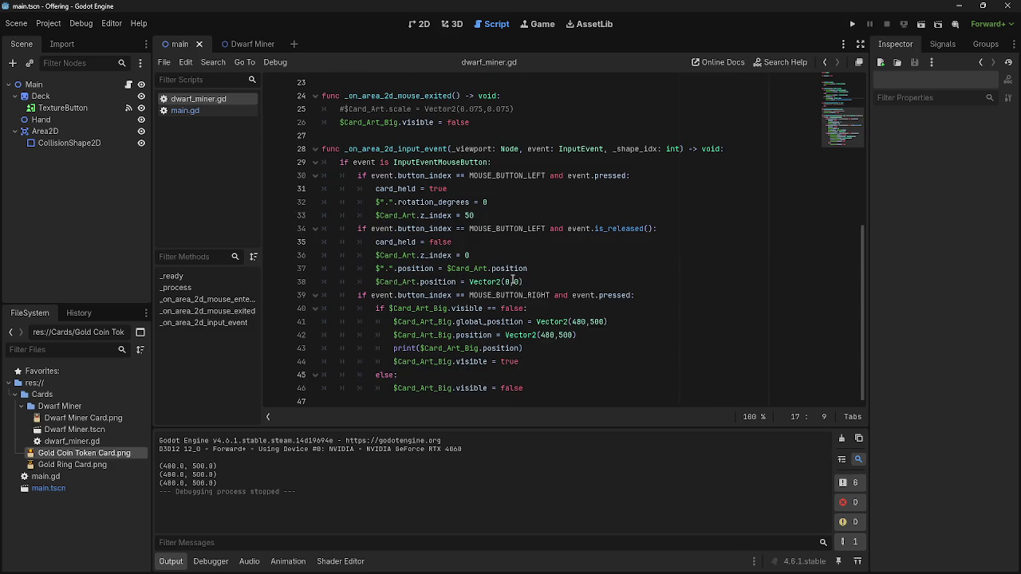
Delete the global_position line 41 and the print($Card_Art_Big.position) debug line
{"action": "left_click", "coordinate": [657, 322]}
{"action": "left_click_drag", "start_coordinate": [607, 322], "coordinate": [321, 322]}
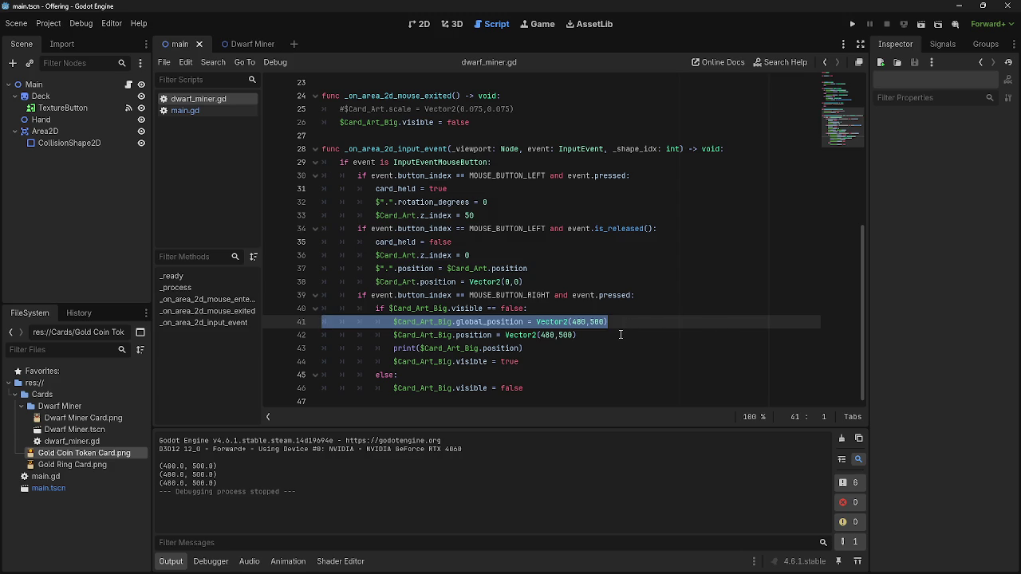
{"action": "key", "text": "BackSpace"}
{"action": "key", "text": "BackSpace"}
{"action": "key", "text": "Return"}
{"action": "left_click_drag", "start_coordinate": [540, 345], "coordinate": [321, 345]}
{"action": "key", "text": "BackSpace"}
{"action": "key", "text": "BackSpace"}
Select the self-reference at the start of line 17 and open the Dwarf Miner scene
{"action": "left_click", "coordinate": [521, 320]}
{"action": "scroll", "coordinate": [616, 331], "scroll_direction": "up", "scroll_amount": 6}
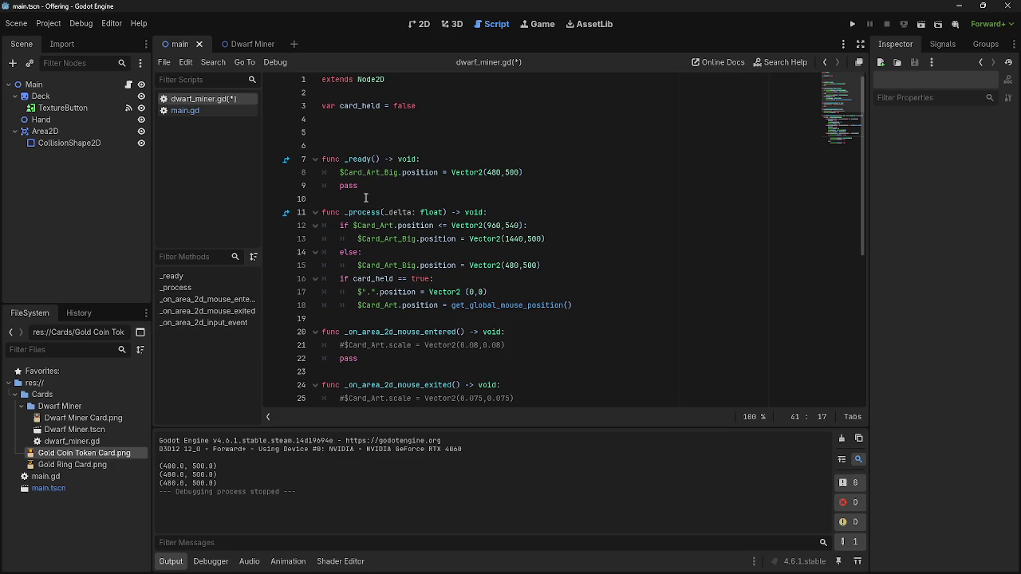
{"action": "scroll", "coordinate": [384, 270], "scroll_direction": "down", "scroll_amount": 3}
{"action": "left_click_drag", "start_coordinate": [358, 172], "coordinate": [530, 172]}
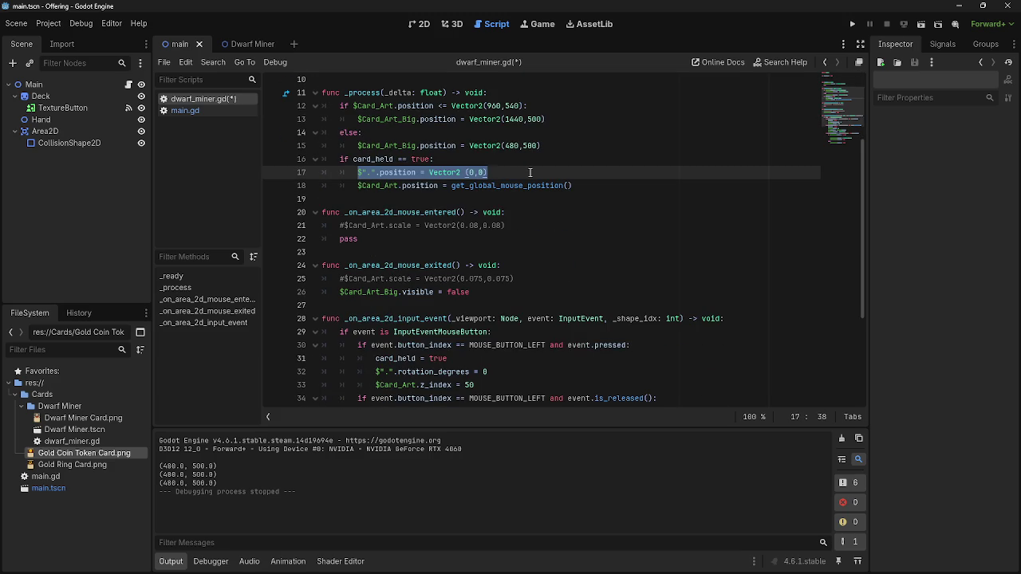
{"action": "left_click_drag", "start_coordinate": [358, 172], "coordinate": [488, 173]}
{"action": "left_click", "coordinate": [225, 44]}
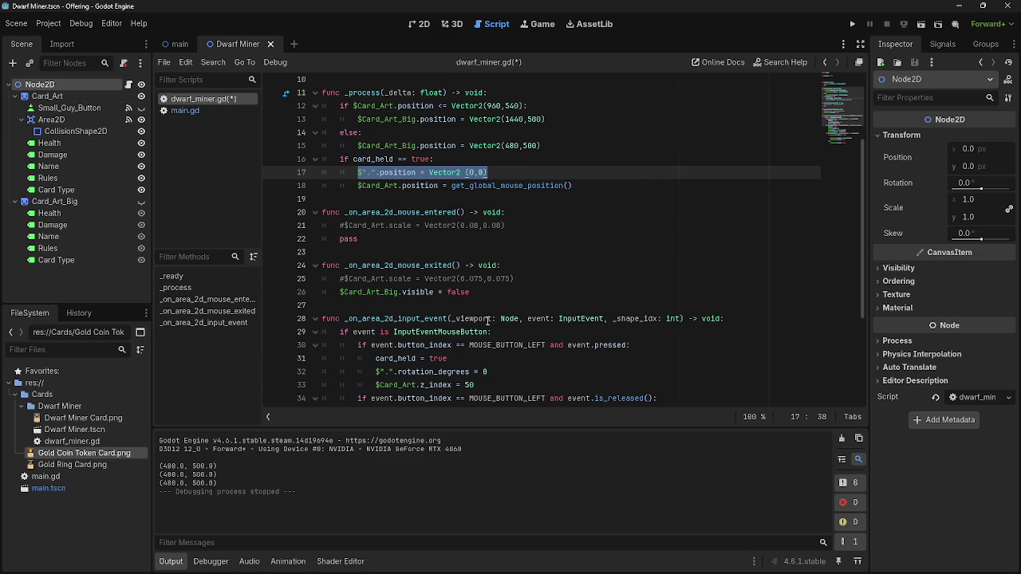
Paste the position-reset line into the empty line 41 of the right-click branch
{"action": "scroll", "coordinate": [350, 390], "scroll_direction": "down", "scroll_amount": 4}
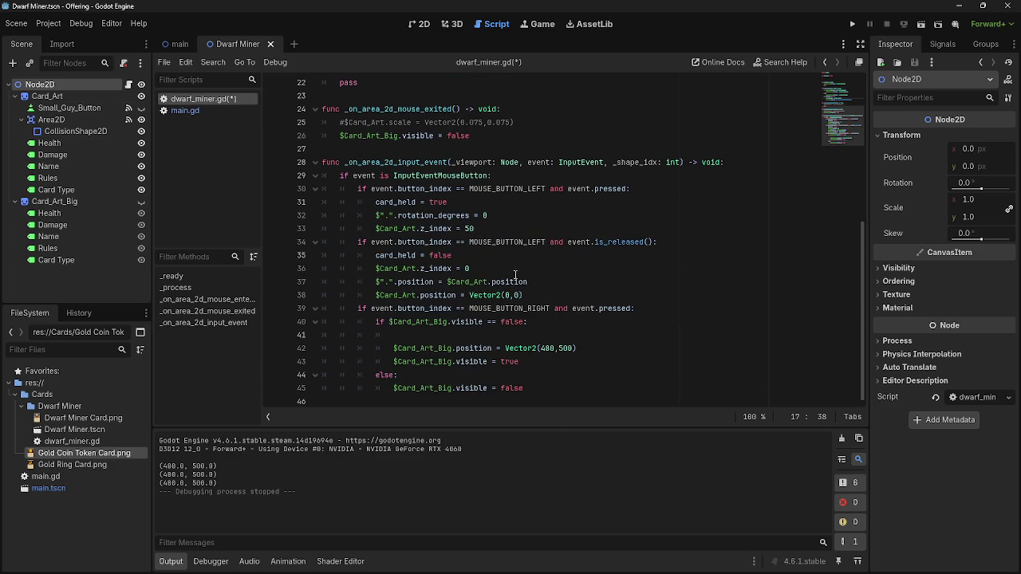
{"action": "left_click", "coordinate": [545, 338]}
{"action": "key", "text": "ctrl+v"}
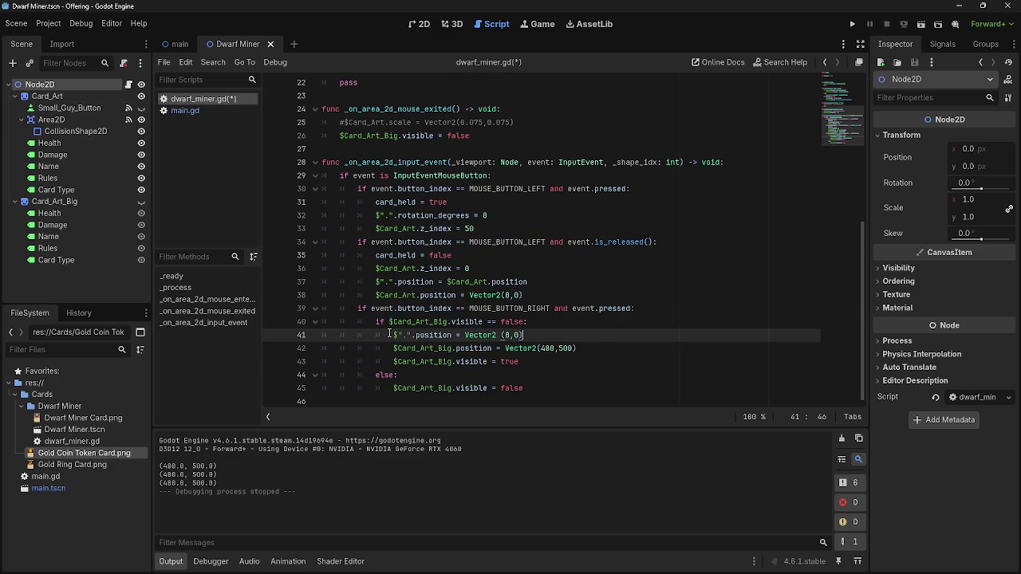
{"action": "left_click_drag", "start_coordinate": [392, 335], "coordinate": [550, 338]}
{"action": "left_click", "coordinate": [549, 338]}
Add 'var main_node_position = $".".position' on a new line above the reset line
{"action": "left_click", "coordinate": [551, 323]}
{"action": "key", "text": "Return"}
{"action": "type", "text": "main_nmo"}
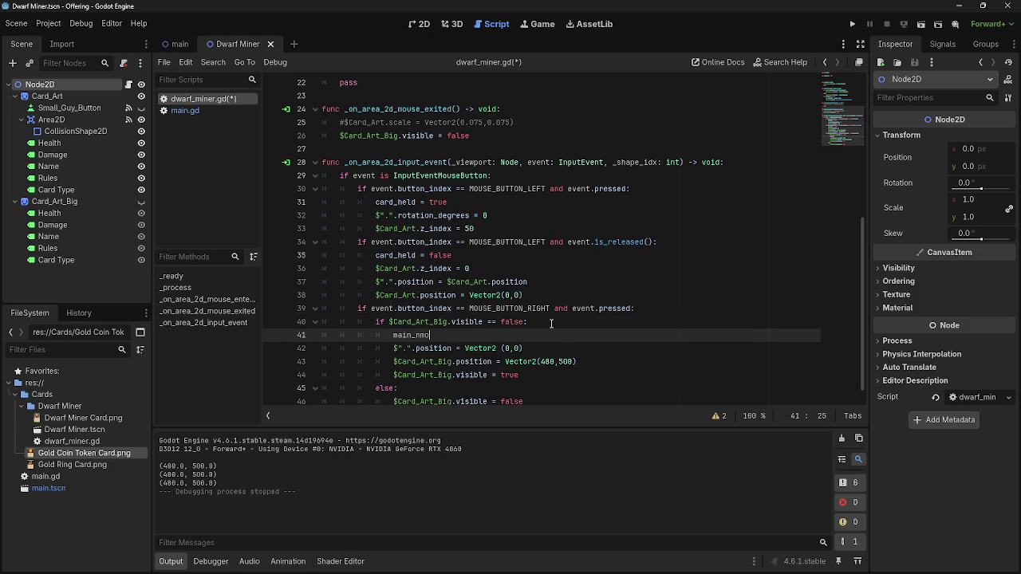
{"action": "type", "text": "ode"}
{"action": "type", "text": "_posit"}
{"action": "type", "text": "tio"}
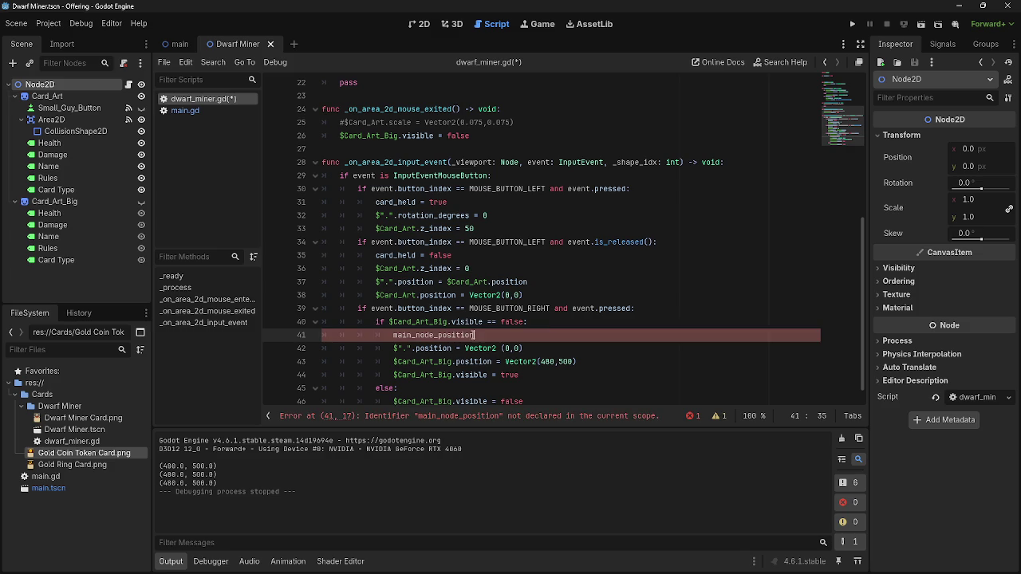
{"action": "key", "text": "Home"}
{"action": "type", "text": "var"}
{"action": "key", "text": "End"}
{"action": "type", "text": "="}
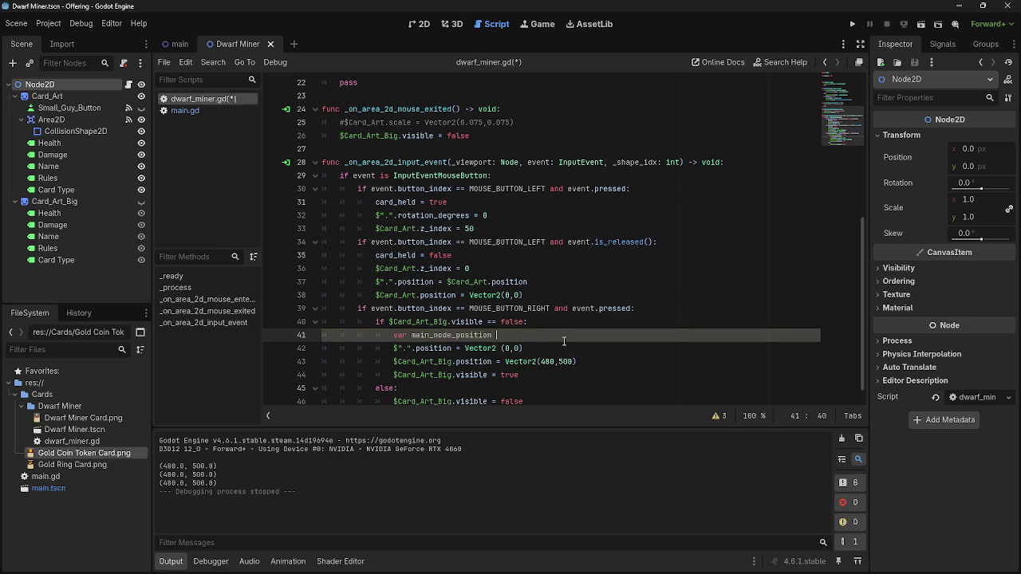
{"action": "type", "text": " $\".\".position"}
Select and review the Vector2(0,0) reset line, now on line 42
{"action": "key", "text": "Down"}
{"action": "left_click_drag", "start_coordinate": [393, 348], "coordinate": [598, 345]}
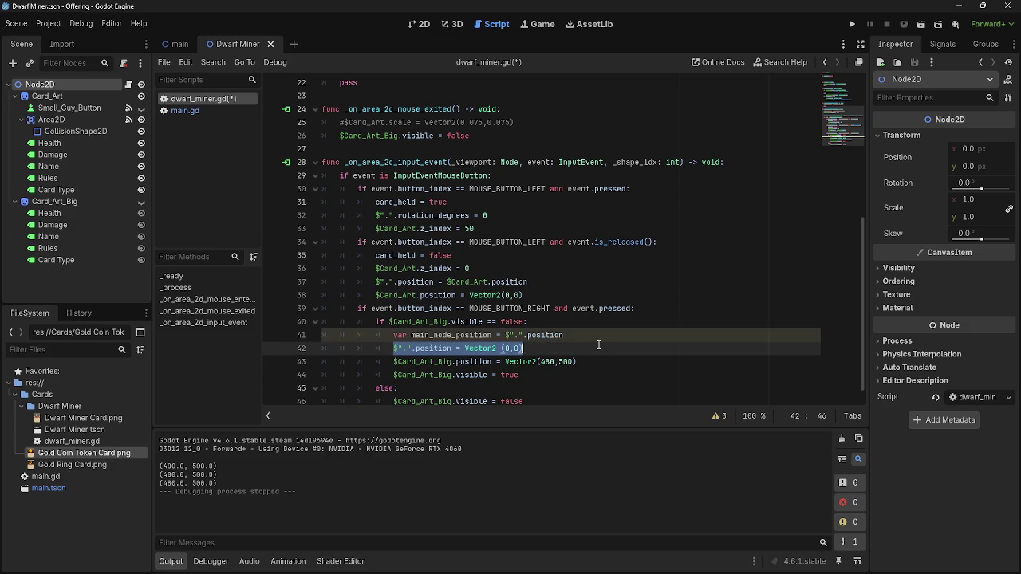
{"action": "left_click", "coordinate": [598, 345]}
{"action": "left_click_drag", "start_coordinate": [393, 349], "coordinate": [523, 349]}
{"action": "left_click", "coordinate": [583, 352]}
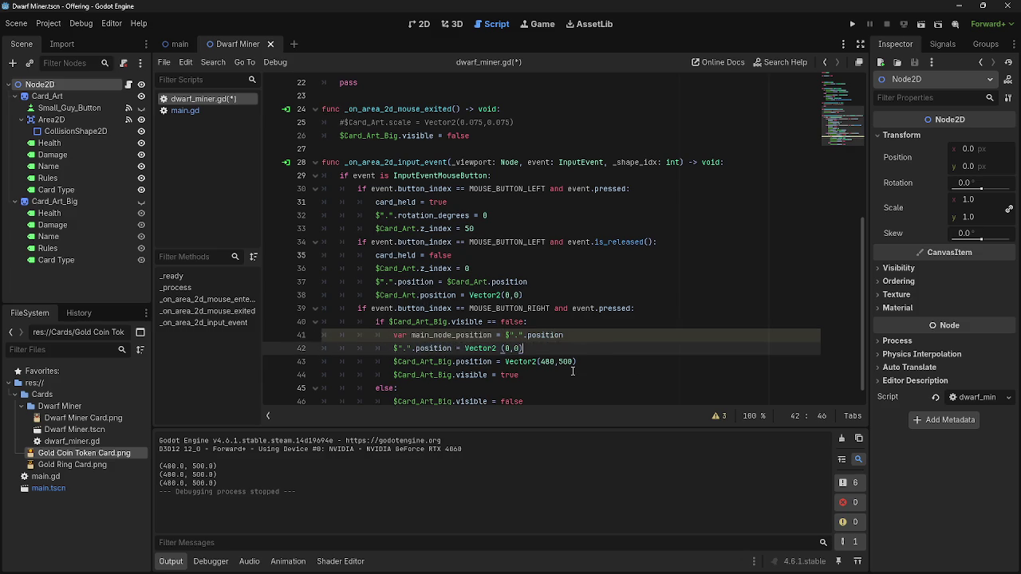
Run the game, drop a hand card at the top-left, and stop it
{"action": "left_click", "coordinate": [852, 25]}
{"action": "left_click", "coordinate": [41, 548]}
{"action": "left_click", "coordinate": [479, 542]}
{"action": "mouse_move", "coordinate": [26, 57]}
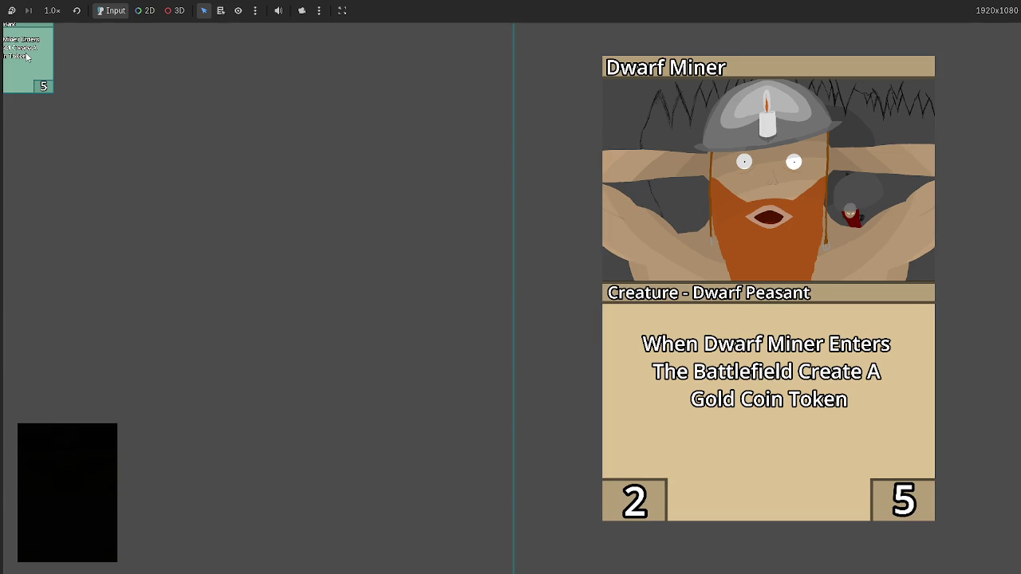
{"action": "key", "text": "F8"}
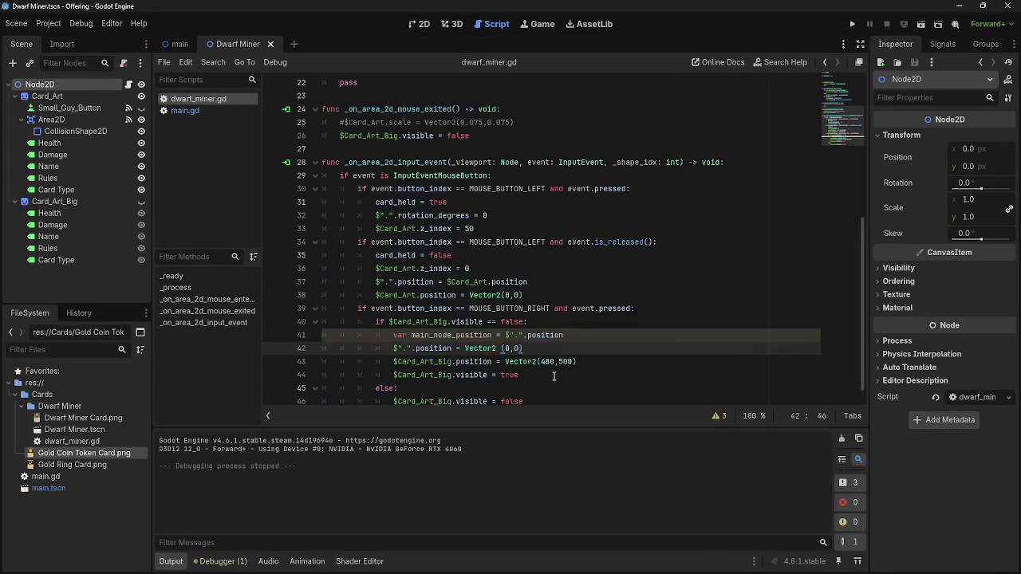
Relaunch the game, place a hand card at the top-left, and stop it
{"action": "left_click", "coordinate": [852, 26]}
{"action": "left_click", "coordinate": [28, 531]}
{"action": "left_click", "coordinate": [542, 534]}
{"action": "key", "text": "F8"}
Add line 42 '$Card_Art.position = main_node_position' using Card_Art from the Scene tree, then run
{"action": "left_click", "coordinate": [614, 341]}
{"action": "key", "text": "Return"}
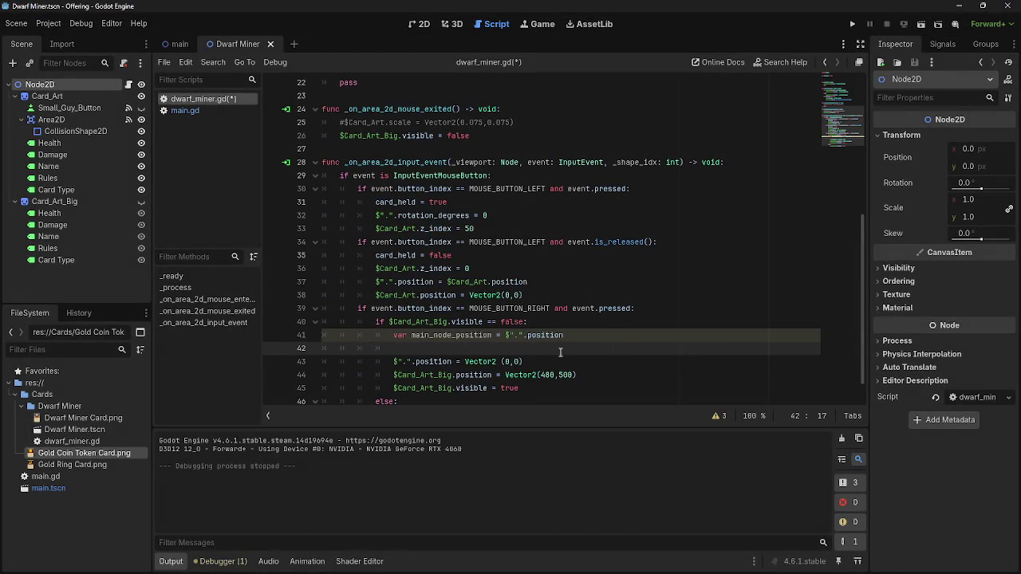
{"action": "left_click", "coordinate": [44, 97]}
{"action": "mouse_move", "coordinate": [45, 97]}
{"action": "left_mouse_down"}
{"action": "mouse_move", "coordinate": [429, 336]}
{"action": "mouse_move", "coordinate": [513, 338]}
{"action": "left_mouse_up"}
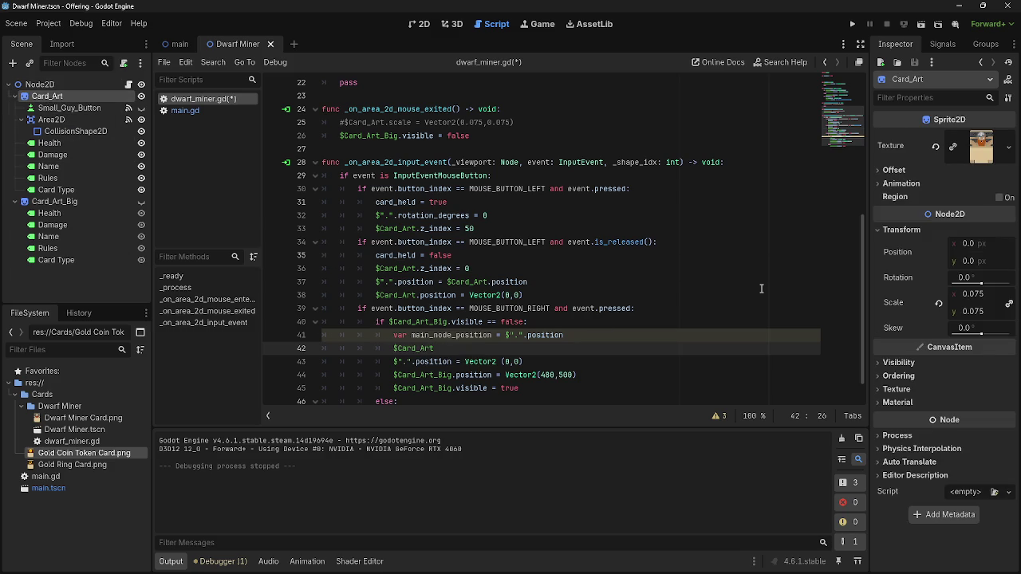
{"action": "type", "text": ".pos"}
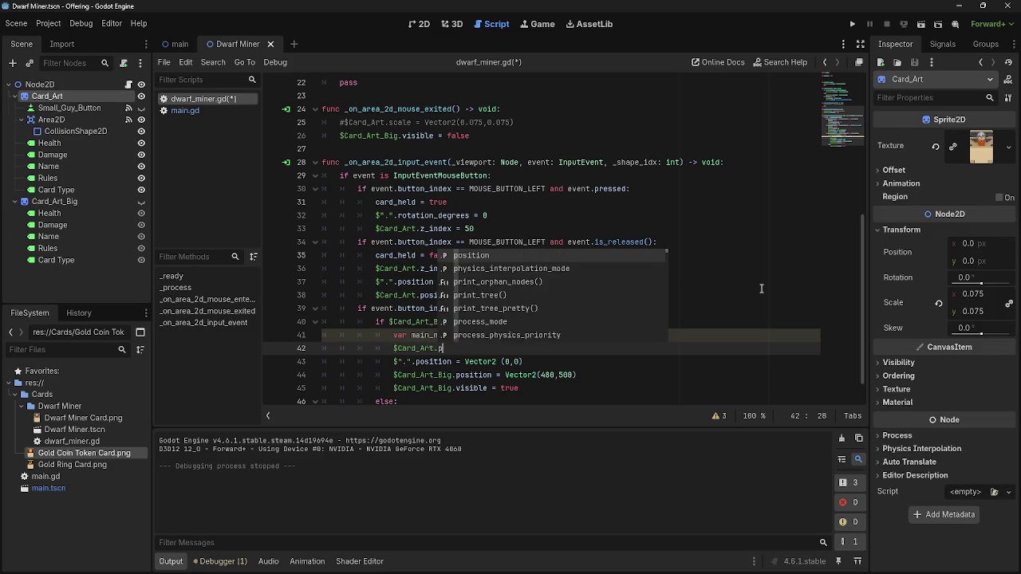
{"action": "key", "text": "Return"}
{"action": "type", "text": "= "}
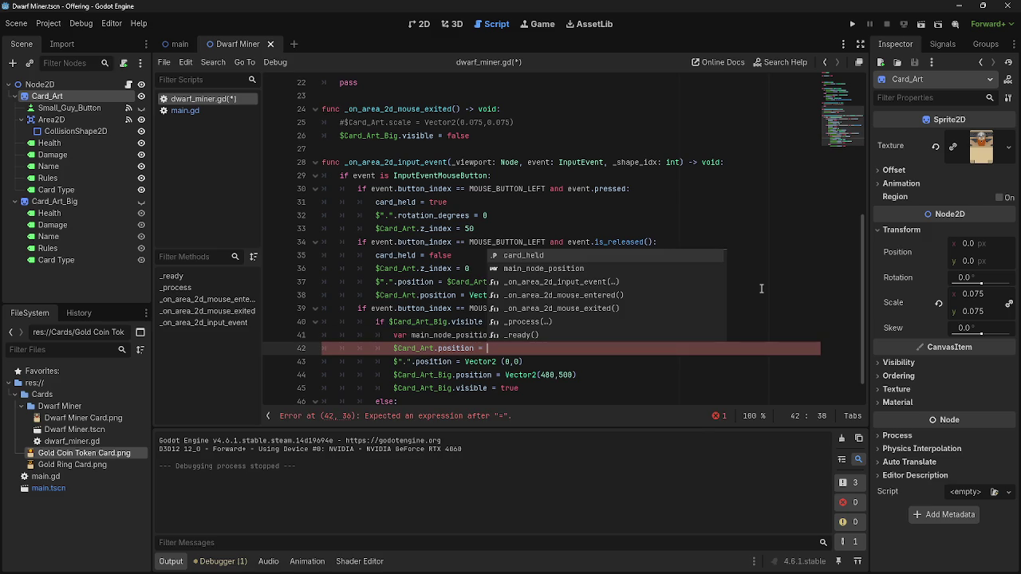
{"action": "type", "text": "main"}
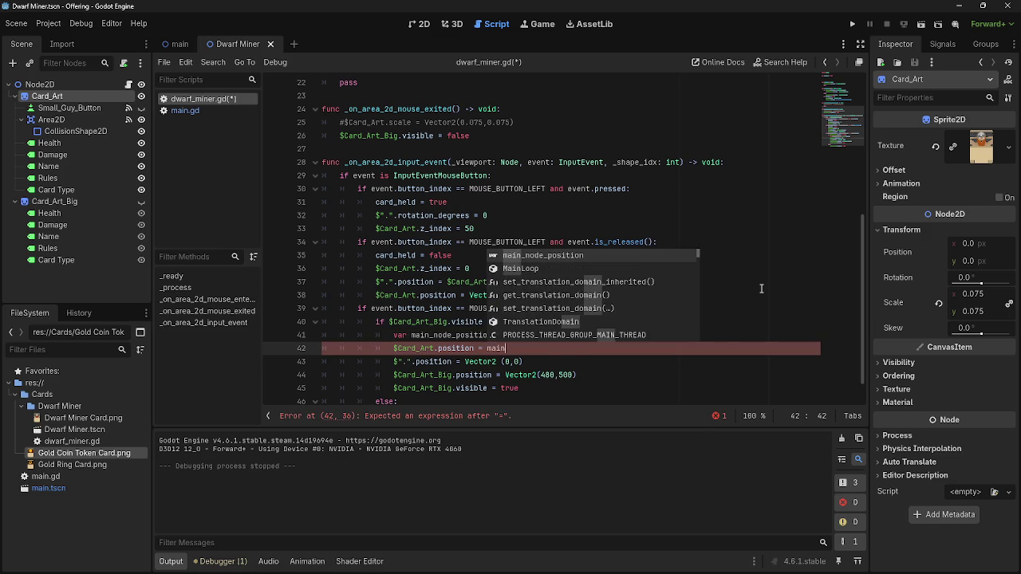
{"action": "key", "text": "Return"}
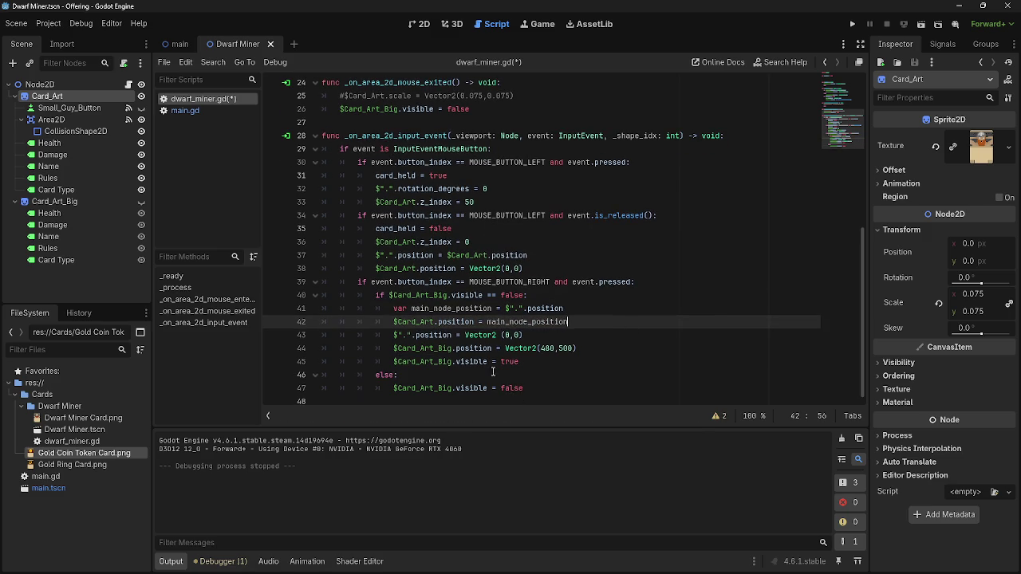
{"action": "key", "text": "F5"}
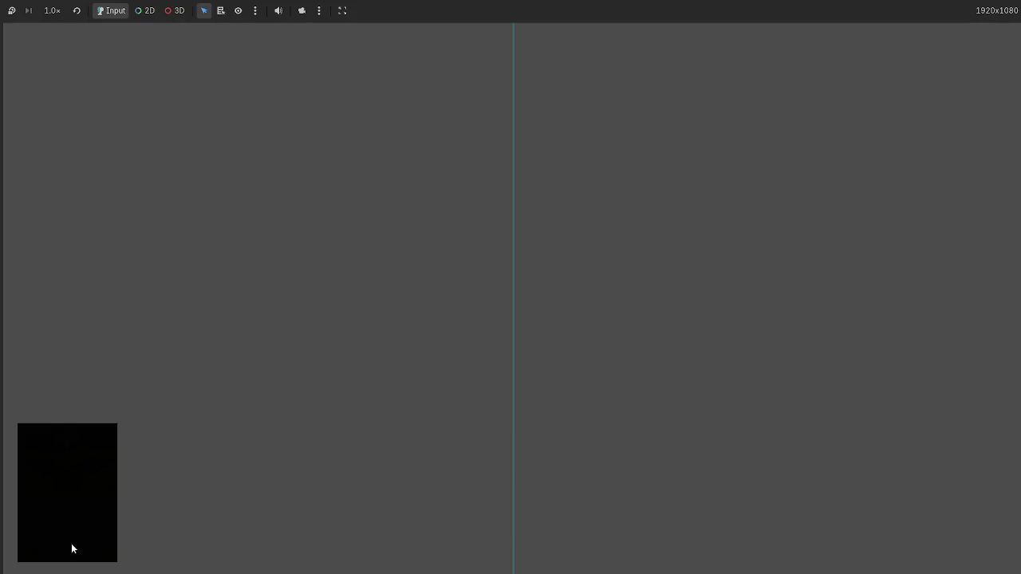
Drag the Dwarf Miner card to mid-screen, then further left, and stop the game
{"action": "mouse_move", "coordinate": [493, 503]}
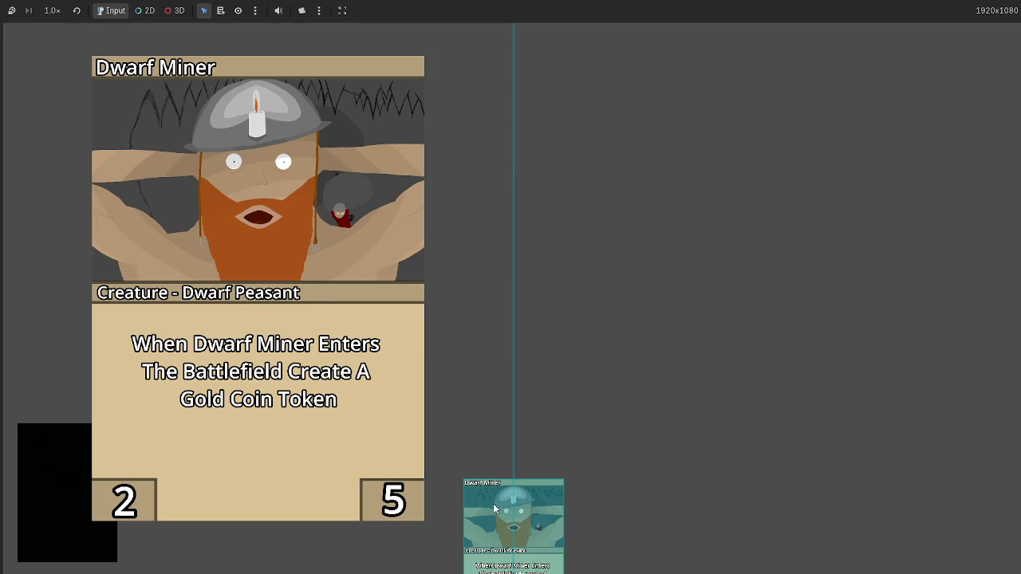
{"action": "mouse_move", "coordinate": [493, 503]}
{"action": "left_mouse_down"}
{"action": "mouse_move", "coordinate": [471, 458]}
{"action": "mouse_move", "coordinate": [575, 247]}
{"action": "mouse_move", "coordinate": [720, 353]}
{"action": "mouse_move", "coordinate": [441, 387]}
{"action": "left_mouse_up"}
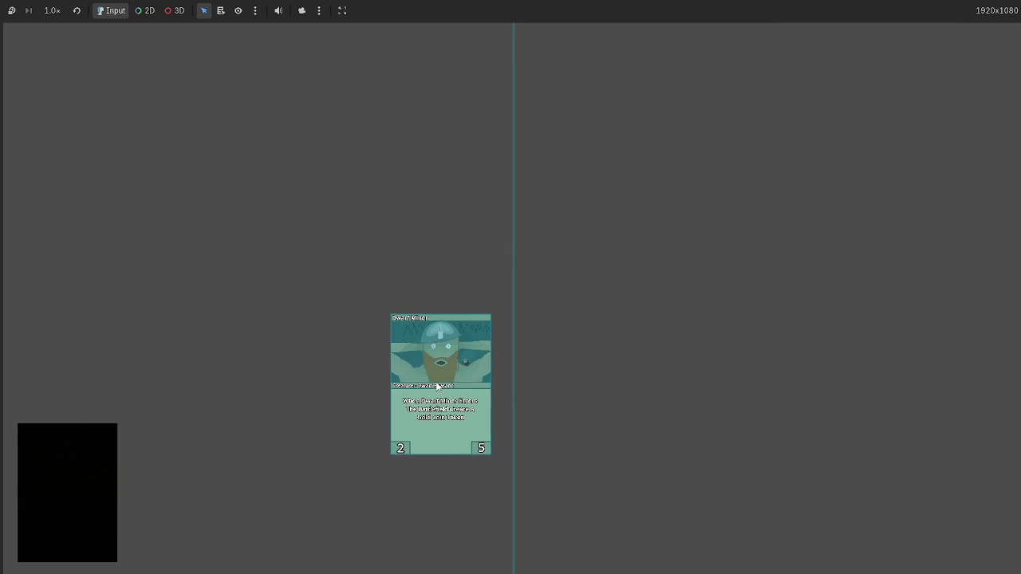
{"action": "mouse_move", "coordinate": [437, 386]}
{"action": "mouse_move", "coordinate": [437, 386]}
{"action": "left_mouse_down"}
{"action": "mouse_move", "coordinate": [540, 388]}
{"action": "mouse_move", "coordinate": [326, 359]}
{"action": "left_mouse_up"}
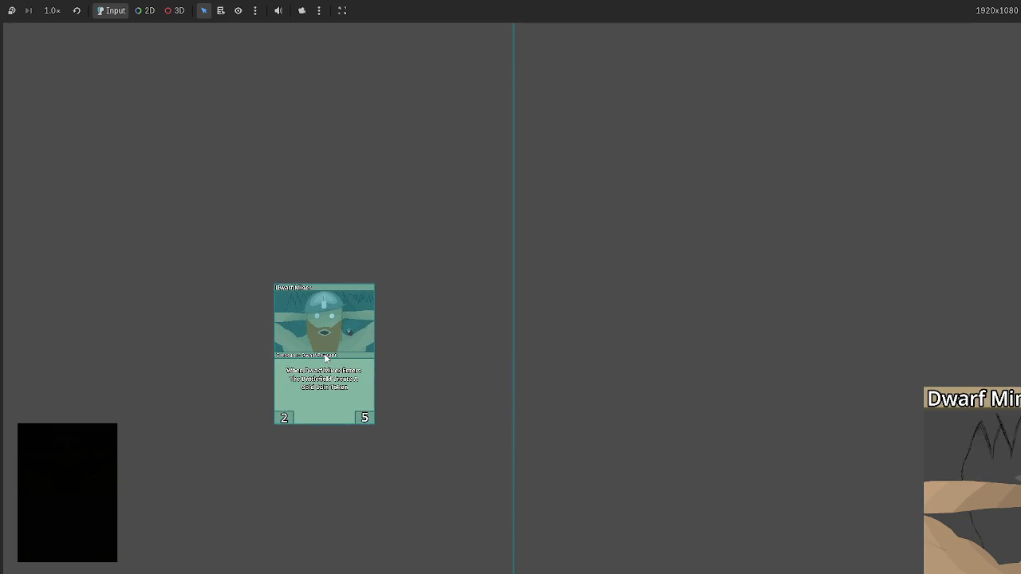
{"action": "key", "text": "F8"}
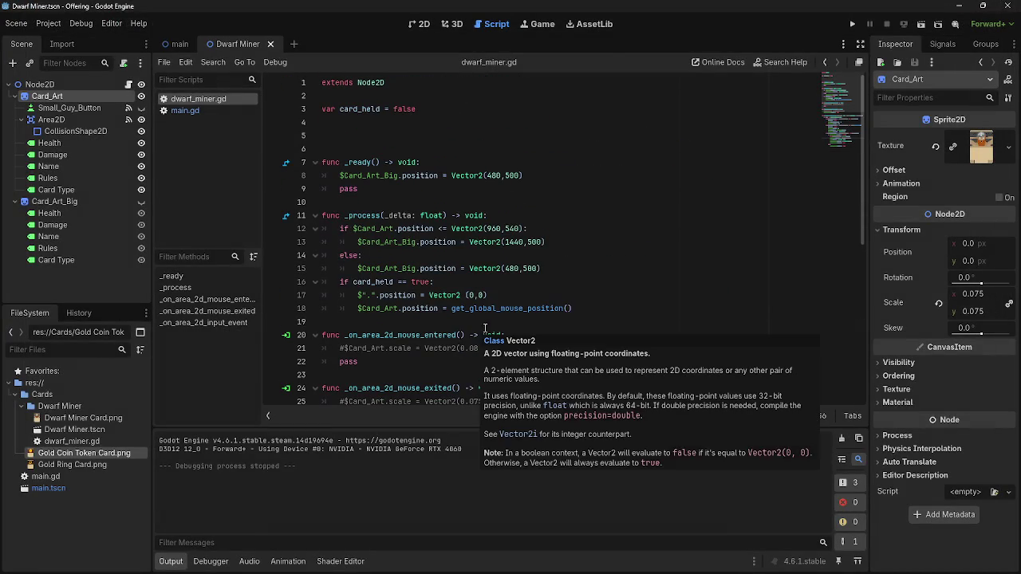
Insert a new blank line after line 38, at the end of the release branch
{"action": "scroll", "coordinate": [589, 319], "scroll_direction": "down", "scroll_amount": 6}
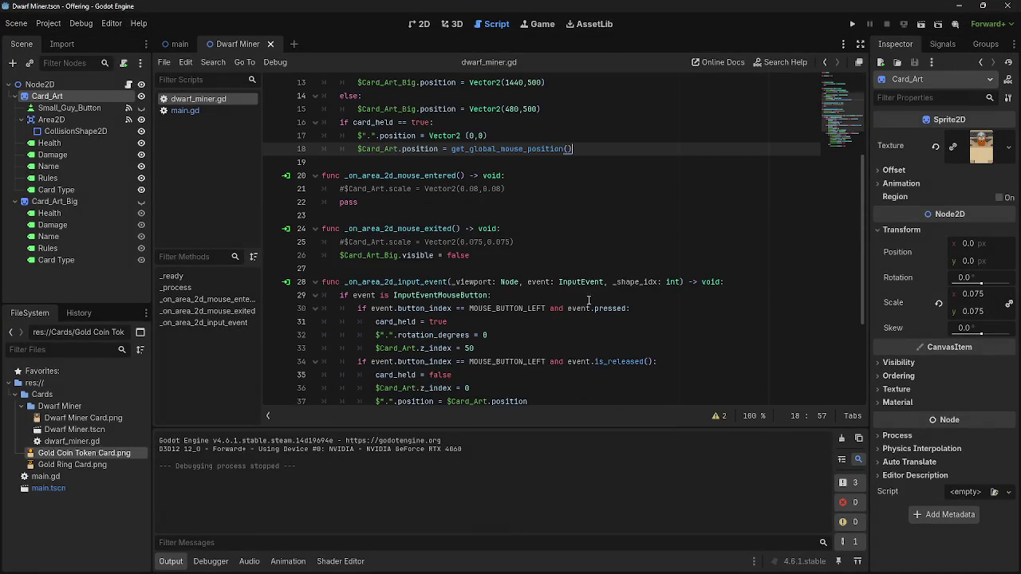
{"action": "scroll", "coordinate": [523, 296], "scroll_direction": "down", "scroll_amount": 1}
{"action": "left_click", "coordinate": [554, 281]}
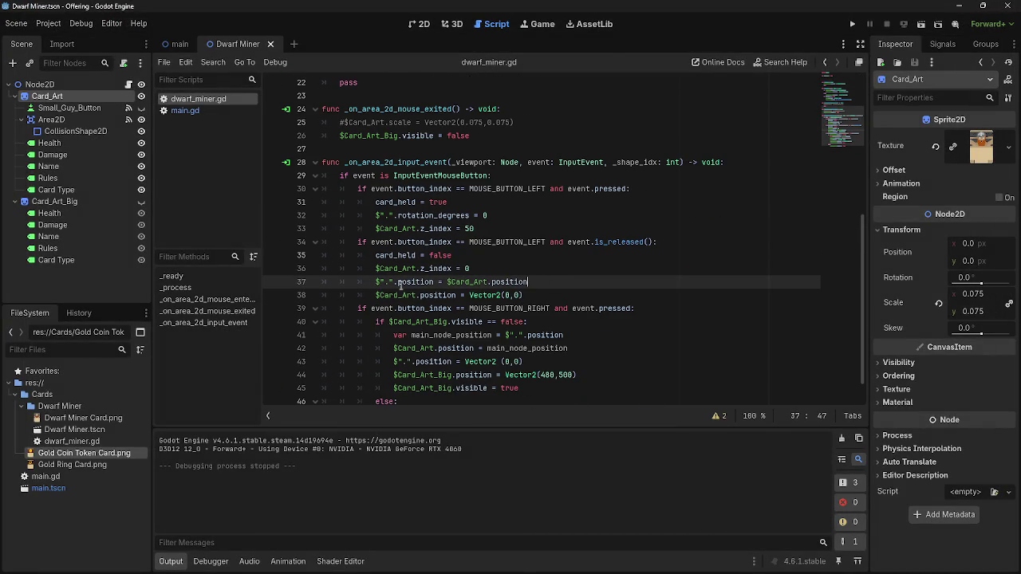
{"action": "left_click", "coordinate": [546, 297]}
{"action": "left_click", "coordinate": [543, 284]}
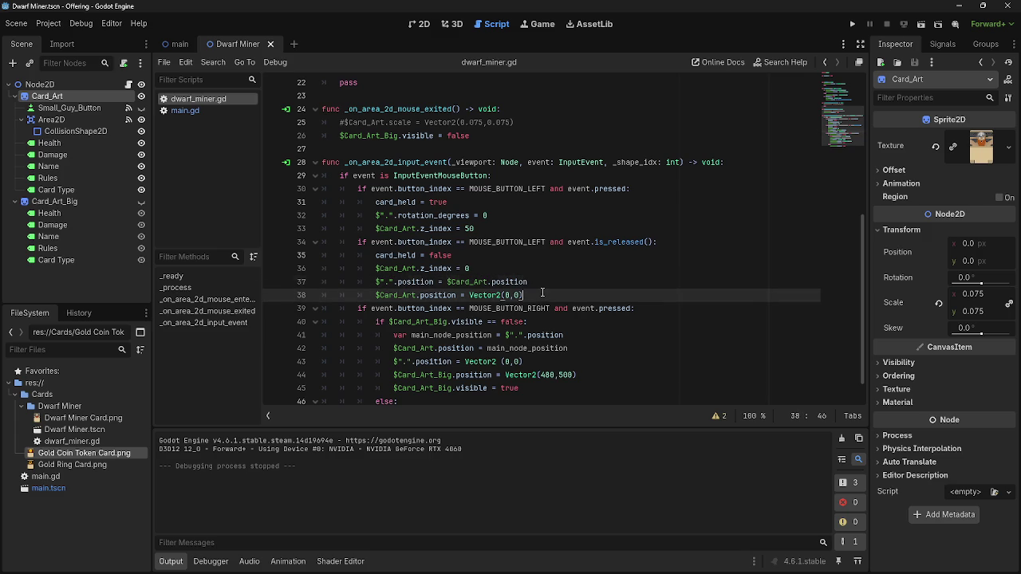
{"action": "key", "text": "Down"}
{"action": "key", "text": "Up"}
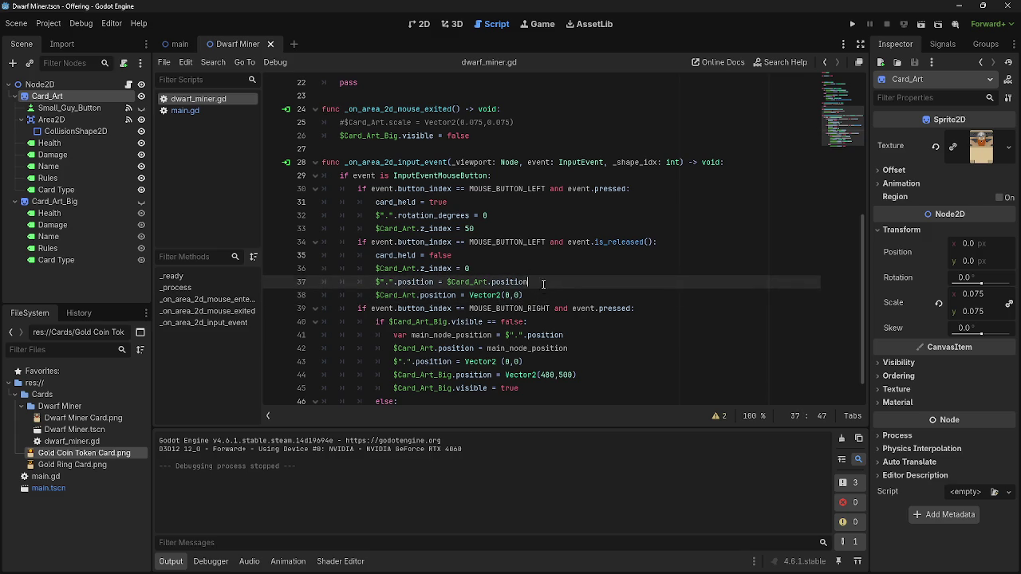
{"action": "scroll", "coordinate": [524, 338], "scroll_direction": "down", "scroll_amount": 1}
{"action": "key", "text": "Down"}
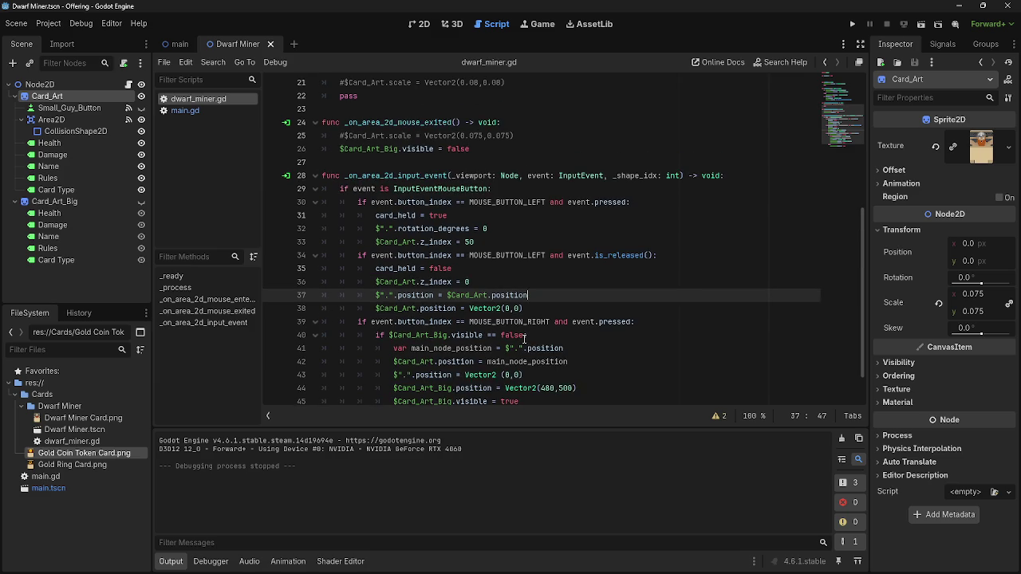
{"action": "key", "text": "Up"}
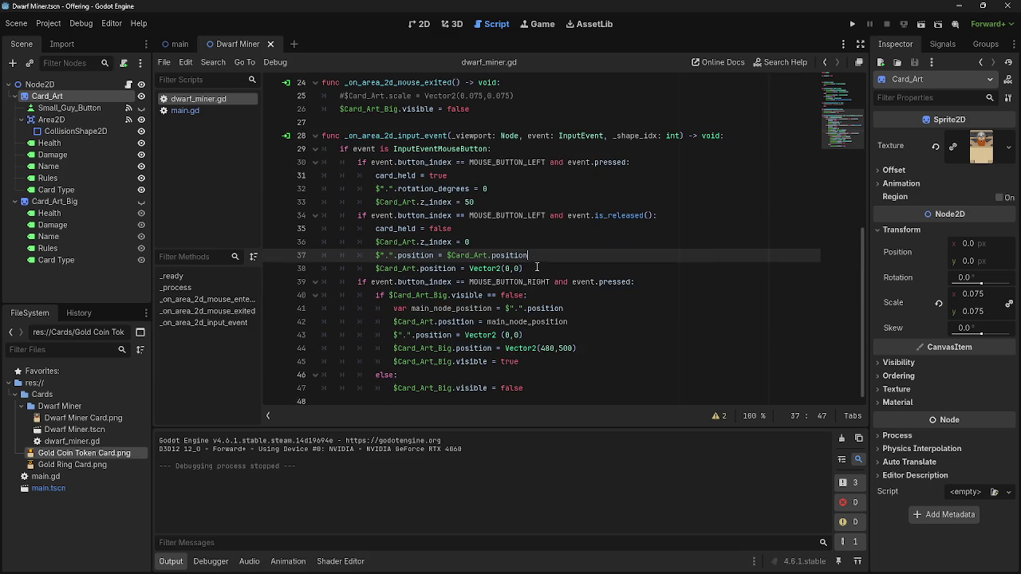
{"action": "key", "text": "Up"}
{"action": "key", "text": "Up"}
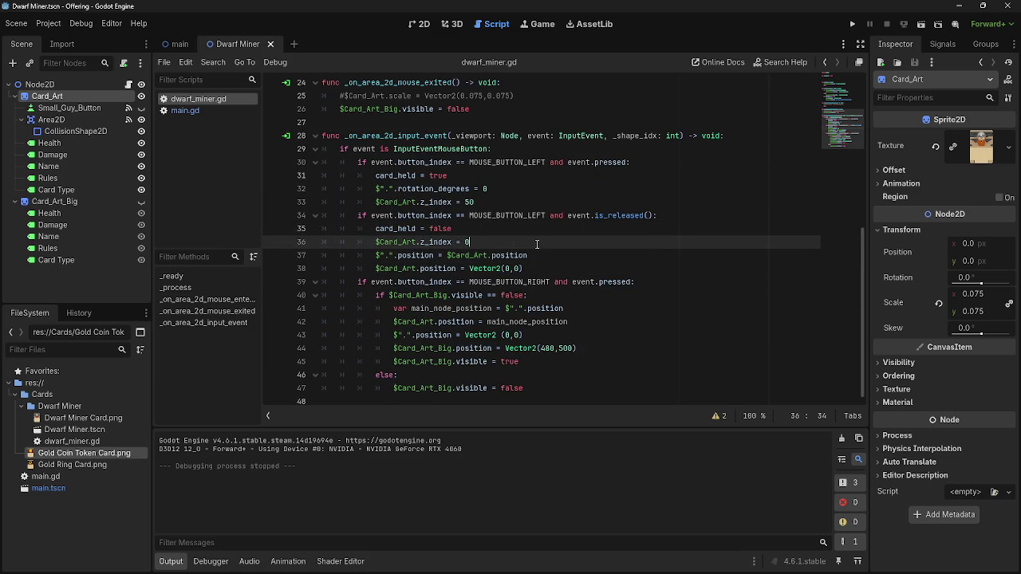
{"action": "left_click", "coordinate": [553, 270]}
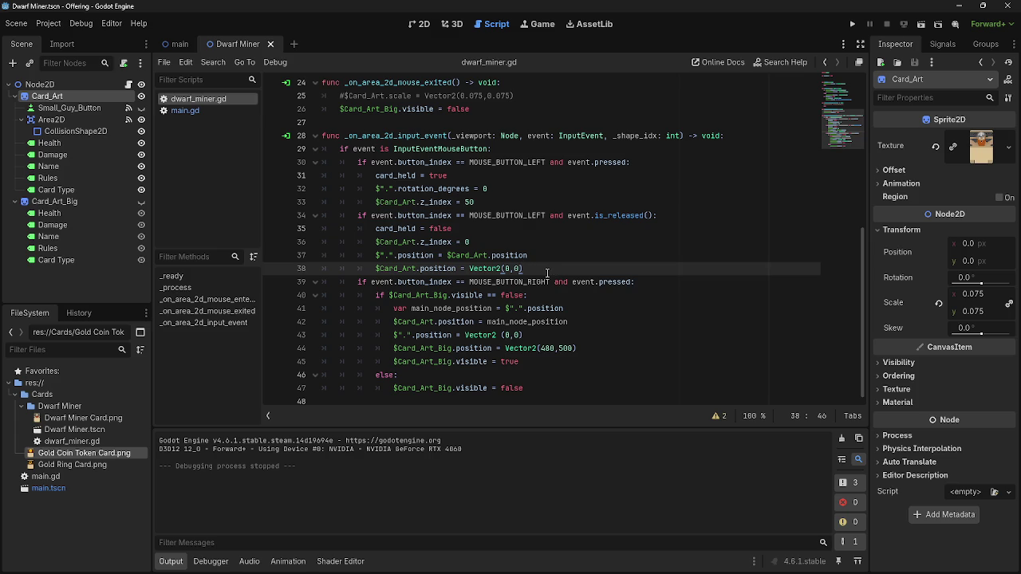
{"action": "key", "text": "Return"}
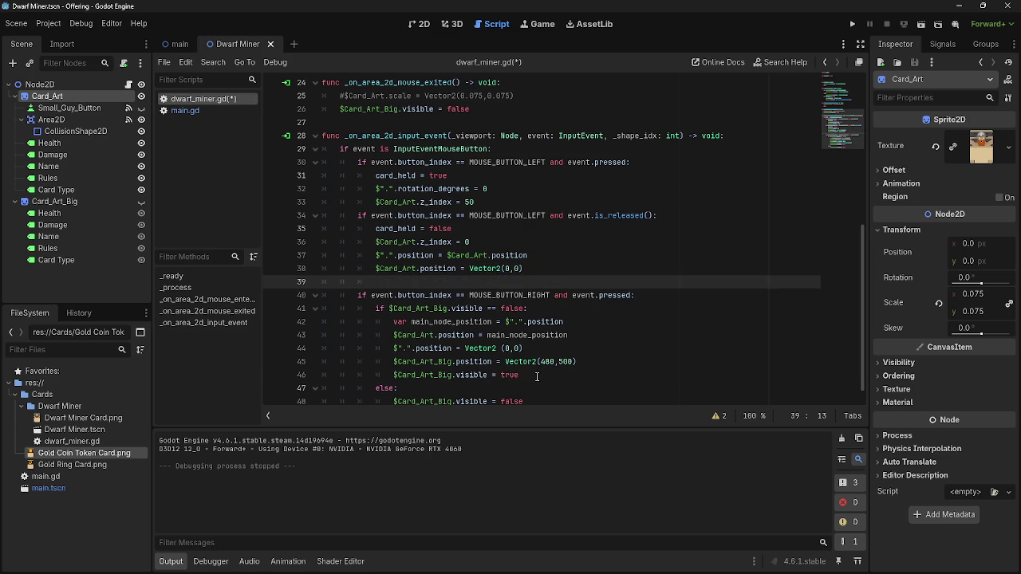
Copy '$Card_Art_Big.visible = false' onto the new line 39 and run the project
{"action": "double_click", "coordinate": [510, 374]}
{"action": "scroll", "coordinate": [539, 382], "scroll_direction": "down", "scroll_amount": 1}
{"action": "left_click", "coordinate": [539, 388]}
{"action": "left_click_drag", "start_coordinate": [540, 388], "coordinate": [392, 387]}
{"action": "key", "text": "ctrl+c"}
{"action": "left_click", "coordinate": [424, 268]}
{"action": "key", "text": "ctrl+v"}
{"action": "left_click", "coordinate": [851, 23]}
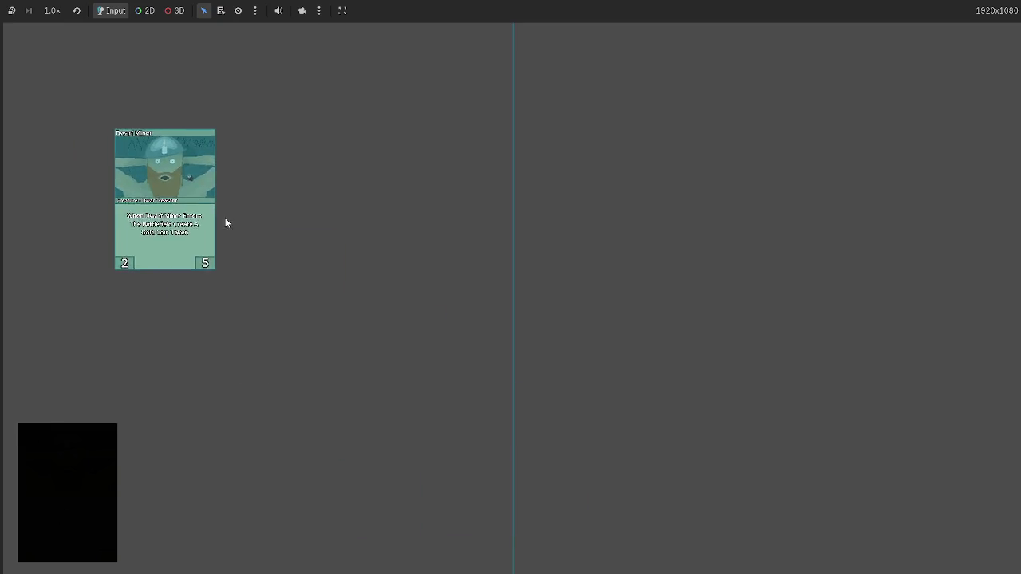
Play the Dwarf Miner card, right-click it at top-left and middle-left, then stop the game
{"action": "mouse_move", "coordinate": [586, 373]}
{"action": "mouse_move", "coordinate": [586, 372]}
{"action": "left_mouse_down"}
{"action": "mouse_move", "coordinate": [529, 332]}
{"action": "mouse_move", "coordinate": [361, 335]}
{"action": "left_mouse_up"}
{"action": "mouse_move", "coordinate": [347, 317]}
{"action": "left_mouse_down"}
{"action": "mouse_move", "coordinate": [511, 320]}
{"action": "mouse_move", "coordinate": [430, 410]}
{"action": "mouse_move", "coordinate": [708, 422]}
{"action": "mouse_move", "coordinate": [296, 271]}
{"action": "mouse_move", "coordinate": [275, 231]}
{"action": "left_mouse_up"}
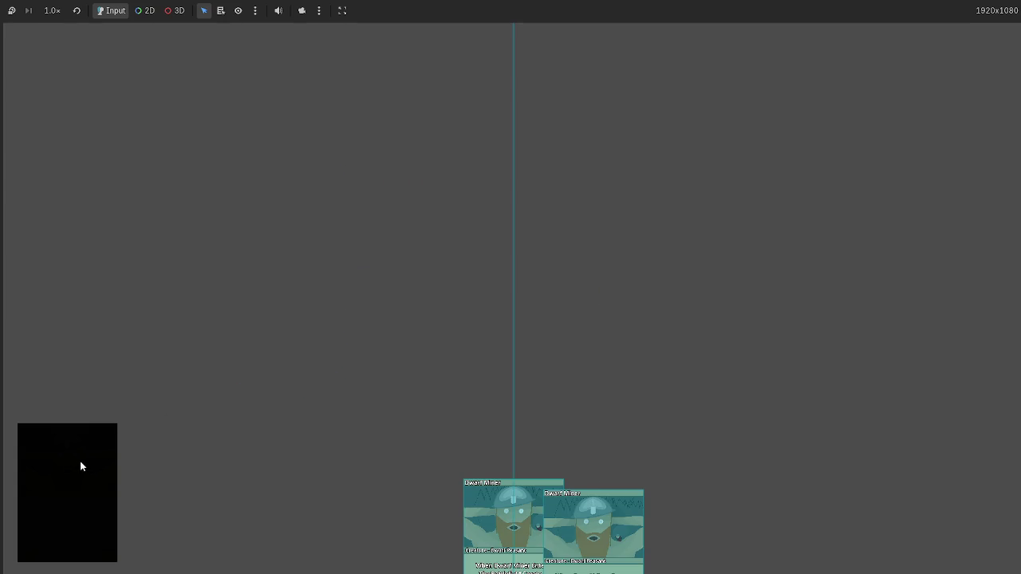
{"action": "left_click", "coordinate": [527, 528]}
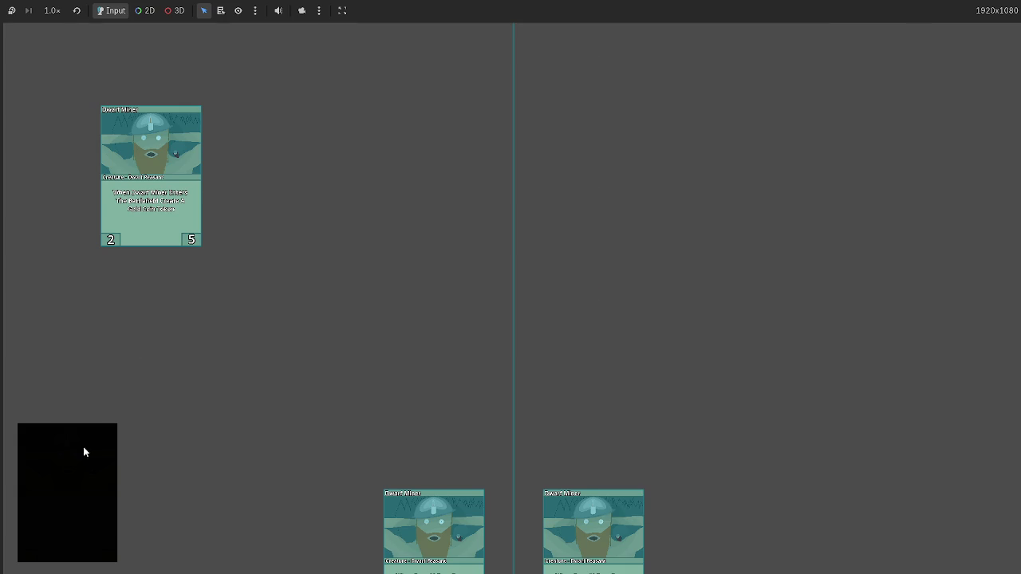
{"action": "left_click", "coordinate": [144, 160]}
{"action": "left_click_drag", "start_coordinate": [50, 84], "coordinate": [331, 318]}
{"action": "left_click", "coordinate": [350, 318]}
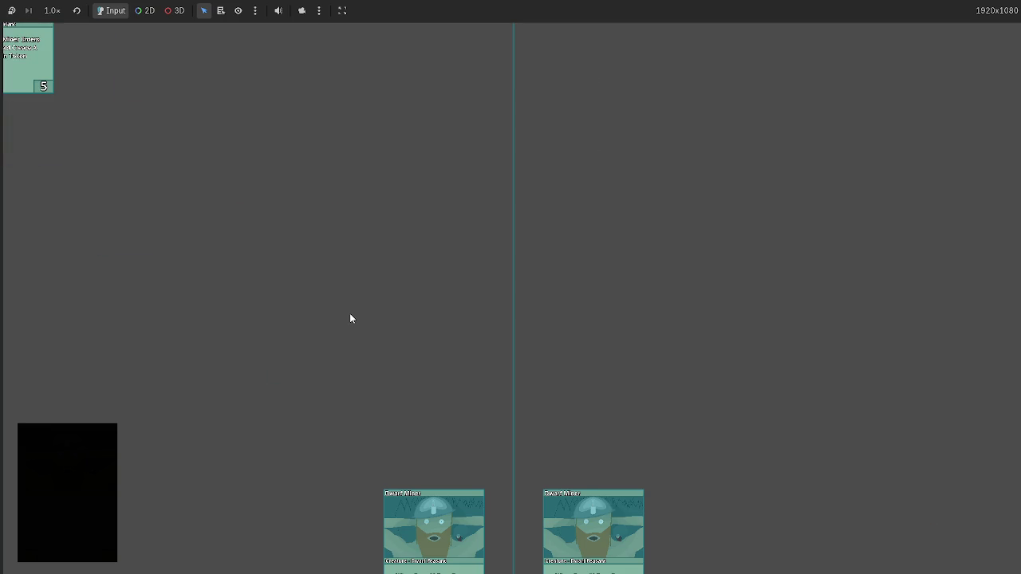
{"action": "key", "text": "F8"}
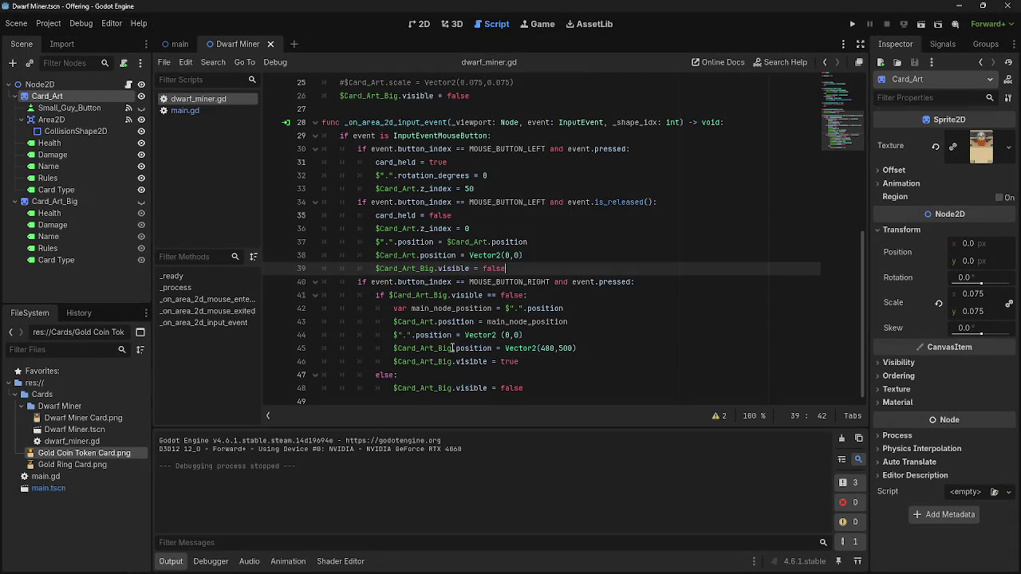
Review the position-storing and reset lines 42-44 in the right-click branch
{"action": "triple_click", "coordinate": [524, 309]}
{"action": "key", "text": "End"}
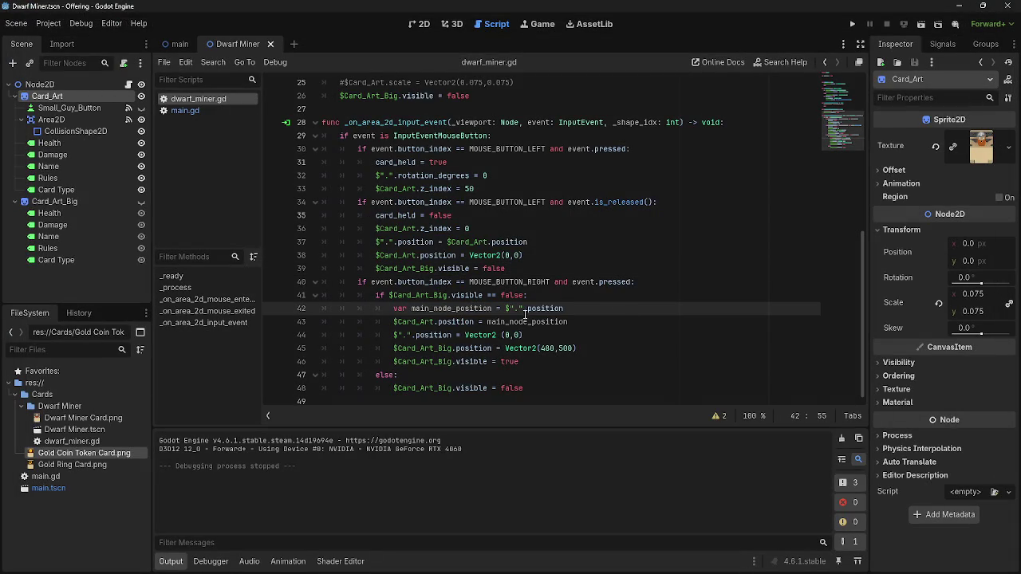
{"action": "left_click", "coordinate": [565, 321]}
{"action": "key", "text": "Up"}
{"action": "left_click", "coordinate": [628, 324]}
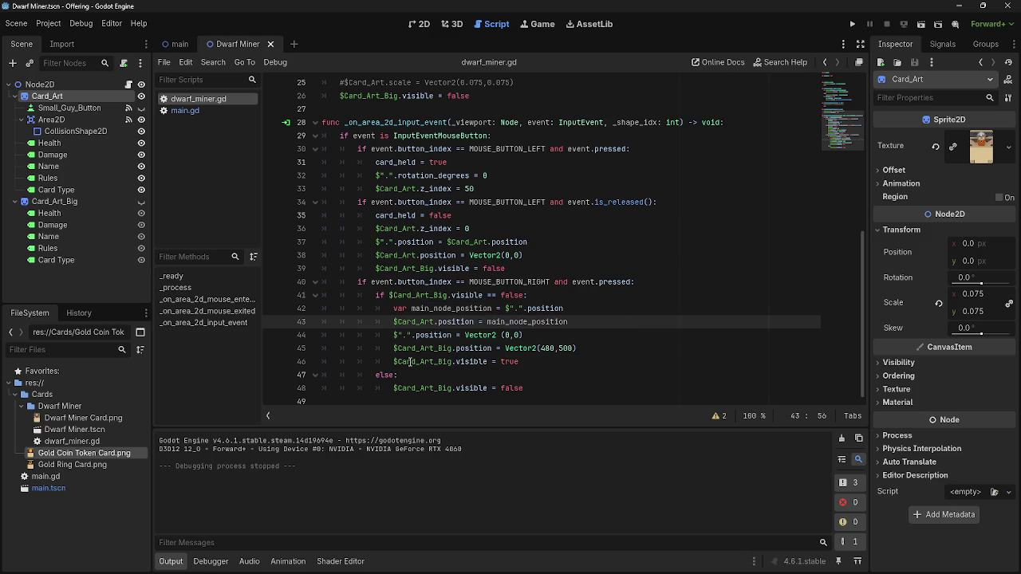
{"action": "left_click_drag", "start_coordinate": [392, 336], "coordinate": [524, 336]}
{"action": "left_click", "coordinate": [560, 343]}
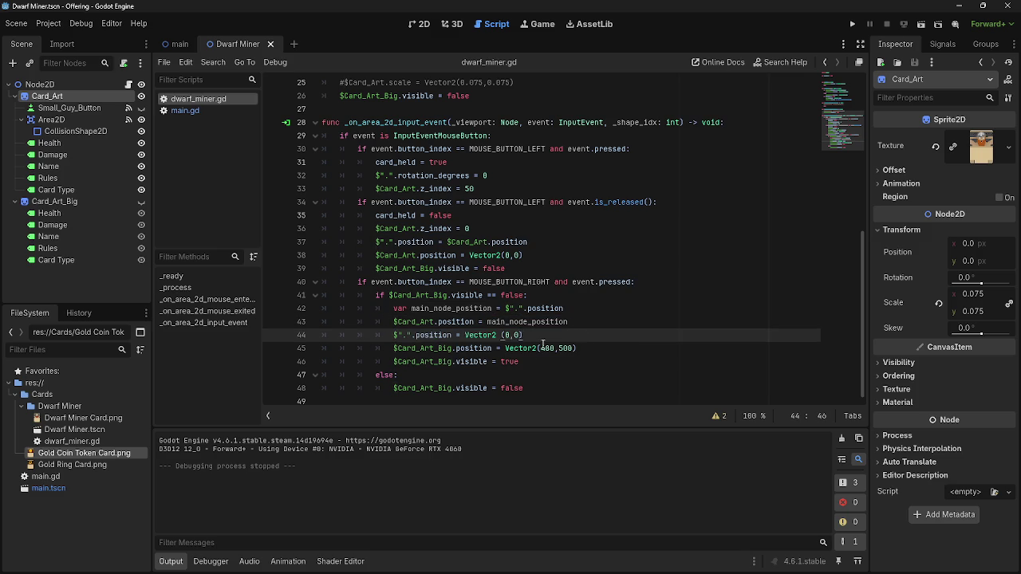
{"action": "left_click_drag", "start_coordinate": [394, 337], "coordinate": [563, 337]}
{"action": "left_click", "coordinate": [563, 337]}
Delete line 45 '$Card_Art_Big.position = Vector2(480,500)' and run the project
{"action": "left_click_drag", "start_coordinate": [392, 350], "coordinate": [582, 349]}
{"action": "left_click", "coordinate": [582, 348]}
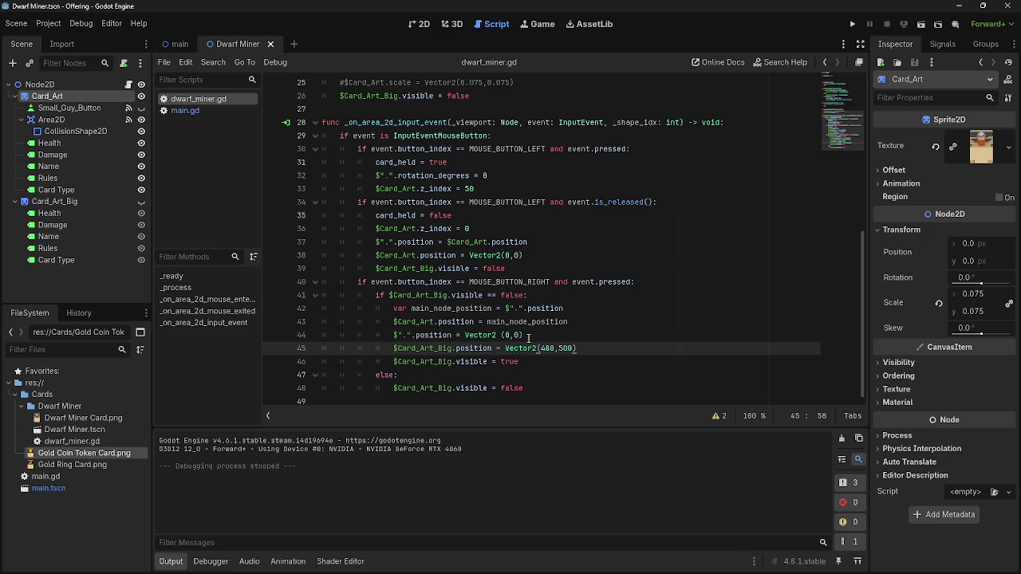
{"action": "mouse_move", "coordinate": [396, 348]}
{"action": "left_mouse_down"}
{"action": "mouse_move", "coordinate": [576, 348]}
{"action": "mouse_move", "coordinate": [304, 348]}
{"action": "left_mouse_up"}
{"action": "left_click", "coordinate": [609, 348]}
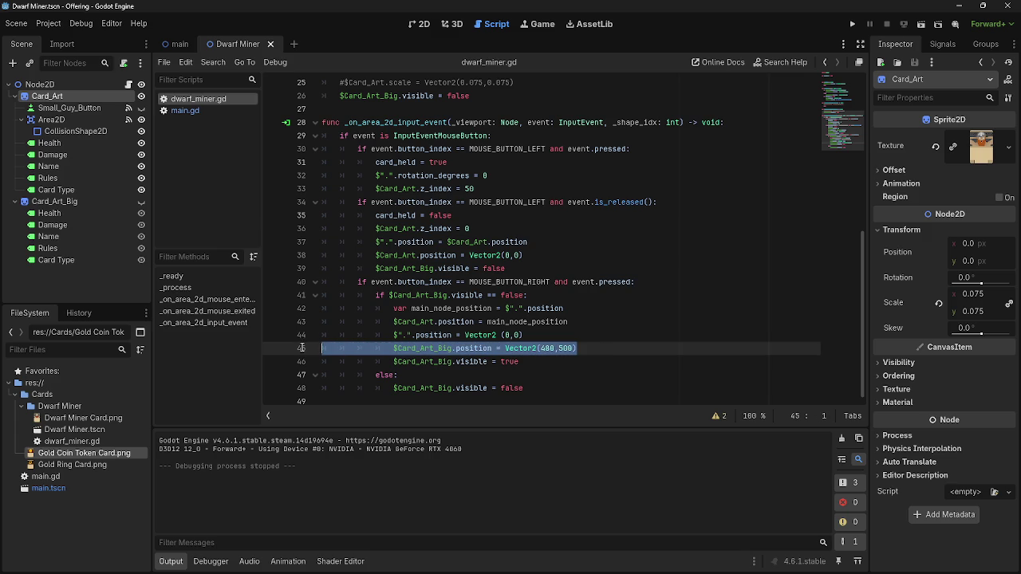
{"action": "key", "text": "BackSpace"}
{"action": "key", "text": "BackSpace"}
{"action": "left_click", "coordinate": [851, 24]}
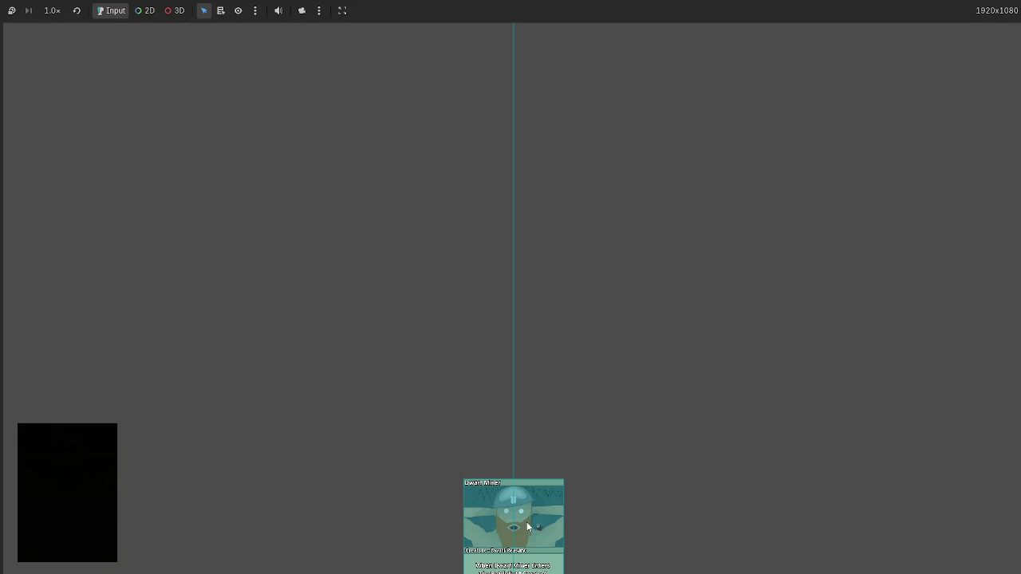
Drag the Dwarf Miner card left of the divider, right-click it, then stop the game
{"action": "mouse_move", "coordinate": [526, 521]}
{"action": "left_mouse_down"}
{"action": "mouse_move", "coordinate": [364, 420]}
{"action": "mouse_move", "coordinate": [654, 415]}
{"action": "mouse_move", "coordinate": [344, 387]}
{"action": "mouse_move", "coordinate": [348, 306]}
{"action": "mouse_move", "coordinate": [729, 308]}
{"action": "mouse_move", "coordinate": [265, 304]}
{"action": "mouse_move", "coordinate": [638, 339]}
{"action": "mouse_move", "coordinate": [256, 316]}
{"action": "mouse_move", "coordinate": [266, 316]}
{"action": "left_mouse_up"}
{"action": "mouse_move", "coordinate": [351, 320]}
{"action": "left_mouse_down"}
{"action": "mouse_move", "coordinate": [845, 335]}
{"action": "mouse_move", "coordinate": [290, 322]}
{"action": "left_mouse_up"}
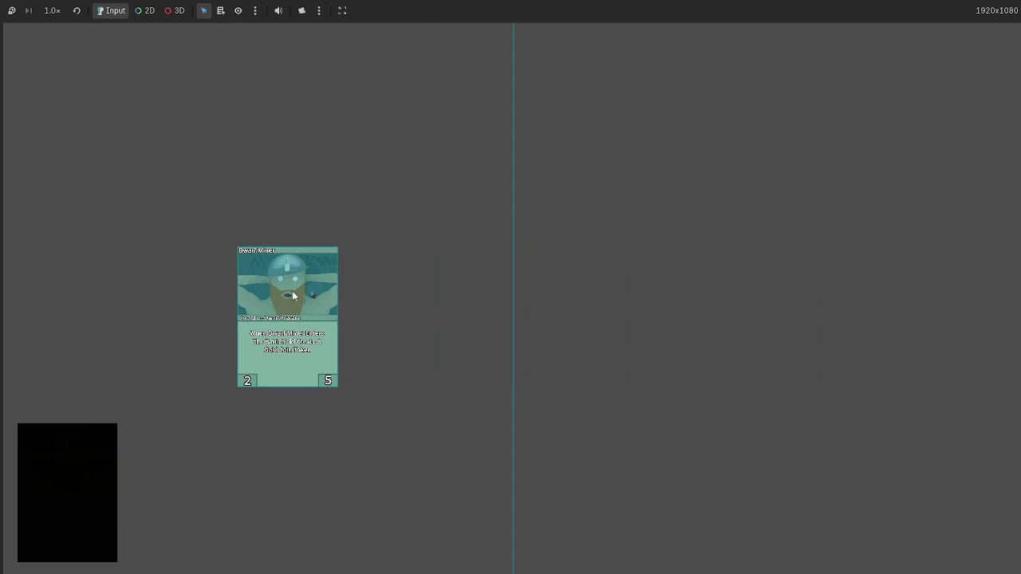
{"action": "left_click", "coordinate": [287, 372]}
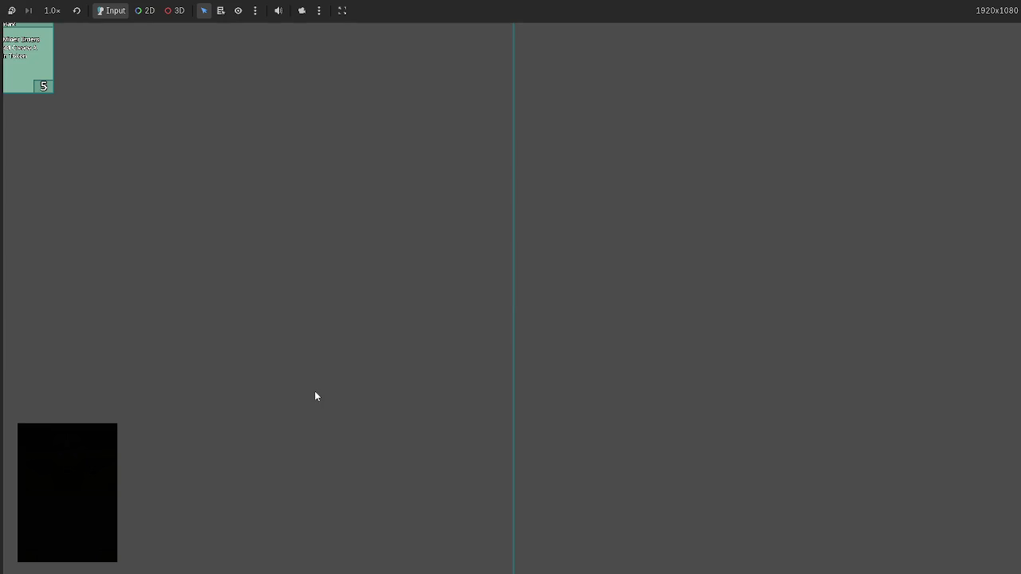
{"action": "key", "text": "F8"}
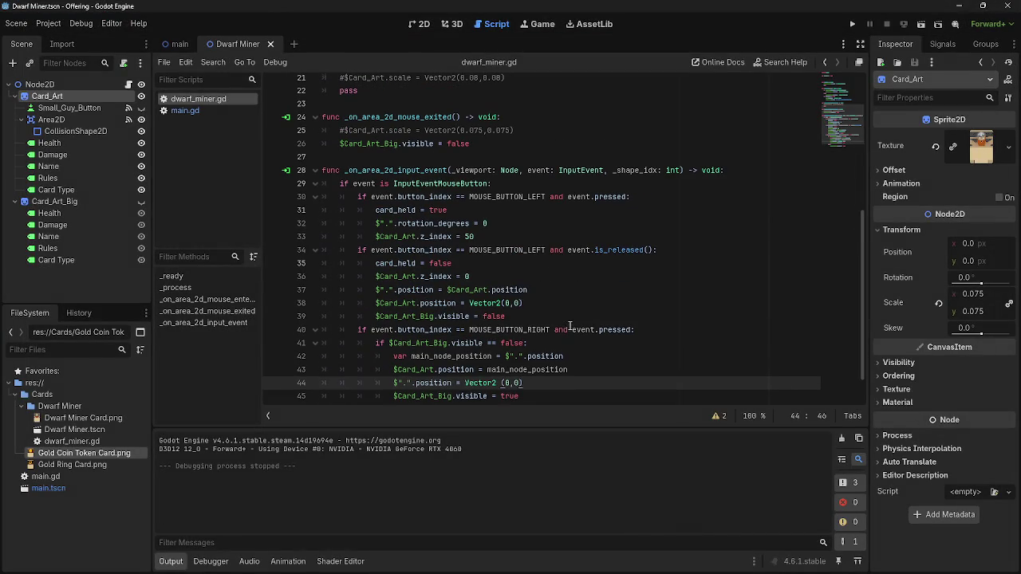
Compare position lines 42 and 43 of the preview code, then relaunch the project
{"action": "scroll", "coordinate": [512, 284], "scroll_direction": "down", "scroll_amount": 1}
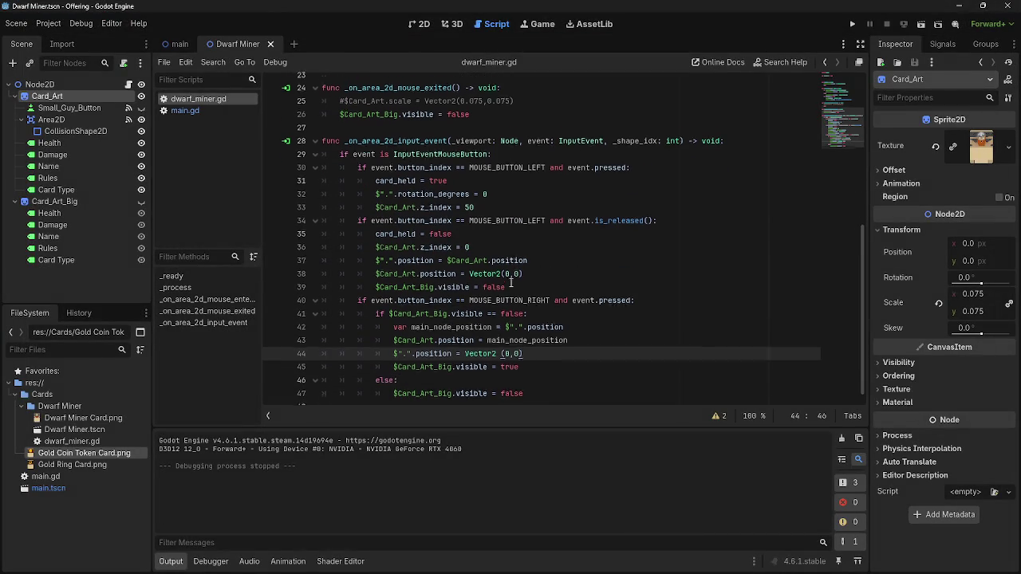
{"action": "left_click", "coordinate": [583, 323]}
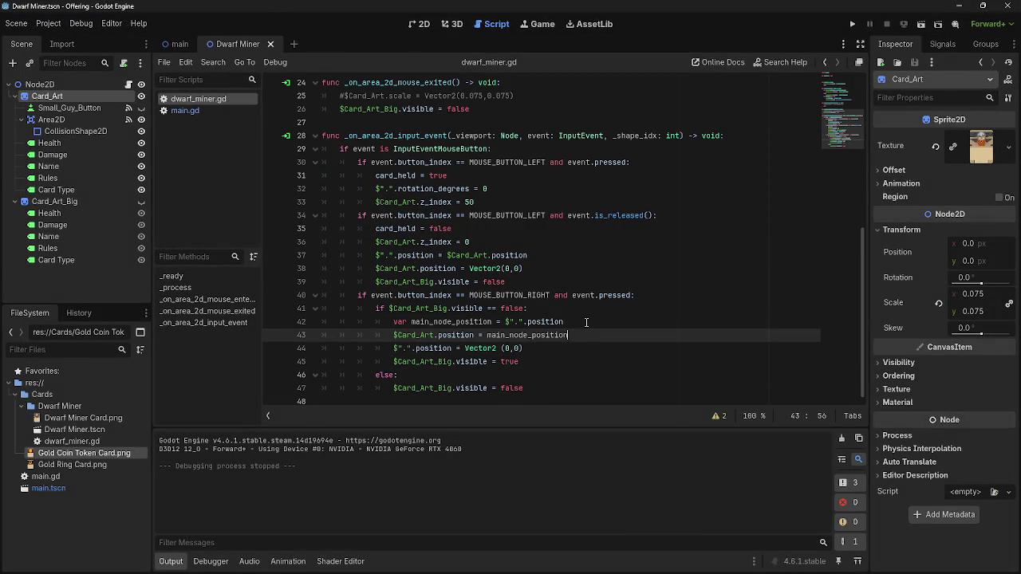
{"action": "left_click", "coordinate": [578, 334]}
{"action": "left_click", "coordinate": [576, 322]}
{"action": "left_click", "coordinate": [575, 335]}
{"action": "left_click", "coordinate": [576, 322]}
{"action": "left_click", "coordinate": [574, 335]}
{"action": "left_click", "coordinate": [576, 322]}
{"action": "left_click", "coordinate": [573, 332]}
{"action": "left_click", "coordinate": [574, 323]}
{"action": "left_click", "coordinate": [574, 334]}
{"action": "left_click", "coordinate": [574, 323]}
{"action": "left_click", "coordinate": [574, 333]}
{"action": "left_click", "coordinate": [574, 323]}
{"action": "left_click", "coordinate": [575, 335]}
{"action": "left_click", "coordinate": [575, 322]}
{"action": "left_click", "coordinate": [574, 335]}
{"action": "left_click", "coordinate": [575, 322]}
{"action": "left_click", "coordinate": [574, 335]}
{"action": "left_click", "coordinate": [576, 322]}
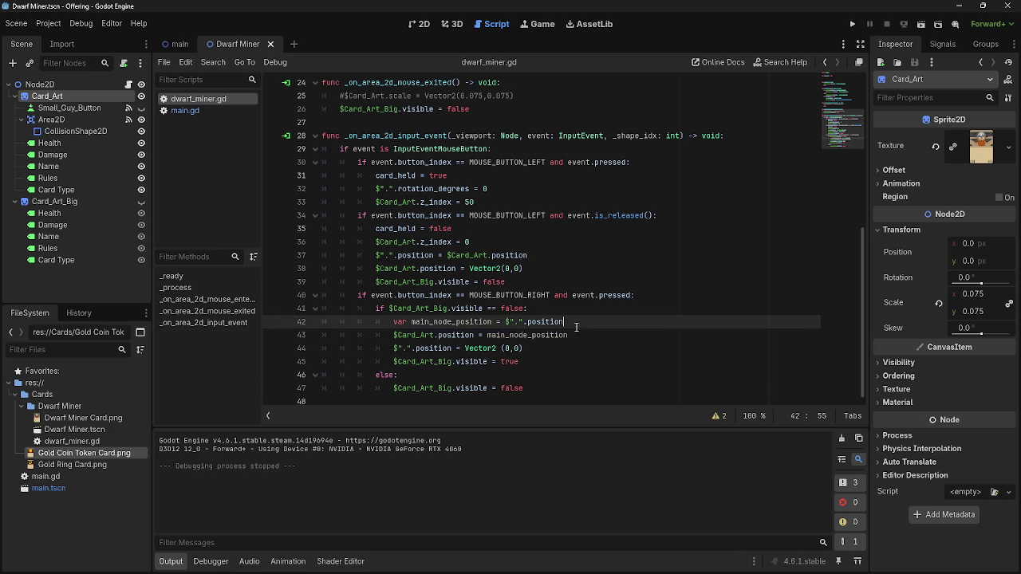
{"action": "left_click", "coordinate": [854, 25]}
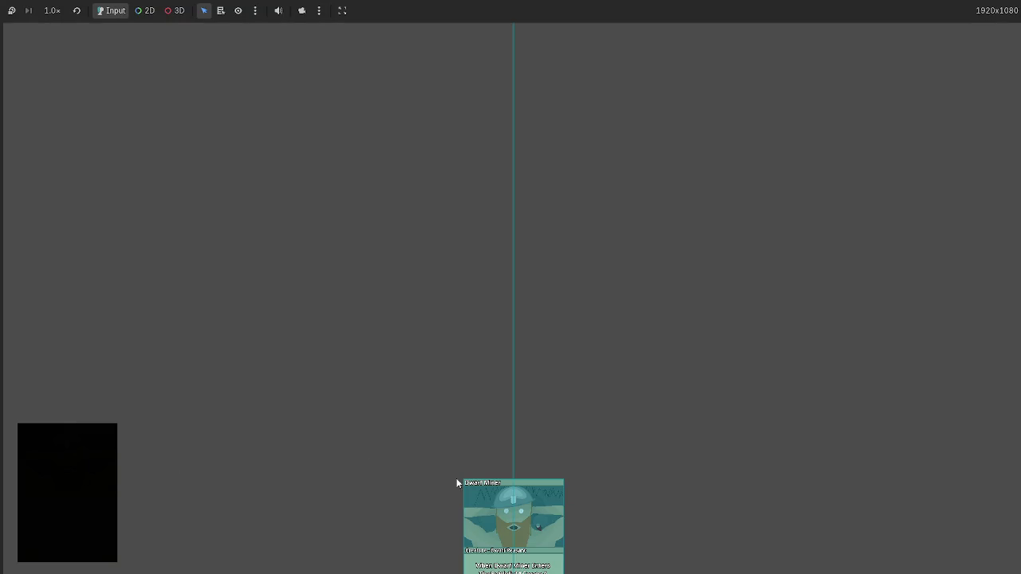
Test the preview on the hand card in the running game, then stop it with F8
{"action": "mouse_move", "coordinate": [540, 522]}
{"action": "left_click", "coordinate": [479, 535]}
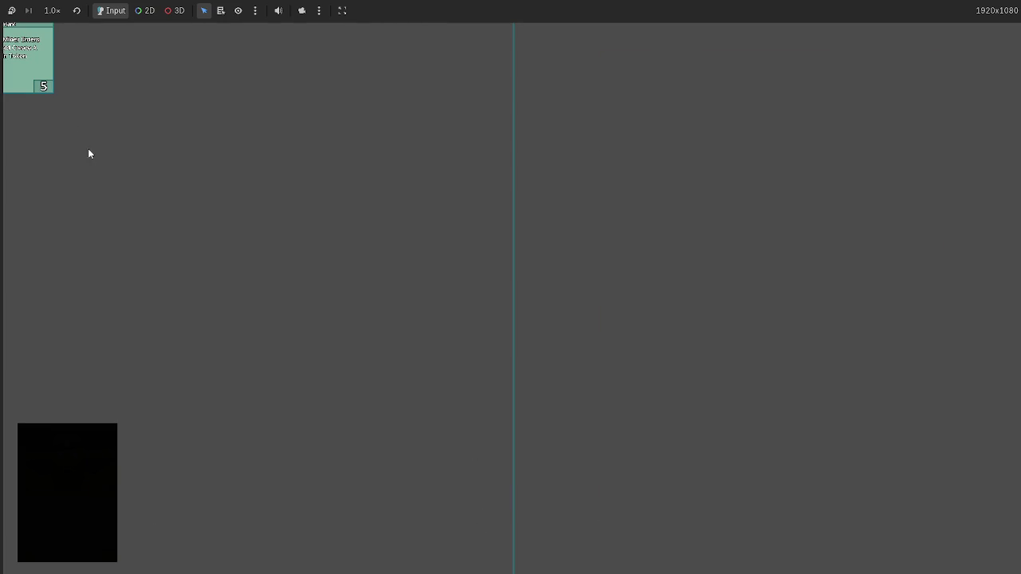
{"action": "key", "text": "F8"}
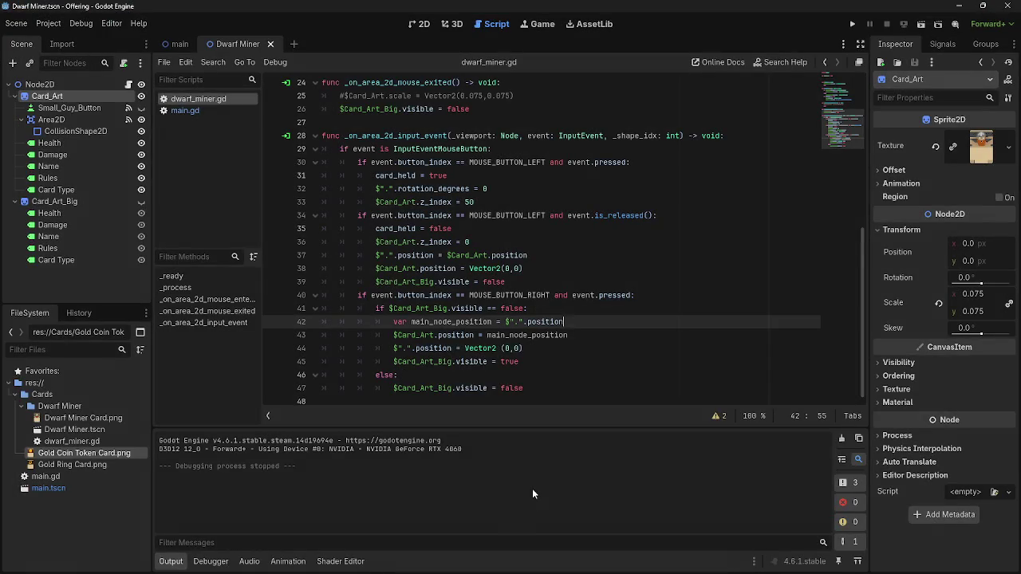
Review the right-click code: the node position expression on line 42 and the line 43 assignment
{"action": "scroll", "coordinate": [569, 353], "scroll_direction": "up", "scroll_amount": 1}
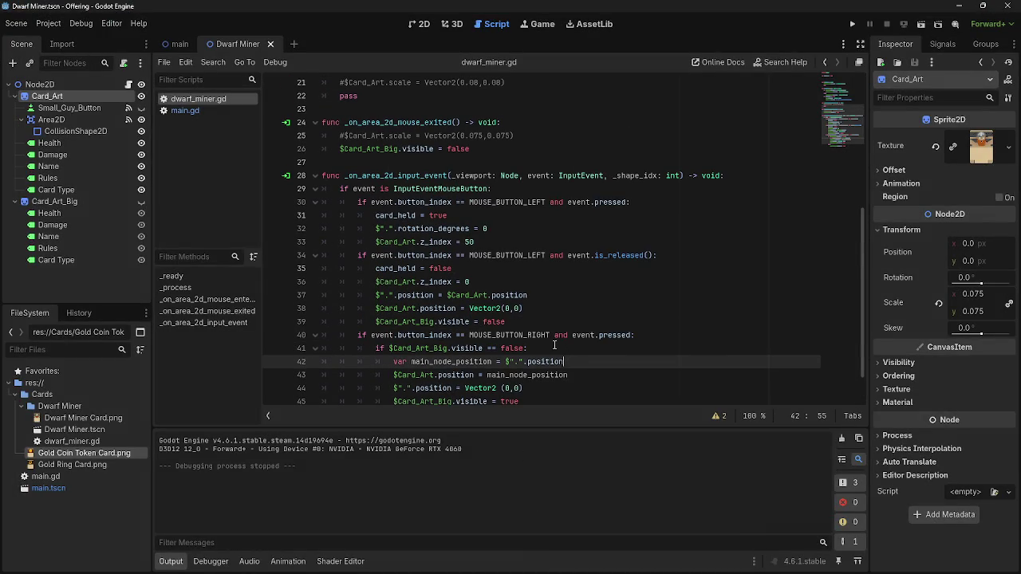
{"action": "scroll", "coordinate": [544, 327], "scroll_direction": "down", "scroll_amount": 1}
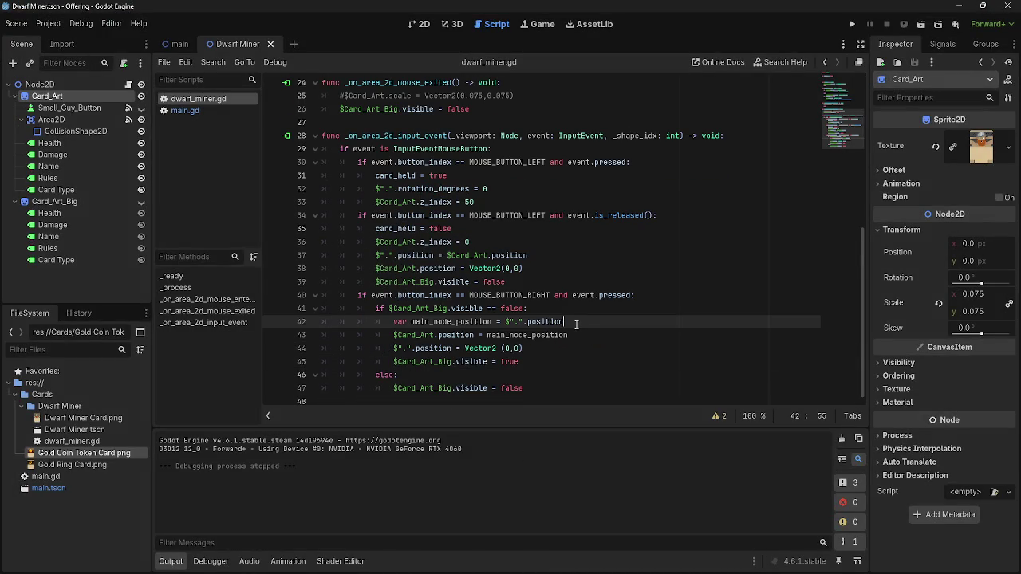
{"action": "left_click_drag", "start_coordinate": [568, 322], "coordinate": [505, 322]}
{"action": "left_click", "coordinate": [588, 322]}
{"action": "left_click", "coordinate": [593, 327]}
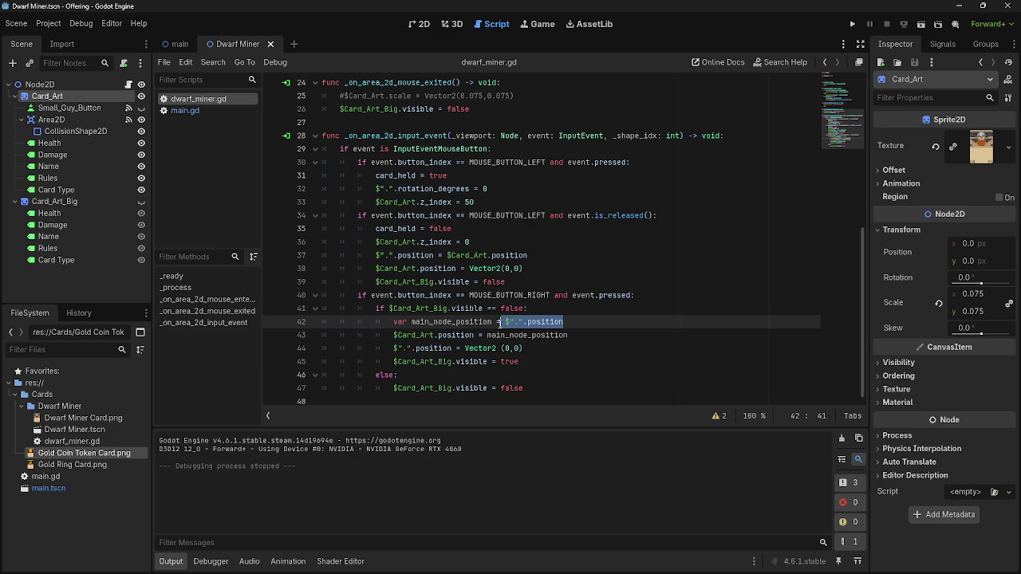
{"action": "left_click", "coordinate": [597, 326]}
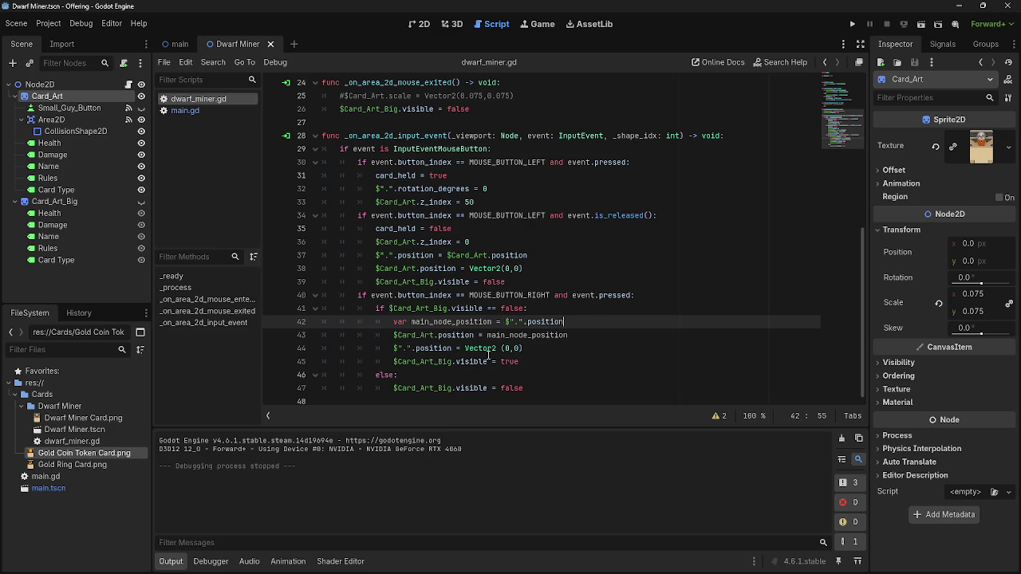
{"action": "left_click_drag", "start_coordinate": [393, 335], "coordinate": [593, 337]}
Run the project again, draw a card, and test the preview on both hand cards
{"action": "left_click", "coordinate": [852, 24]}
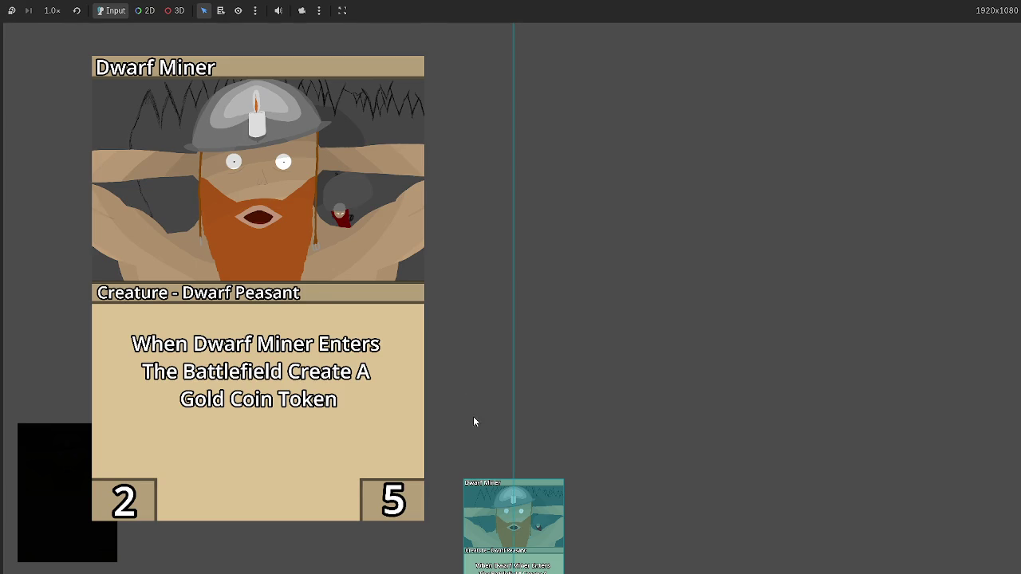
{"action": "left_click", "coordinate": [492, 515]}
{"action": "mouse_move", "coordinate": [537, 541]}
{"action": "left_click", "coordinate": [503, 507]}
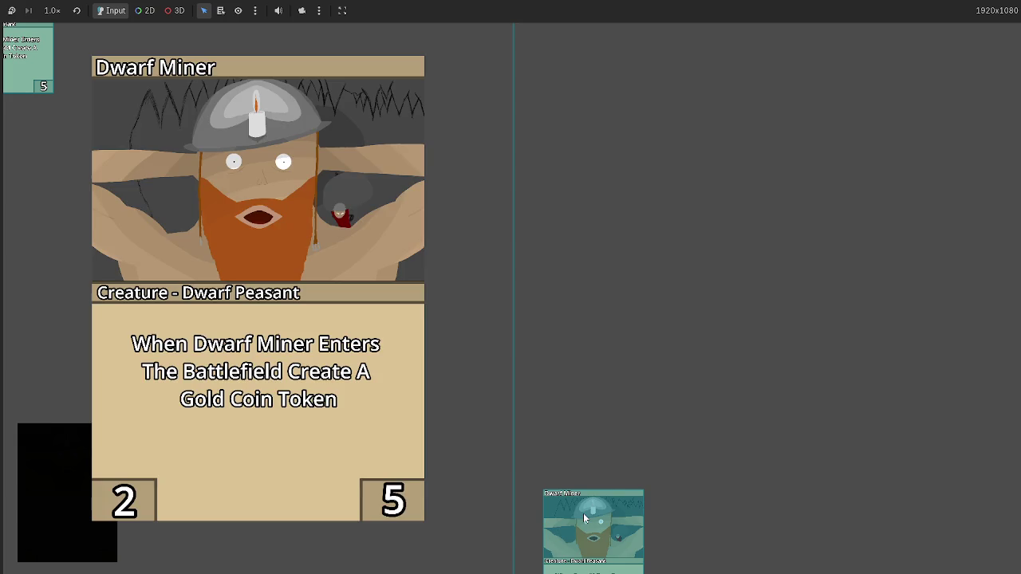
{"action": "left_click", "coordinate": [588, 535]}
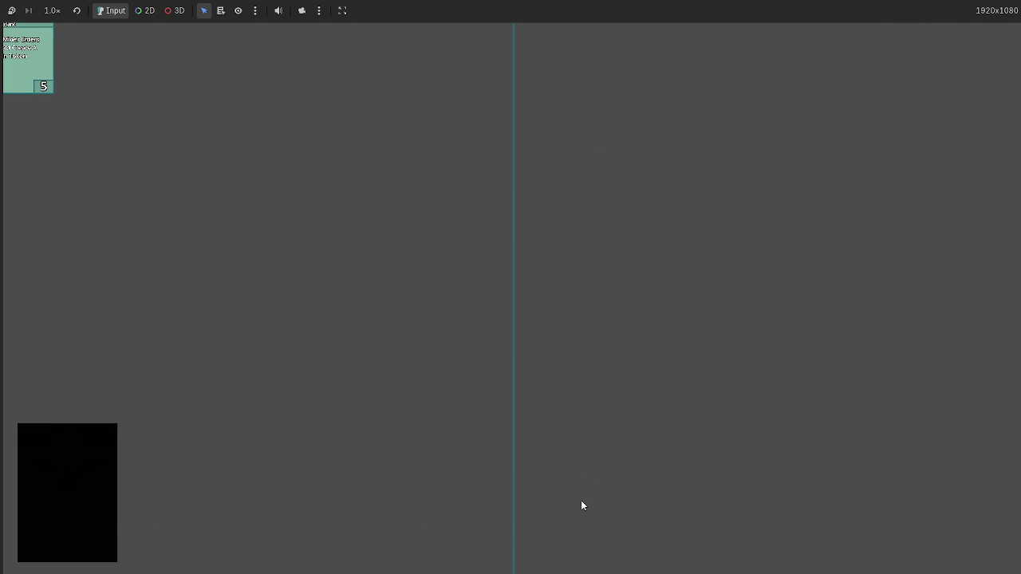
{"action": "key", "text": "F8"}
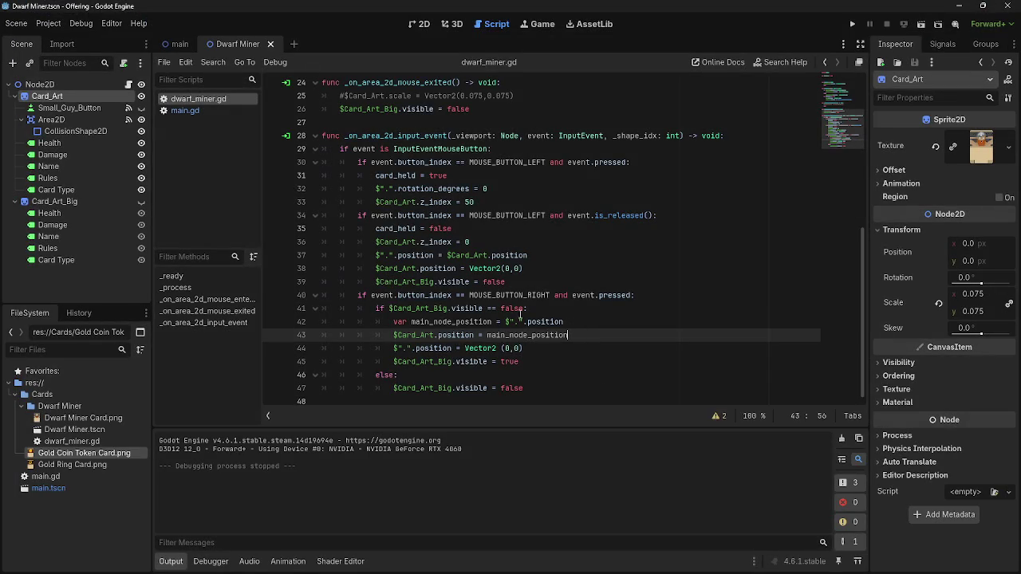
Inspect line 42 and the $Card_Art.position reference on line 43
{"action": "left_click", "coordinate": [538, 389]}
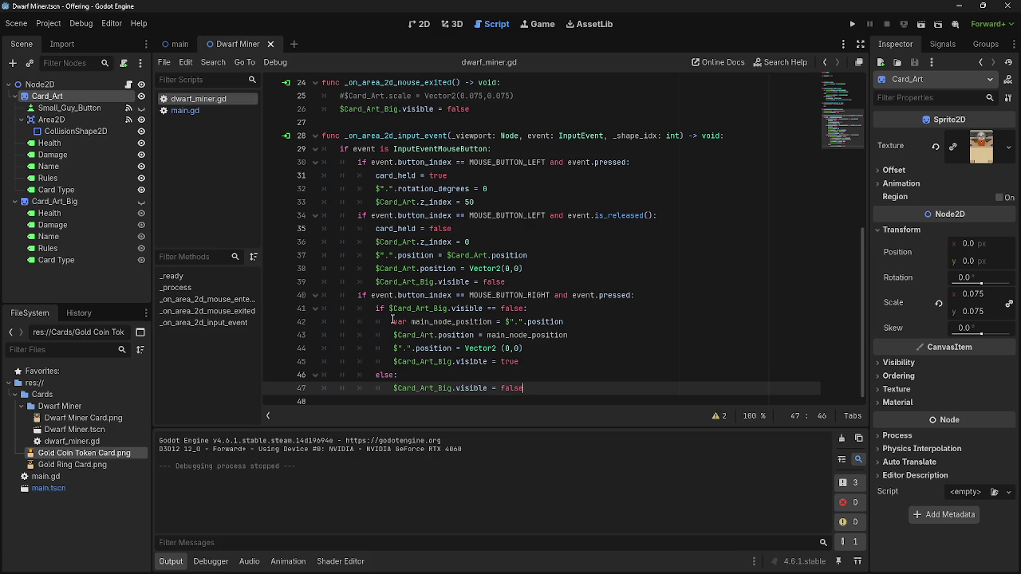
{"action": "left_click_drag", "start_coordinate": [392, 323], "coordinate": [593, 323]}
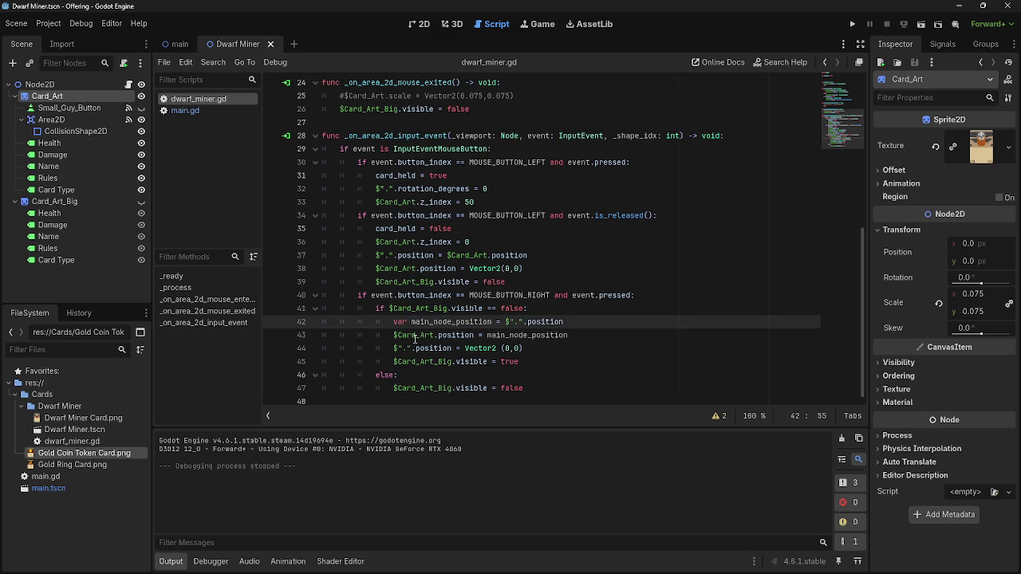
{"action": "left_click_drag", "start_coordinate": [393, 335], "coordinate": [476, 335]}
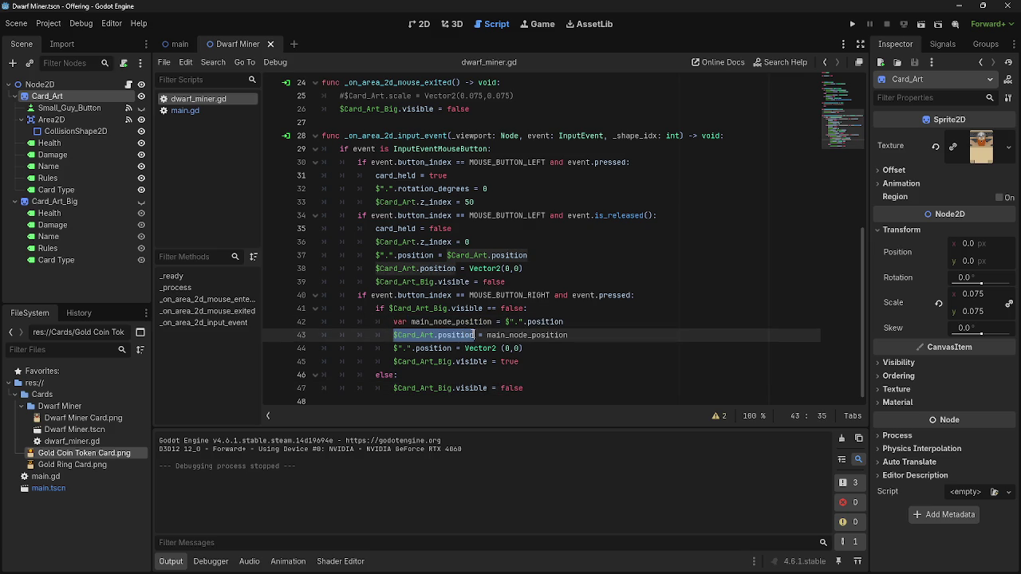
{"action": "left_click", "coordinate": [475, 335]}
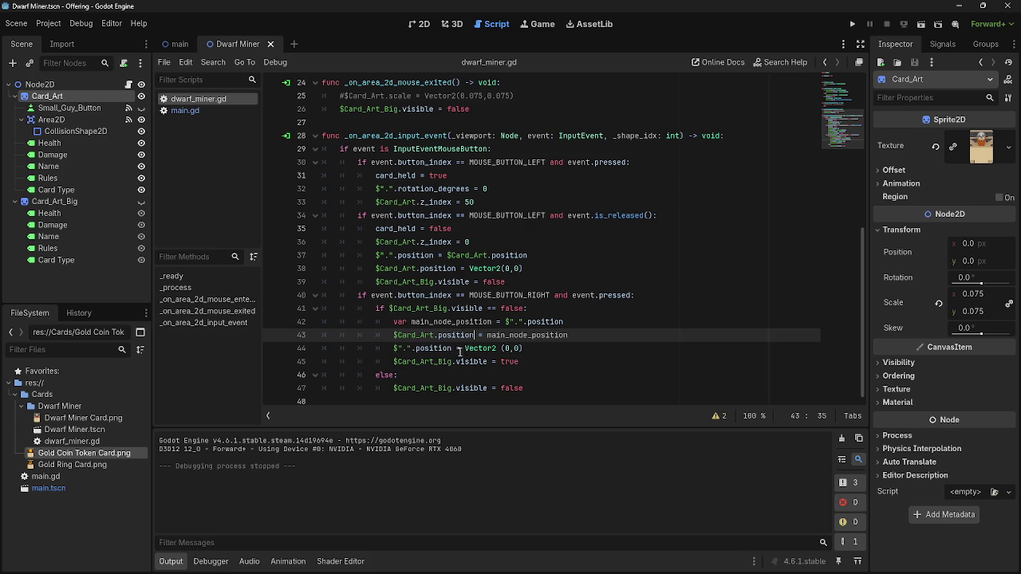
{"action": "double_click", "coordinate": [416, 336]}
{"action": "left_click", "coordinate": [411, 341]}
{"action": "left_click_drag", "start_coordinate": [393, 335], "coordinate": [475, 335]}
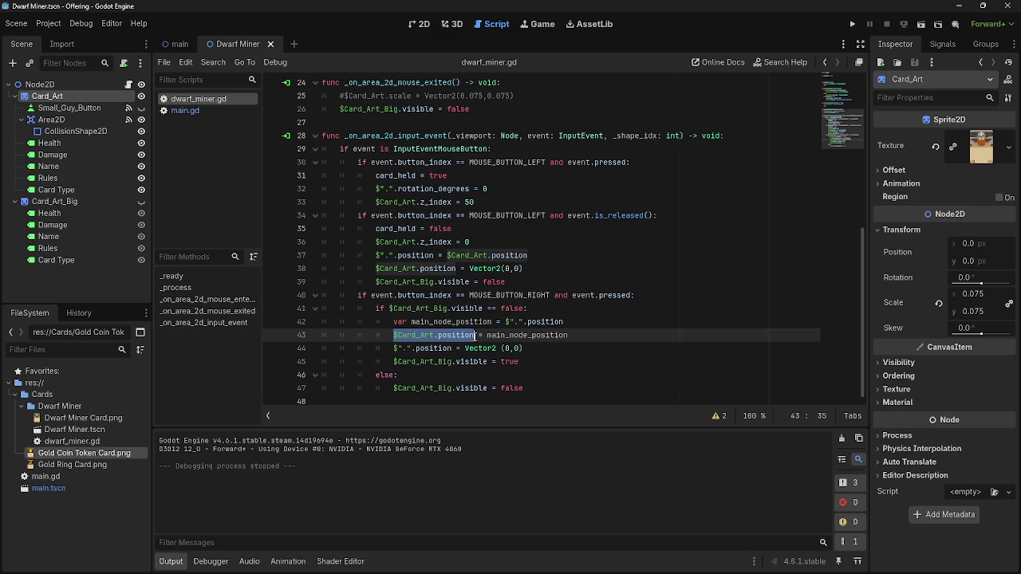
{"action": "left_click", "coordinate": [475, 335]}
Select the $".".position expression at the end of line 42
{"action": "scroll", "coordinate": [478, 331], "scroll_direction": "up", "scroll_amount": 5}
{"action": "scroll", "coordinate": [486, 326], "scroll_direction": "down", "scroll_amount": 5}
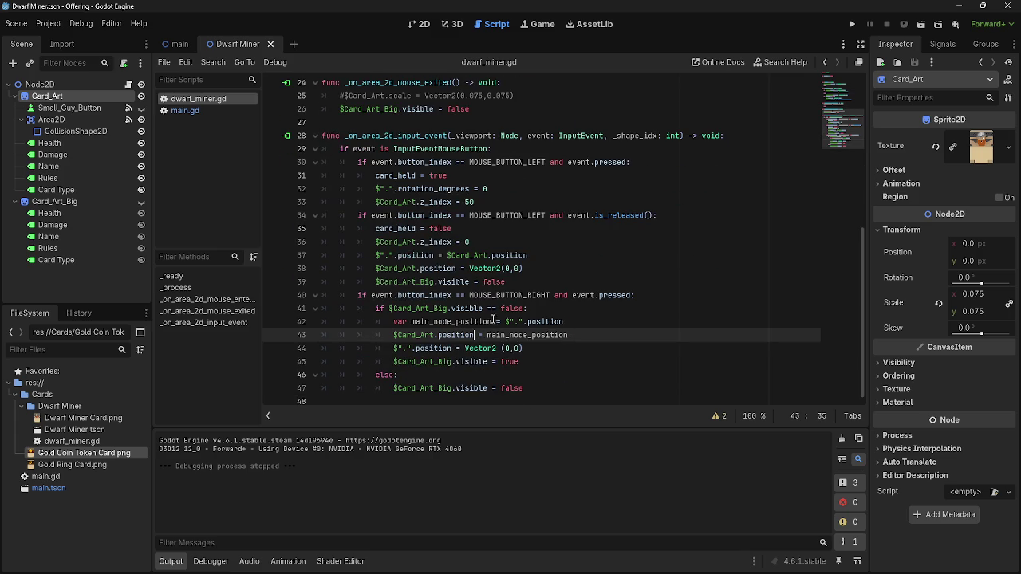
{"action": "left_click_drag", "start_coordinate": [501, 322], "coordinate": [597, 322]}
{"action": "left_click", "coordinate": [593, 325]}
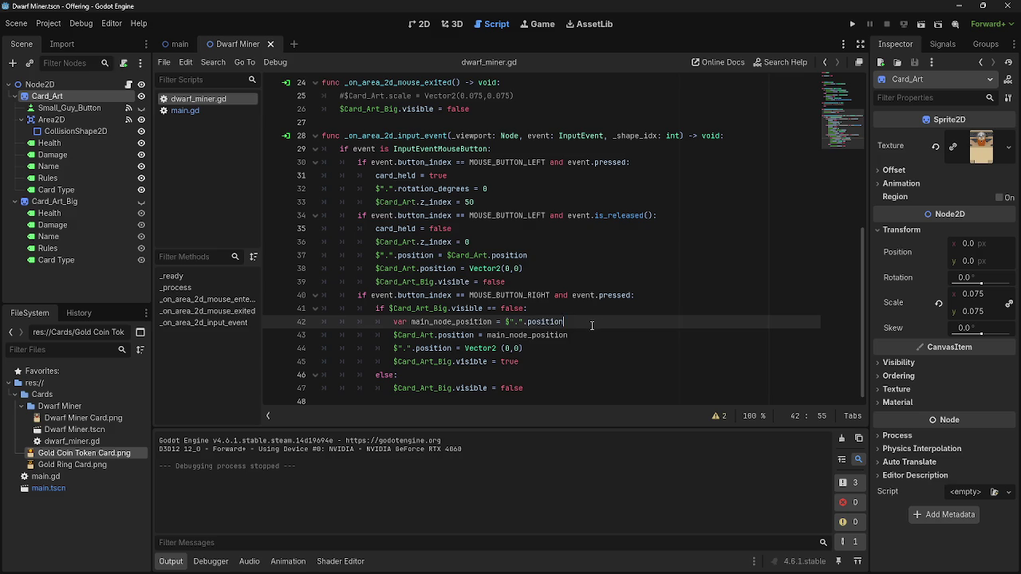
{"action": "left_click_drag", "start_coordinate": [580, 320], "coordinate": [502, 321]}
{"action": "key", "text": "Right"}
{"action": "left_click", "coordinate": [852, 25]}
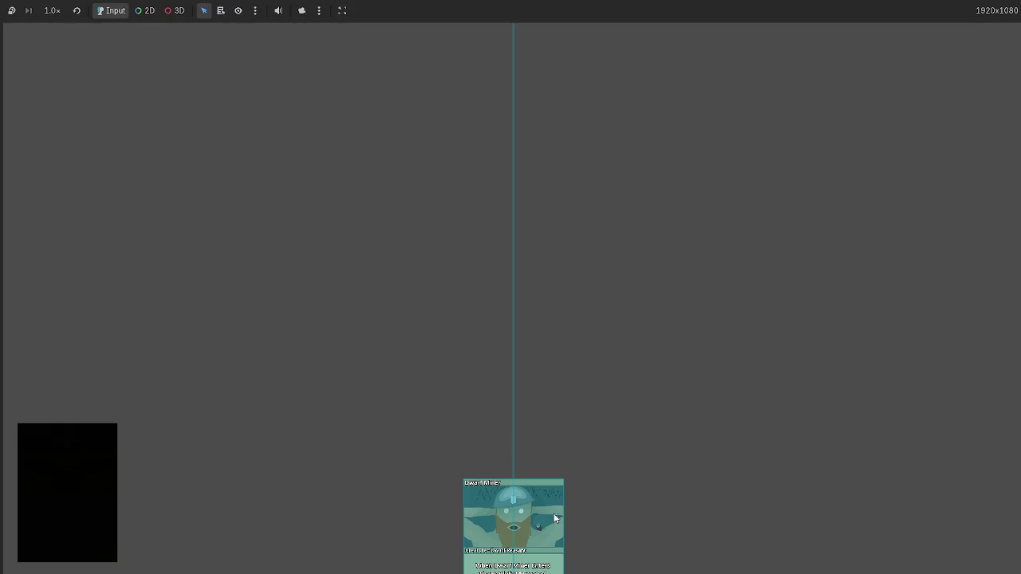
{"action": "mouse_move", "coordinate": [556, 546]}
{"action": "left_mouse_down"}
{"action": "mouse_move", "coordinate": [451, 356]}
{"action": "mouse_move", "coordinate": [338, 260]}
{"action": "left_mouse_up"}
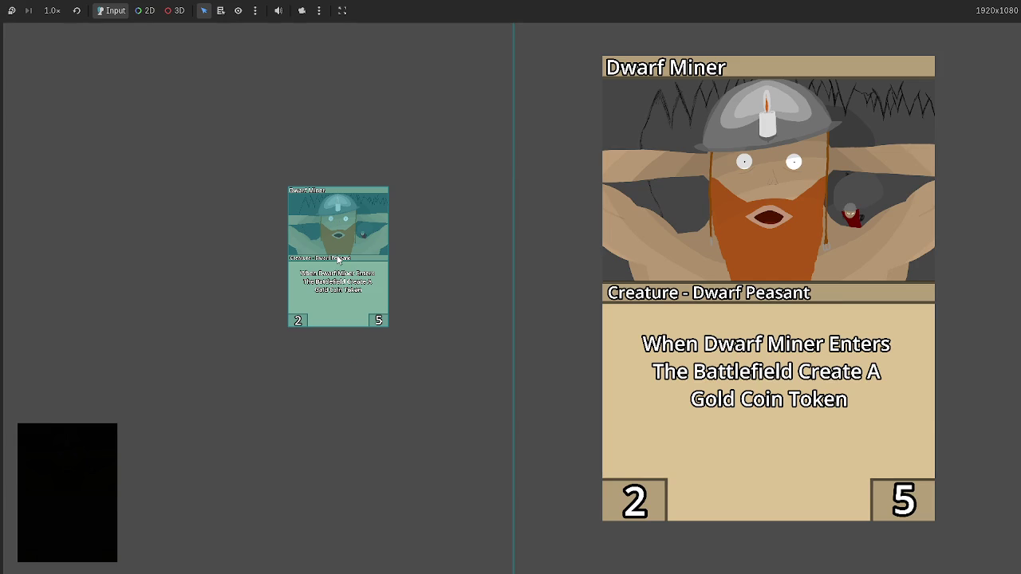
{"action": "left_click_drag", "start_coordinate": [338, 260], "coordinate": [338, 260]}
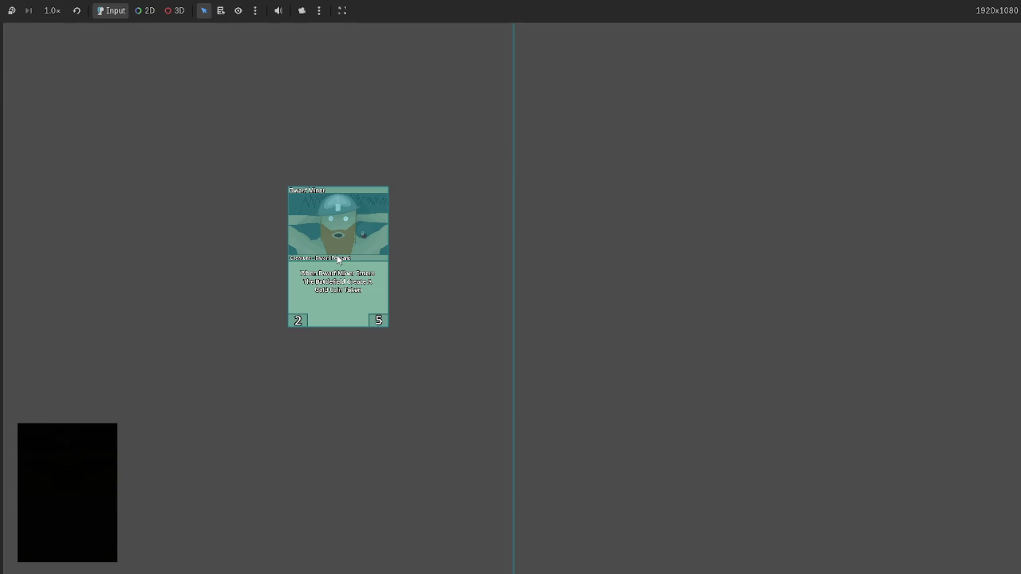
{"action": "mouse_move", "coordinate": [110, 471]}
{"action": "left_mouse_down"}
{"action": "mouse_move", "coordinate": [321, 235]}
{"action": "mouse_move", "coordinate": [285, 285]}
{"action": "mouse_move", "coordinate": [335, 239]}
{"action": "mouse_move", "coordinate": [292, 290]}
{"action": "mouse_move", "coordinate": [277, 225]}
{"action": "mouse_move", "coordinate": [263, 240]}
{"action": "mouse_move", "coordinate": [270, 291]}
{"action": "mouse_move", "coordinate": [352, 289]}
{"action": "mouse_move", "coordinate": [291, 266]}
{"action": "left_mouse_up"}
{"action": "mouse_move", "coordinate": [264, 312]}
{"action": "left_mouse_down"}
{"action": "mouse_move", "coordinate": [270, 248]}
{"action": "mouse_move", "coordinate": [324, 267]}
{"action": "mouse_move", "coordinate": [384, 234]}
{"action": "mouse_move", "coordinate": [346, 254]}
{"action": "left_mouse_up"}
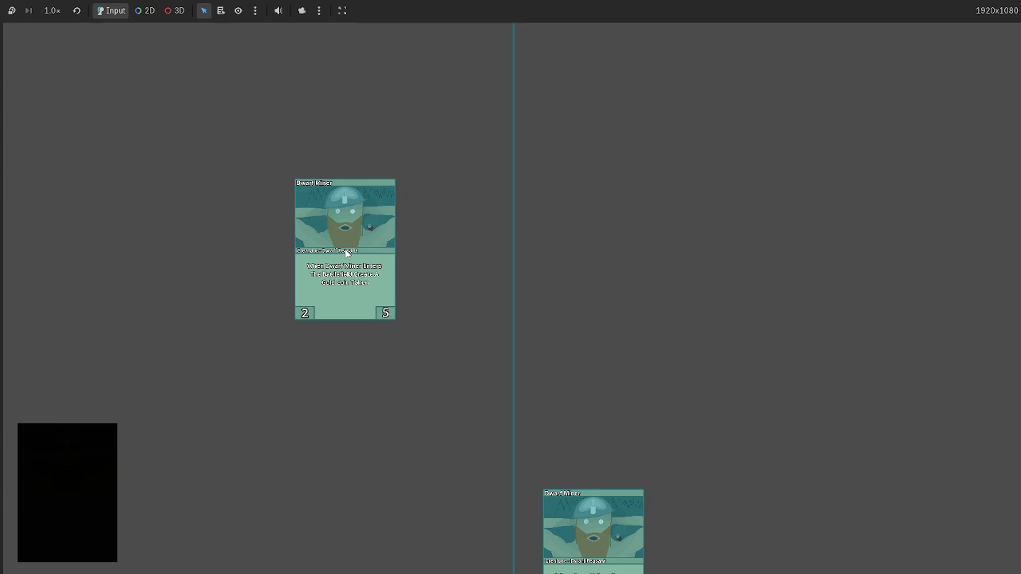
{"action": "left_click", "coordinate": [78, 468]}
{"action": "left_click", "coordinate": [78, 468]}
{"action": "left_click", "coordinate": [78, 467]}
{"action": "left_click", "coordinate": [79, 467]}
{"action": "left_click", "coordinate": [79, 467]}
{"action": "key", "text": "F8"}
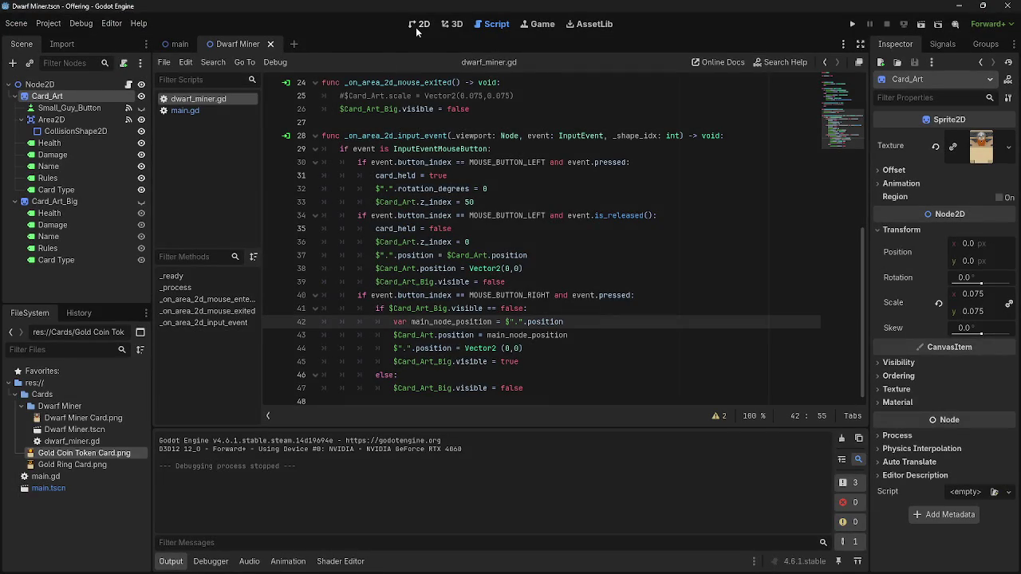
Check the main scene and script, ending in the Dwarf Miner scene's 2D view
{"action": "left_click", "coordinate": [418, 24]}
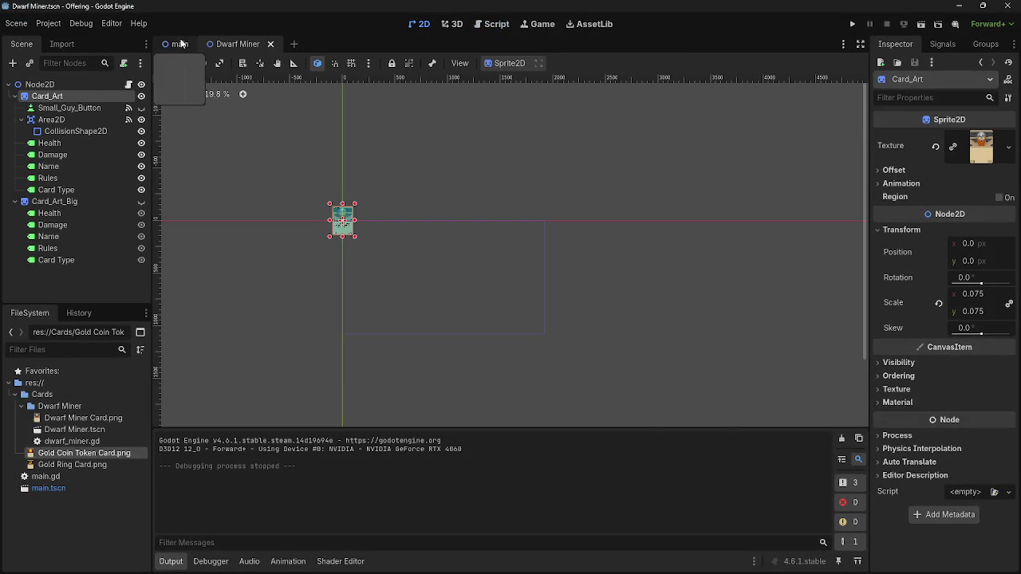
{"action": "left_click", "coordinate": [175, 44]}
{"action": "left_click", "coordinate": [236, 44]}
{"action": "left_click", "coordinate": [473, 24]}
{"action": "left_click", "coordinate": [420, 24]}
{"action": "left_click", "coordinate": [492, 24]}
{"action": "left_click", "coordinate": [420, 24]}
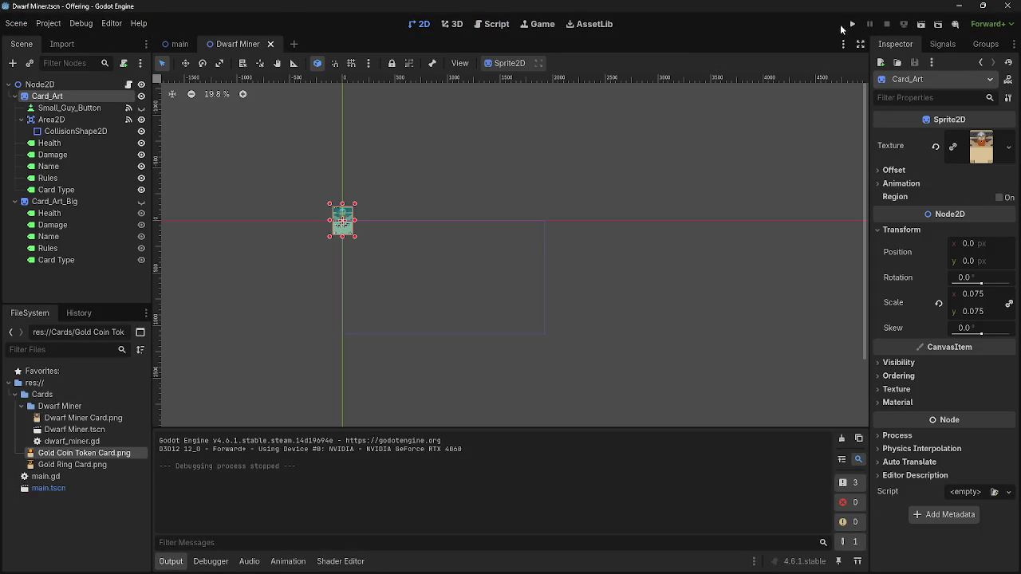
{"action": "scroll", "coordinate": [410, 256], "scroll_direction": "up", "scroll_amount": 10}
{"action": "scroll", "coordinate": [237, 174], "scroll_direction": "up", "scroll_amount": 2}
{"action": "scroll", "coordinate": [405, 193], "scroll_direction": "down", "scroll_amount": 5}
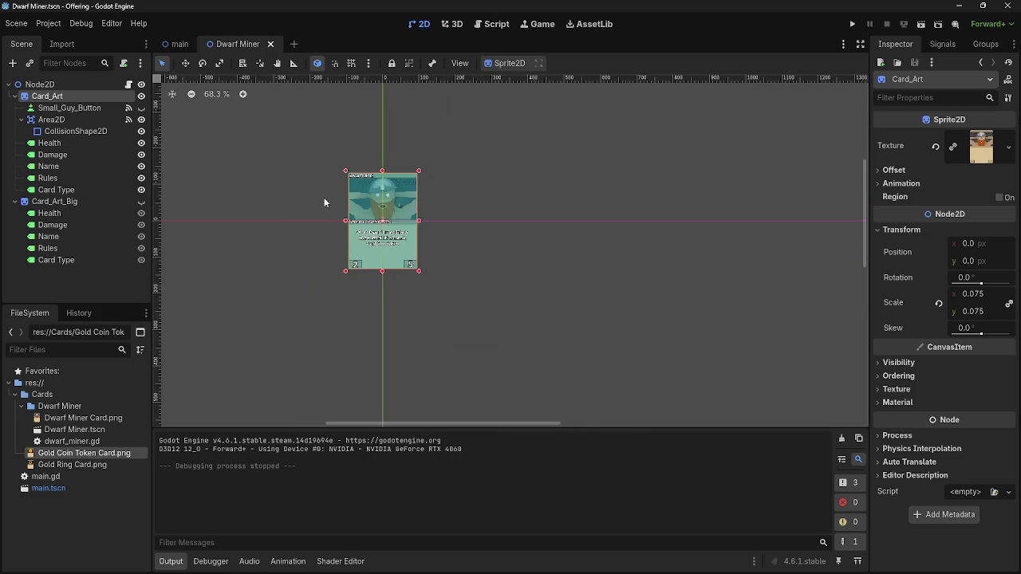
Toggle Card_Art_Big's visibility on and off, recentre the card on the canvas, and run the project
{"action": "left_click", "coordinate": [141, 201]}
{"action": "left_click", "coordinate": [141, 201]}
{"action": "scroll", "coordinate": [337, 138], "scroll_direction": "up", "scroll_amount": 3}
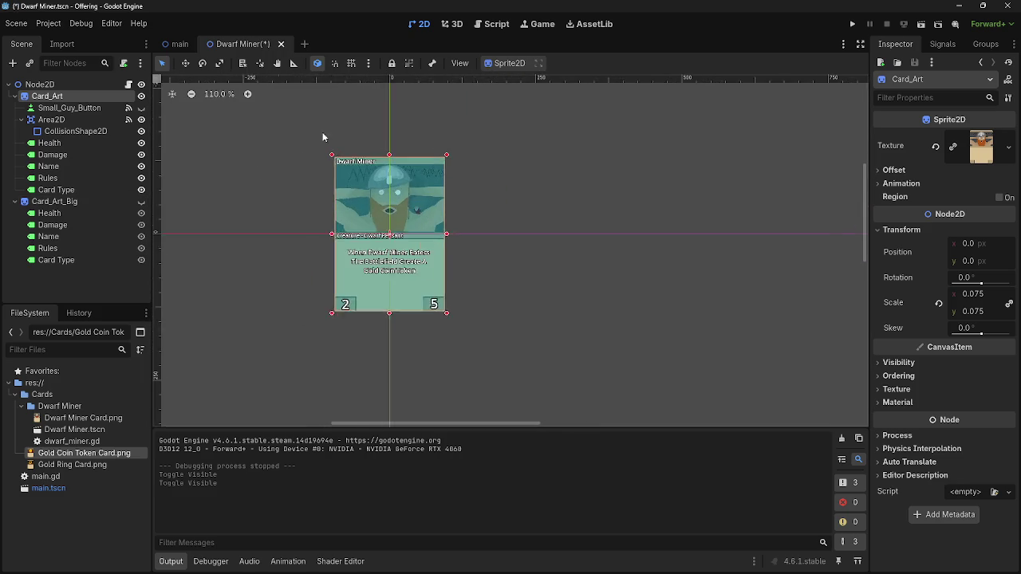
{"action": "scroll", "coordinate": [382, 191], "scroll_direction": "up", "scroll_amount": 9}
{"action": "scroll", "coordinate": [647, 159], "scroll_direction": "down", "scroll_amount": 5}
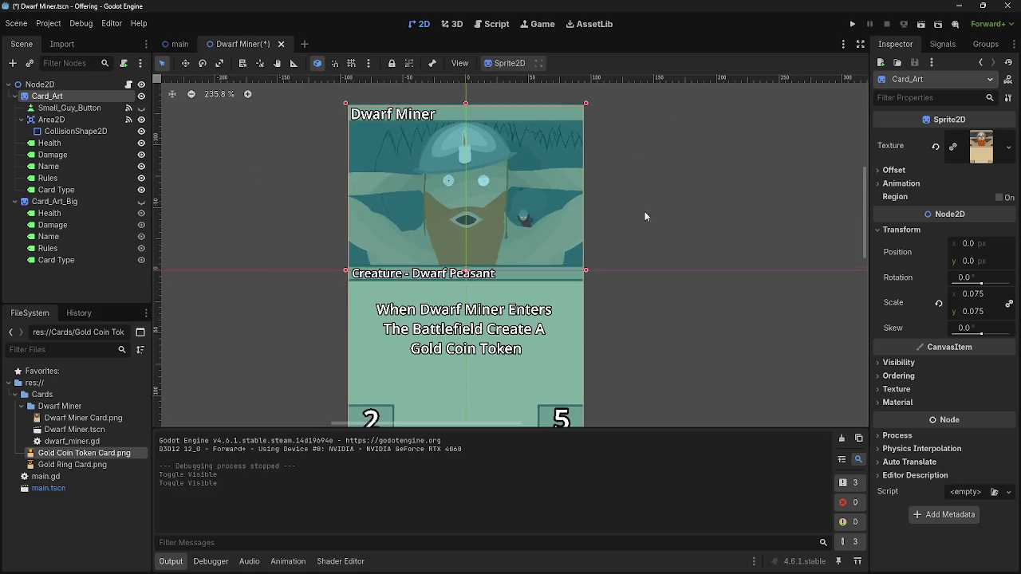
{"action": "scroll", "coordinate": [650, 203], "scroll_direction": "down", "scroll_amount": 3}
{"action": "scroll", "coordinate": [611, 194], "scroll_direction": "up", "scroll_amount": 2}
{"action": "mouse_move", "coordinate": [602, 229]}
{"action": "left_mouse_down"}
{"action": "mouse_move", "coordinate": [638, 183]}
{"action": "mouse_move", "coordinate": [629, 194]}
{"action": "left_mouse_up"}
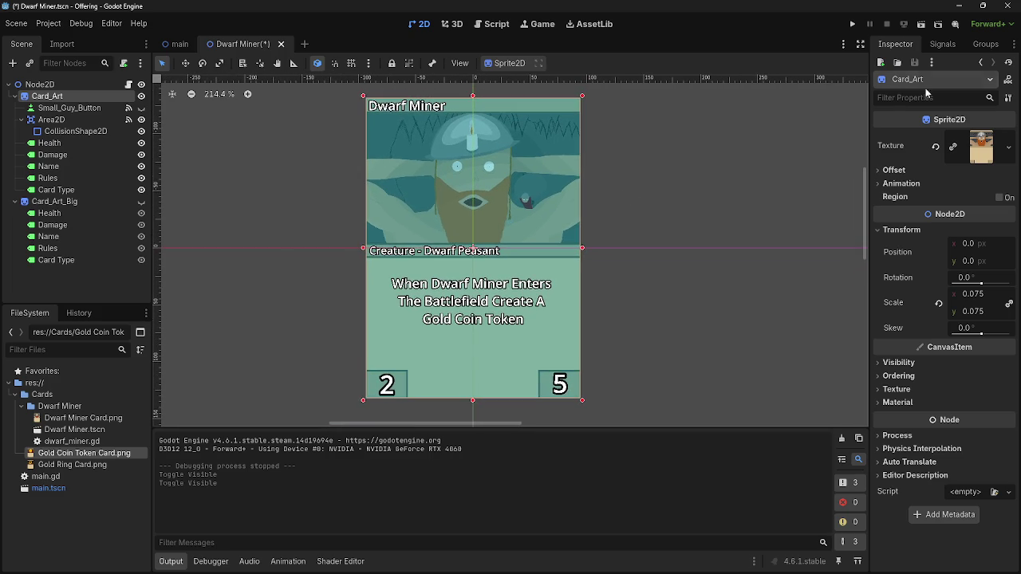
{"action": "left_click", "coordinate": [852, 24]}
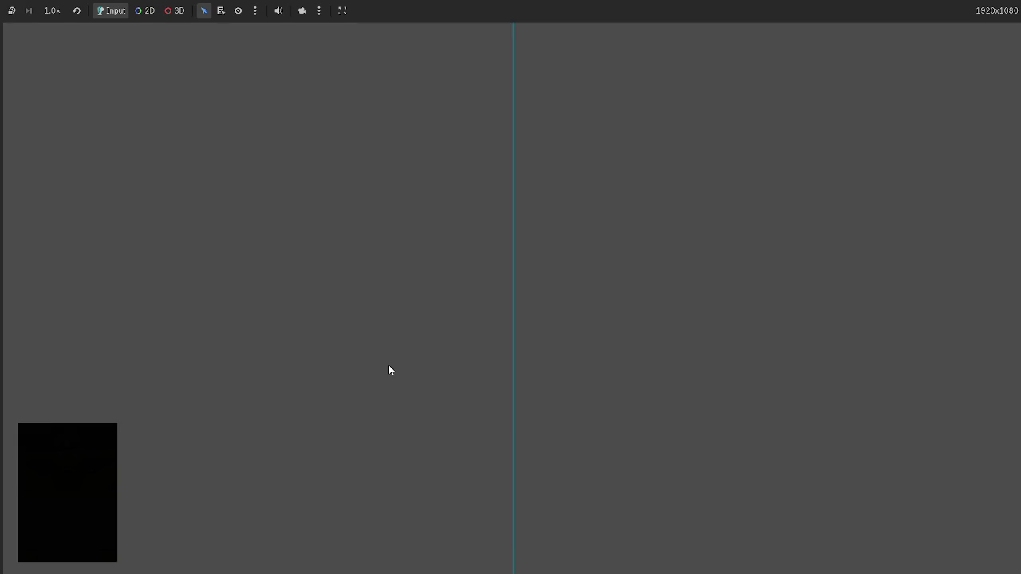
Drag three hand cards onto the table and draw two from the deck, then stop the game
{"action": "mouse_move", "coordinate": [505, 500]}
{"action": "mouse_move", "coordinate": [502, 532]}
{"action": "left_mouse_down"}
{"action": "mouse_move", "coordinate": [416, 312]}
{"action": "mouse_move", "coordinate": [360, 301]}
{"action": "mouse_move", "coordinate": [395, 313]}
{"action": "mouse_move", "coordinate": [288, 312]}
{"action": "left_mouse_up"}
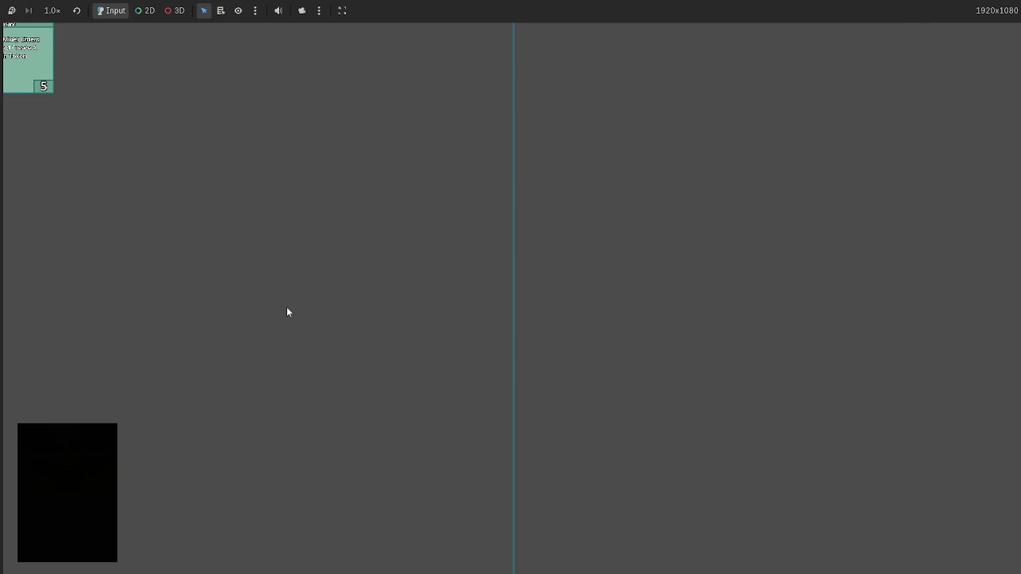
{"action": "left_click", "coordinate": [59, 432]}
{"action": "mouse_move", "coordinate": [532, 548]}
{"action": "left_mouse_down"}
{"action": "mouse_move", "coordinate": [353, 279]}
{"action": "mouse_move", "coordinate": [286, 234]}
{"action": "left_mouse_up"}
{"action": "left_click", "coordinate": [66, 476]}
{"action": "mouse_move", "coordinate": [513, 542]}
{"action": "left_mouse_down"}
{"action": "mouse_move", "coordinate": [348, 261]}
{"action": "mouse_move", "coordinate": [337, 260]}
{"action": "left_mouse_up"}
{"action": "key", "text": "F8"}
Return to dwarf_miner.gd, then run the project once more and stop it
{"action": "left_click", "coordinate": [495, 24]}
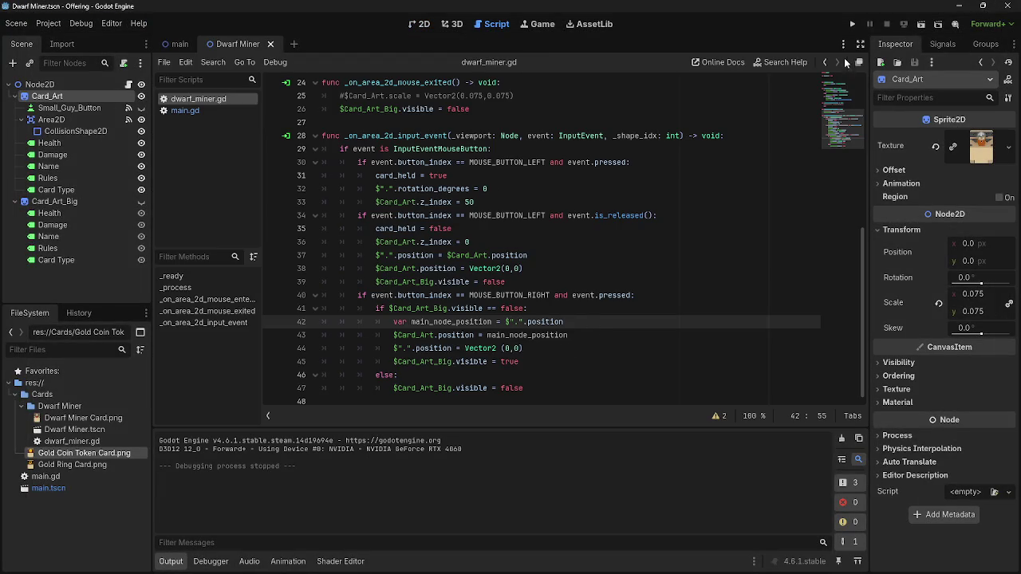
{"action": "left_click", "coordinate": [852, 24]}
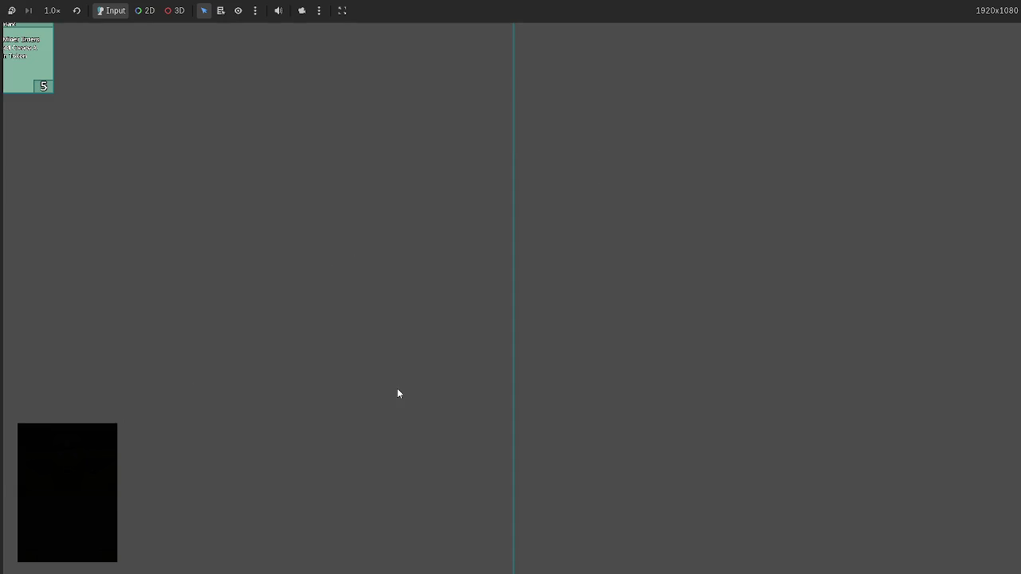
{"action": "key", "text": "F8"}
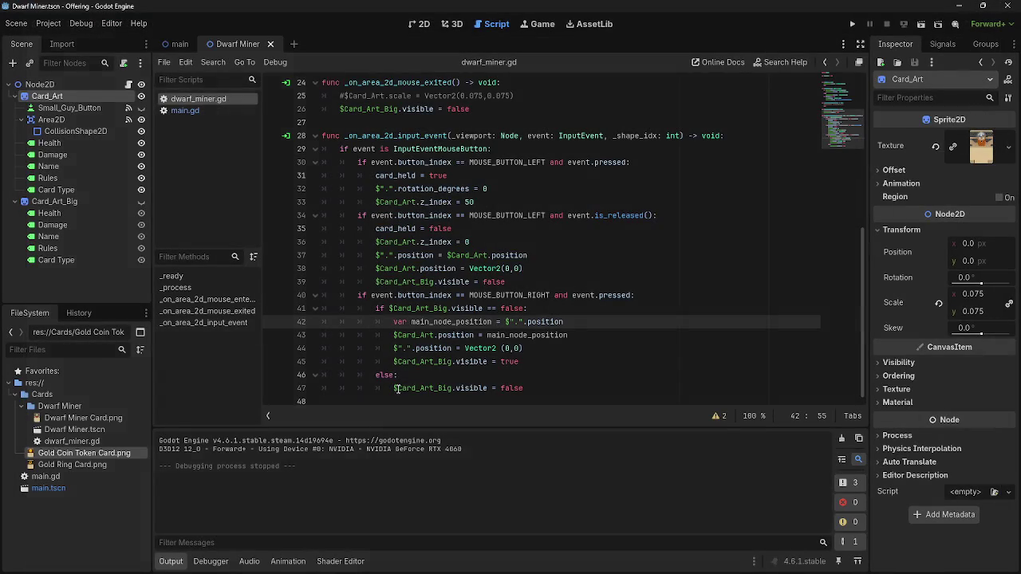
{"action": "triple_click", "coordinate": [404, 334]}
{"action": "key", "text": "End"}
{"action": "triple_click", "coordinate": [394, 322]}
{"action": "key", "text": "End"}
{"action": "triple_click", "coordinate": [564, 348]}
{"action": "key", "text": "End"}
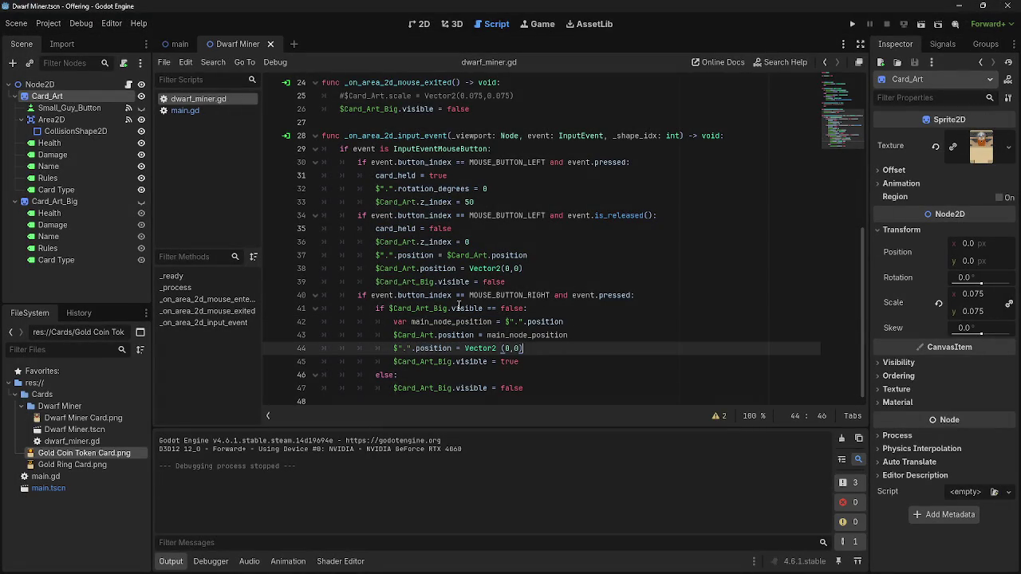
{"action": "triple_click", "coordinate": [529, 348]}
{"action": "left_click", "coordinate": [548, 358]}
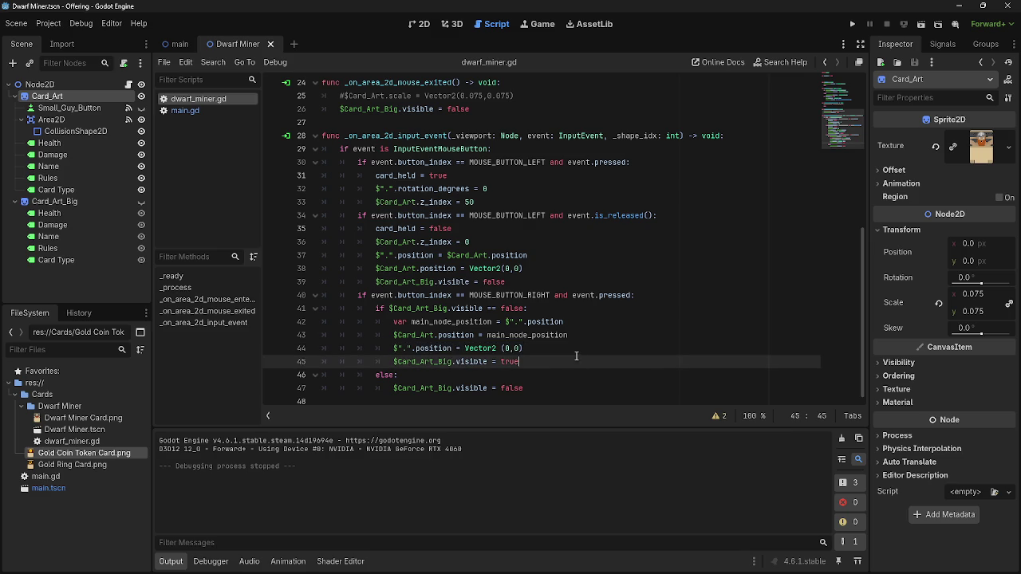
{"action": "left_click", "coordinate": [591, 310]}
{"action": "left_click", "coordinate": [580, 321]}
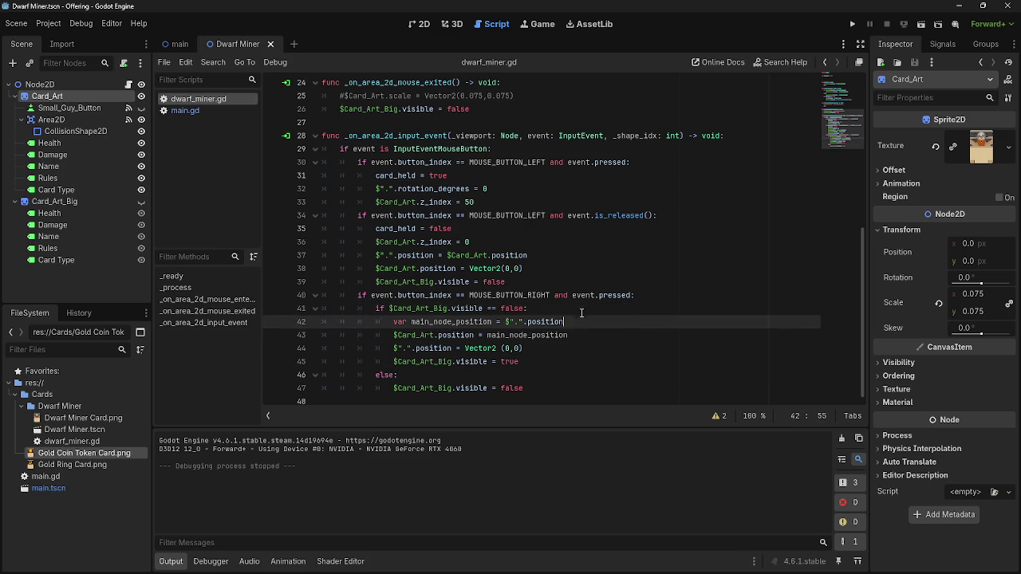
{"action": "left_click", "coordinate": [585, 315]}
{"action": "scroll", "coordinate": [585, 334], "scroll_direction": "up", "scroll_amount": 7}
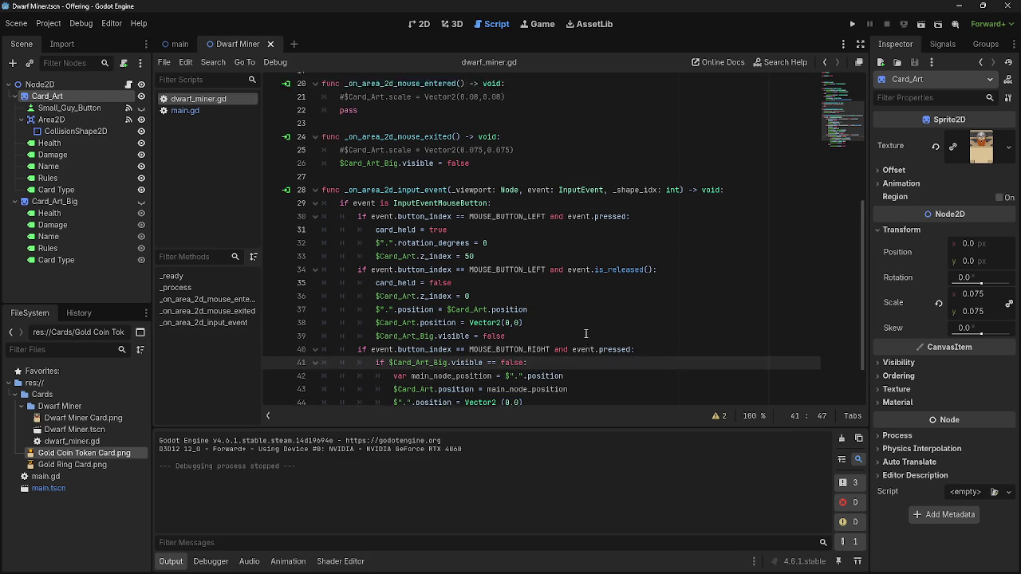
{"action": "left_click_drag", "start_coordinate": [357, 269], "coordinate": [488, 269]}
{"action": "left_click", "coordinate": [488, 269]}
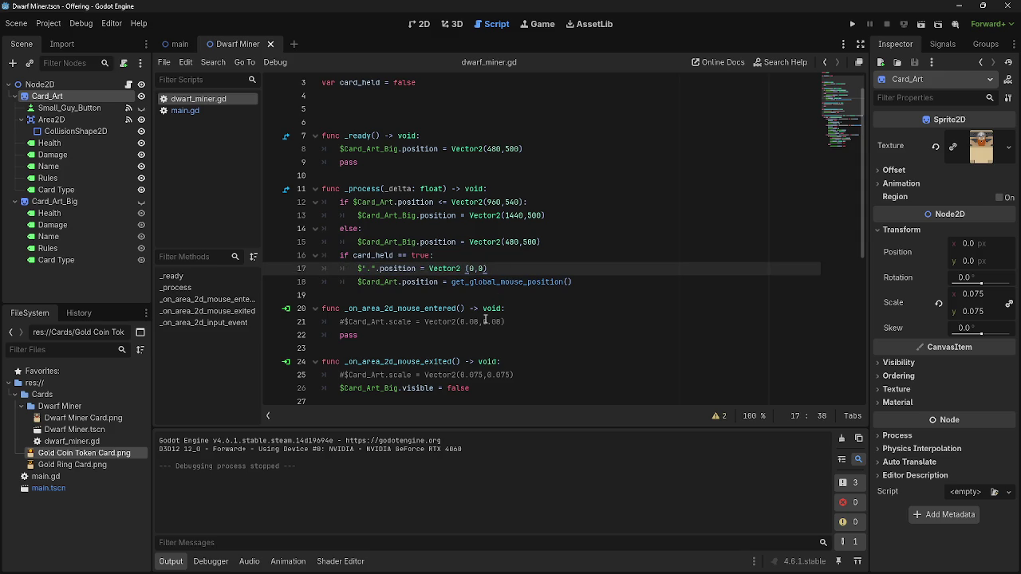
{"action": "scroll", "coordinate": [497, 322], "scroll_direction": "down", "scroll_amount": 3}
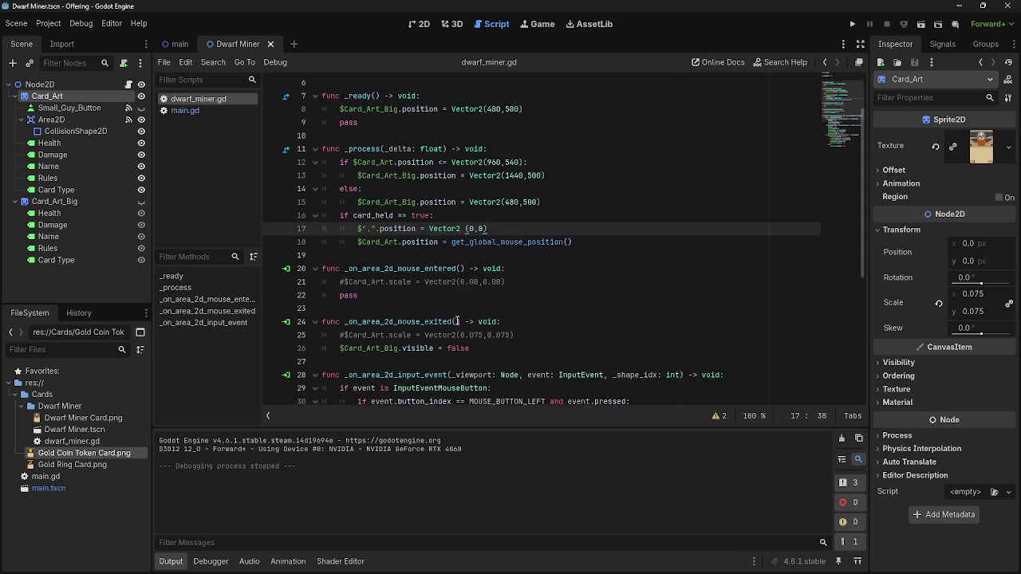
{"action": "scroll", "coordinate": [457, 322], "scroll_direction": "down", "scroll_amount": 4}
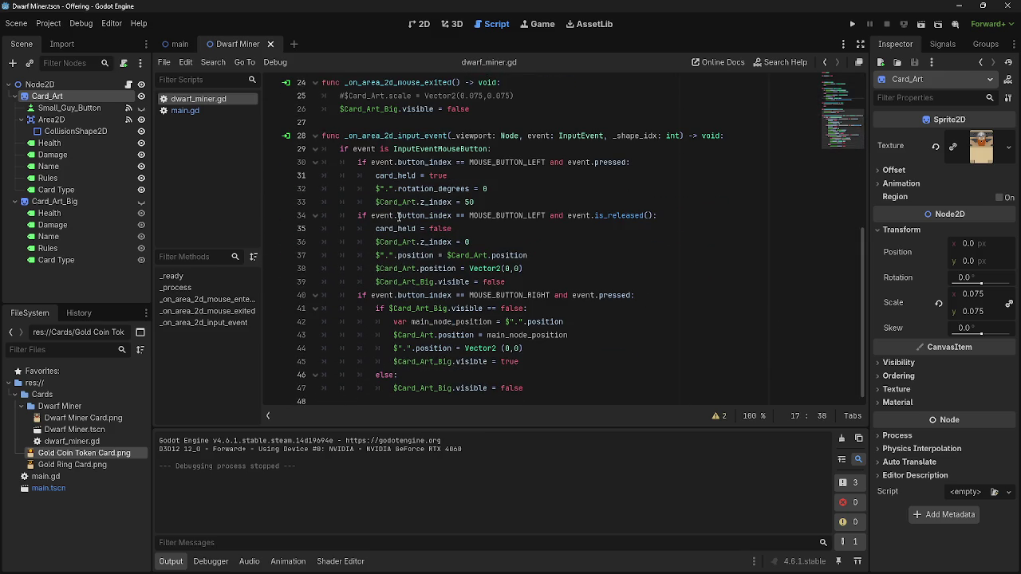
Find the 4 uses of $".".position in dwarf_miner.gd, check line 37, and run the project
{"action": "key", "text": "ctrl+f"}
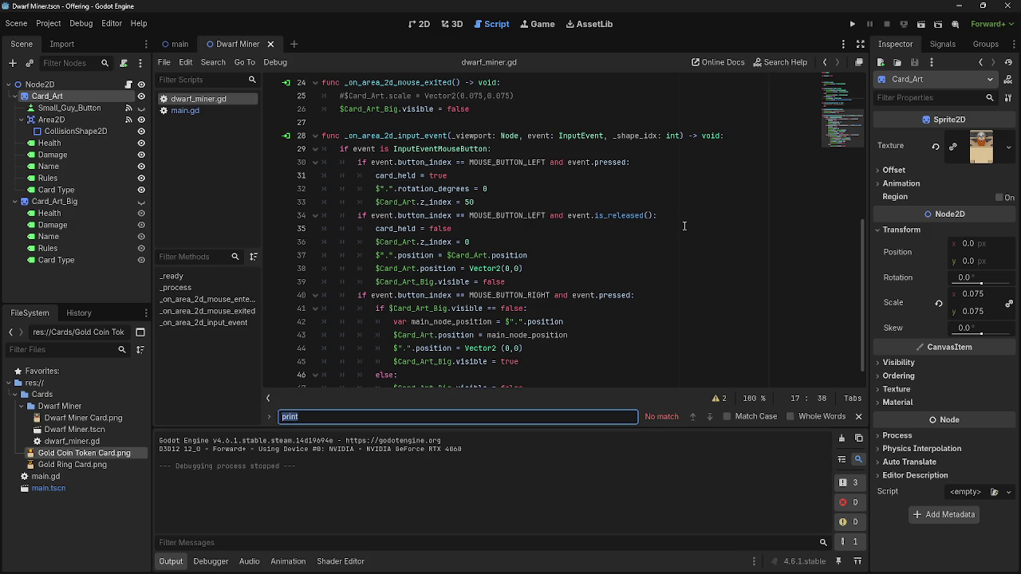
{"action": "type", "text": "$Card_Art_Big.visible = false"}
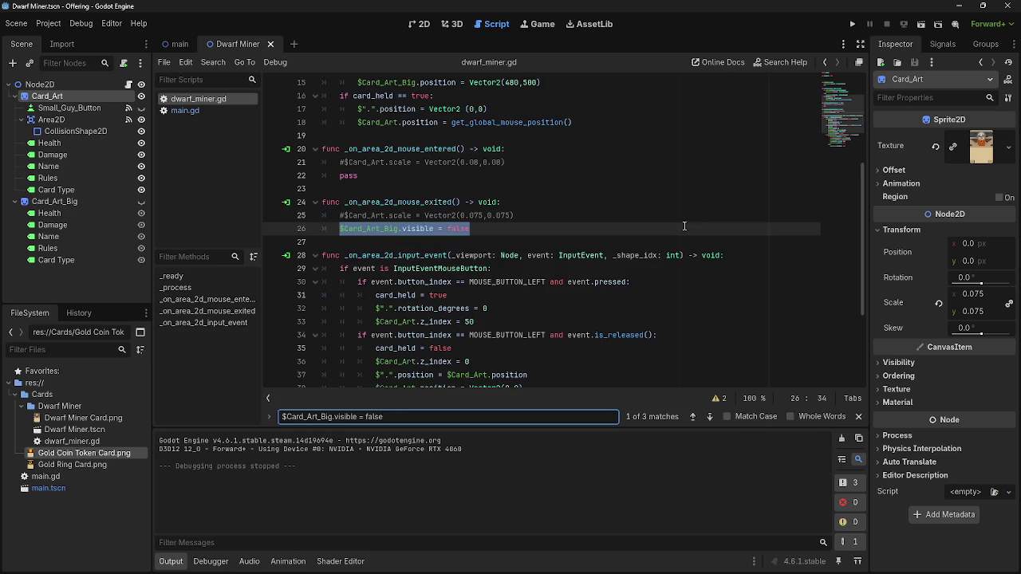
{"action": "key", "text": "BackSpace"}
{"action": "key", "text": "BackSpace"}
{"action": "key", "text": "BackSpace"}
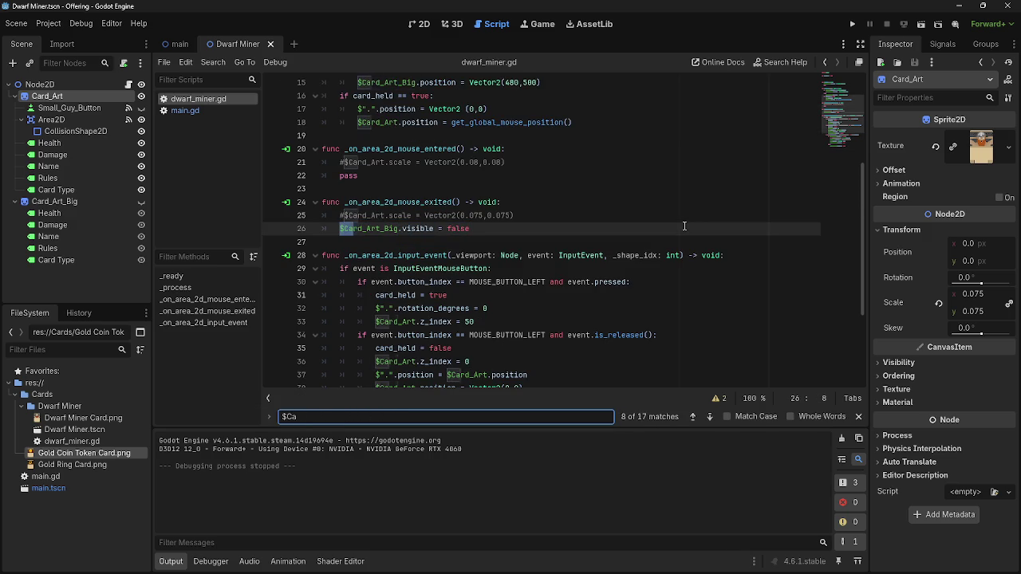
{"action": "scroll", "coordinate": [638, 239], "scroll_direction": "down", "scroll_amount": 3}
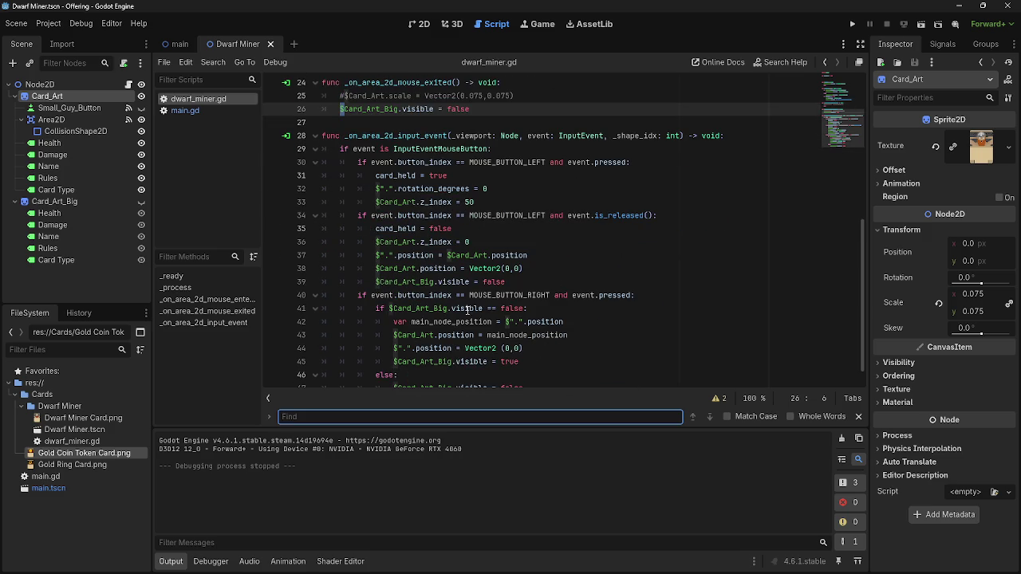
{"action": "left_click_drag", "start_coordinate": [393, 348], "coordinate": [451, 349]}
{"action": "key", "text": "ctrl+f"}
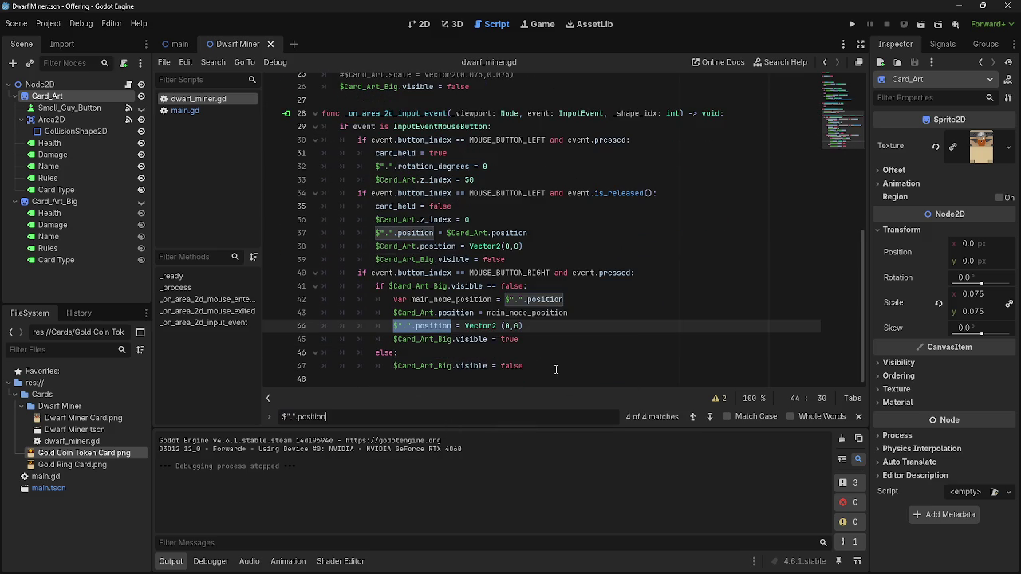
{"action": "scroll", "coordinate": [554, 299], "scroll_direction": "up", "scroll_amount": 1}
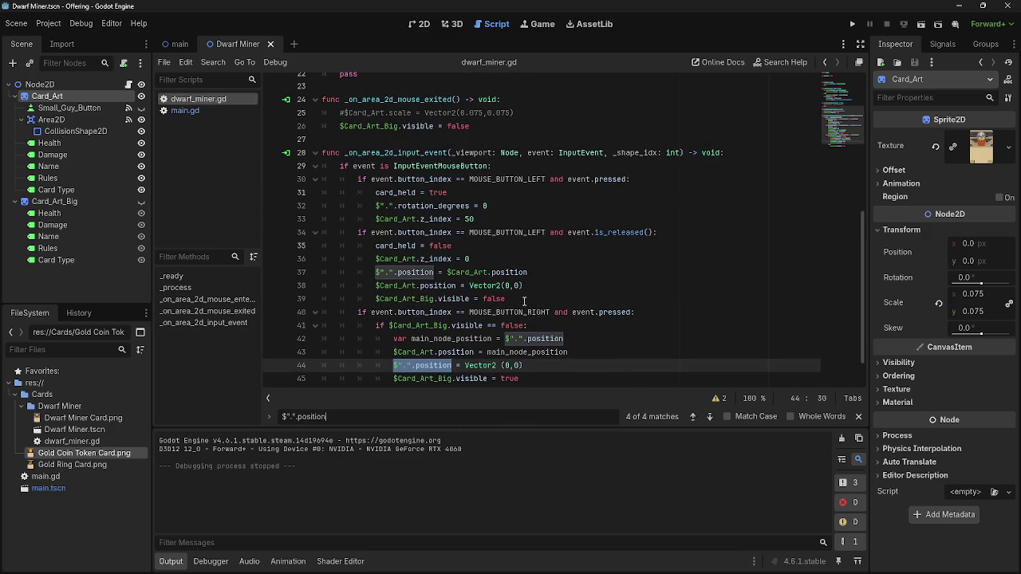
{"action": "left_click", "coordinate": [436, 272]}
{"action": "left_click", "coordinate": [549, 273]}
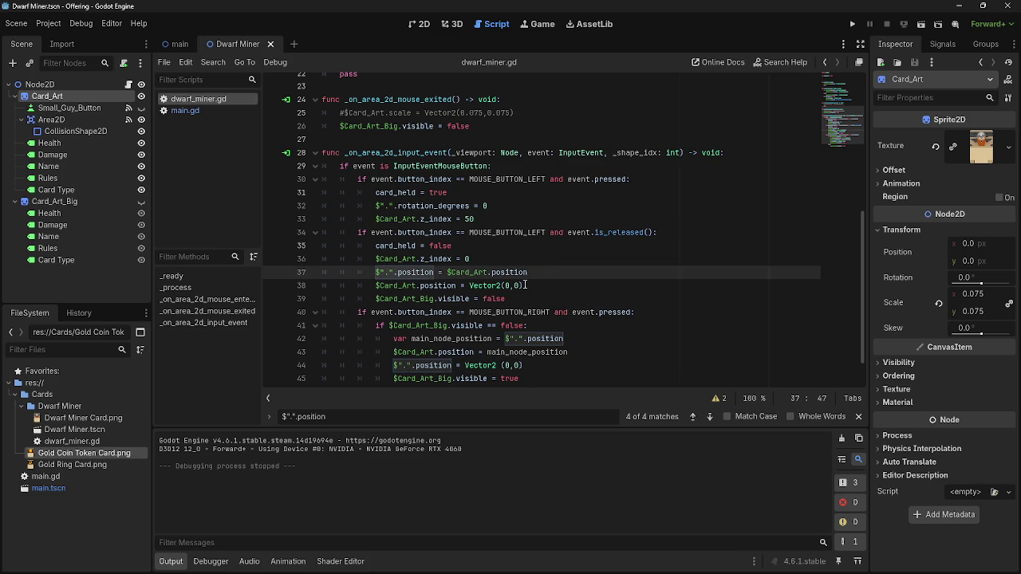
{"action": "left_click", "coordinate": [854, 25]}
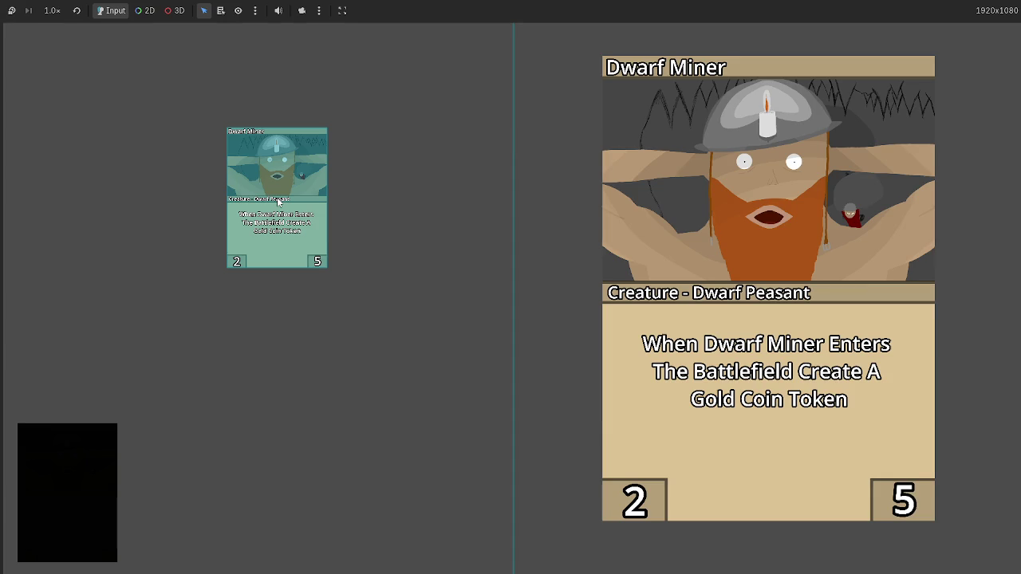
Toggle the large Dwarf Miner preview from the hand card a few times, then stop the game
{"action": "left_click", "coordinate": [278, 202]}
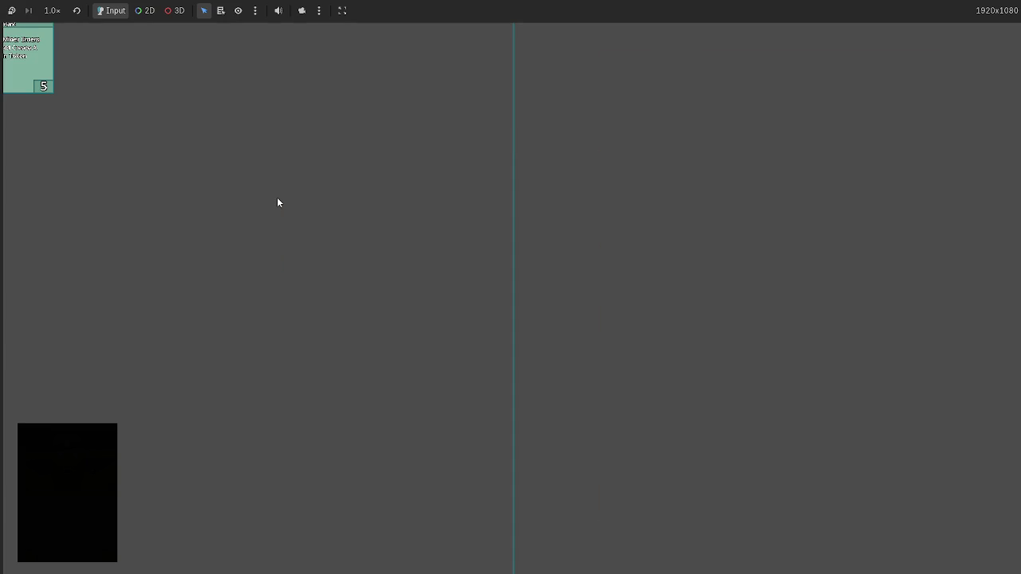
{"action": "left_click", "coordinate": [108, 459]}
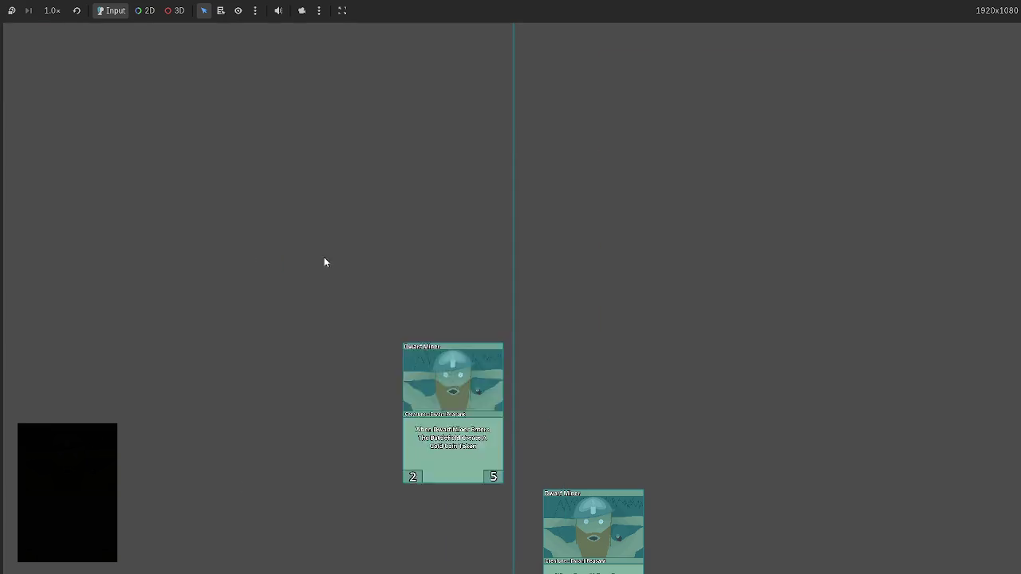
{"action": "left_click", "coordinate": [284, 223]}
{"action": "key", "text": "F8"}
{"action": "key", "text": "ctrl+z"}
{"action": "key", "text": "ctrl+z"}
{"action": "key", "text": "ctrl+z"}
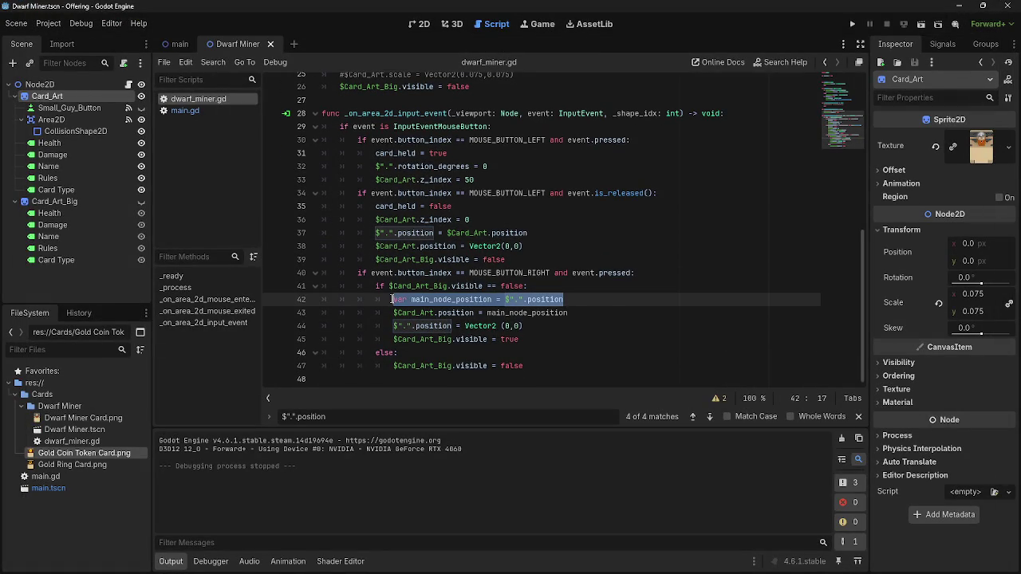
{"action": "left_click", "coordinate": [598, 290]}
{"action": "left_click", "coordinate": [599, 296]}
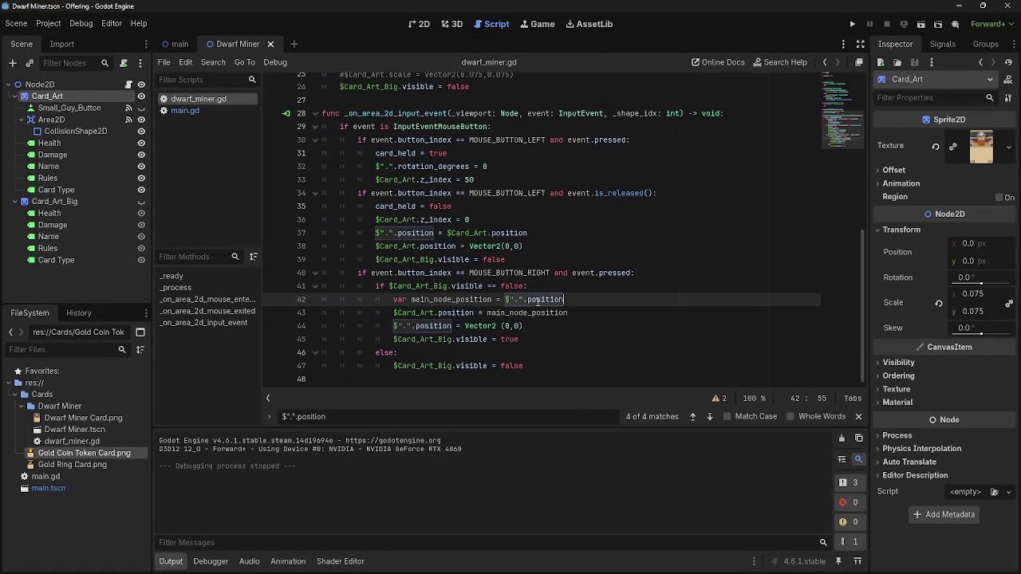
{"action": "triple_click", "coordinate": [402, 316]}
{"action": "key", "text": "Right"}
{"action": "left_click_drag", "start_coordinate": [393, 327], "coordinate": [461, 328]}
{"action": "key", "text": "End"}
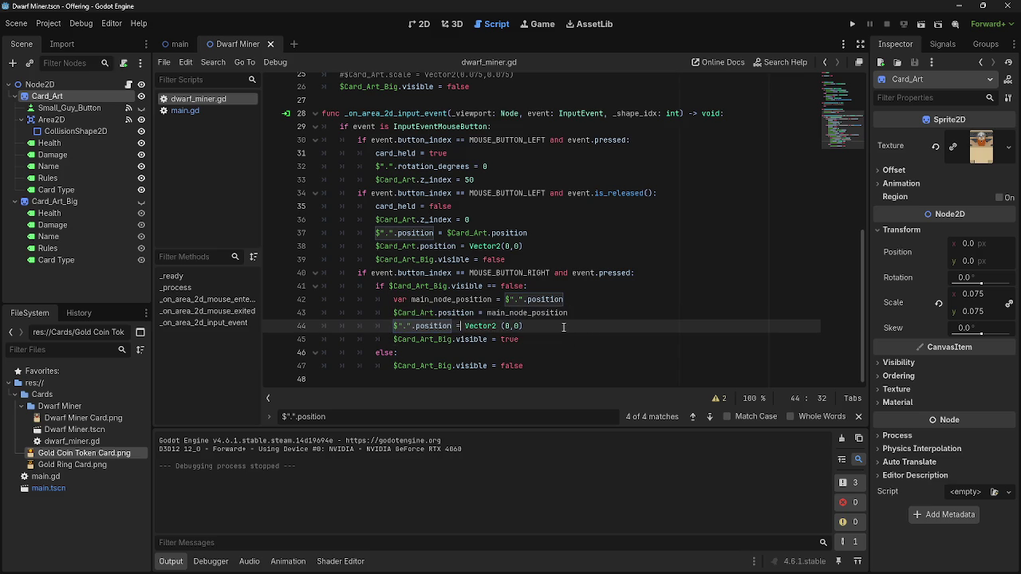
{"action": "left_click_drag", "start_coordinate": [354, 273], "coordinate": [558, 379]}
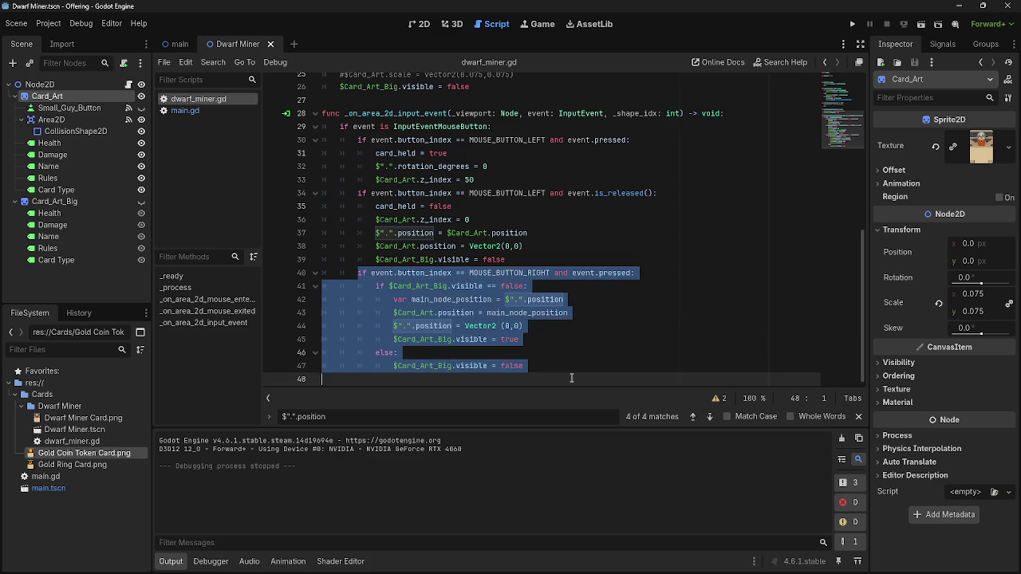
{"action": "left_click", "coordinate": [571, 378]}
{"action": "left_click", "coordinate": [593, 365]}
{"action": "key", "text": "alt+Tab"}
{"action": "key", "text": "alt+Tab"}
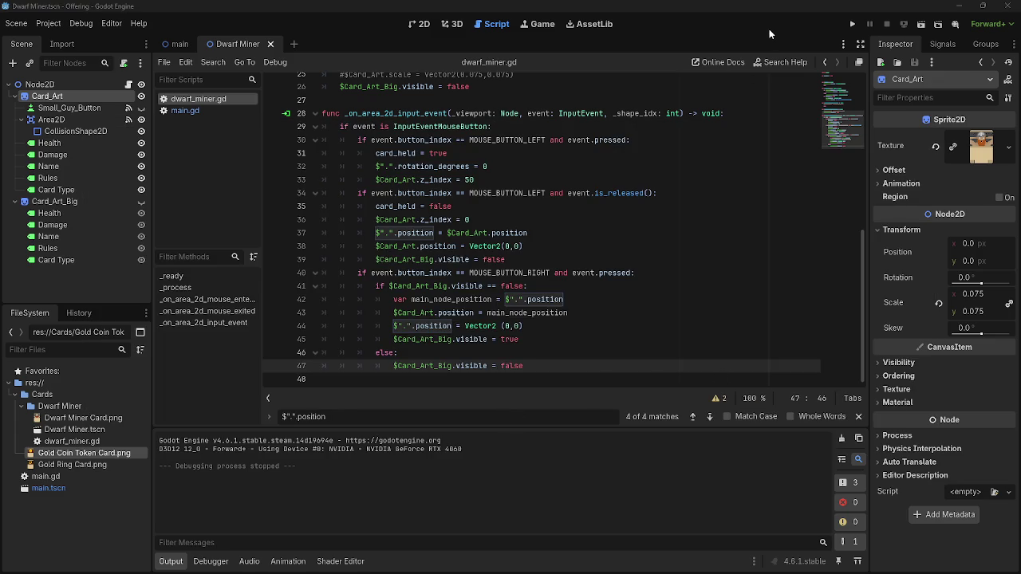
{"action": "key", "text": "alt+Tab"}
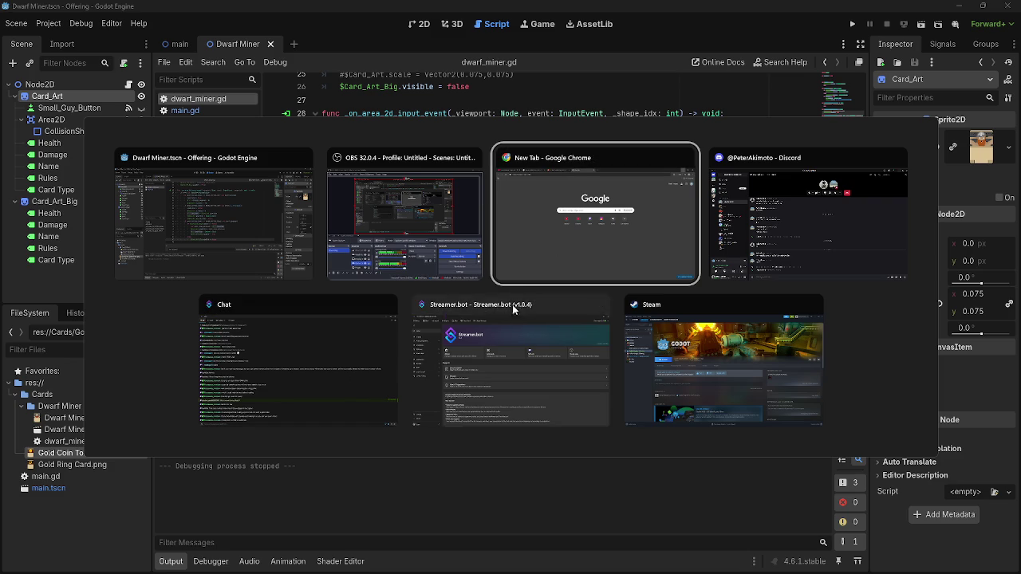
{"action": "key", "text": "Escape"}
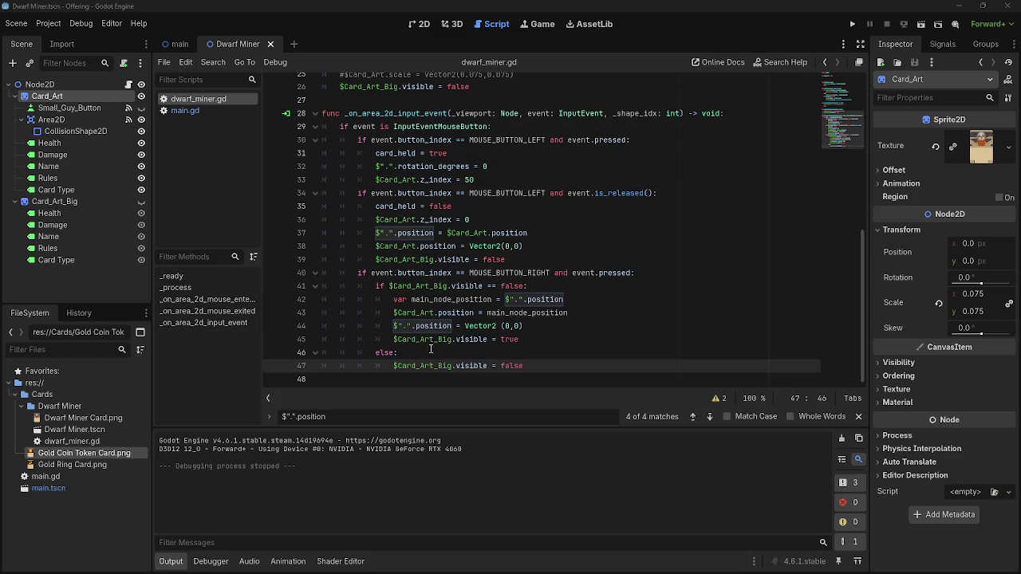
{"action": "mouse_move", "coordinate": [459, 342]}
{"action": "left_click_drag", "start_coordinate": [392, 300], "coordinate": [584, 299]}
{"action": "key", "text": "ctrl+c"}
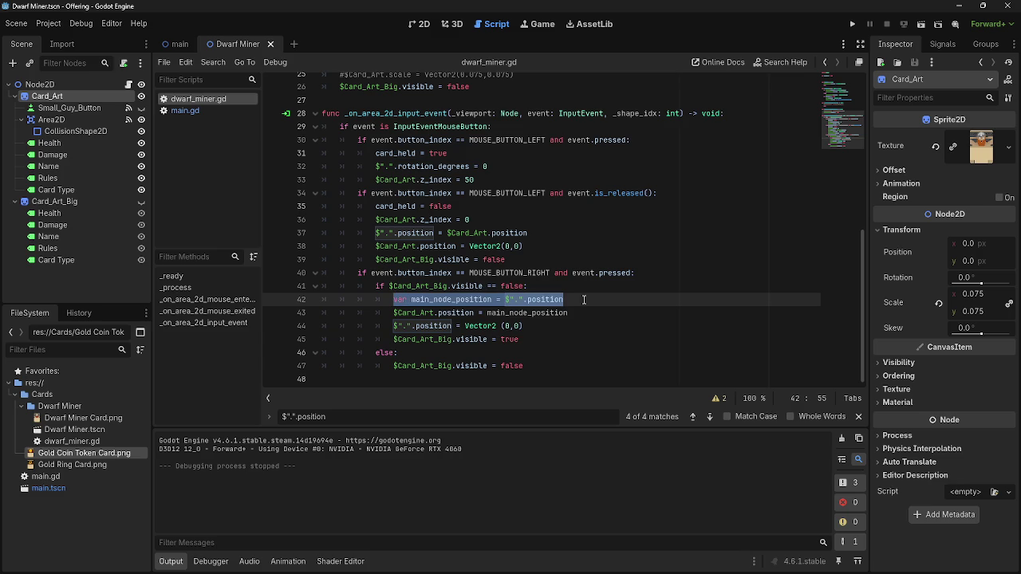
Move the main_node_position declaration from line 42 into _ready and run the project
{"action": "key", "text": "BackSpace"}
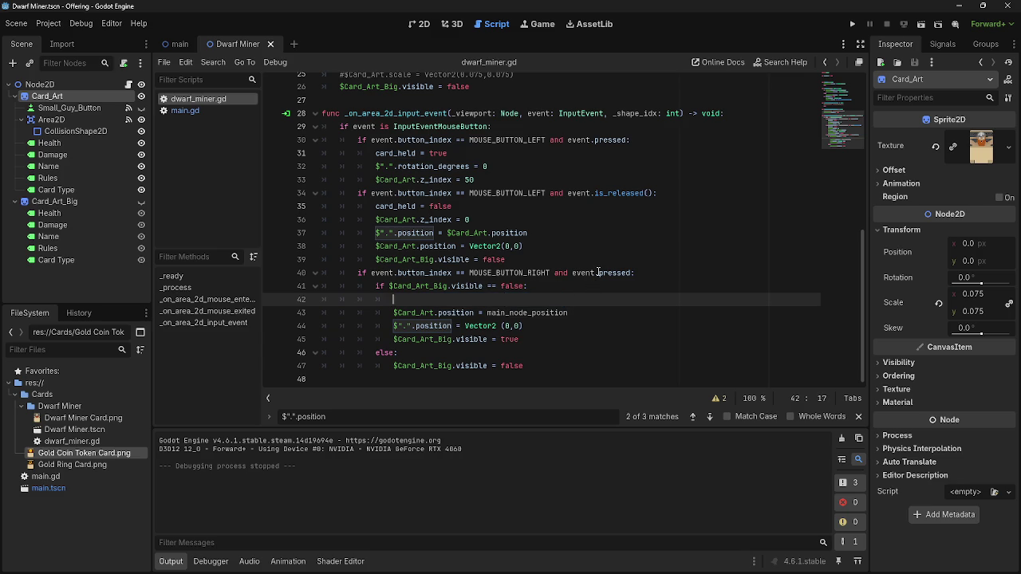
{"action": "key", "text": "BackSpace"}
{"action": "key", "text": "BackSpace"}
{"action": "scroll", "coordinate": [558, 223], "scroll_direction": "up", "scroll_amount": 8}
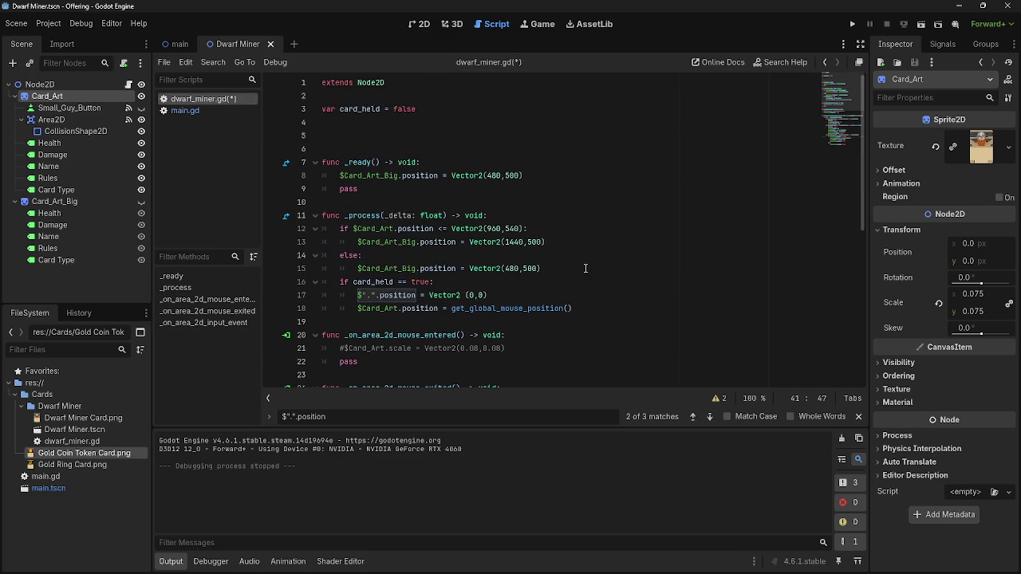
{"action": "left_click", "coordinate": [555, 175]}
{"action": "key", "text": "Return"}
{"action": "key", "text": "ctrl+v"}
{"action": "left_click", "coordinate": [852, 24]}
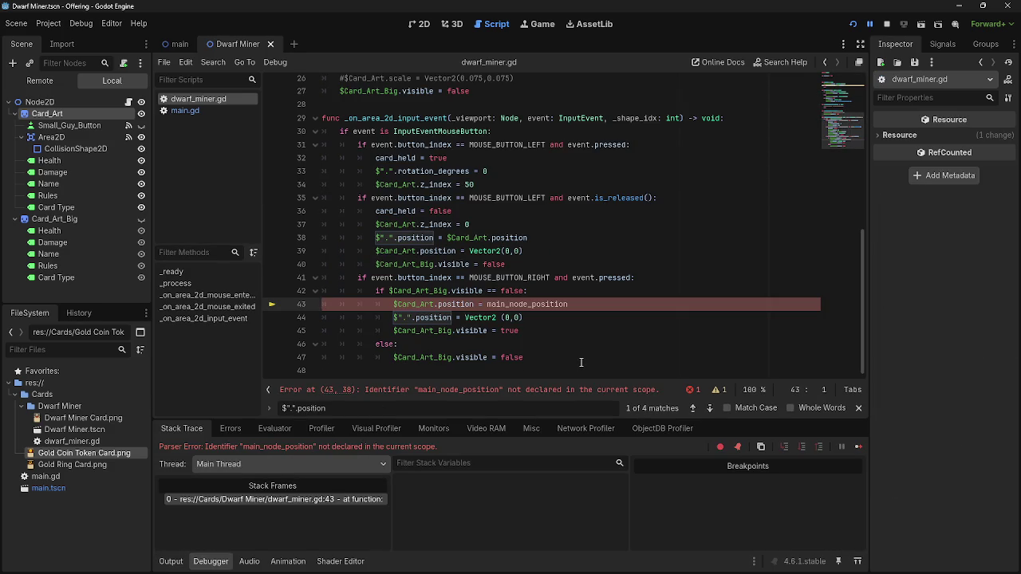
Undo the move to restore the declaration on line 42 and select its var keyword
{"action": "key", "text": "ctrl+z"}
{"action": "key", "text": "ctrl+z"}
{"action": "scroll", "coordinate": [580, 362], "scroll_direction": "up", "scroll_amount": 3}
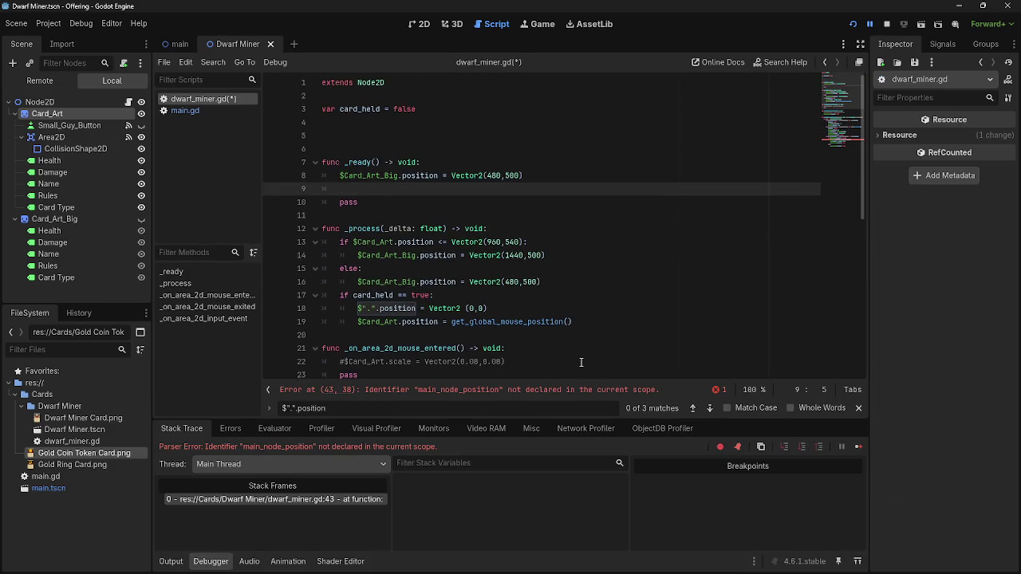
{"action": "key", "text": "ctrl+z"}
{"action": "scroll", "coordinate": [581, 319], "scroll_direction": "down", "scroll_amount": 2}
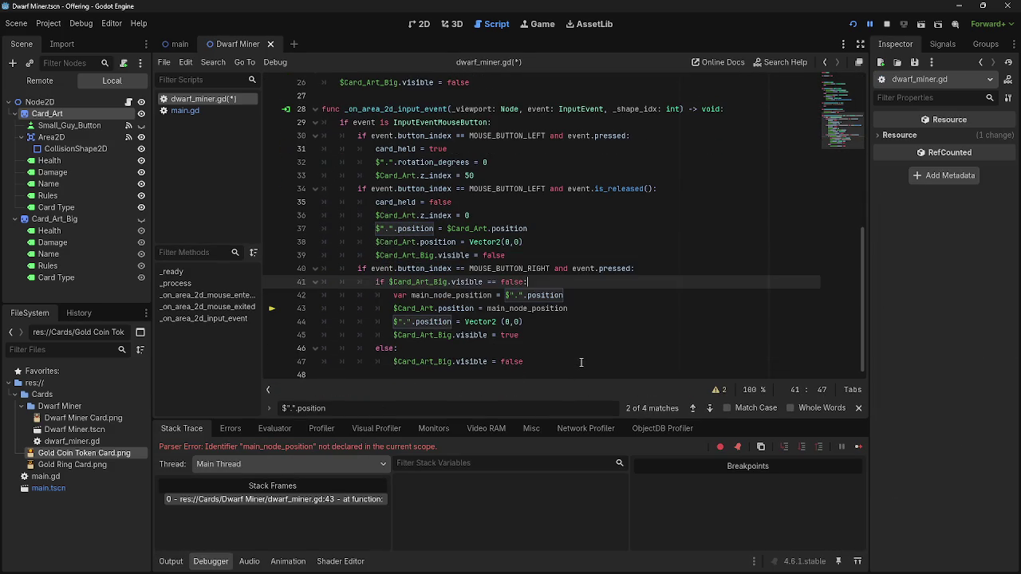
{"action": "left_click", "coordinate": [584, 296]}
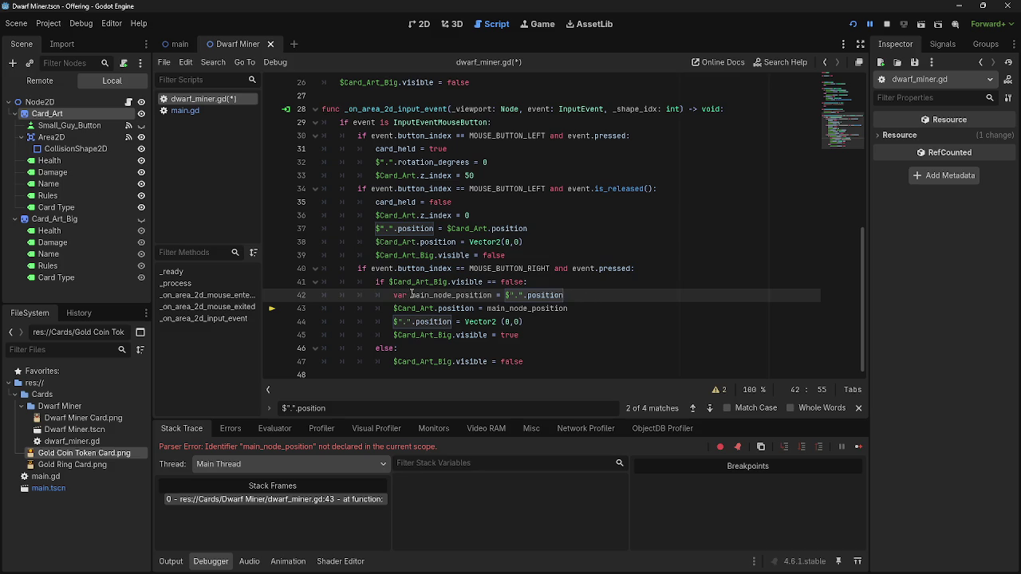
{"action": "left_click_drag", "start_coordinate": [393, 295], "coordinate": [493, 295]}
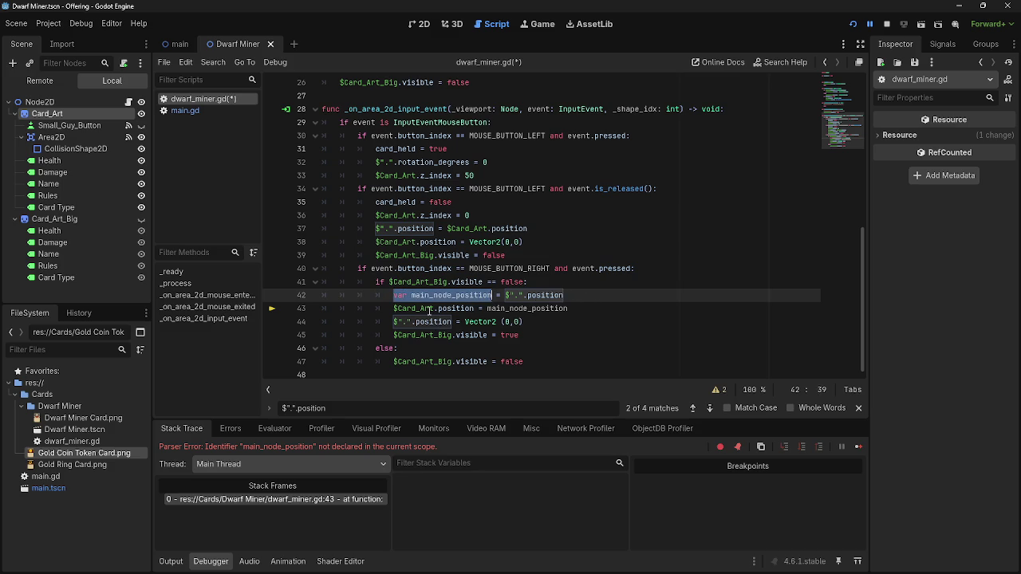
{"action": "left_click", "coordinate": [404, 296]}
Delete 'var' from line 42 and prepare an empty line below card_held
{"action": "key", "text": "BackSpace"}
{"action": "scroll", "coordinate": [540, 277], "scroll_direction": "up", "scroll_amount": 8}
{"action": "left_click", "coordinate": [396, 128]}
{"action": "key", "text": "Return"}
{"action": "key", "text": "Up"}
{"action": "key", "text": "Return"}
{"action": "key", "text": "Up"}
{"action": "key", "text": "Return"}
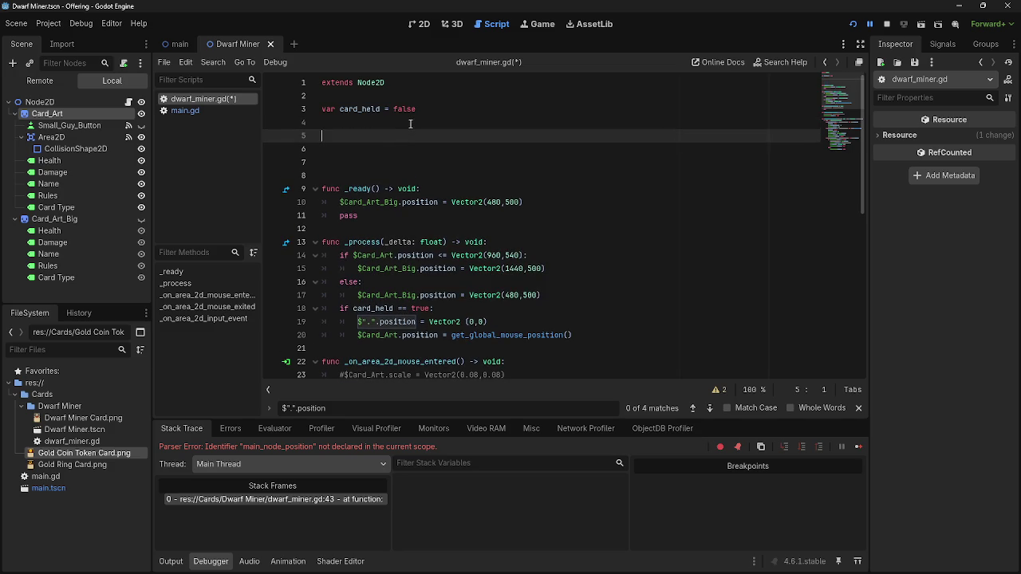
{"action": "key", "text": "BackSpace"}
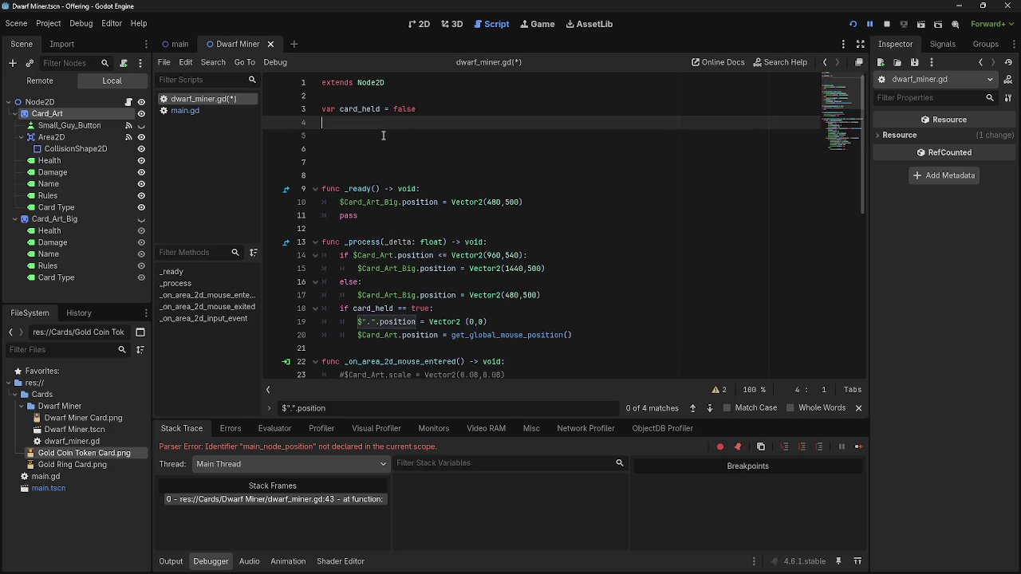
{"action": "key", "text": "Delete"}
Declare 'var main_node_position' on line 4, copying the name from line 43
{"action": "scroll", "coordinate": [383, 136], "scroll_direction": "down", "scroll_amount": 2}
{"action": "scroll", "coordinate": [391, 142], "scroll_direction": "down", "scroll_amount": 7}
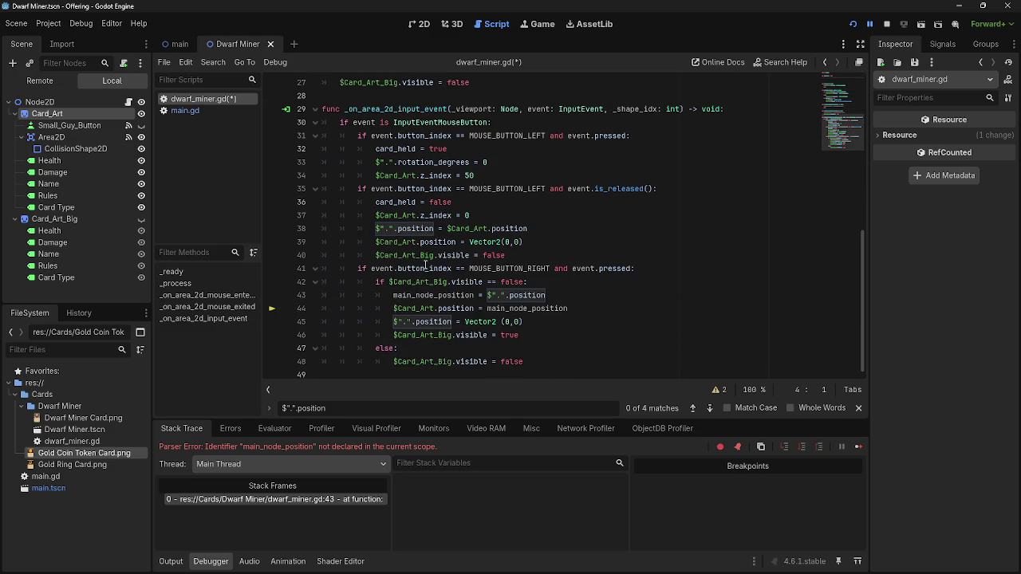
{"action": "left_click", "coordinate": [394, 296]}
{"action": "double_click", "coordinate": [394, 295]}
{"action": "key", "text": "ctrl+c"}
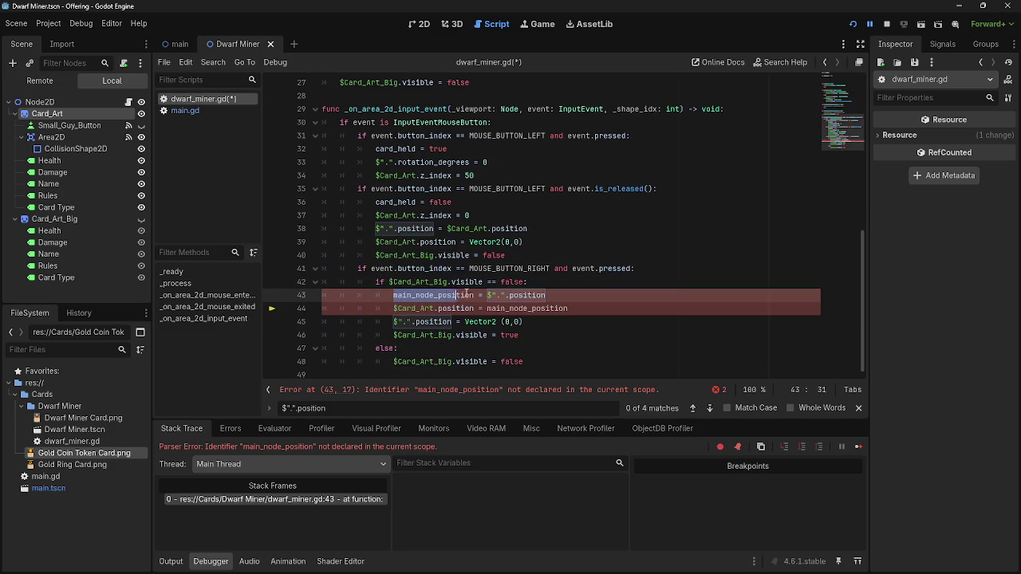
{"action": "scroll", "coordinate": [326, 167], "scroll_direction": "up", "scroll_amount": 9}
{"action": "left_click", "coordinate": [343, 131]}
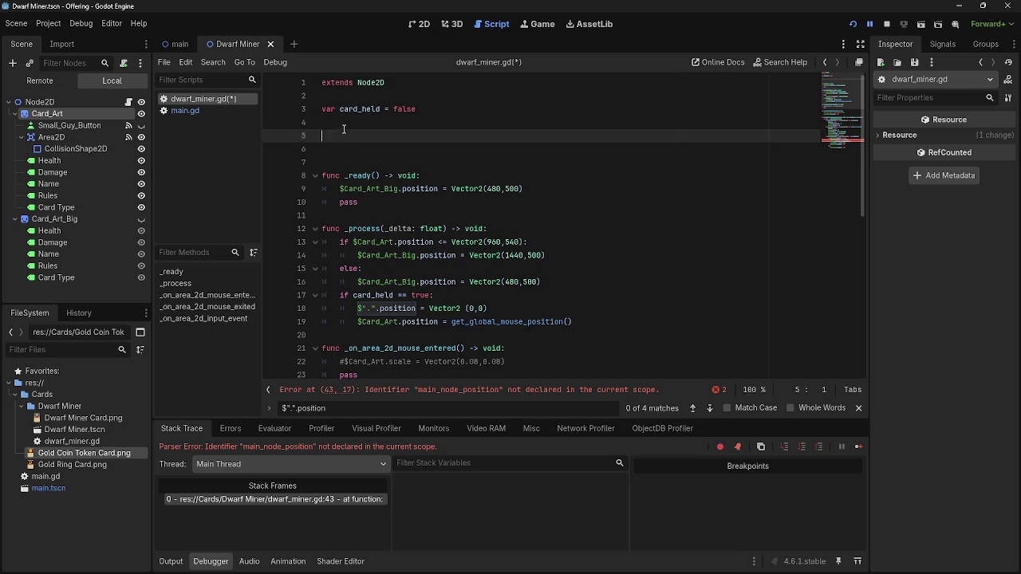
{"action": "key", "text": "Up"}
{"action": "type", "text": "var"}
{"action": "key", "text": "ctrl+v"}
{"action": "scroll", "coordinate": [454, 125], "scroll_direction": "down", "scroll_amount": 9}
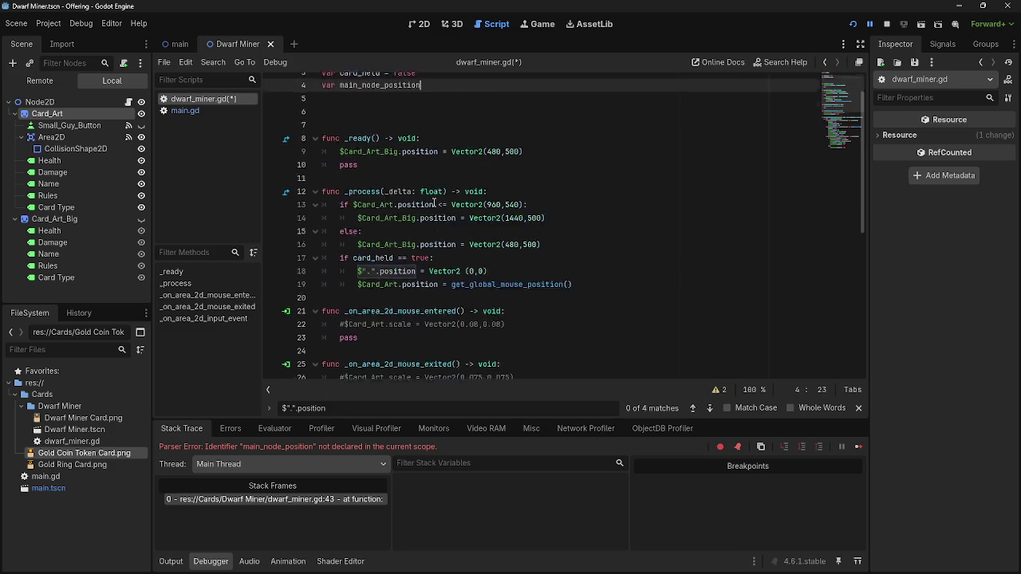
{"action": "left_click", "coordinate": [576, 295]}
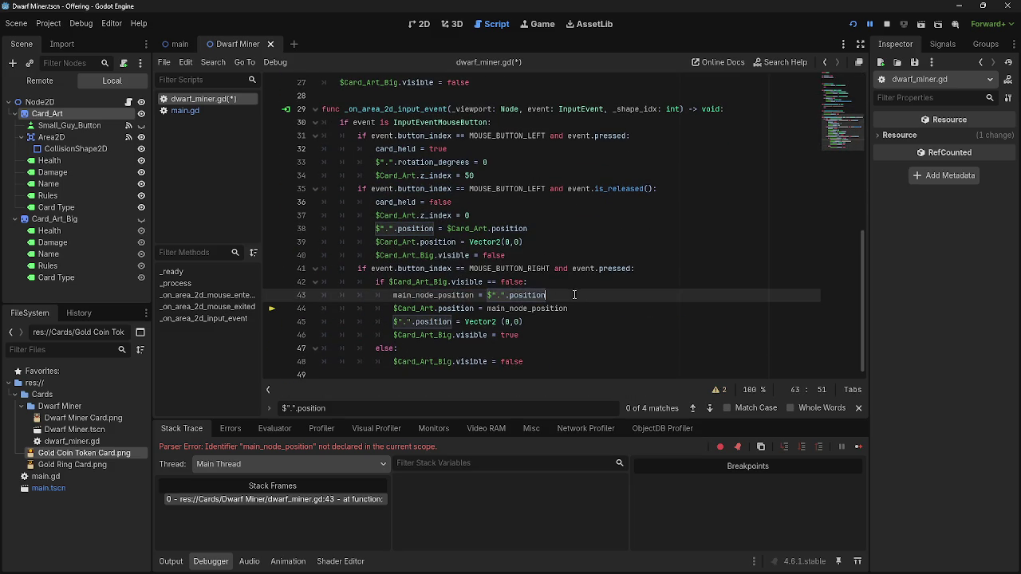
{"action": "left_click_drag", "start_coordinate": [487, 295], "coordinate": [547, 295]}
Open a blank line after line 48 in the else branch and clear the leftover main_node_position text
{"action": "left_click", "coordinate": [558, 299]}
{"action": "left_click", "coordinate": [543, 357]}
{"action": "key", "text": "Down"}
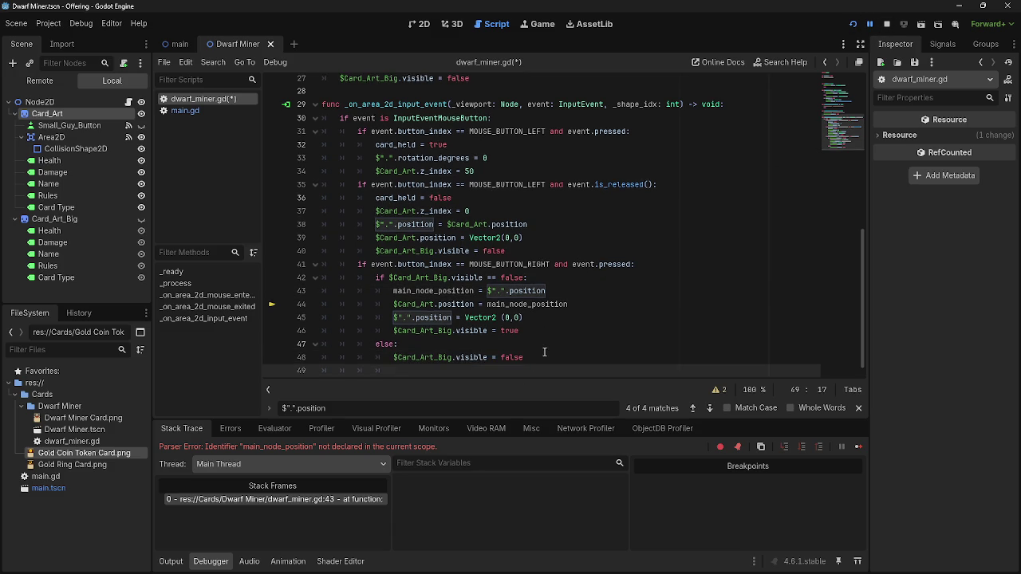
{"action": "type", "text": "main_node_position"}
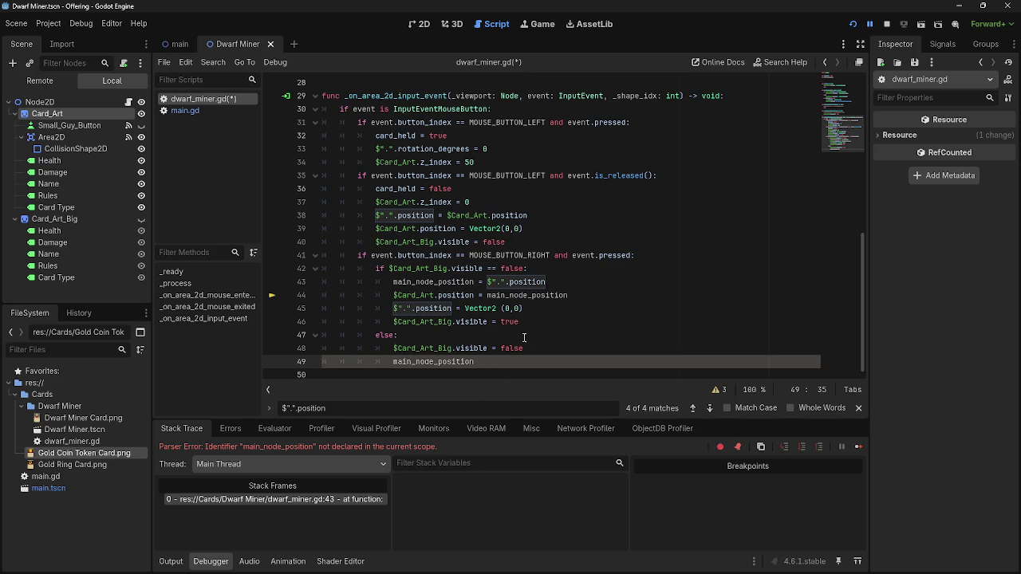
{"action": "left_click_drag", "start_coordinate": [475, 361], "coordinate": [390, 362]}
{"action": "key", "text": "ctrl+x"}
{"action": "key", "text": "alt+Up"}
{"action": "left_click", "coordinate": [411, 371]}
{"action": "key", "text": "BackSpace"}
{"action": "key", "text": "BackSpace"}
{"action": "key", "text": "BackSpace"}
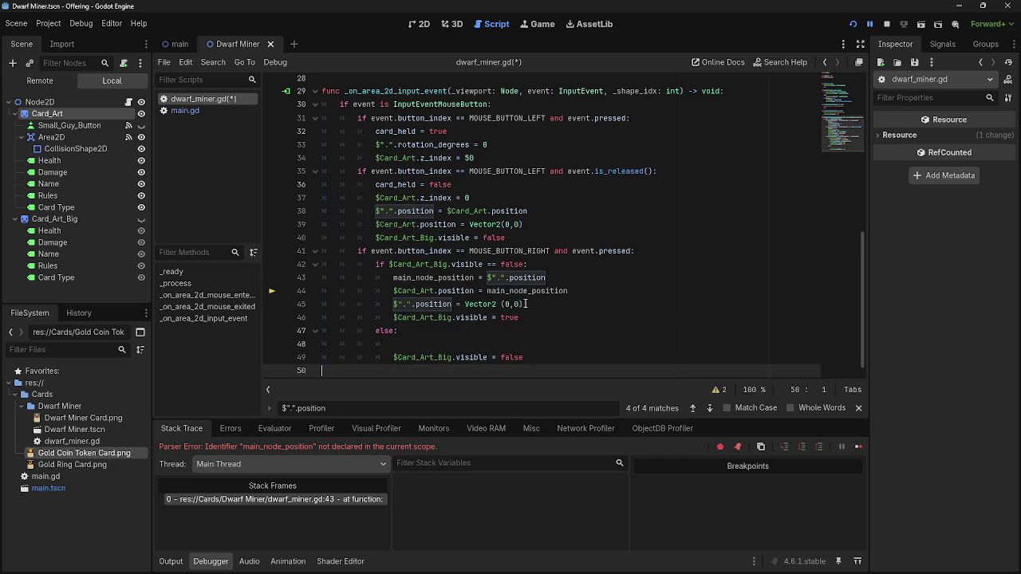
Copy the $".".position reference from line 43 onto line 48
{"action": "left_click_drag", "start_coordinate": [392, 291], "coordinate": [476, 290]}
{"action": "left_click", "coordinate": [454, 304]}
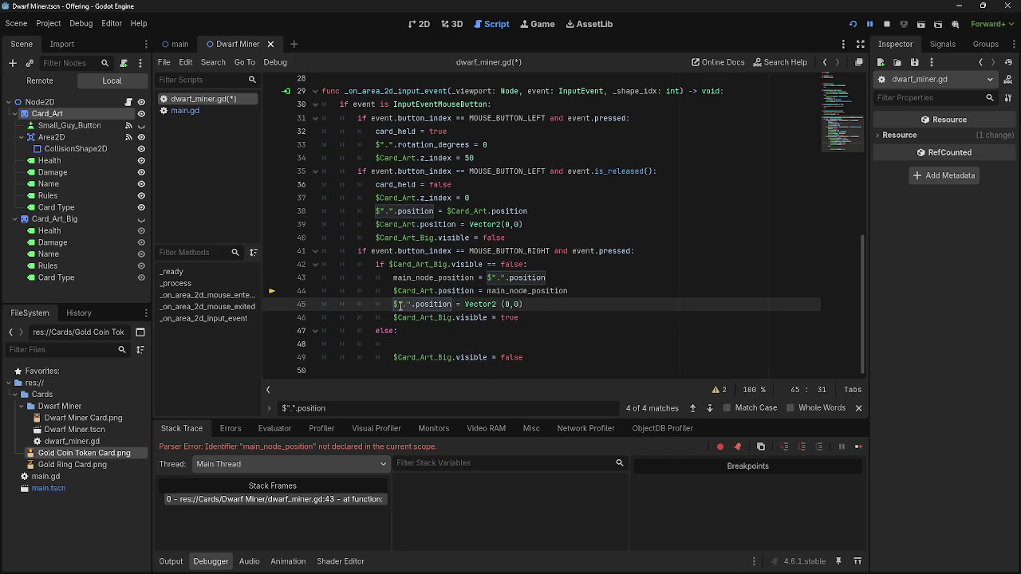
{"action": "left_click", "coordinate": [433, 344]}
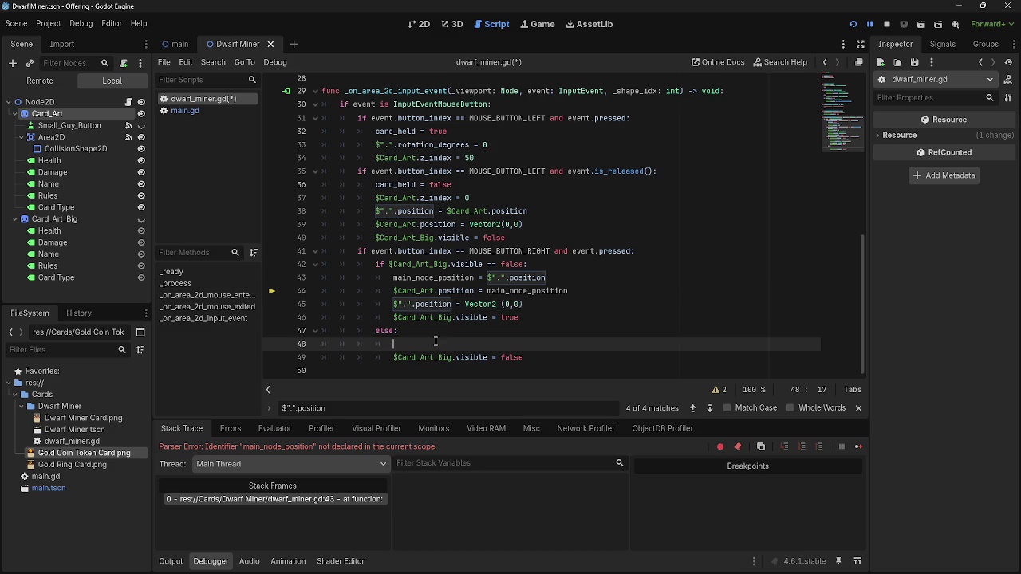
{"action": "left_click_drag", "start_coordinate": [488, 277], "coordinate": [553, 277]}
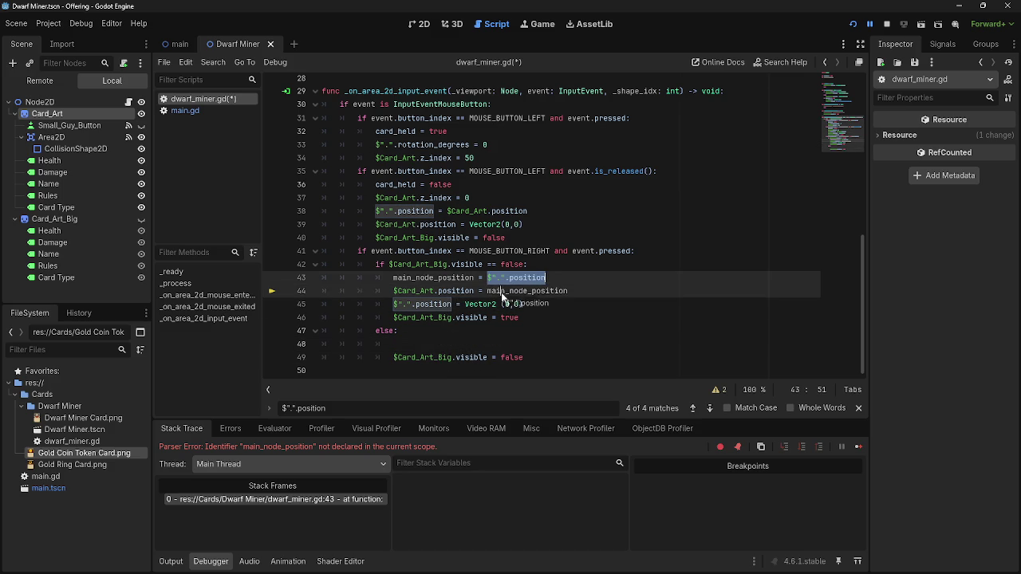
{"action": "key", "text": "ctrl+c"}
{"action": "left_click", "coordinate": [467, 344]}
{"action": "key", "text": "ctrl+v"}
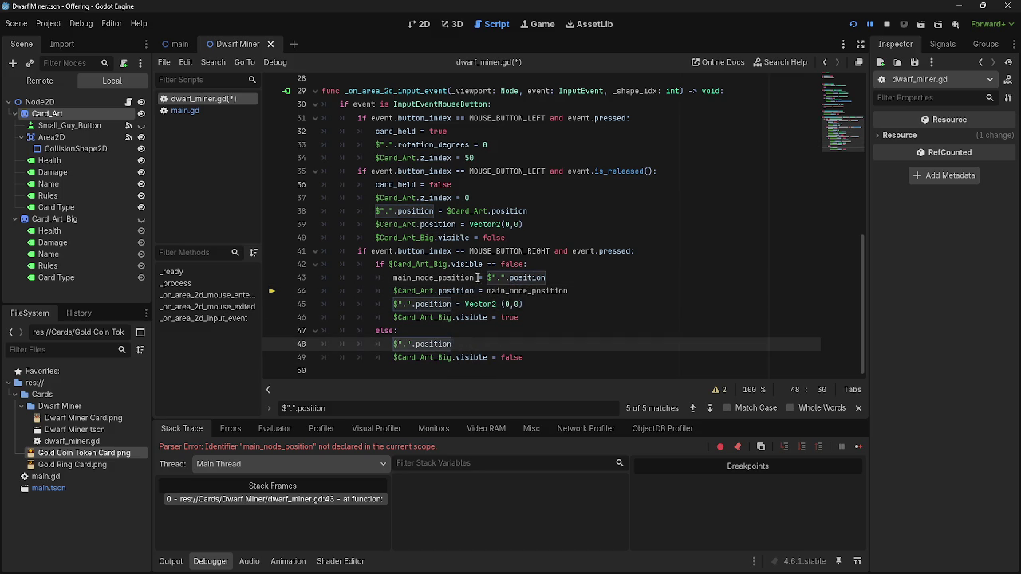
Complete line 48 as $".".position = main_node_position
{"action": "left_click", "coordinate": [476, 277]}
{"action": "left_click_drag", "start_coordinate": [481, 277], "coordinate": [392, 278]}
{"action": "key", "text": "ctrl+c"}
{"action": "left_click", "coordinate": [453, 344]}
{"action": "key", "text": "ctrl+v"}
{"action": "left_click", "coordinate": [452, 344]}
{"action": "left_click", "coordinate": [586, 344]}
{"action": "key", "text": "BackSpace"}
{"action": "key", "text": "BackSpace"}
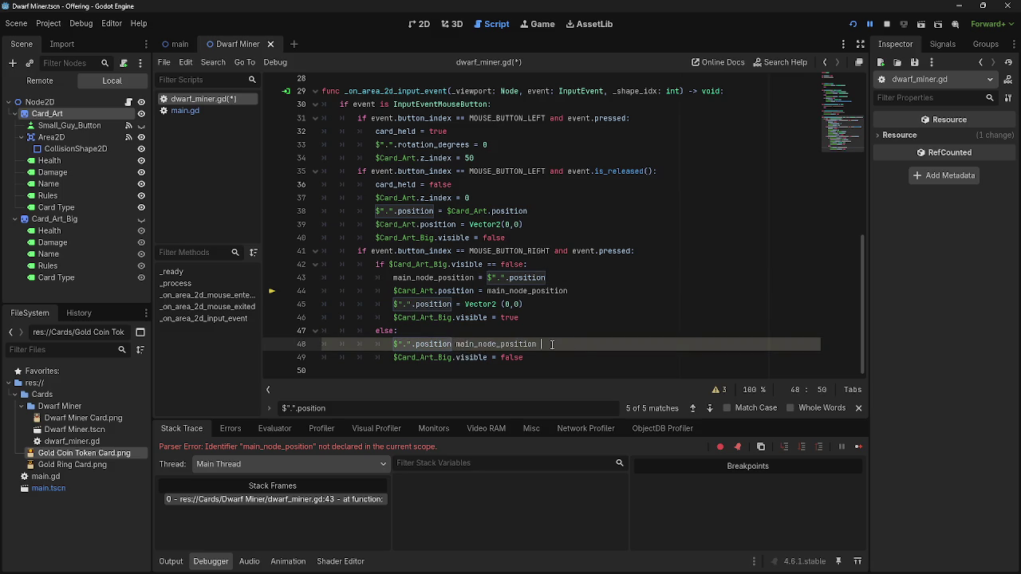
{"action": "left_click", "coordinate": [452, 344]}
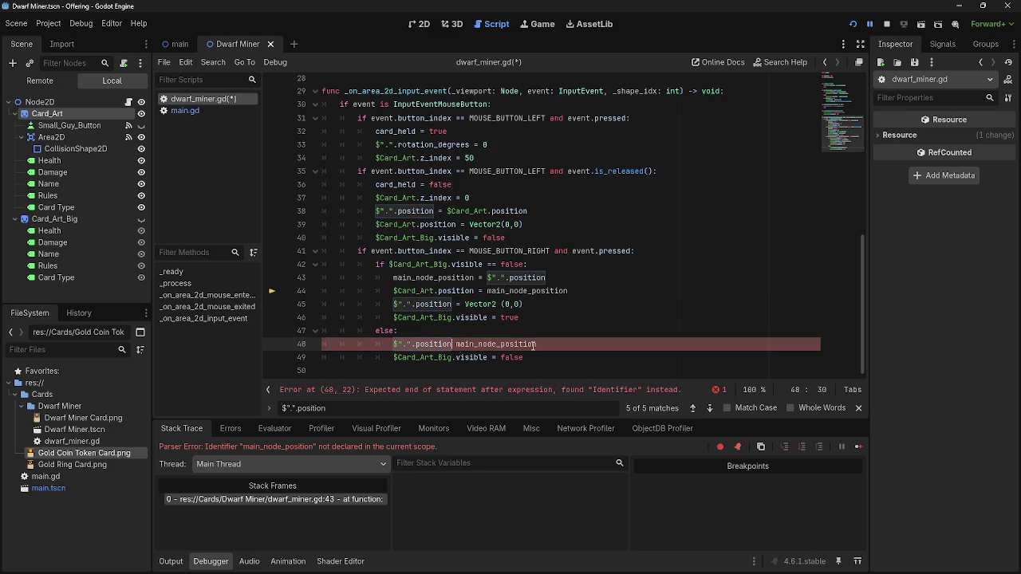
{"action": "type", "text": "="}
{"action": "left_click", "coordinate": [577, 343]}
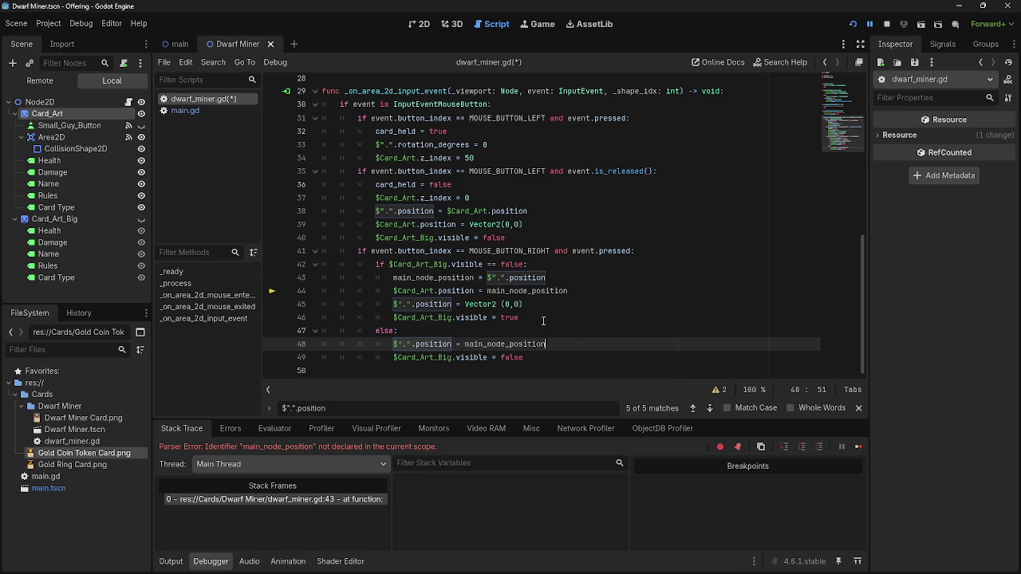
Add line 49 setting $Card_Art.position = $".".position
{"action": "key", "text": "Return"}
{"action": "left_click_drag", "start_coordinate": [394, 291], "coordinate": [475, 290]}
{"action": "key", "text": "ctrl+c"}
{"action": "left_click", "coordinate": [467, 358]}
{"action": "key", "text": "ctrl+v"}
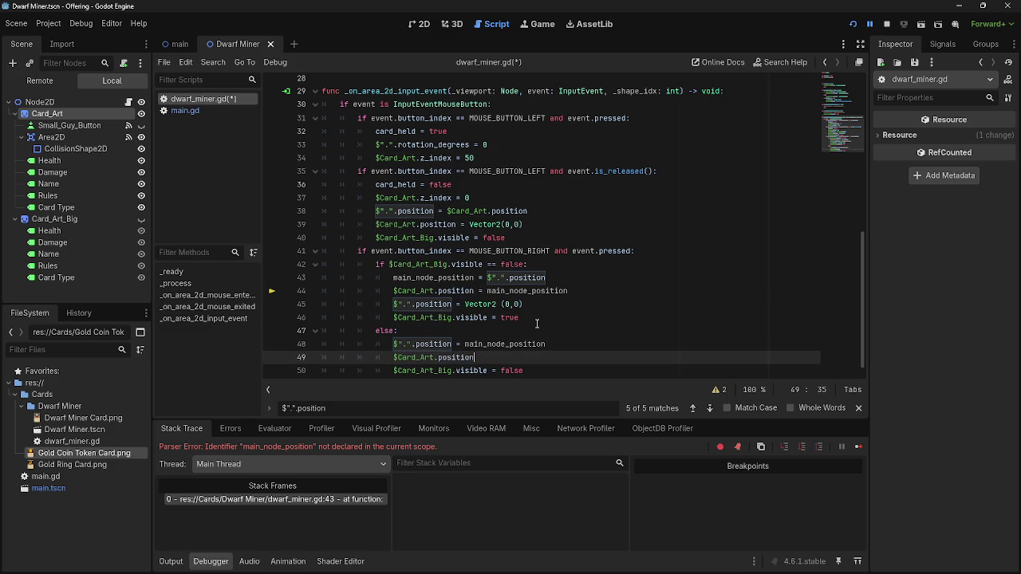
{"action": "type", "text": " ="}
{"action": "left_click", "coordinate": [465, 344]}
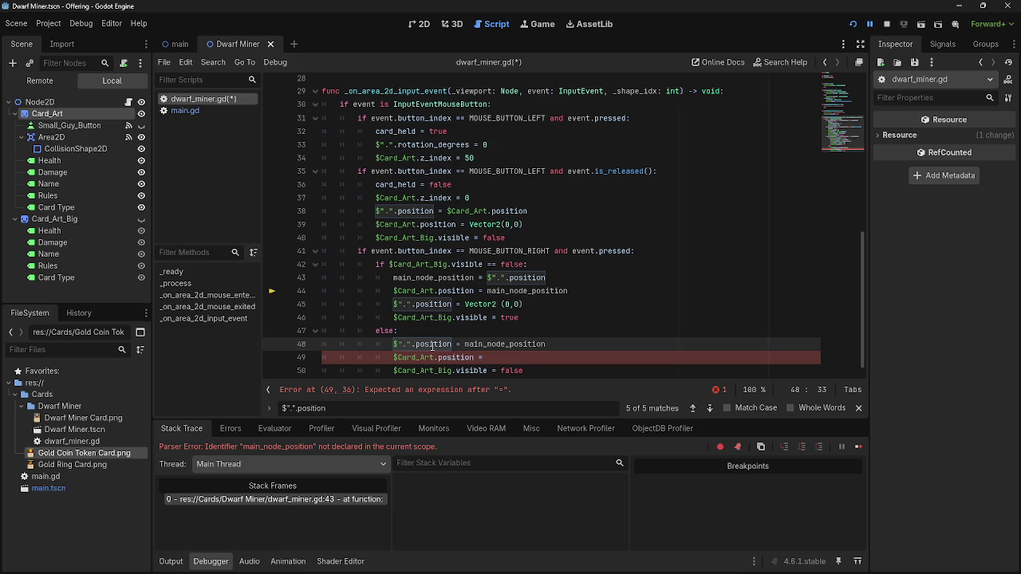
{"action": "mouse_move", "coordinate": [394, 344]}
{"action": "left_mouse_down"}
{"action": "mouse_move", "coordinate": [453, 344]}
{"action": "mouse_move", "coordinate": [393, 347]}
{"action": "left_mouse_up"}
{"action": "key", "text": "ctrl+c"}
{"action": "left_click", "coordinate": [616, 357]}
{"action": "key", "text": "ctrl+v"}
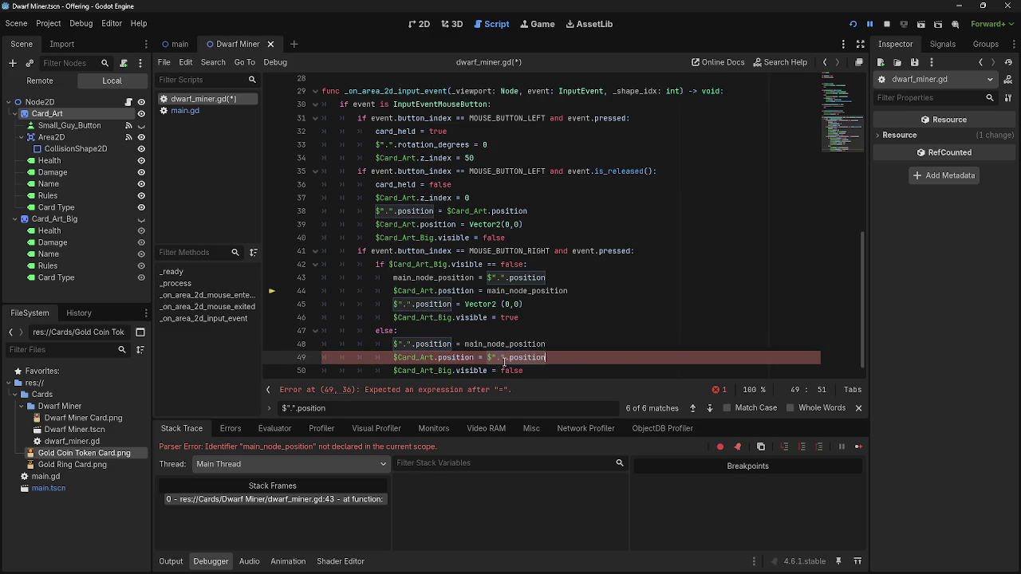
Run the project to test the updated else branch
{"action": "key", "text": "Up"}
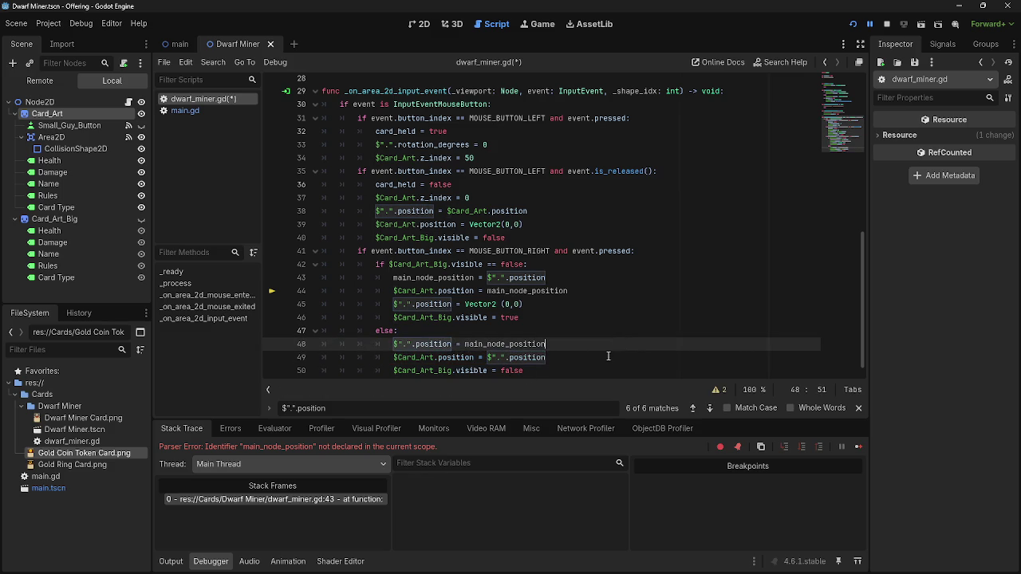
{"action": "scroll", "coordinate": [412, 294], "scroll_direction": "down", "scroll_amount": 1}
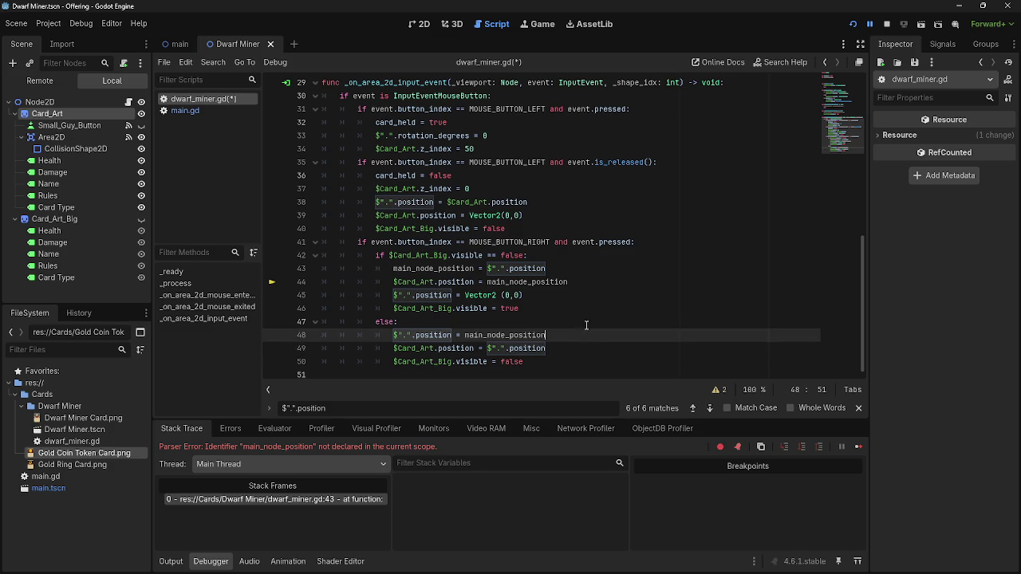
{"action": "left_click", "coordinate": [855, 24]}
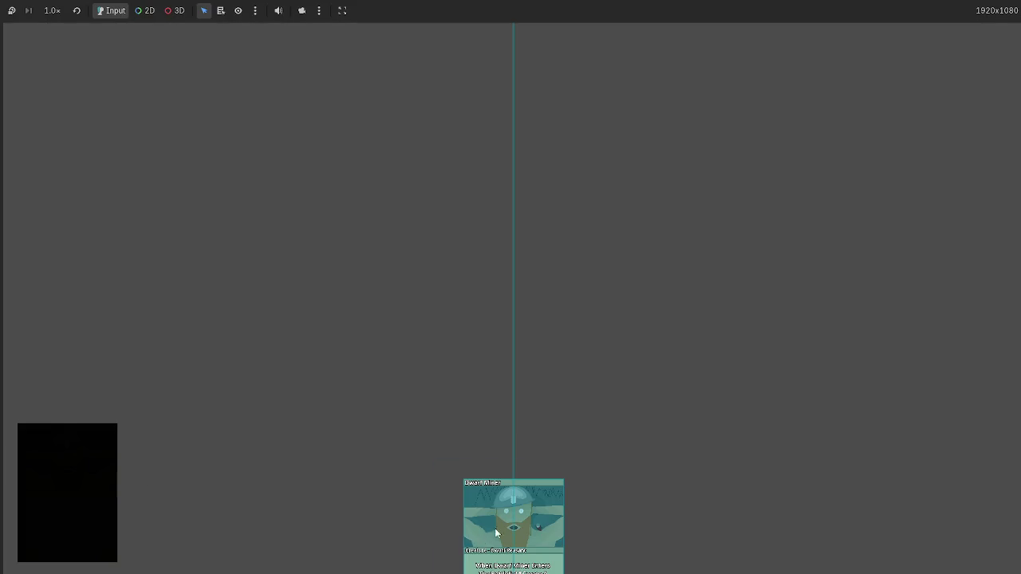
Drag the Dwarf Miner card to mid-screen and then the top-left slot, and stop the game with F8
{"action": "left_click_drag", "start_coordinate": [490, 536], "coordinate": [275, 280]}
{"action": "mouse_move", "coordinate": [612, 527]}
{"action": "left_mouse_down"}
{"action": "mouse_move", "coordinate": [163, 83]}
{"action": "mouse_move", "coordinate": [335, 165]}
{"action": "mouse_move", "coordinate": [175, 107]}
{"action": "left_mouse_up"}
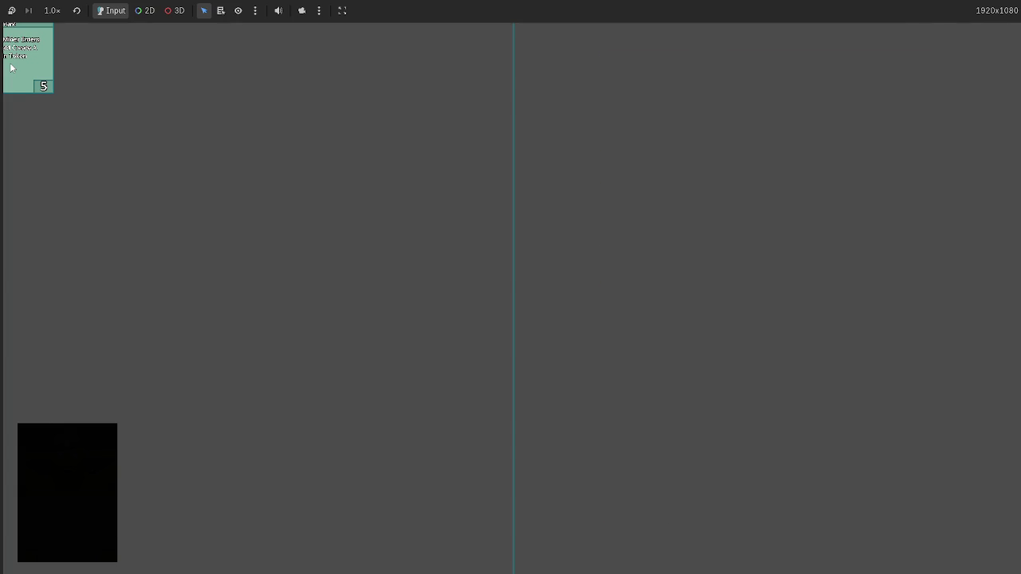
{"action": "mouse_move", "coordinate": [11, 68]}
{"action": "key", "text": "F8"}
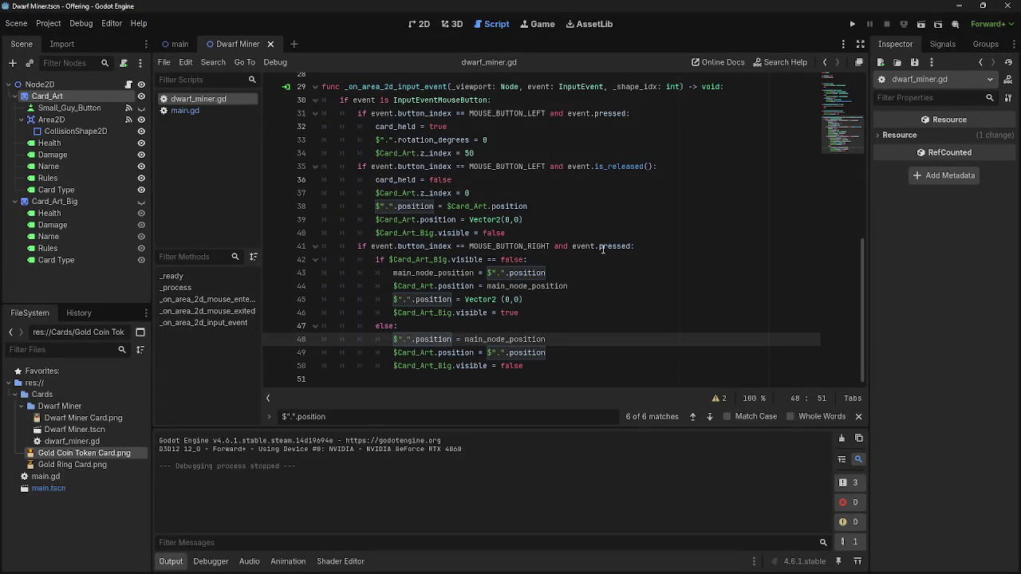
Relaunch the game, draw a card, right-click it for the large preview, then stop the run
{"action": "left_click", "coordinate": [561, 326]}
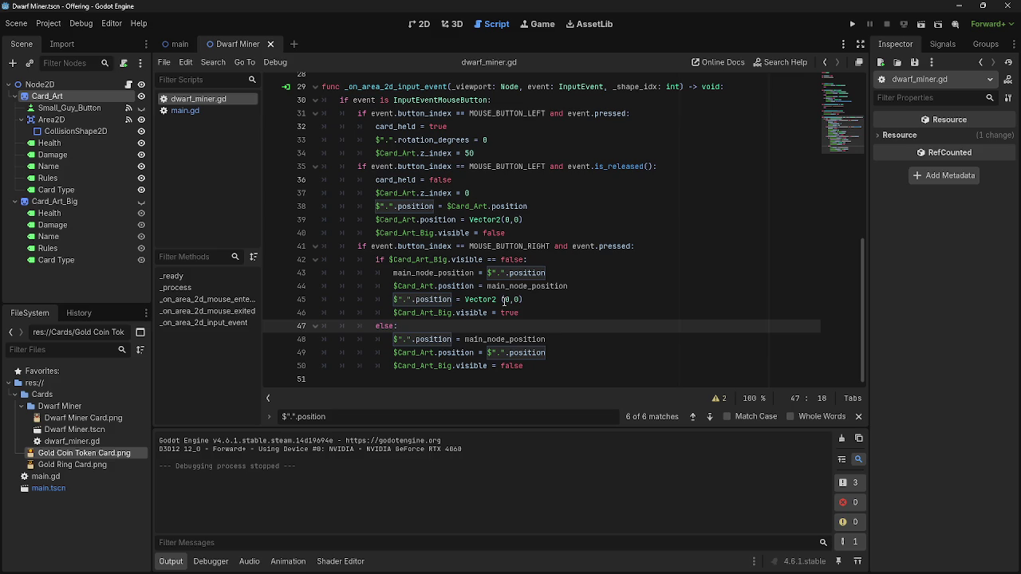
{"action": "left_click", "coordinate": [850, 24]}
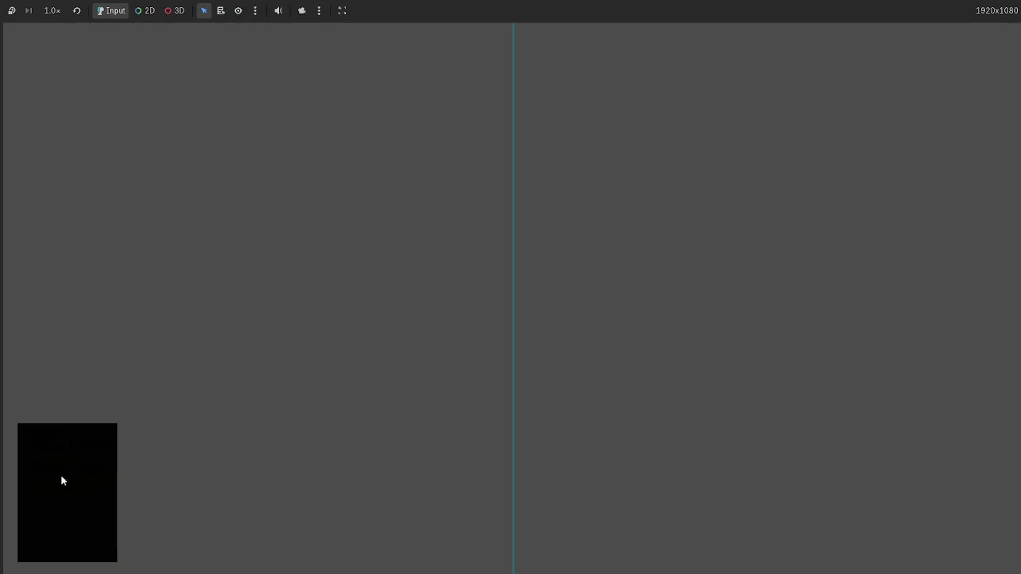
{"action": "left_click", "coordinate": [62, 480]}
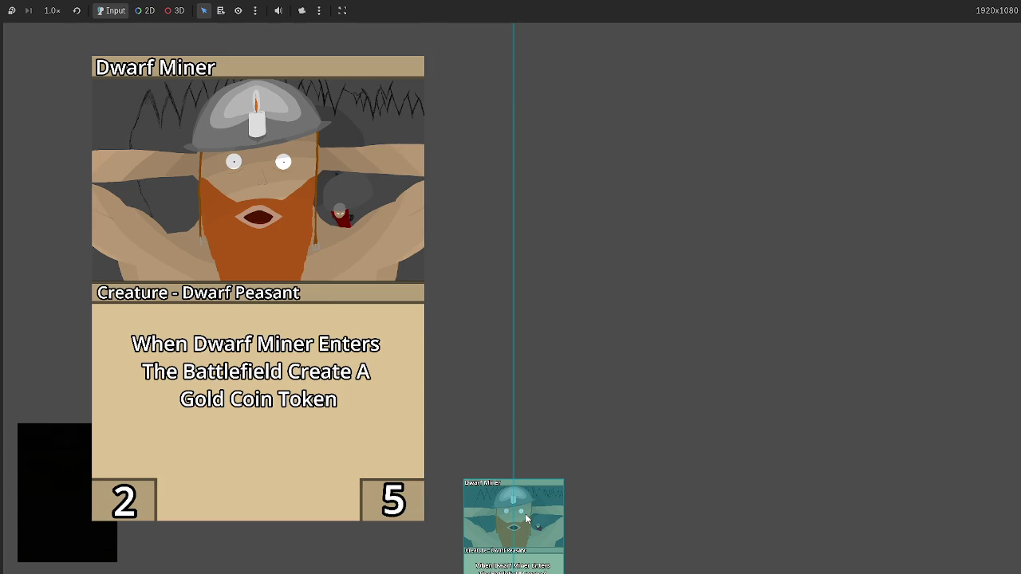
{"action": "left_click", "coordinate": [526, 517]}
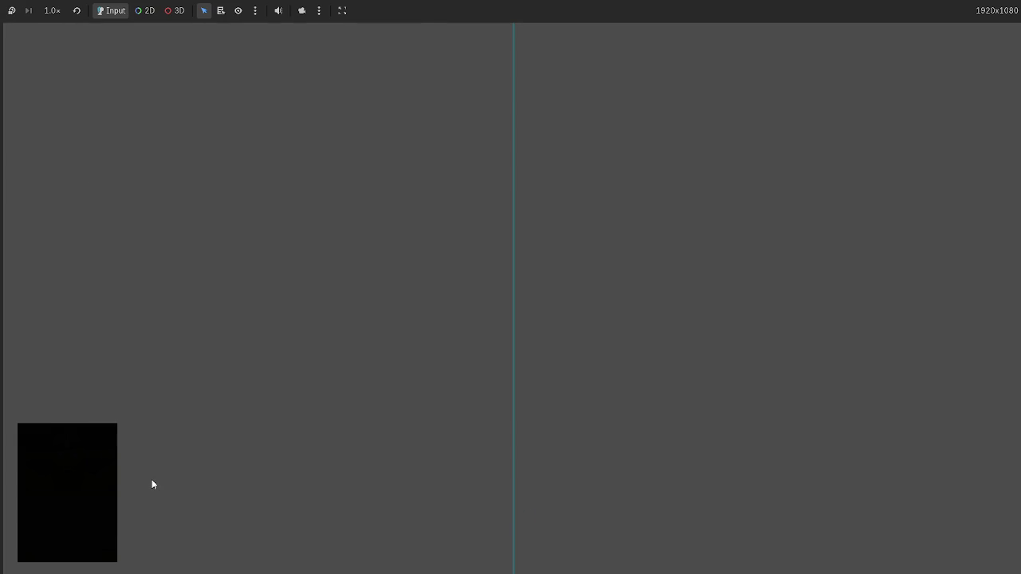
{"action": "key", "text": "F8"}
{"action": "left_click_drag", "start_coordinate": [395, 343], "coordinate": [550, 341]}
Replace $".".position on line 49 with Vector2(0,0)
{"action": "left_click", "coordinate": [571, 341]}
{"action": "scroll", "coordinate": [570, 384], "scroll_direction": "up", "scroll_amount": 5}
{"action": "scroll", "coordinate": [571, 384], "scroll_direction": "up", "scroll_amount": 5}
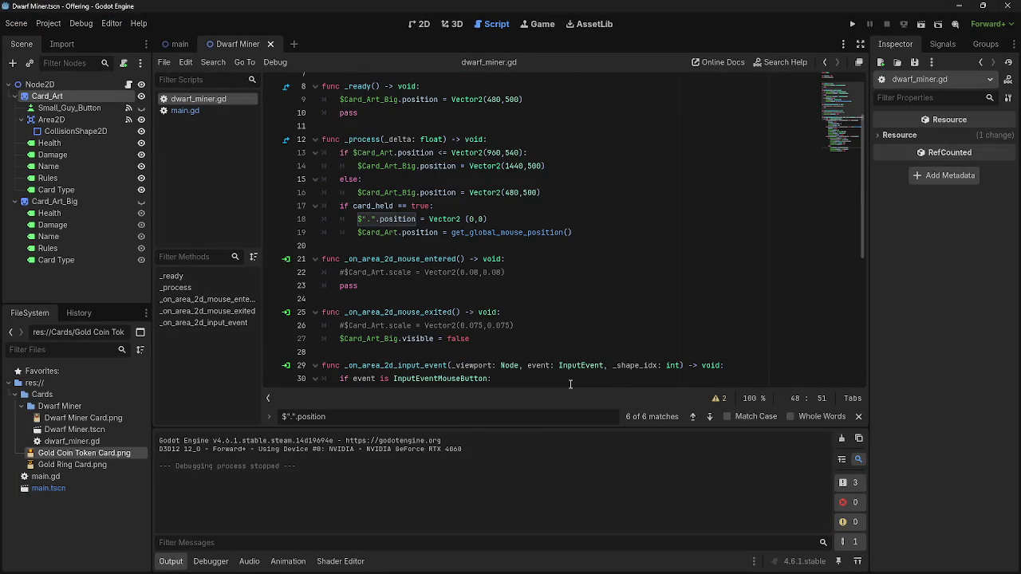
{"action": "scroll", "coordinate": [570, 382], "scroll_direction": "down", "scroll_amount": 9}
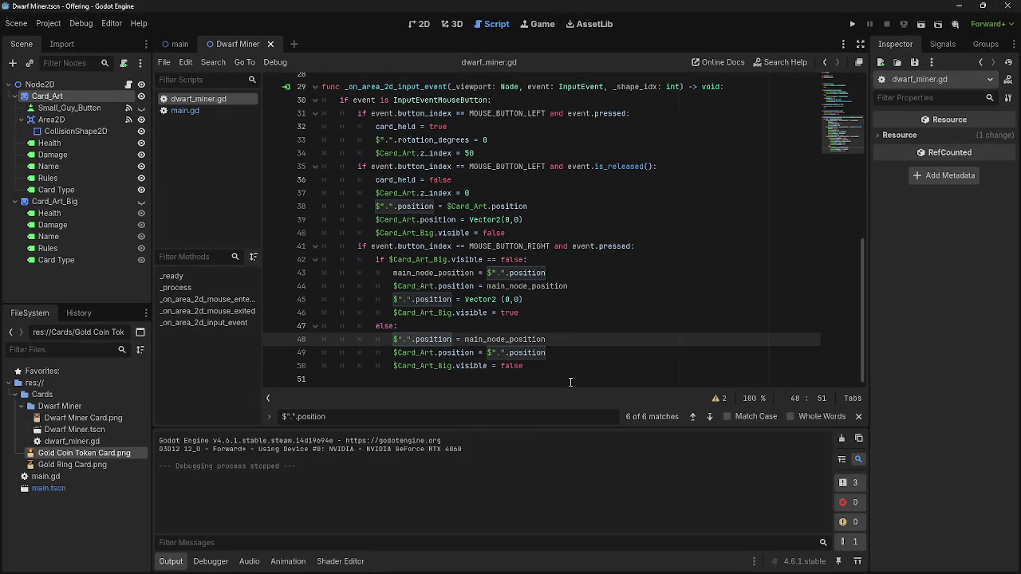
{"action": "left_click", "coordinate": [401, 339]}
{"action": "left_click_drag", "start_coordinate": [401, 339], "coordinate": [570, 339]}
{"action": "left_click", "coordinate": [569, 339]}
{"action": "left_click", "coordinate": [567, 351]}
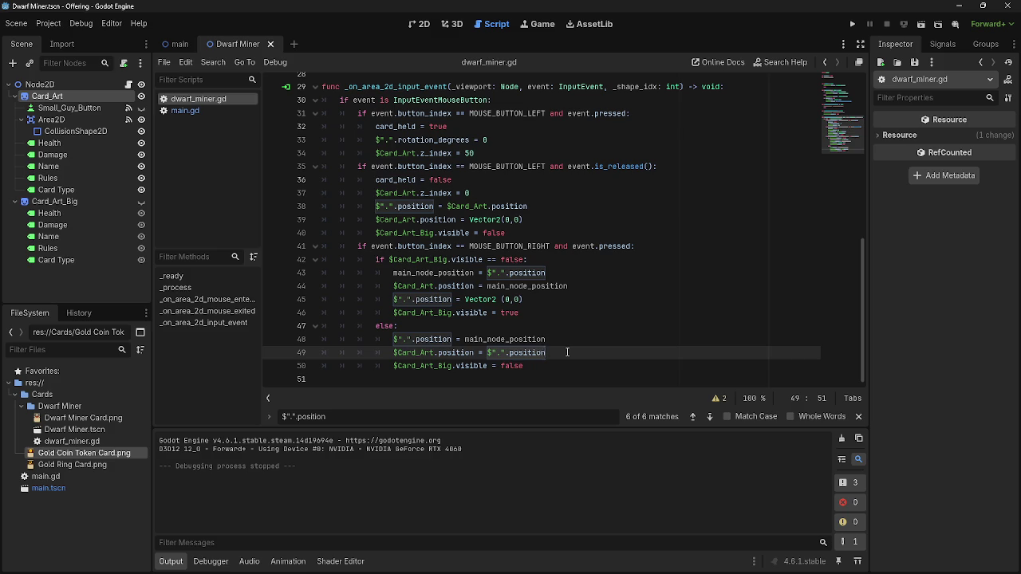
{"action": "left_click_drag", "start_coordinate": [567, 352], "coordinate": [487, 352]}
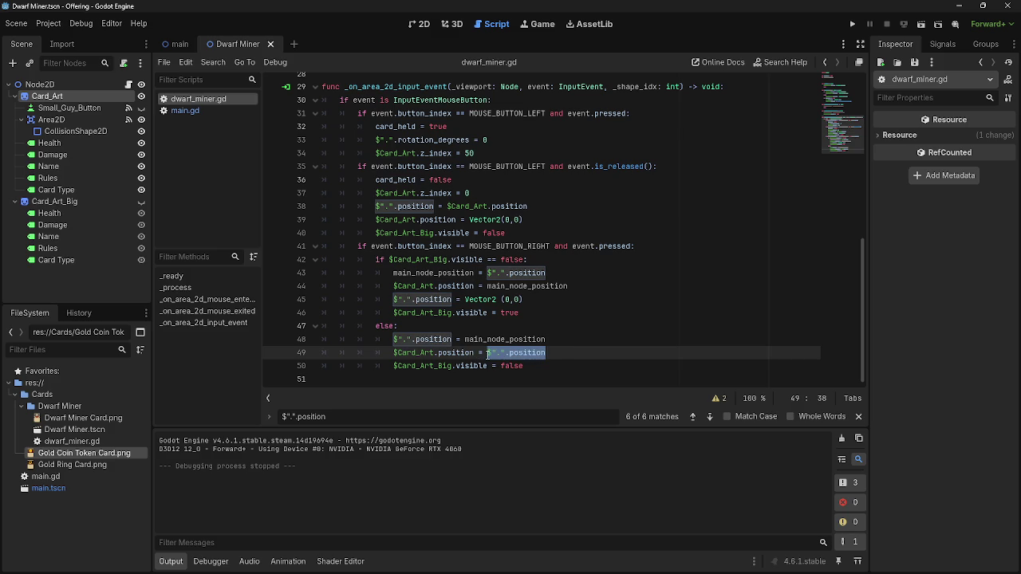
{"action": "type", "text": "Vector2"}
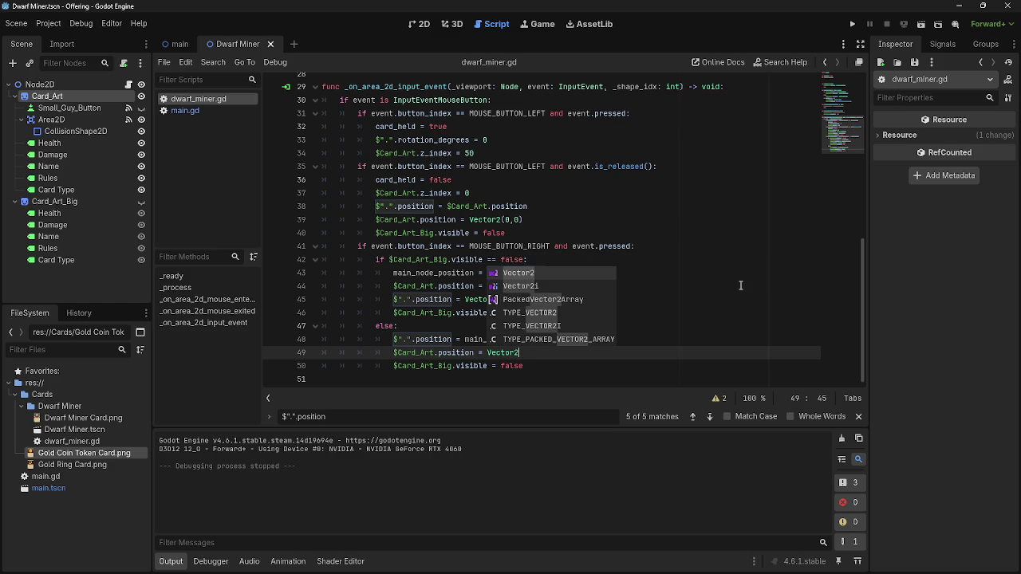
{"action": "type", "text": "(0,"}
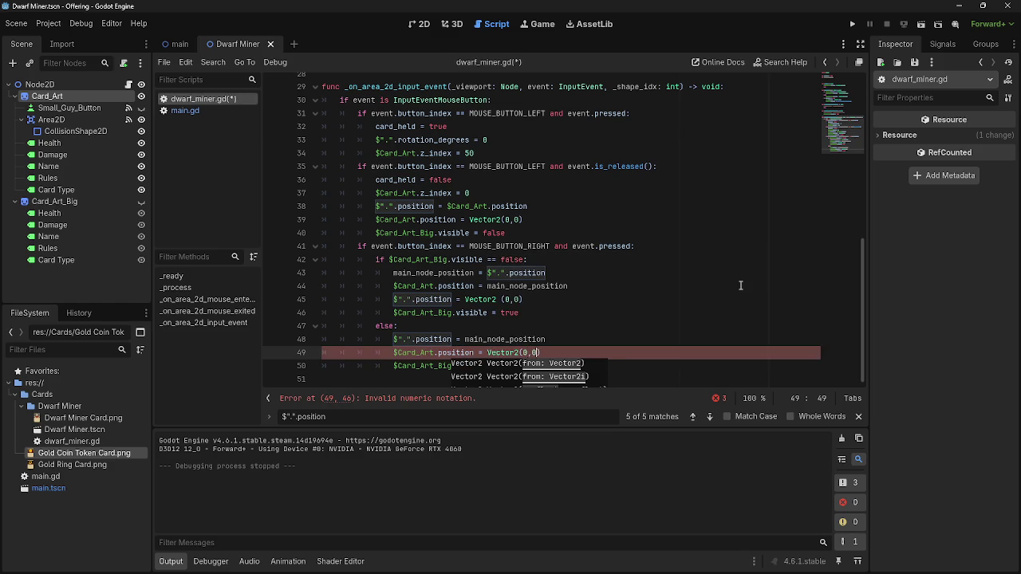
{"action": "type", "text": "0"}
Remove the space in Vector2 (0,0) on line 45 and run the project
{"action": "left_click", "coordinate": [550, 299]}
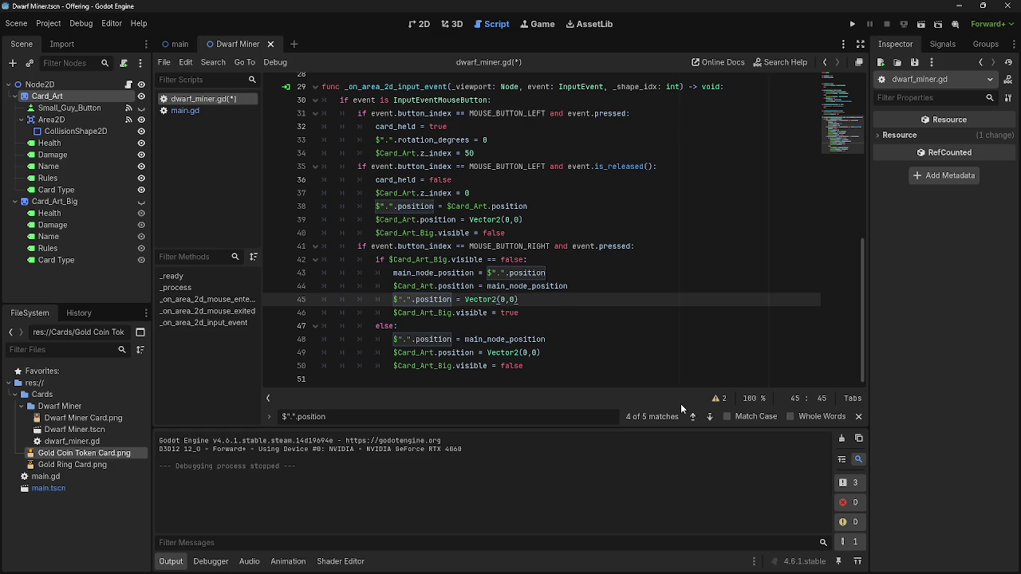
{"action": "key", "text": "Left"}
{"action": "key", "text": "Left"}
{"action": "key", "text": "Left"}
{"action": "left_click", "coordinate": [852, 24]}
Drag Dwarf Miner cards to mid-screen, the right side and the upper-left slot, return them to the hand, and stop the game
{"action": "mouse_move", "coordinate": [509, 510]}
{"action": "mouse_move", "coordinate": [509, 514]}
{"action": "left_mouse_down"}
{"action": "mouse_move", "coordinate": [207, 176]}
{"action": "mouse_move", "coordinate": [431, 233]}
{"action": "left_mouse_up"}
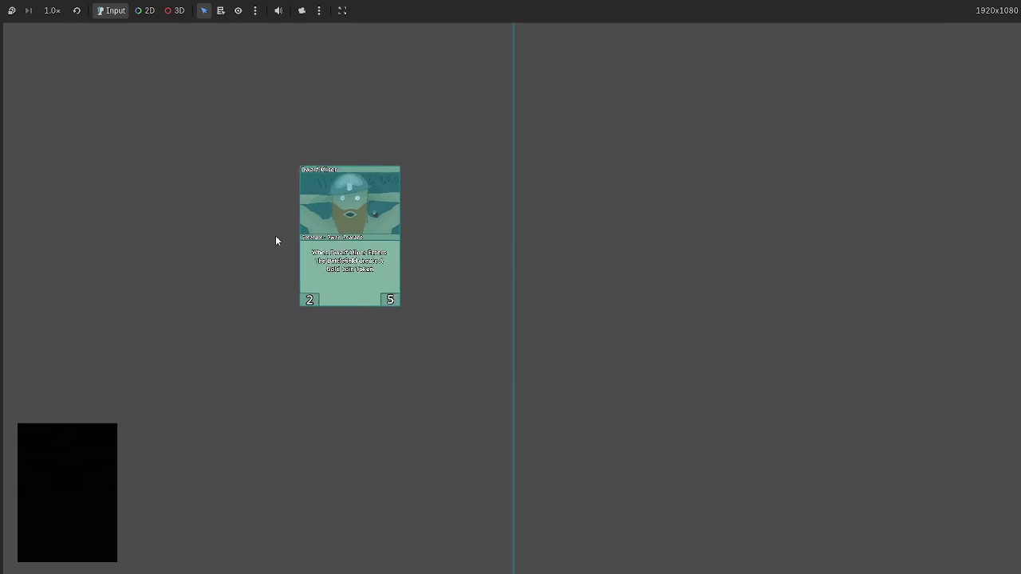
{"action": "mouse_move", "coordinate": [300, 255]}
{"action": "left_click_drag", "start_coordinate": [300, 256], "coordinate": [730, 269]}
{"action": "mouse_move", "coordinate": [730, 270]}
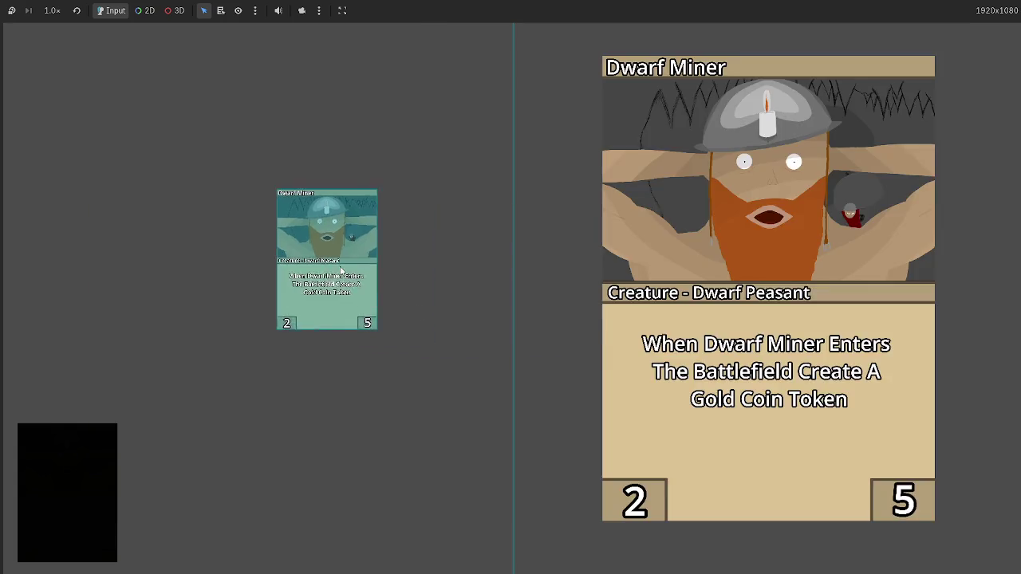
{"action": "mouse_move", "coordinate": [341, 271]}
{"action": "left_mouse_down"}
{"action": "mouse_move", "coordinate": [676, 276]}
{"action": "mouse_move", "coordinate": [622, 331]}
{"action": "mouse_move", "coordinate": [560, 357]}
{"action": "mouse_move", "coordinate": [431, 312]}
{"action": "mouse_move", "coordinate": [422, 335]}
{"action": "mouse_move", "coordinate": [565, 381]}
{"action": "mouse_move", "coordinate": [609, 319]}
{"action": "mouse_move", "coordinate": [696, 295]}
{"action": "mouse_move", "coordinate": [407, 289]}
{"action": "mouse_move", "coordinate": [213, 321]}
{"action": "mouse_move", "coordinate": [120, 461]}
{"action": "left_mouse_up"}
{"action": "mouse_move", "coordinate": [514, 508]}
{"action": "left_mouse_down"}
{"action": "mouse_move", "coordinate": [164, 249]}
{"action": "mouse_move", "coordinate": [563, 186]}
{"action": "mouse_move", "coordinate": [537, 182]}
{"action": "left_mouse_up"}
{"action": "mouse_move", "coordinate": [604, 487]}
{"action": "left_mouse_down"}
{"action": "mouse_move", "coordinate": [708, 245]}
{"action": "mouse_move", "coordinate": [827, 228]}
{"action": "mouse_move", "coordinate": [356, 250]}
{"action": "mouse_move", "coordinate": [765, 293]}
{"action": "mouse_move", "coordinate": [389, 278]}
{"action": "mouse_move", "coordinate": [645, 295]}
{"action": "mouse_move", "coordinate": [399, 295]}
{"action": "mouse_move", "coordinate": [308, 329]}
{"action": "mouse_move", "coordinate": [684, 228]}
{"action": "mouse_move", "coordinate": [187, 333]}
{"action": "mouse_move", "coordinate": [412, 321]}
{"action": "mouse_move", "coordinate": [616, 214]}
{"action": "left_mouse_up"}
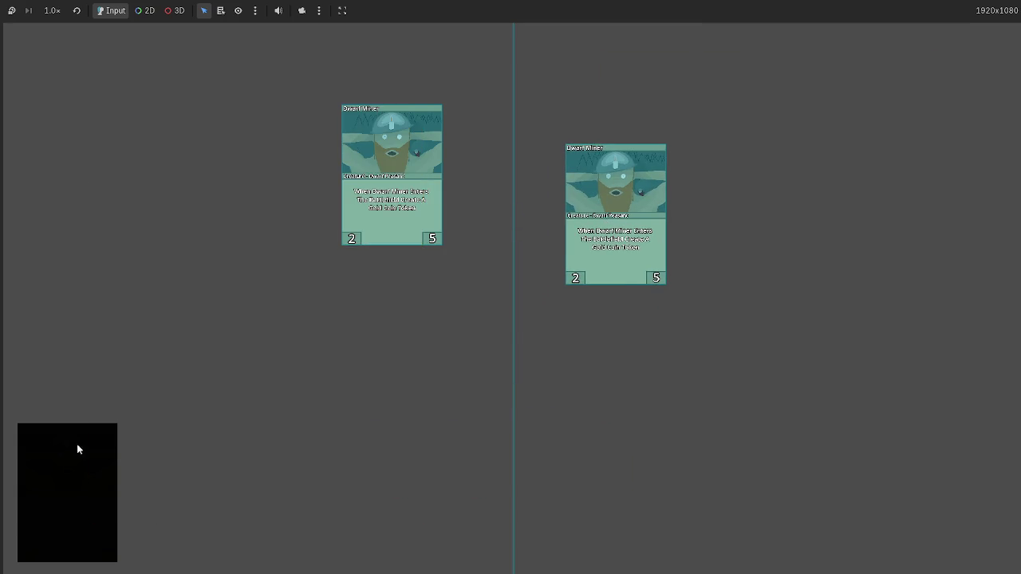
{"action": "left_click_drag", "start_coordinate": [117, 449], "coordinate": [132, 465]}
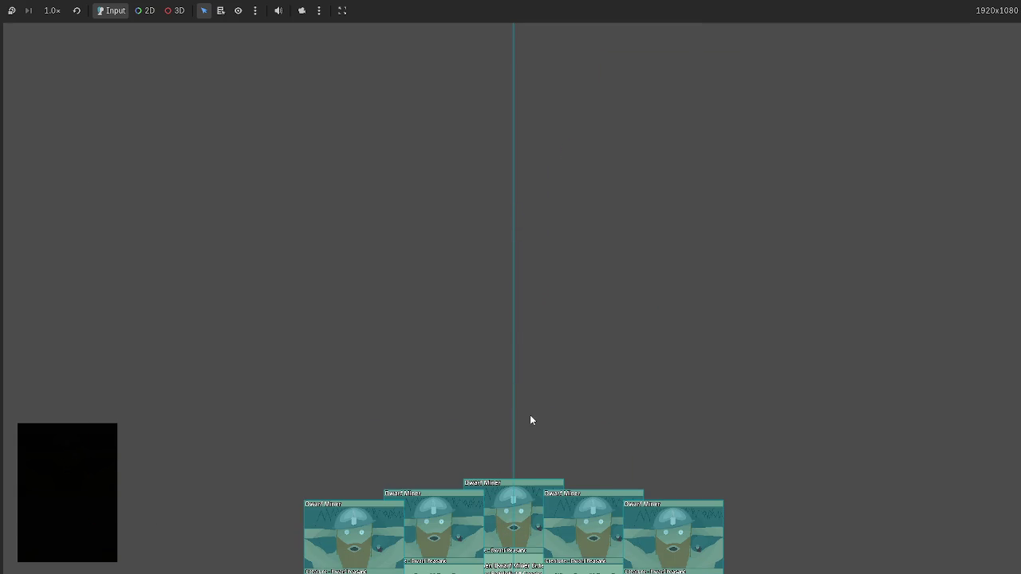
{"action": "key", "text": "F8"}
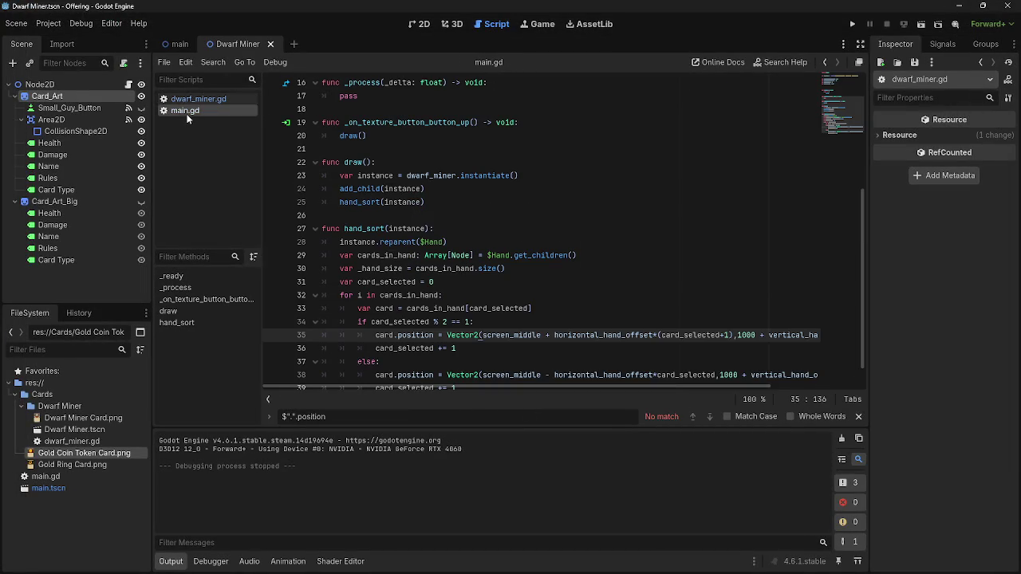
Switch to the main scene script and run the project
{"action": "left_click", "coordinate": [177, 43]}
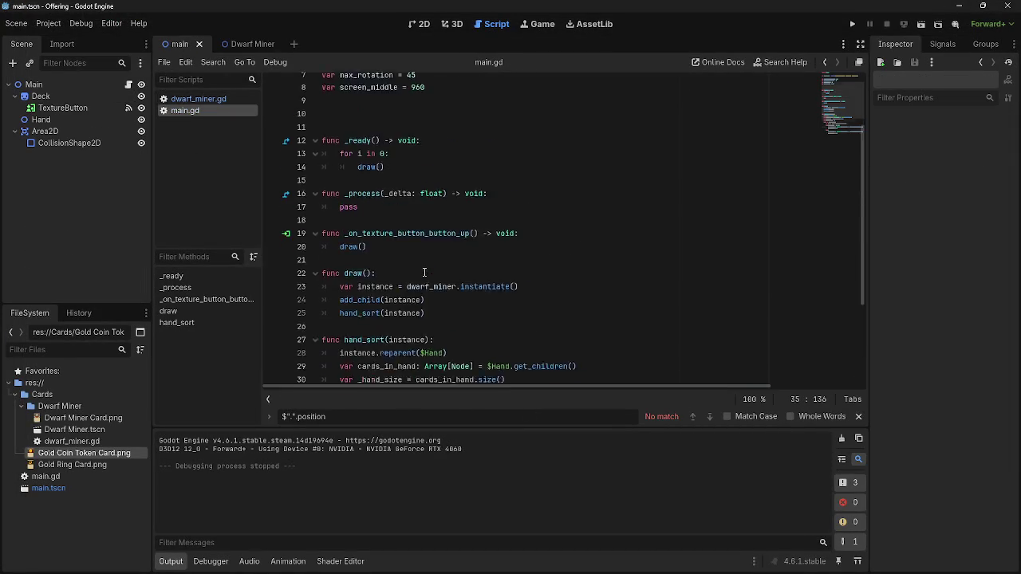
{"action": "scroll", "coordinate": [424, 270], "scroll_direction": "up", "scroll_amount": 5}
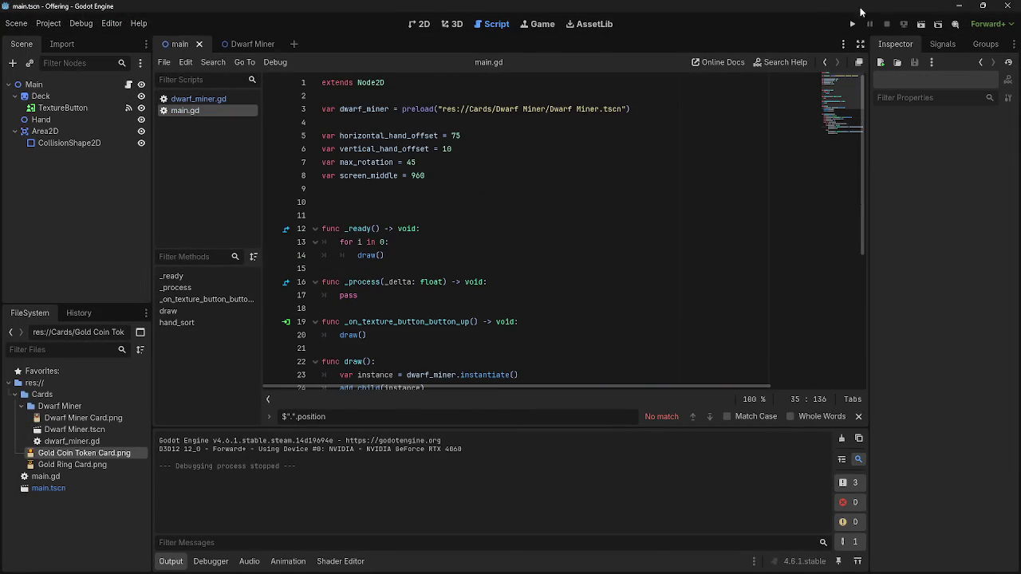
{"action": "left_click", "coordinate": [851, 24]}
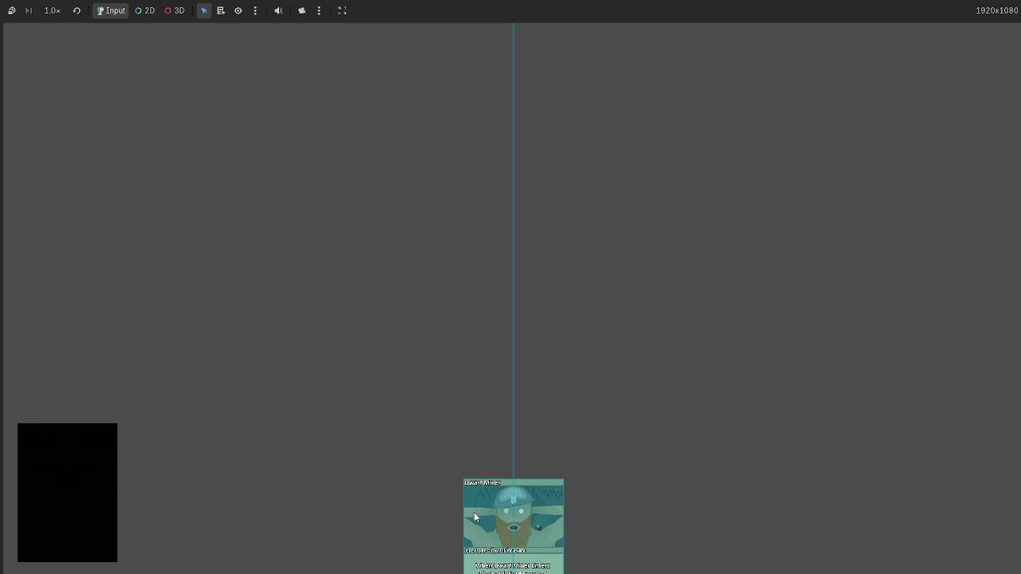
Deal cards, play four hand cards onto the board, deal fresh cards, then stop the game
{"action": "left_click", "coordinate": [543, 529]}
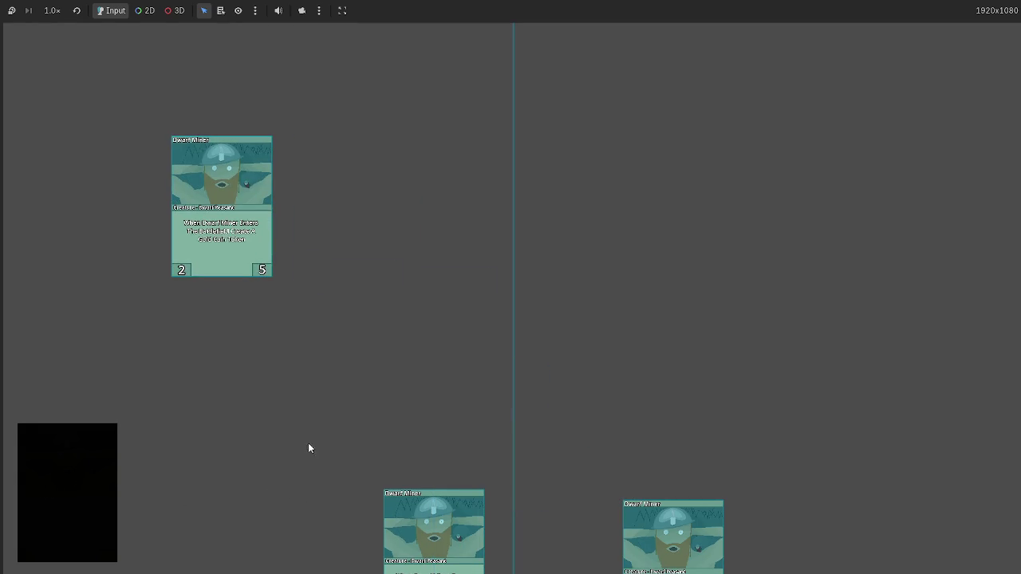
{"action": "left_click", "coordinate": [386, 495]}
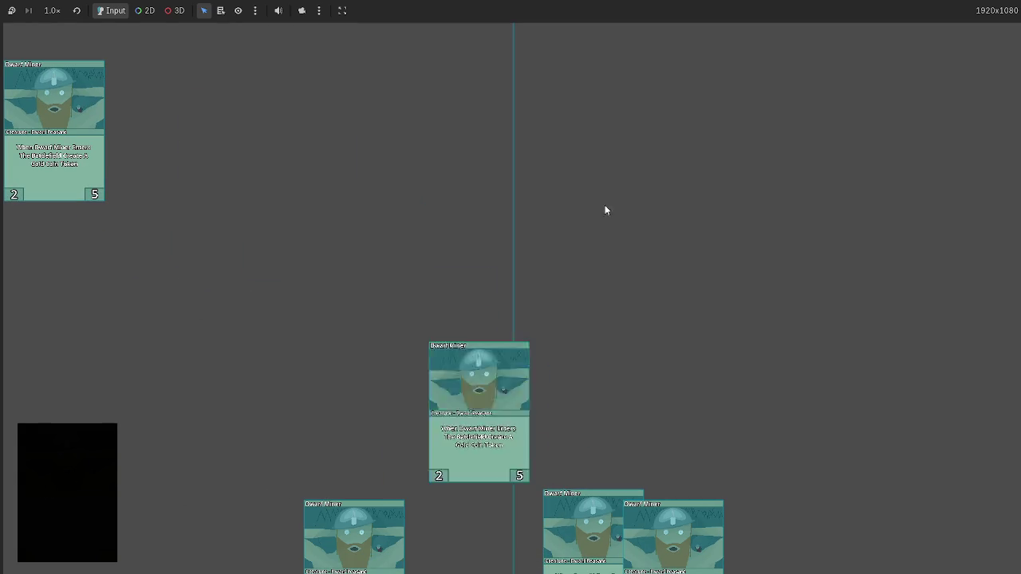
{"action": "left_click", "coordinate": [302, 533]}
{"action": "left_click", "coordinate": [570, 546]}
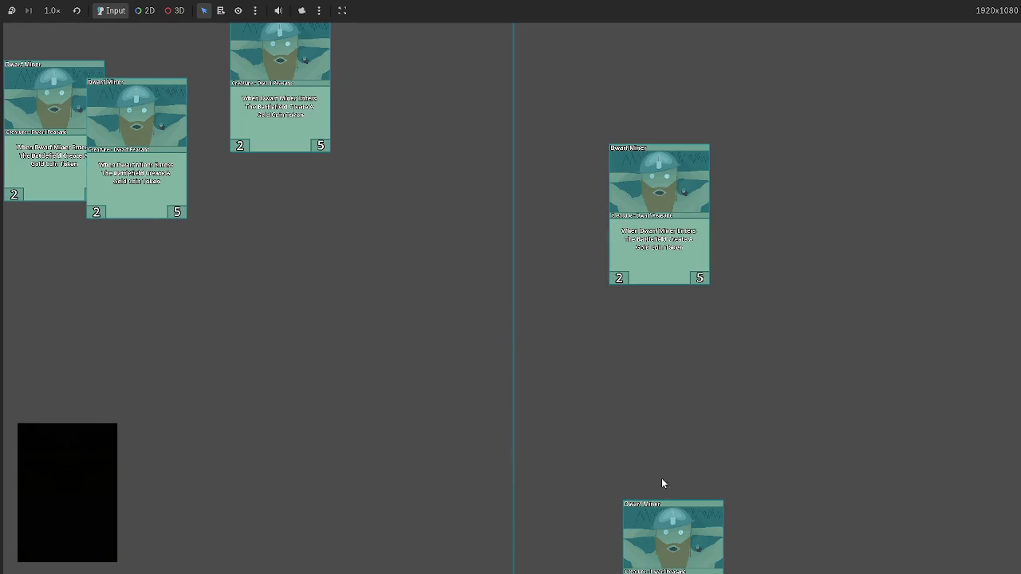
{"action": "mouse_move", "coordinate": [119, 165]}
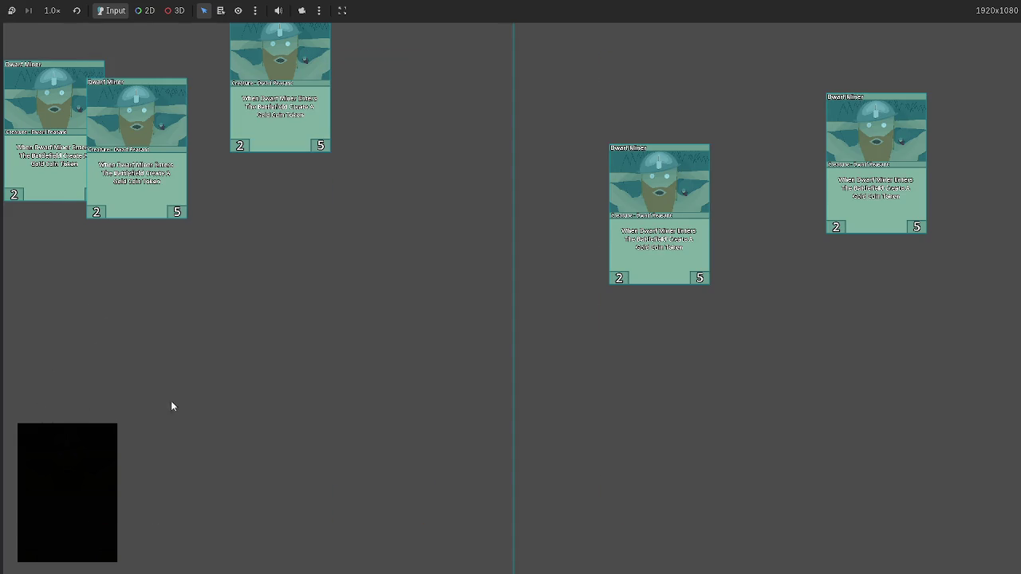
{"action": "left_click", "coordinate": [109, 449]}
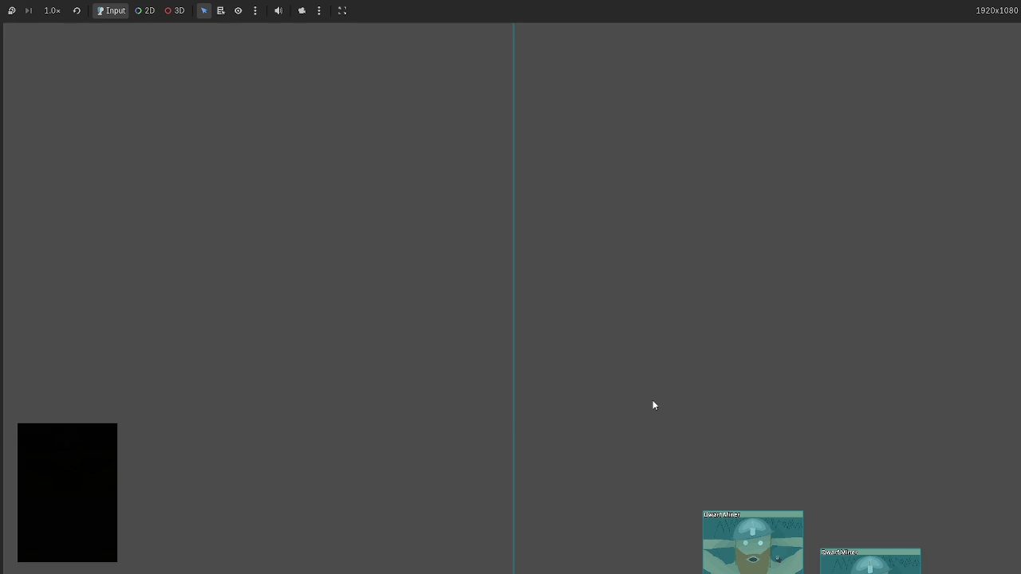
{"action": "key", "text": "F8"}
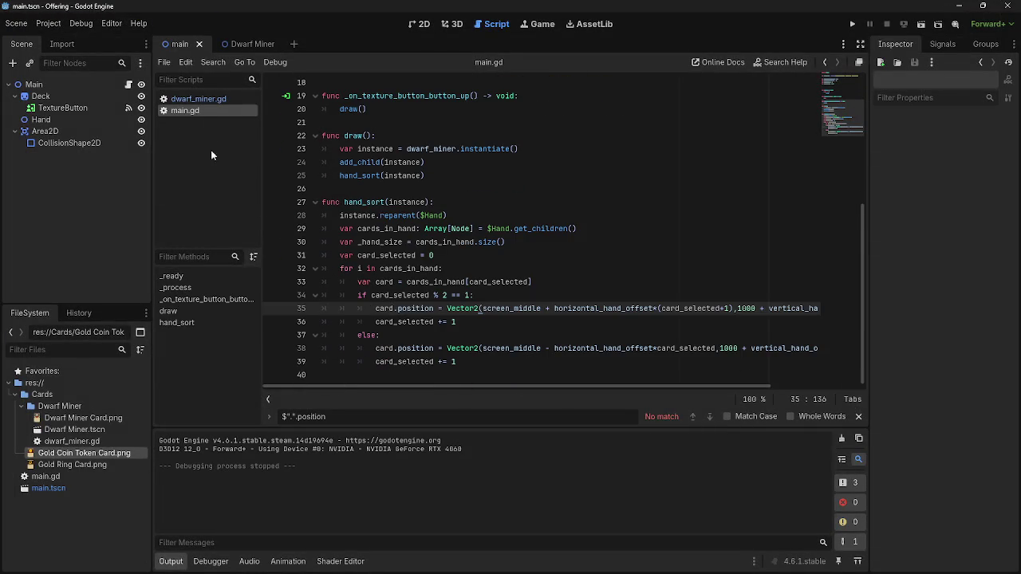
Review the click-handling code on lines 36–39 of dwarf_miner.gd, then relaunch the game
{"action": "left_click", "coordinate": [199, 99]}
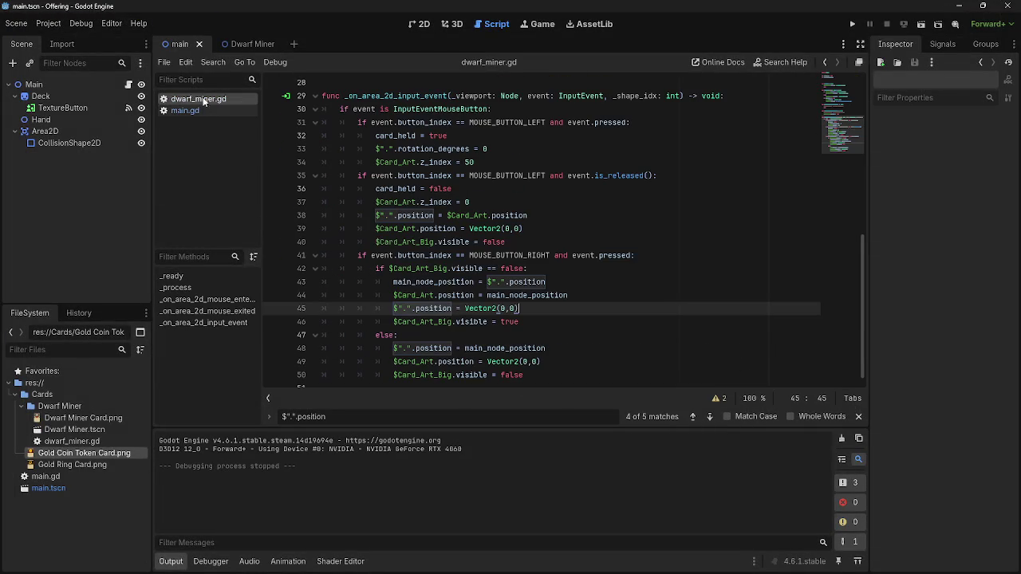
{"action": "left_click", "coordinate": [465, 186]}
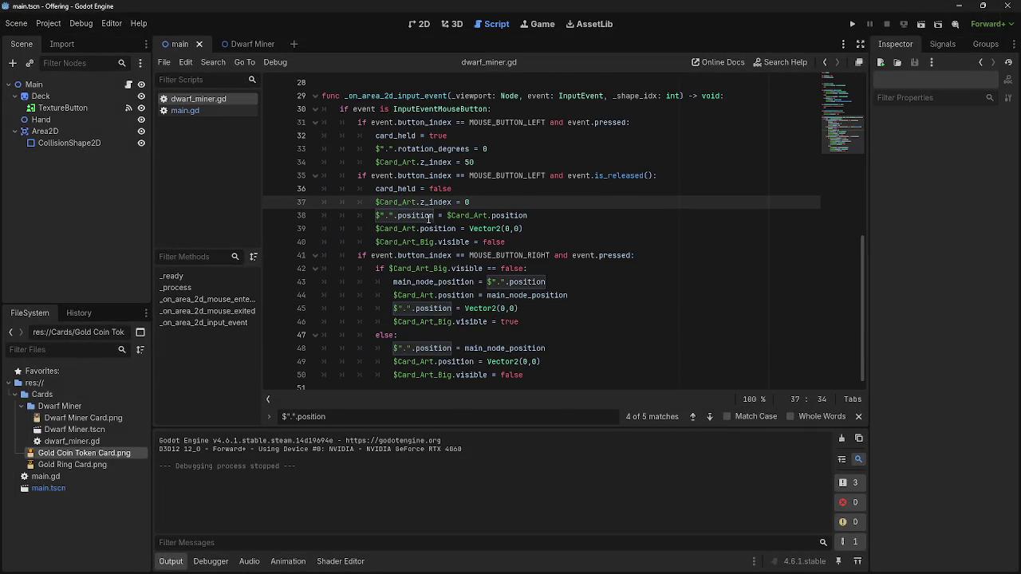
{"action": "left_click_drag", "start_coordinate": [376, 215], "coordinate": [561, 214]}
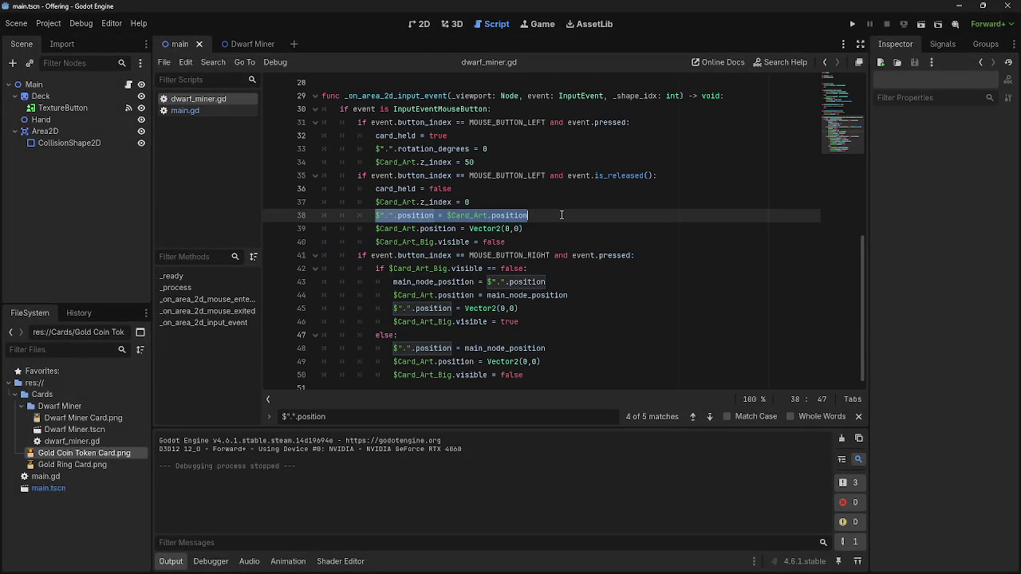
{"action": "left_click", "coordinate": [562, 214]}
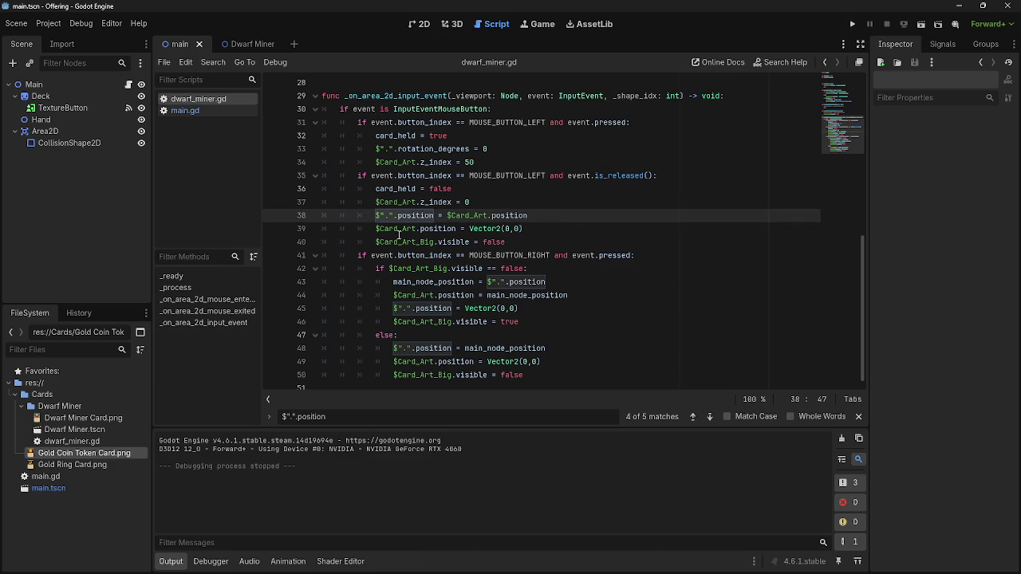
{"action": "left_click", "coordinate": [560, 230]}
{"action": "left_click", "coordinate": [851, 24]}
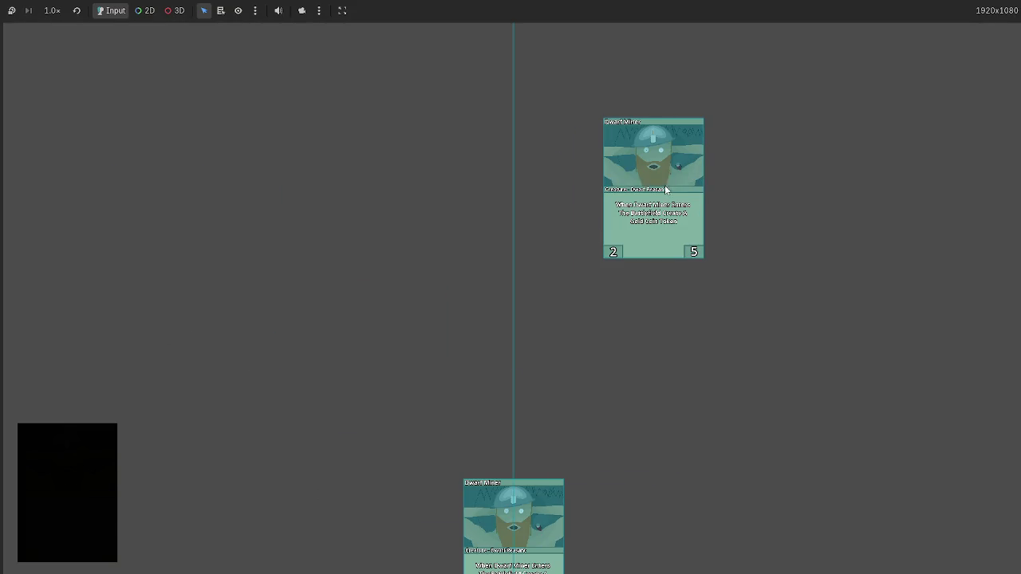
Drag several hand cards onto the upper board, re-dealing from the deck between moves, then stop the game
{"action": "left_click_drag", "start_coordinate": [527, 490], "coordinate": [136, 166]}
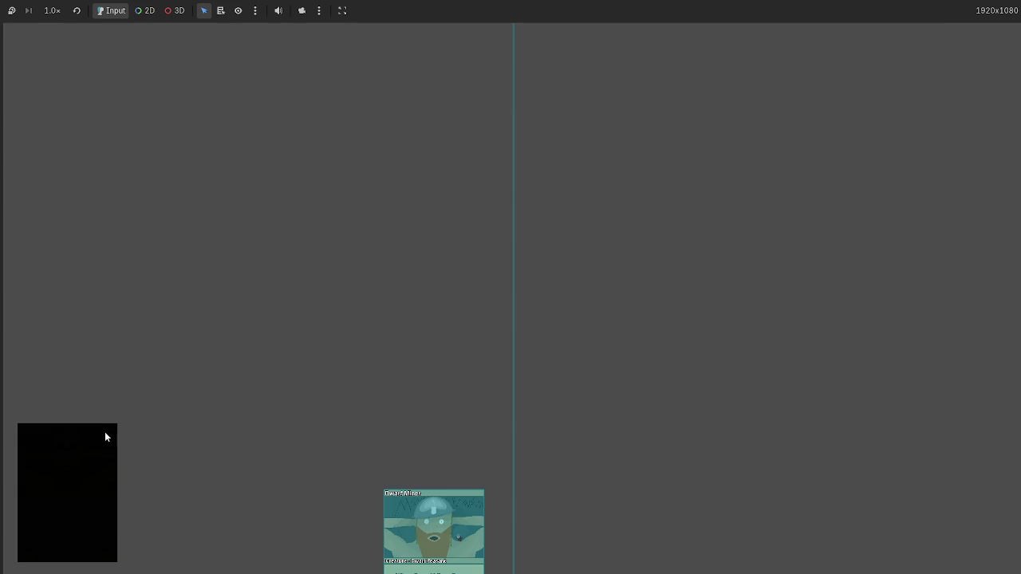
{"action": "left_click_drag", "start_coordinate": [450, 530], "coordinate": [248, 199]}
{"action": "left_click_drag", "start_coordinate": [373, 511], "coordinate": [413, 159]}
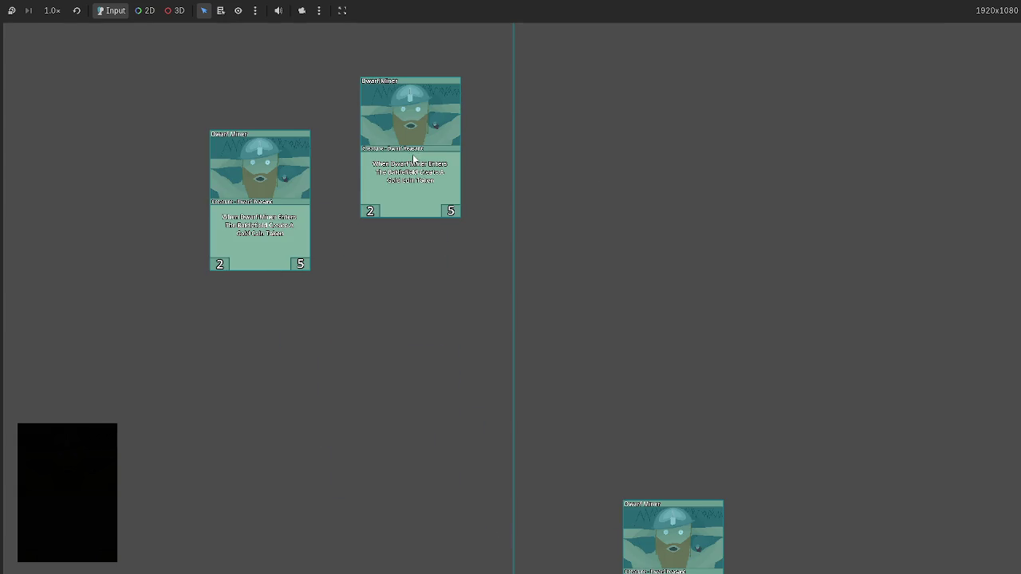
{"action": "left_click", "coordinate": [58, 446]}
{"action": "mouse_move", "coordinate": [431, 519]}
{"action": "left_mouse_down"}
{"action": "mouse_move", "coordinate": [405, 406]}
{"action": "mouse_move", "coordinate": [293, 151]}
{"action": "left_mouse_up"}
{"action": "left_click", "coordinate": [88, 475]}
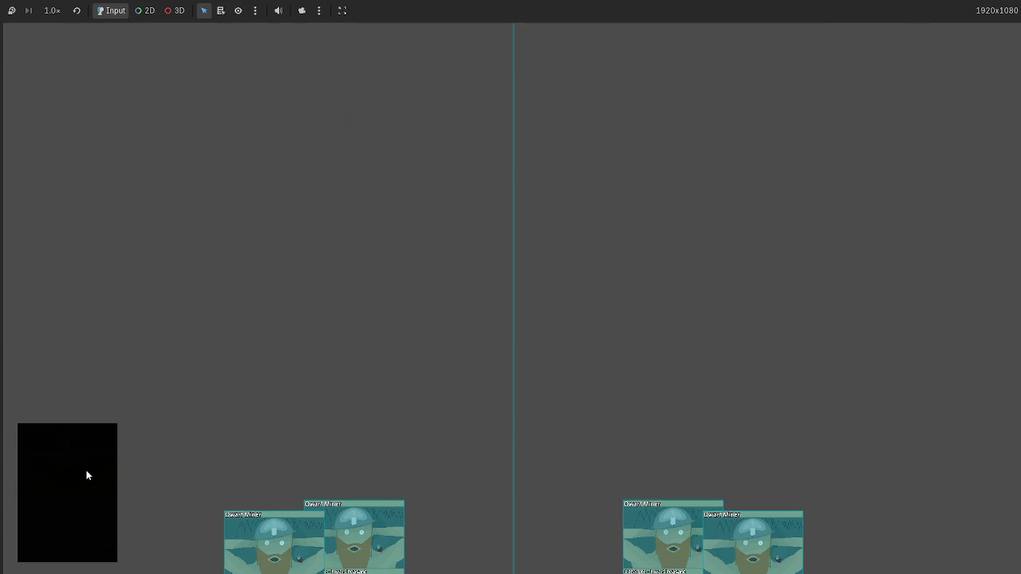
{"action": "mouse_move", "coordinate": [351, 527]}
{"action": "left_mouse_down"}
{"action": "mouse_move", "coordinate": [262, 221]}
{"action": "mouse_move", "coordinate": [163, 108]}
{"action": "left_mouse_up"}
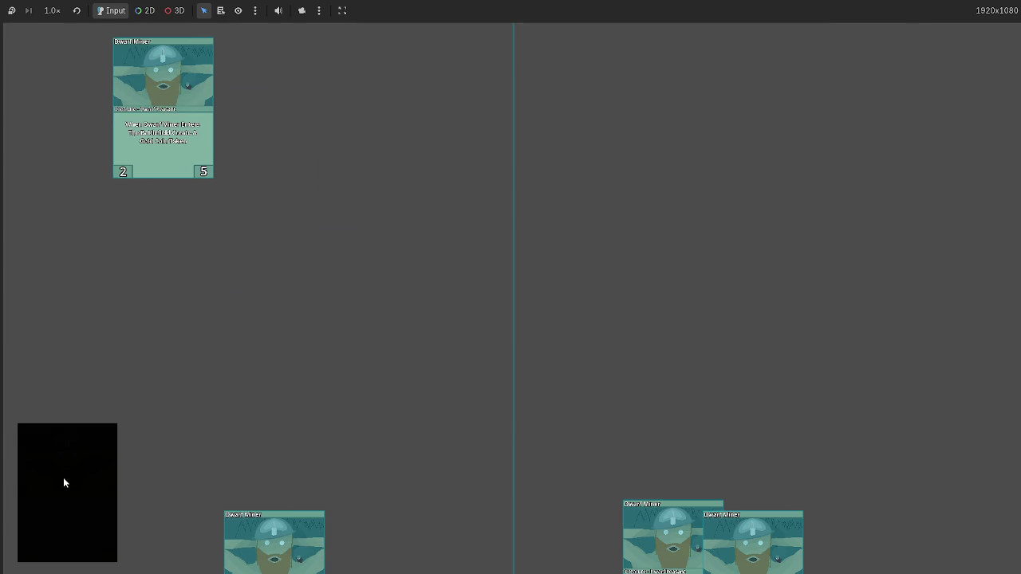
{"action": "left_click", "coordinate": [64, 479]}
{"action": "key", "text": "F8"}
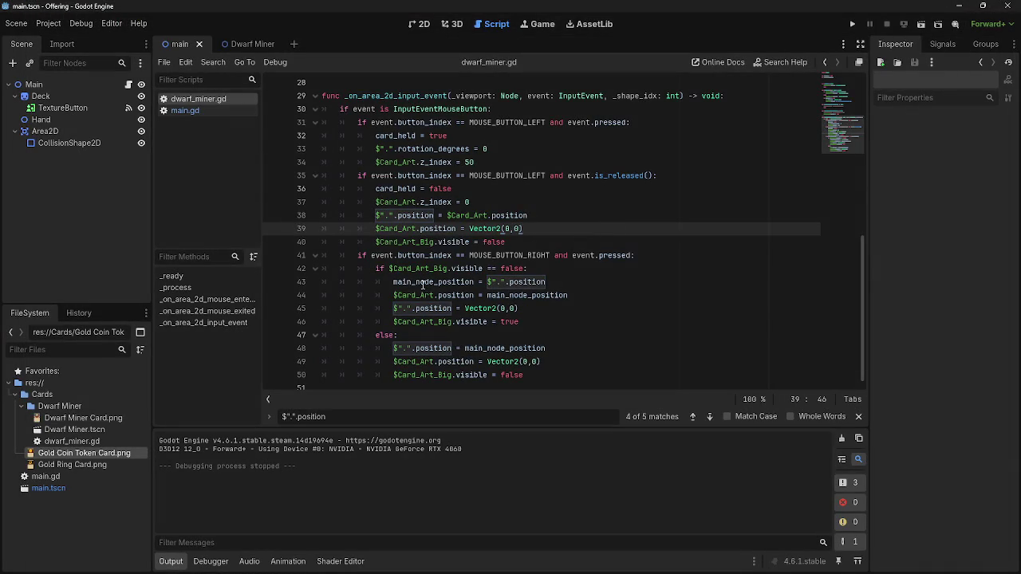
Select the main_node_position and Vector2(0,0) reset lines from the else branch for copying
{"action": "left_click_drag", "start_coordinate": [394, 282], "coordinate": [415, 281]}
{"action": "left_click_drag", "start_coordinate": [476, 291], "coordinate": [559, 310]}
{"action": "left_click", "coordinate": [580, 311]}
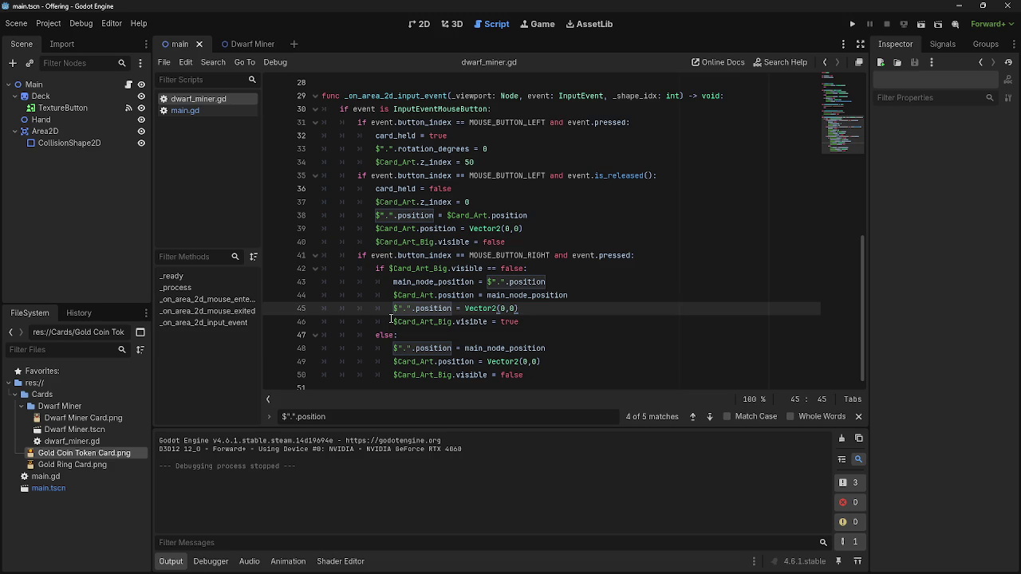
{"action": "scroll", "coordinate": [391, 319], "scroll_direction": "up", "scroll_amount": 6}
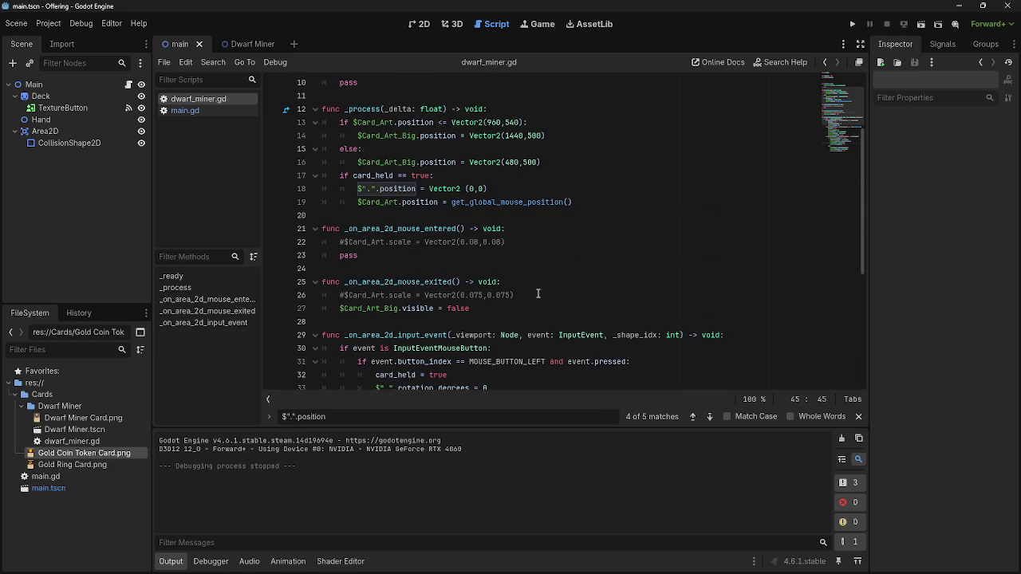
{"action": "left_click", "coordinate": [538, 294]}
{"action": "key", "text": "Down"}
{"action": "key", "text": "Home"}
{"action": "scroll", "coordinate": [539, 292], "scroll_direction": "down", "scroll_amount": 6}
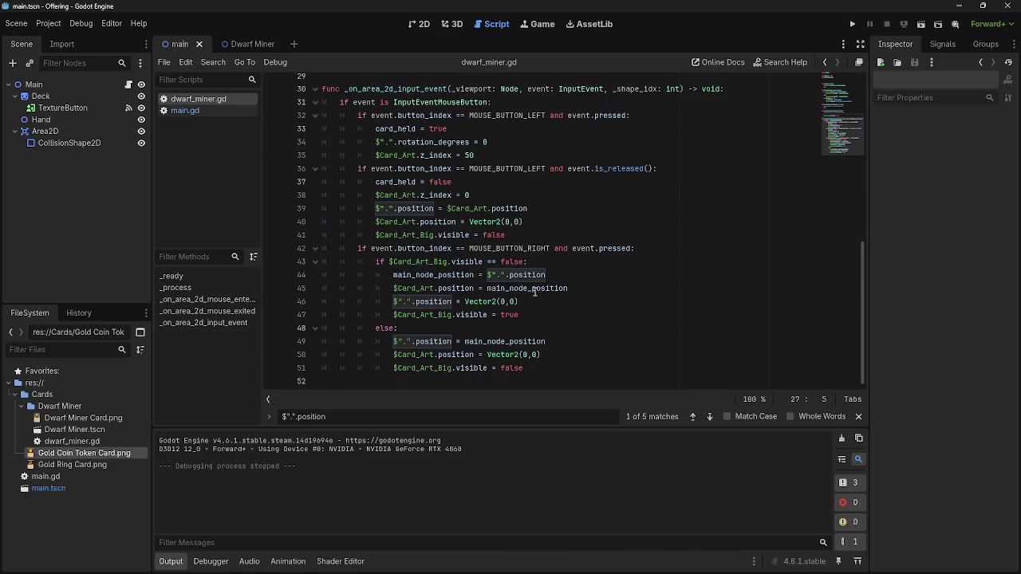
{"action": "mouse_move", "coordinate": [394, 341]}
{"action": "left_mouse_down"}
{"action": "mouse_move", "coordinate": [545, 343]}
{"action": "mouse_move", "coordinate": [548, 353]}
{"action": "left_mouse_up"}
{"action": "key", "text": "ctrl+c"}
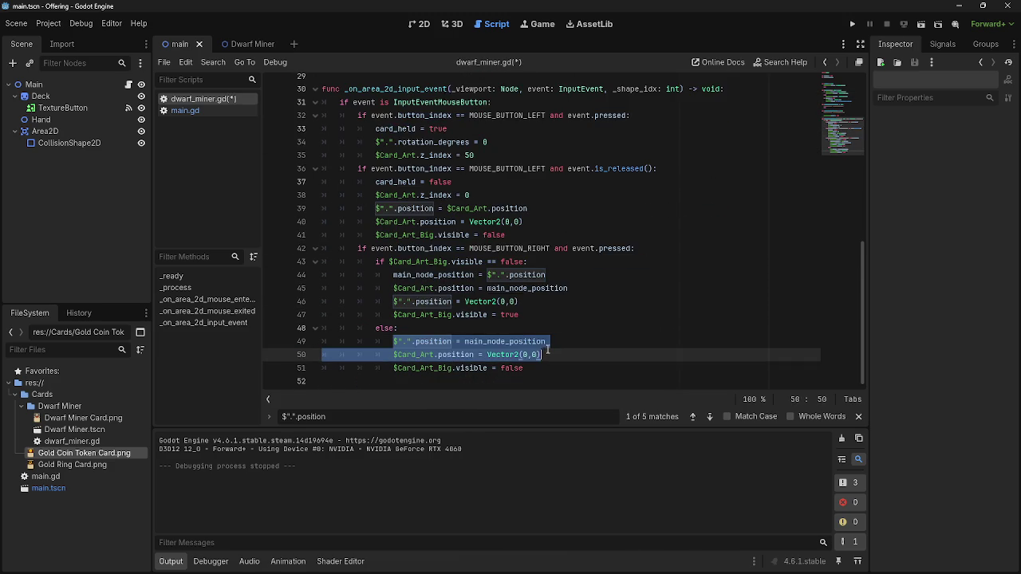
Paste both reset lines into _on_area_2d_mouse_exited, remove the extra indentation, and run the game
{"action": "scroll", "coordinate": [406, 188], "scroll_direction": "up", "scroll_amount": 4}
{"action": "scroll", "coordinate": [406, 188], "scroll_direction": "up", "scroll_amount": 4}
{"action": "scroll", "coordinate": [410, 226], "scroll_direction": "down", "scroll_amount": 2}
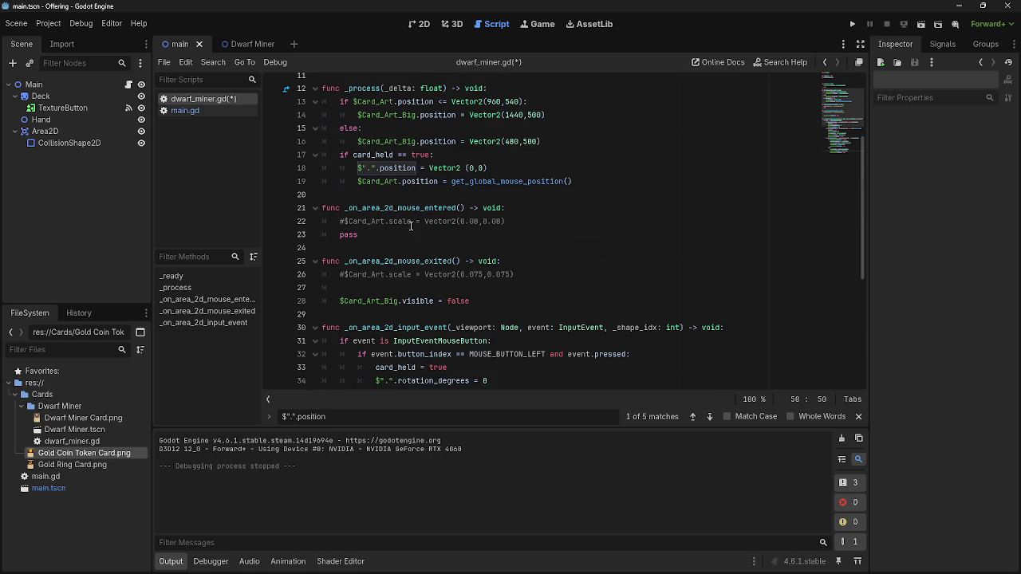
{"action": "left_click", "coordinate": [392, 289]}
{"action": "key", "text": "ctrl+v"}
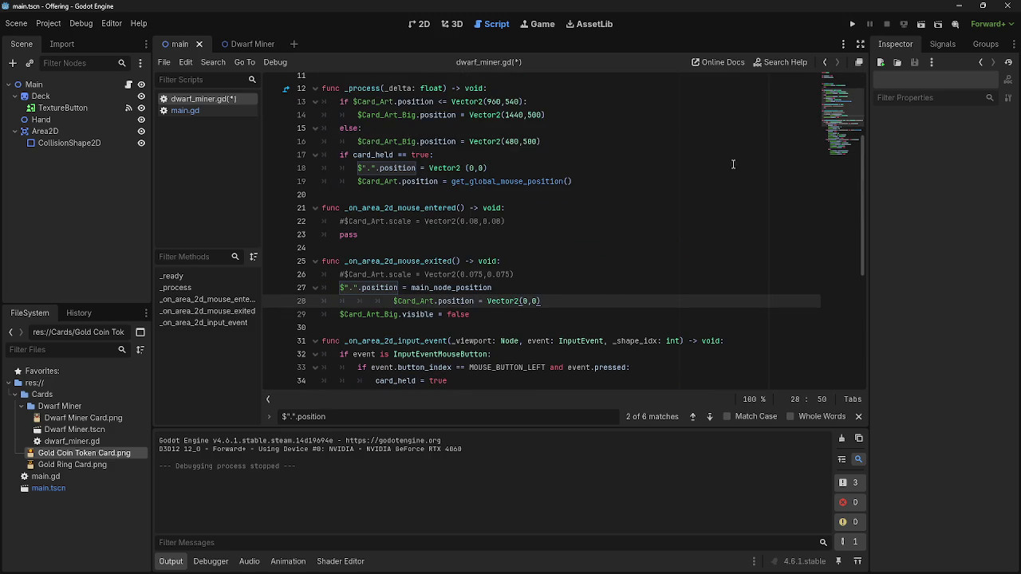
{"action": "key", "text": "BackSpace"}
{"action": "key", "text": "BackSpace"}
{"action": "key", "text": "BackSpace"}
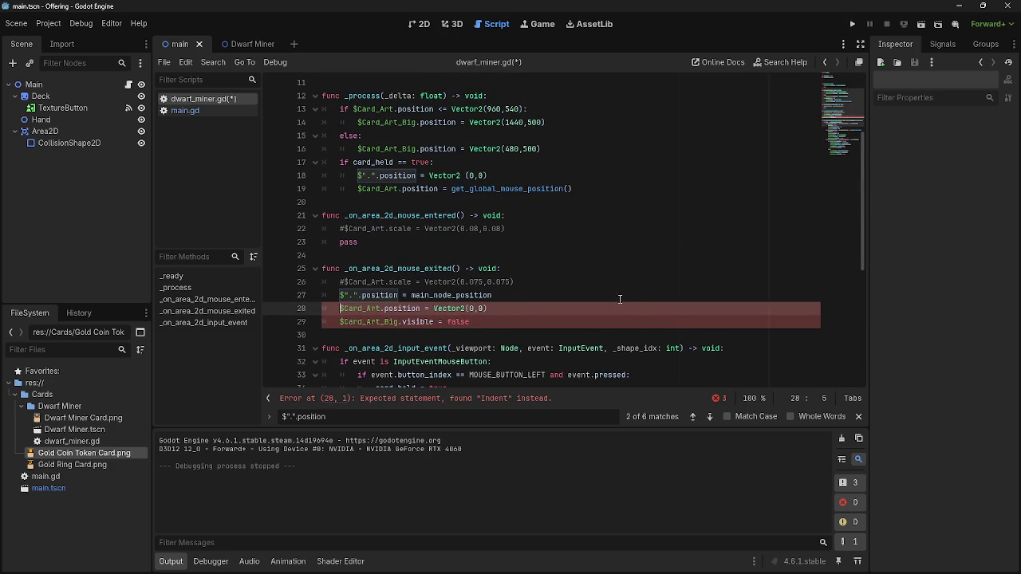
{"action": "left_click", "coordinate": [850, 25]}
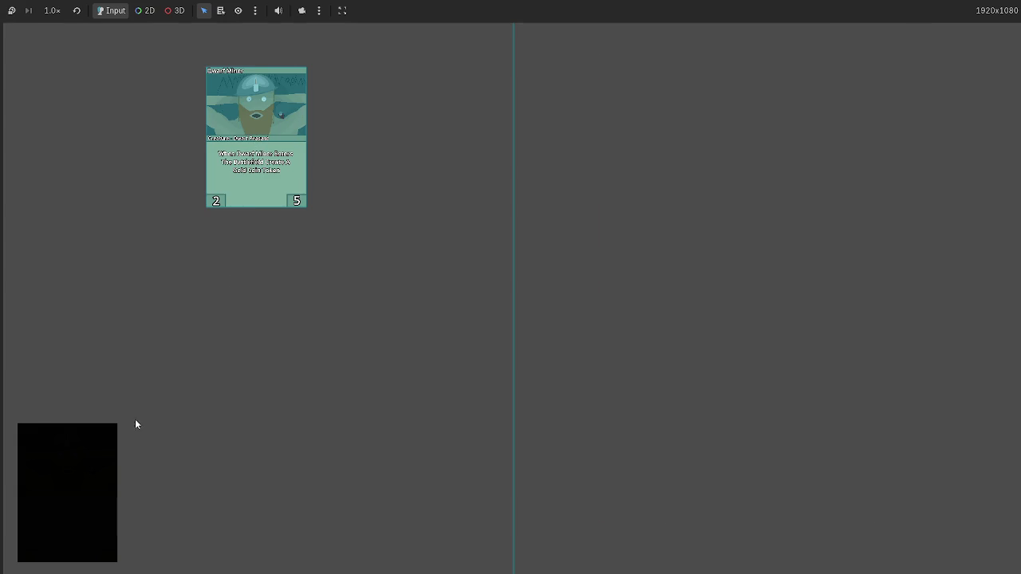
Deal a card and drag it onto the board, then inspect the Nil position error at line 27
{"action": "left_click", "coordinate": [79, 486]}
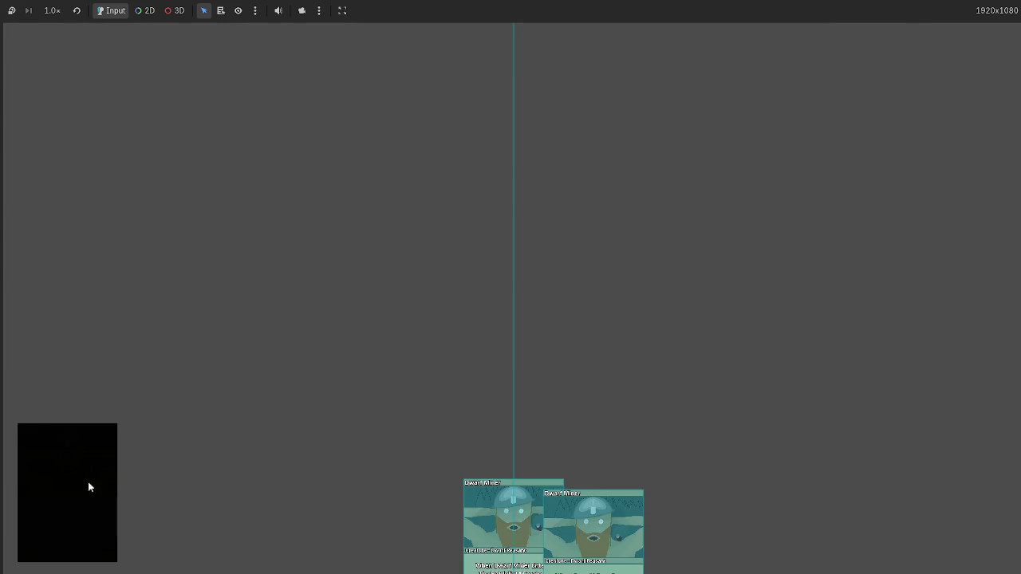
{"action": "left_click_drag", "start_coordinate": [629, 536], "coordinate": [675, 253]}
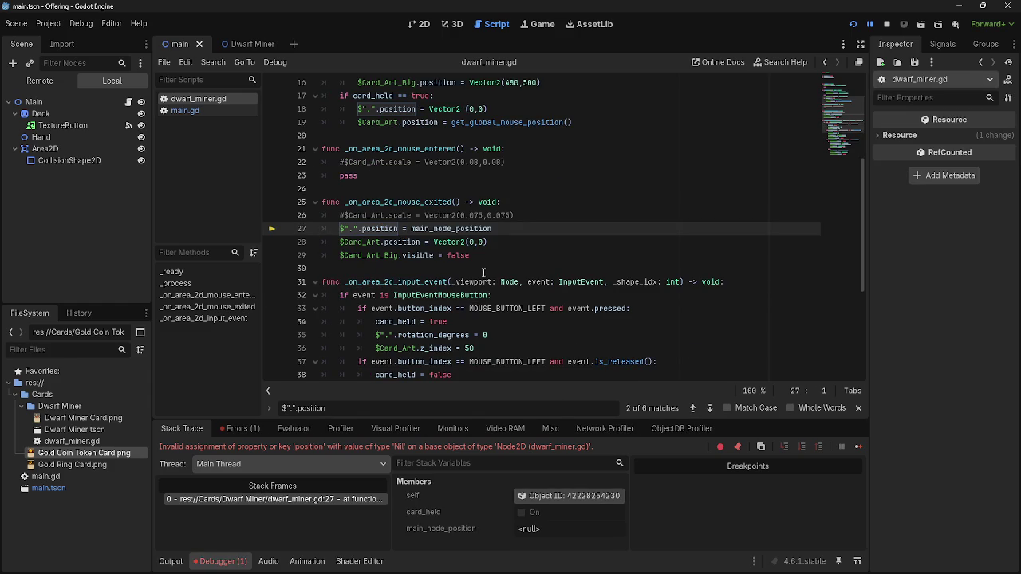
{"action": "left_click", "coordinate": [525, 228]}
{"action": "scroll", "coordinate": [494, 315], "scroll_direction": "down", "scroll_amount": 3}
{"action": "scroll", "coordinate": [494, 315], "scroll_direction": "up", "scroll_amount": 5}
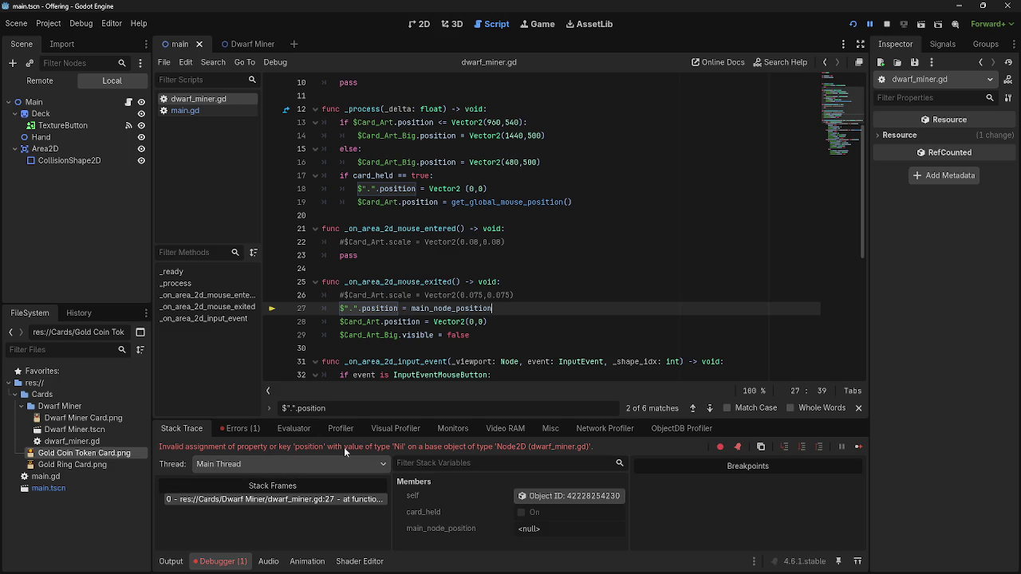
Look over dwarf_miner.gd around line 27, then relaunch the game
{"action": "scroll", "coordinate": [579, 321], "scroll_direction": "down", "scroll_amount": 6}
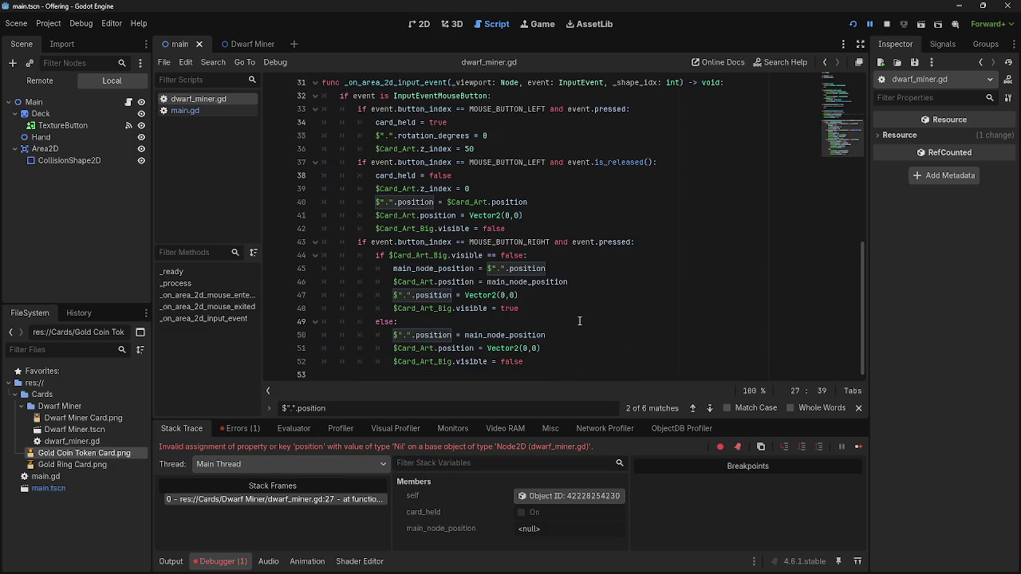
{"action": "scroll", "coordinate": [576, 320], "scroll_direction": "up", "scroll_amount": 4}
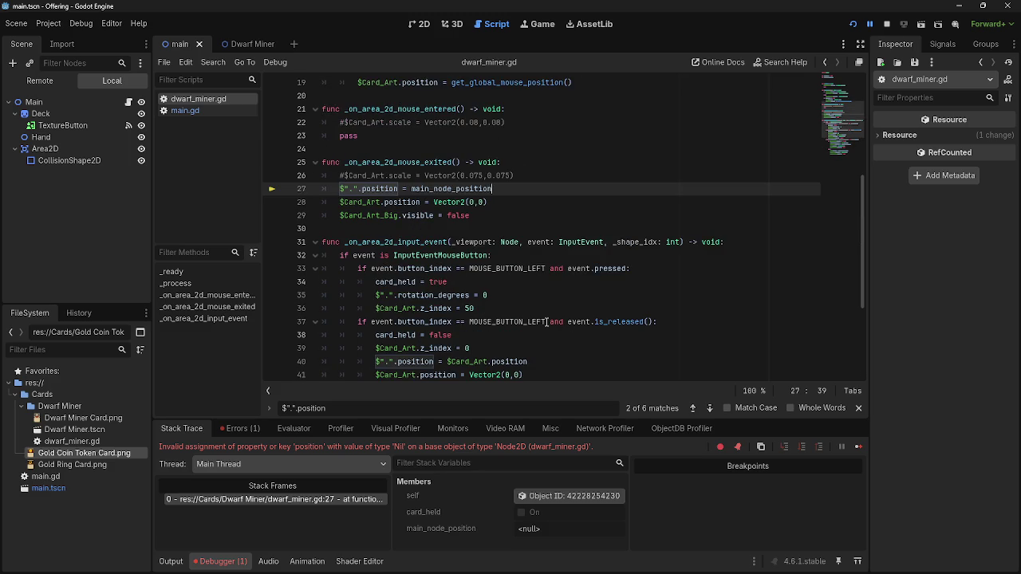
{"action": "mouse_move", "coordinate": [546, 321]}
{"action": "left_click", "coordinate": [853, 24]}
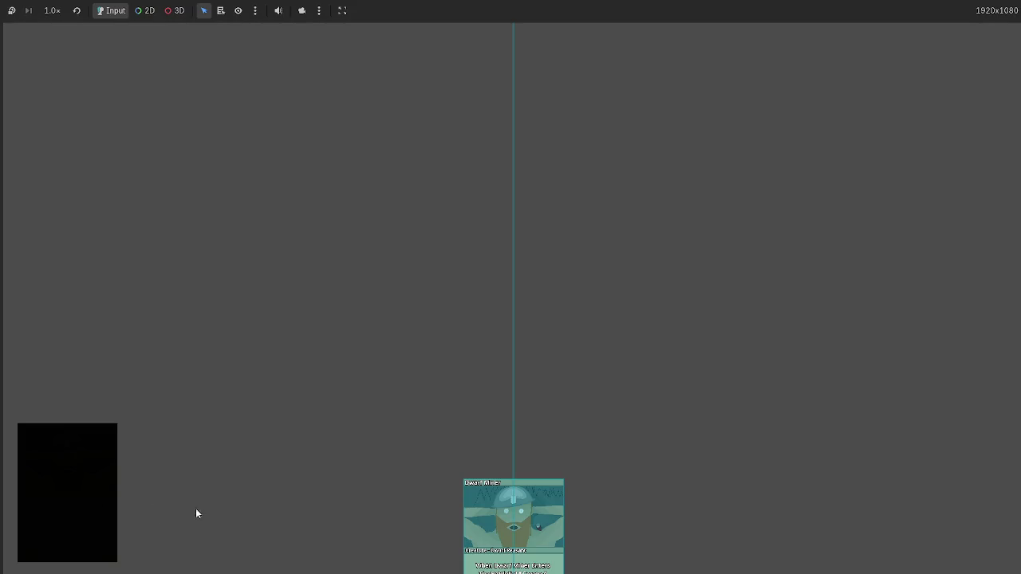
Play Dwarf Miner hand cards and place two on the board until the line 27 error returns
{"action": "left_click", "coordinate": [474, 528]}
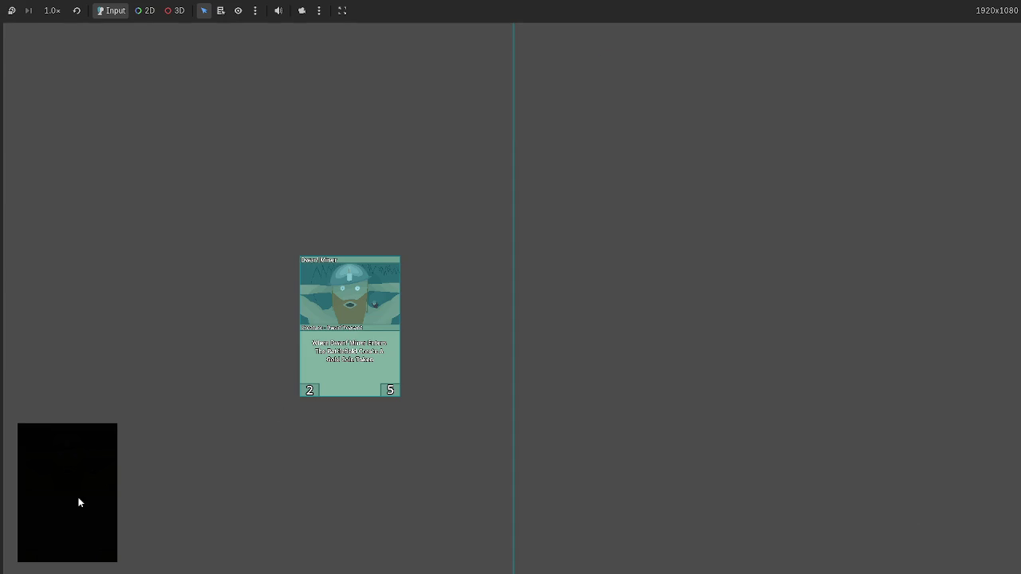
{"action": "left_click", "coordinate": [78, 499]}
{"action": "left_click", "coordinate": [510, 523]}
{"action": "left_click", "coordinate": [225, 328]}
{"action": "left_click", "coordinate": [594, 519]}
{"action": "left_click", "coordinate": [769, 268]}
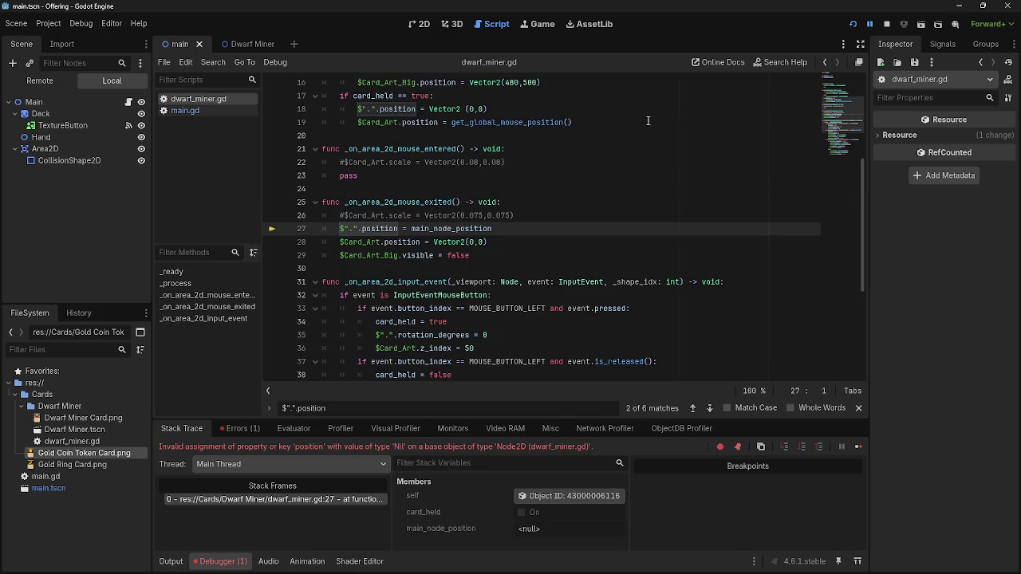
Relaunch the game, then scroll the script down to line 45
{"action": "left_click", "coordinate": [854, 24]}
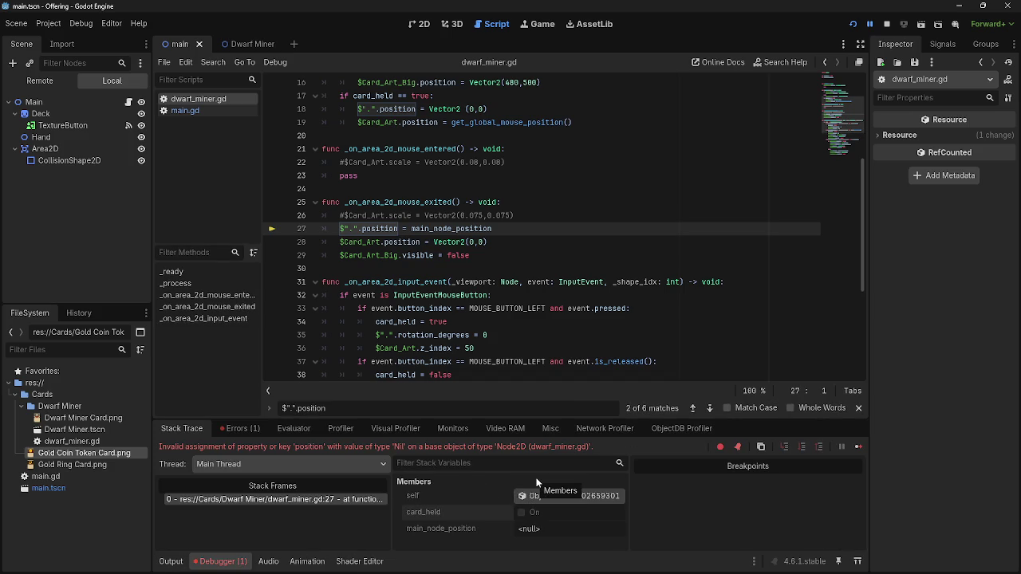
{"action": "scroll", "coordinate": [447, 296], "scroll_direction": "up", "scroll_amount": 5}
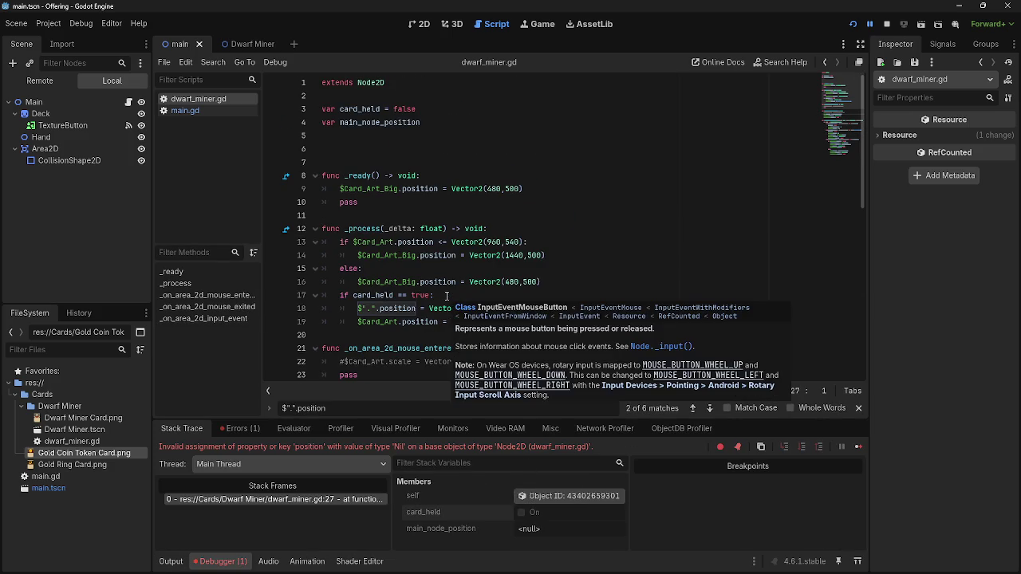
{"action": "scroll", "coordinate": [446, 296], "scroll_direction": "down", "scroll_amount": 5}
{"action": "scroll", "coordinate": [447, 297], "scroll_direction": "down", "scroll_amount": 1}
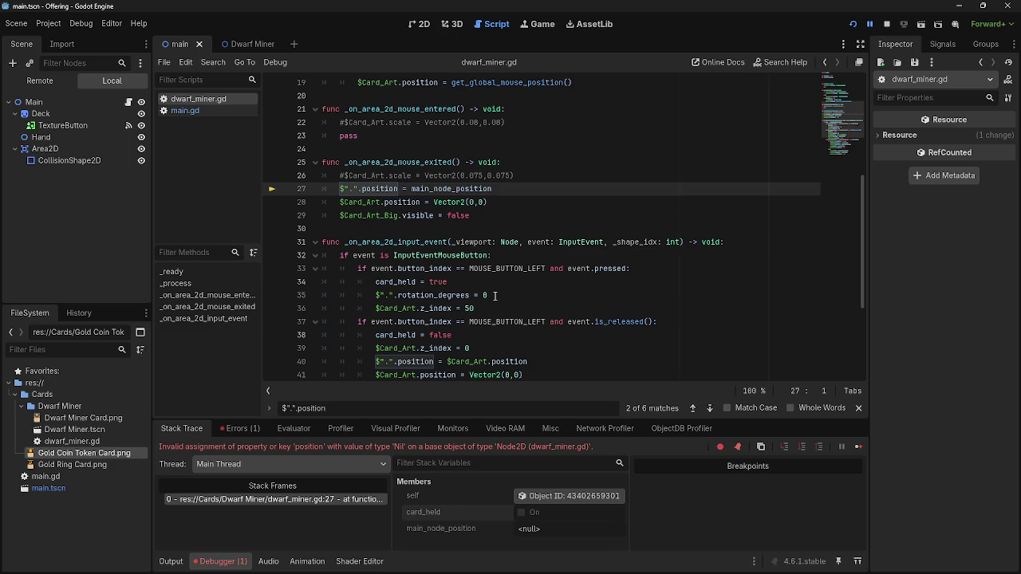
{"action": "scroll", "coordinate": [495, 296], "scroll_direction": "down", "scroll_amount": 3}
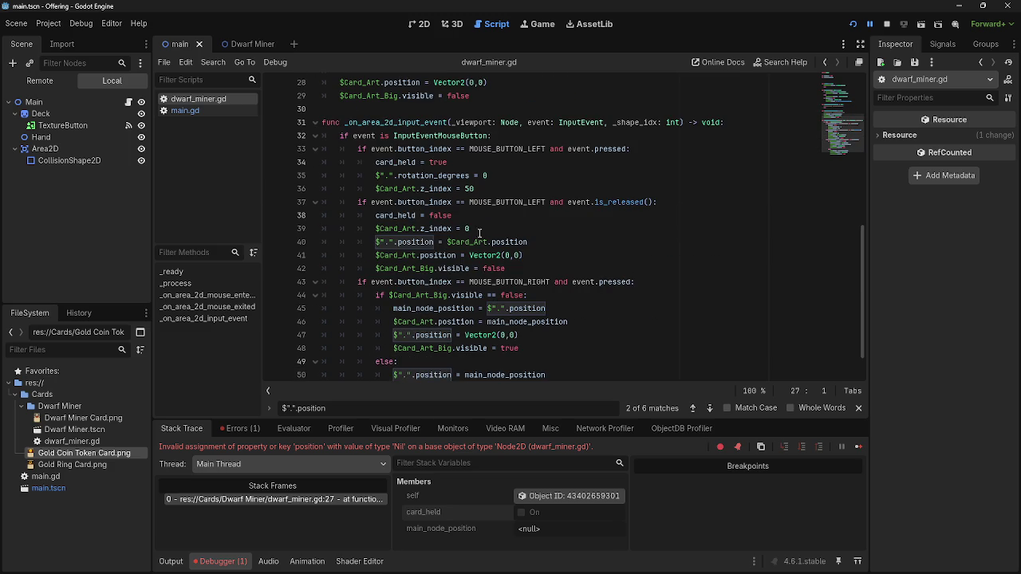
{"action": "scroll", "coordinate": [454, 244], "scroll_direction": "down", "scroll_amount": 1}
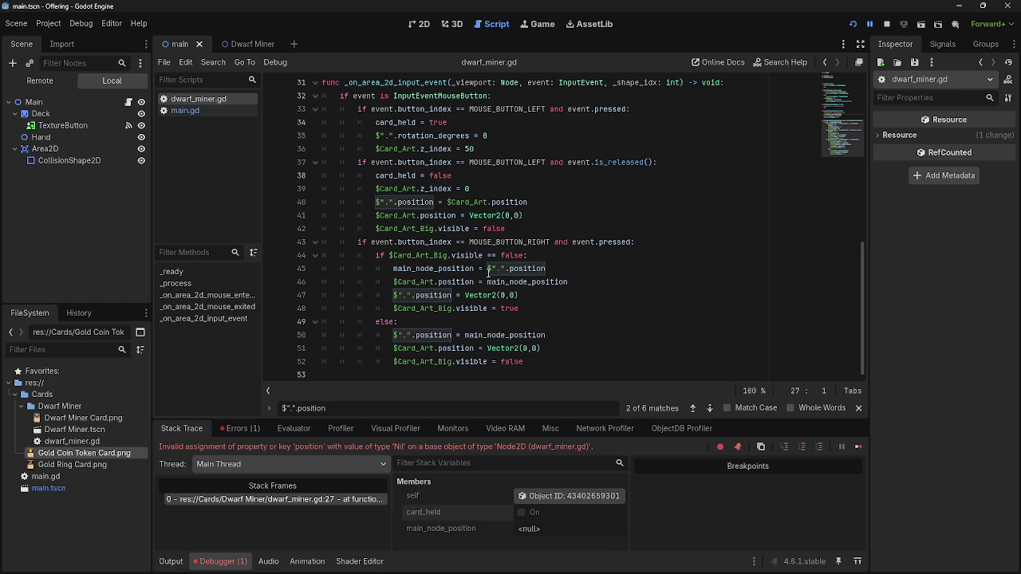
Copy '= $".".position' from line 45 to the end of line 4, then rerun the game
{"action": "left_click_drag", "start_coordinate": [479, 268], "coordinate": [546, 269]}
{"action": "key", "text": "ctrl+c"}
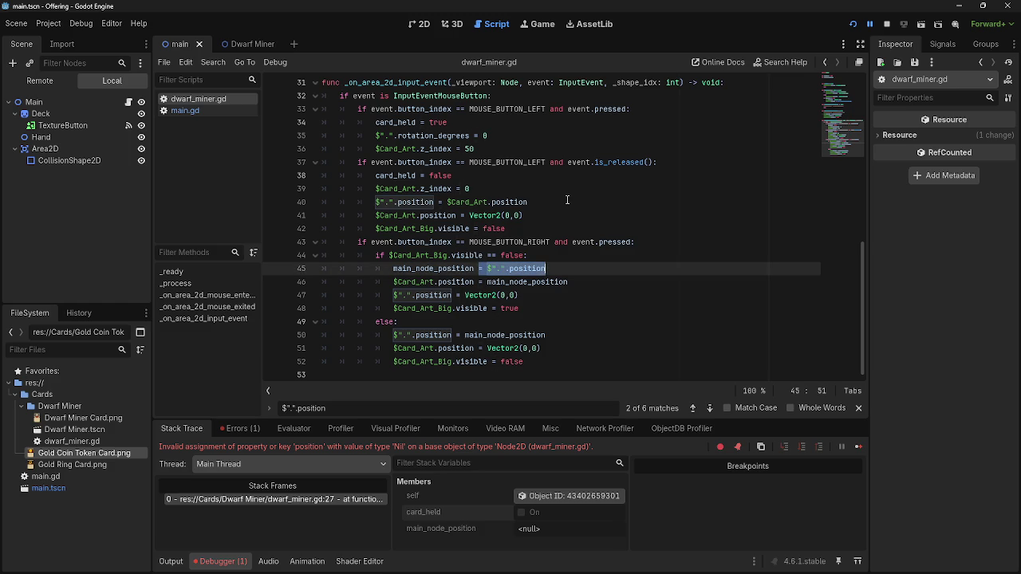
{"action": "scroll", "coordinate": [566, 200], "scroll_direction": "up", "scroll_amount": 10}
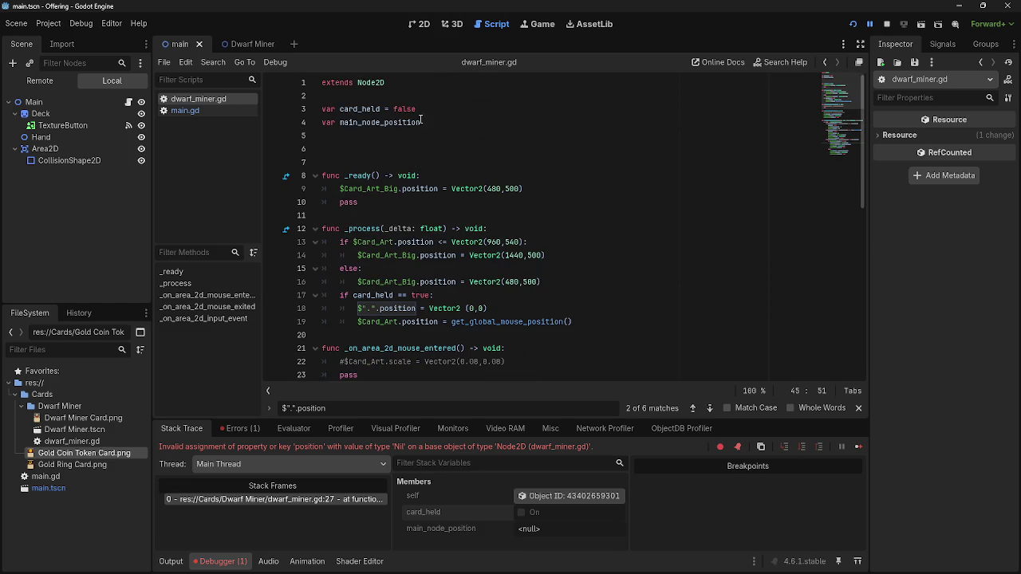
{"action": "left_click", "coordinate": [446, 122]}
{"action": "key", "text": "ctrl+v"}
{"action": "left_click", "coordinate": [886, 24]}
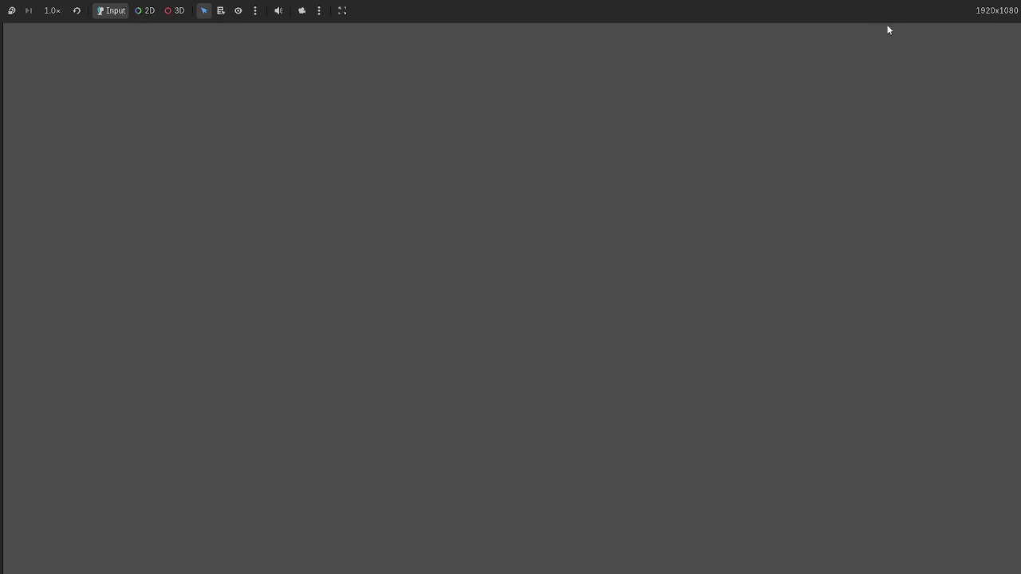
Run the game, check the Balatro Wiki Joker page, and close the browser
{"action": "left_click", "coordinate": [852, 23]}
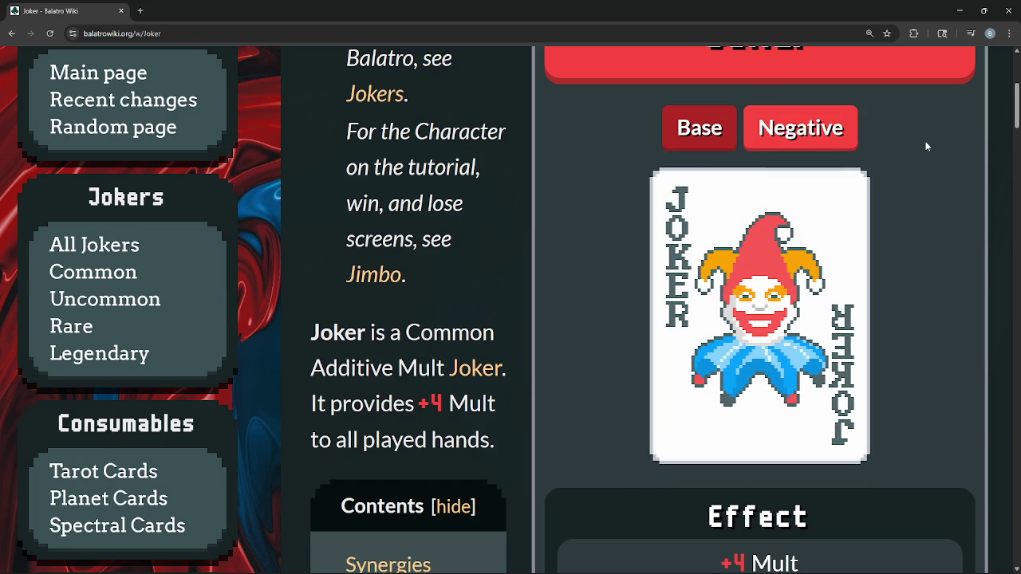
{"action": "key", "text": "ctrl+minus"}
{"action": "key", "text": "ctrl+minus"}
{"action": "key", "text": "ctrl+minus"}
{"action": "key", "text": "ctrl+plus"}
{"action": "left_click", "coordinate": [1007, 10]}
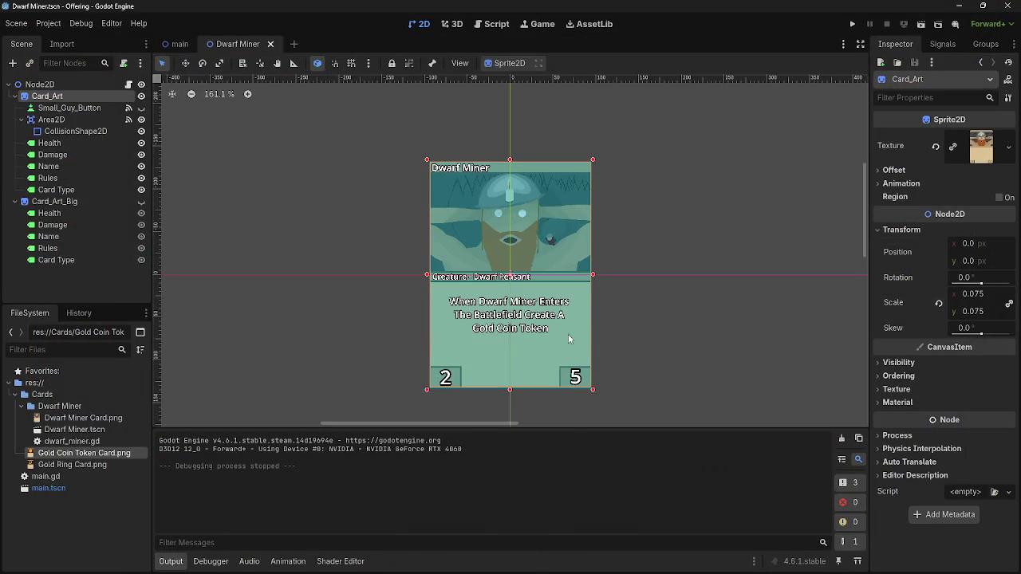
Collapse the Card_Art branches and add an Area2D under the root Node2D
{"action": "left_click", "coordinate": [15, 96]}
{"action": "left_click", "coordinate": [14, 108]}
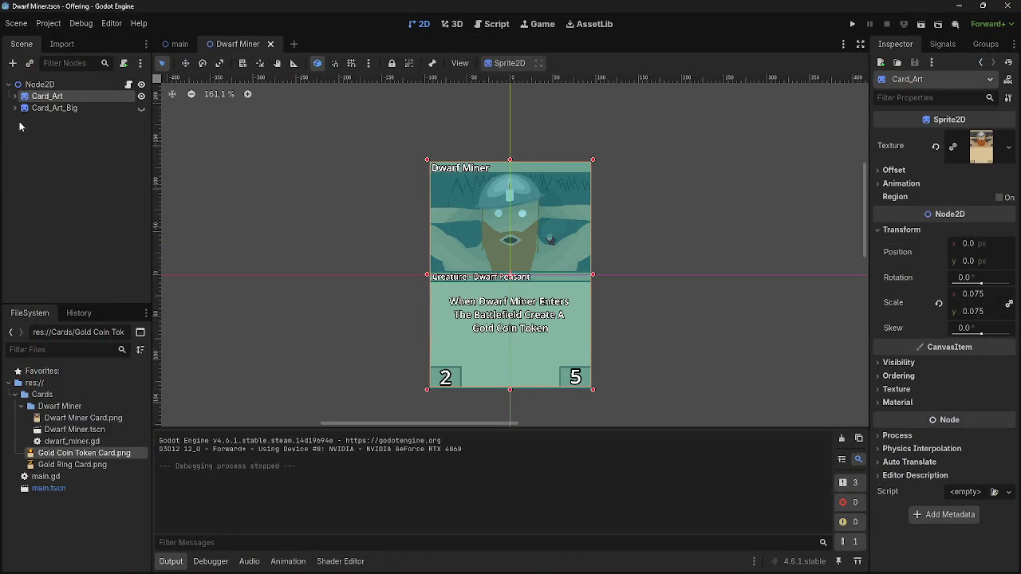
{"action": "left_click", "coordinate": [39, 84]}
{"action": "left_click", "coordinate": [12, 62]}
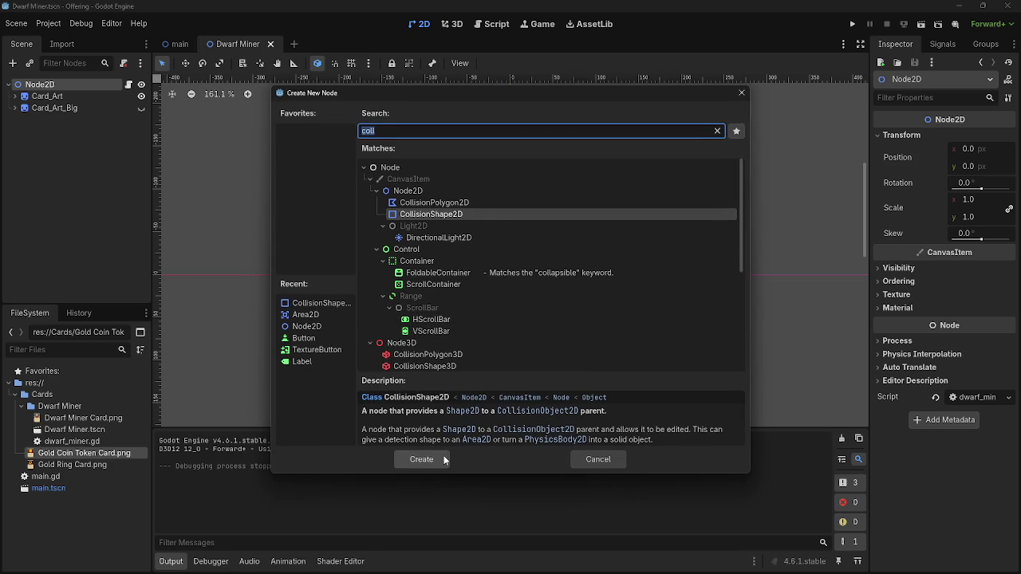
{"action": "type", "text": "area"}
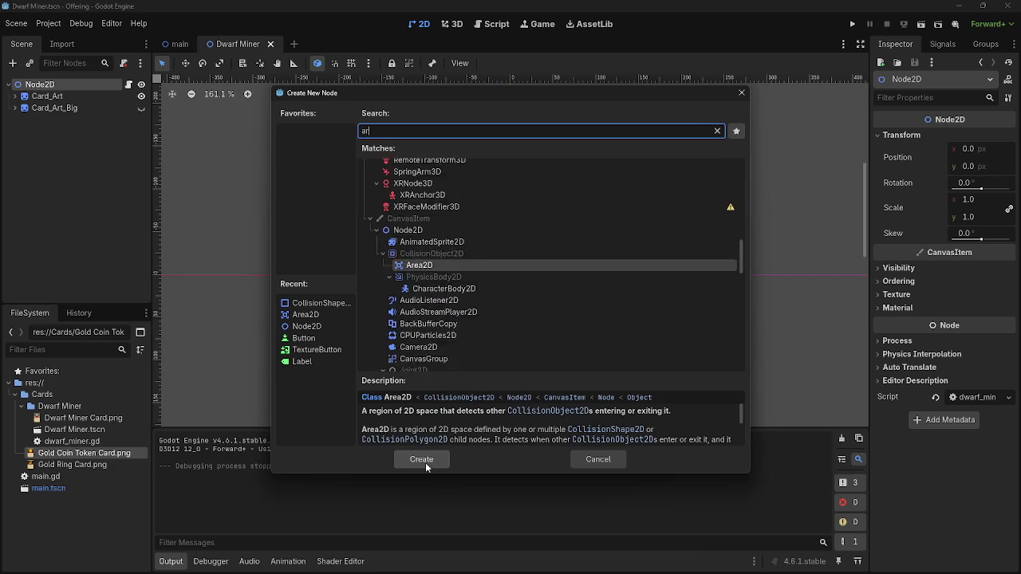
{"action": "left_click", "coordinate": [425, 462]}
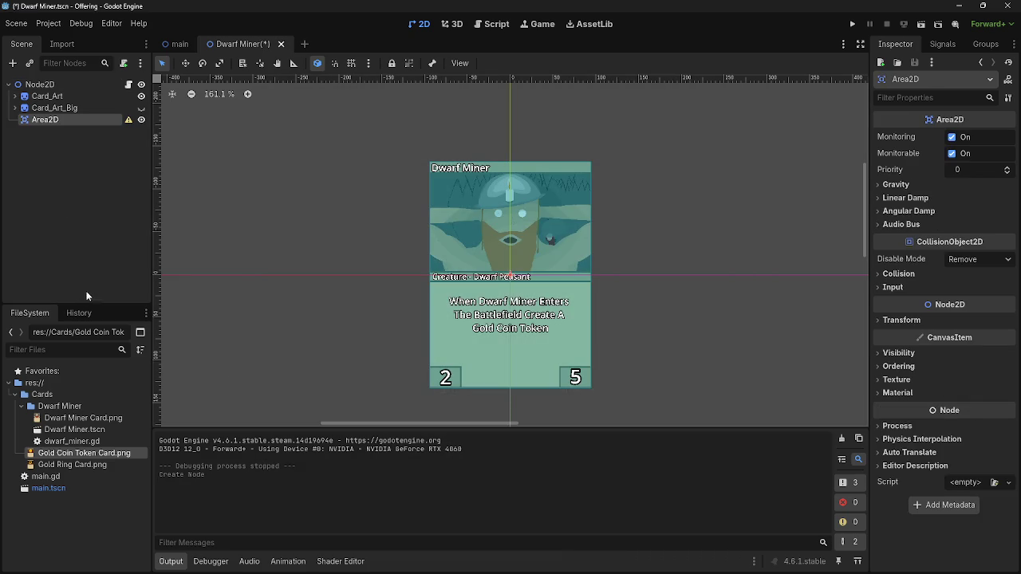
Try adding a child to Area2D, cancel, and read its configuration warning
{"action": "left_click", "coordinate": [14, 95]}
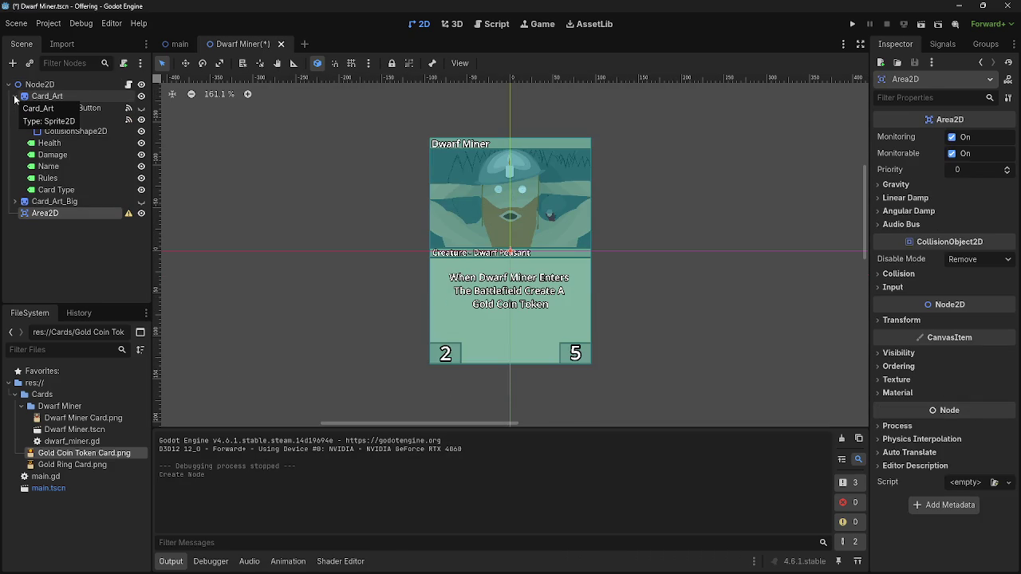
{"action": "left_click", "coordinate": [15, 96]}
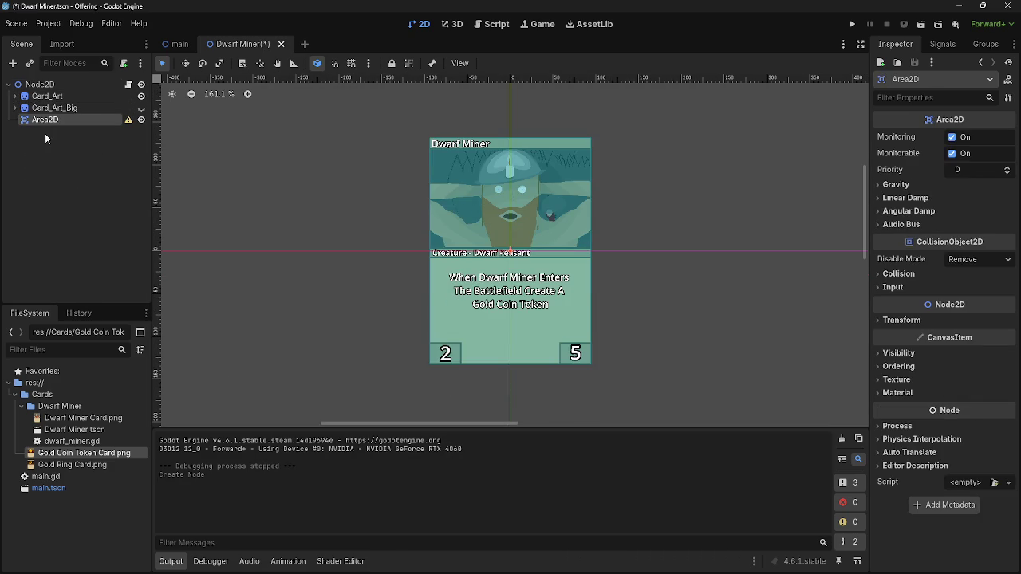
{"action": "right_click", "coordinate": [31, 120]}
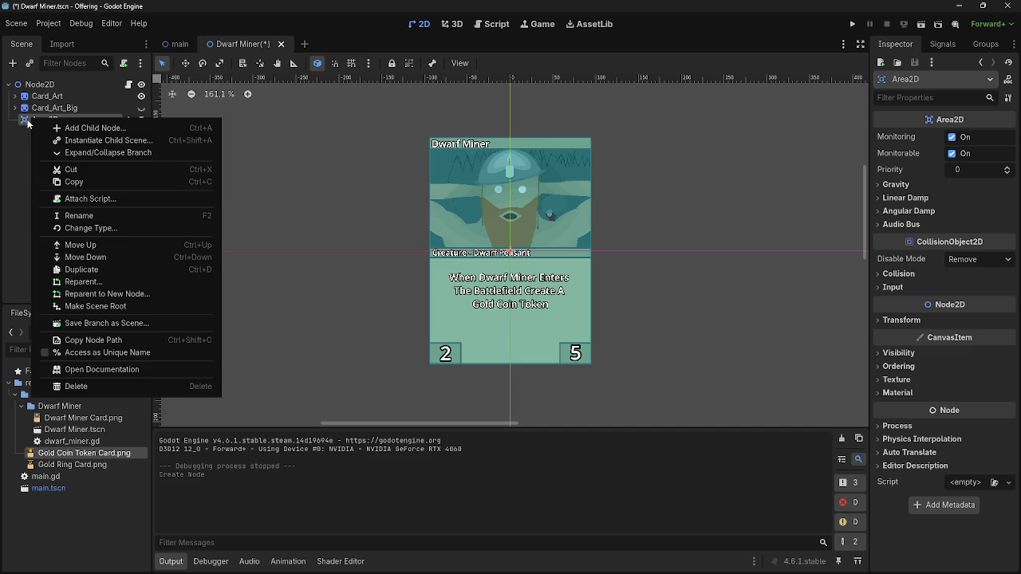
{"action": "left_click", "coordinate": [28, 122]}
{"action": "right_click", "coordinate": [24, 120]}
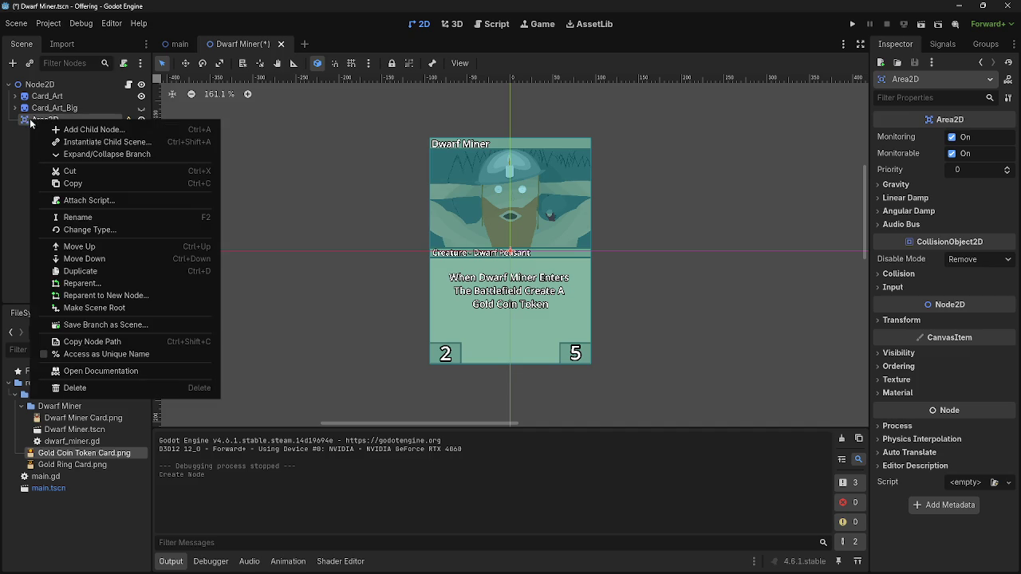
{"action": "left_click", "coordinate": [88, 132]}
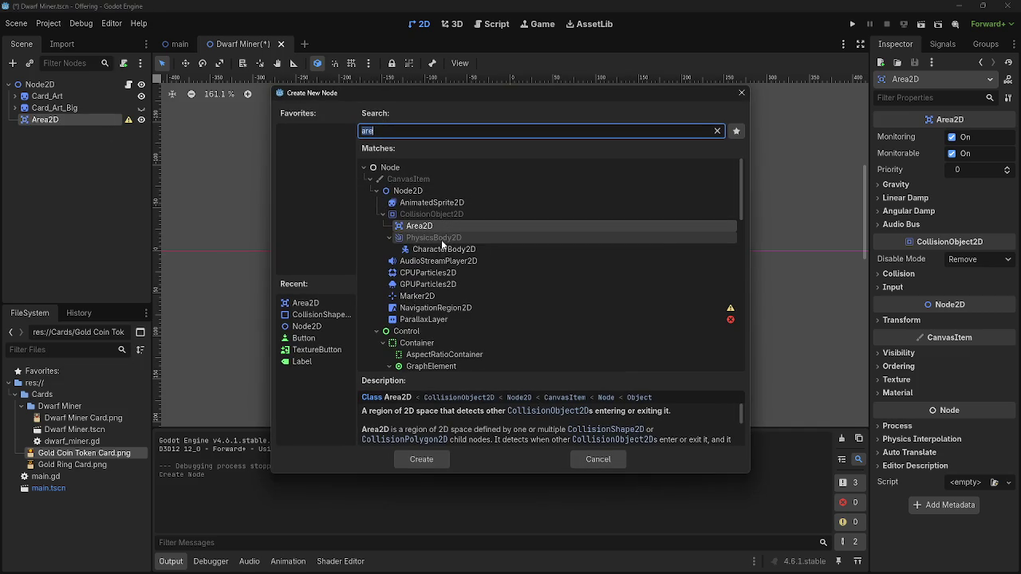
{"action": "left_click", "coordinate": [382, 216]}
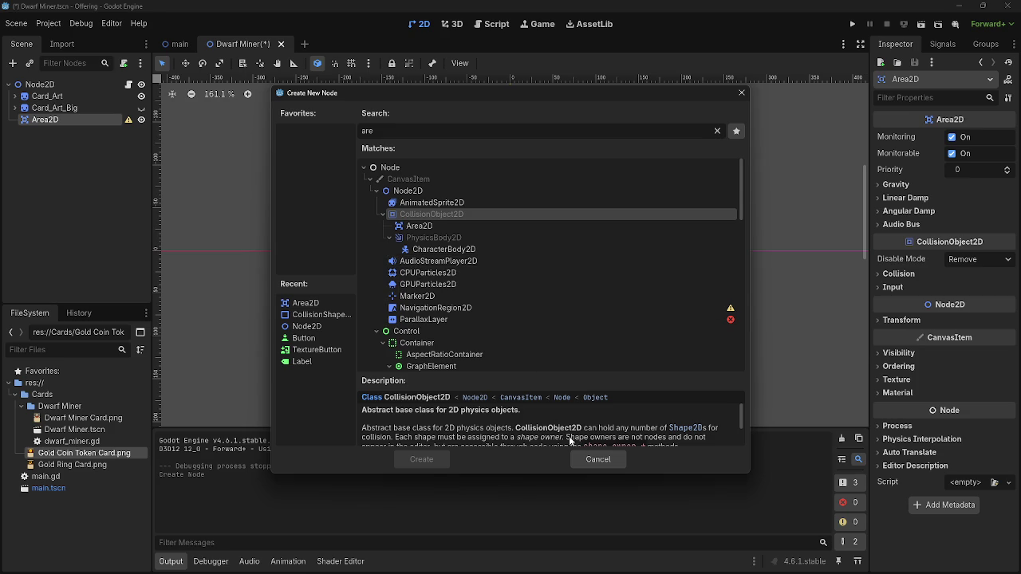
{"action": "left_click", "coordinate": [607, 461]}
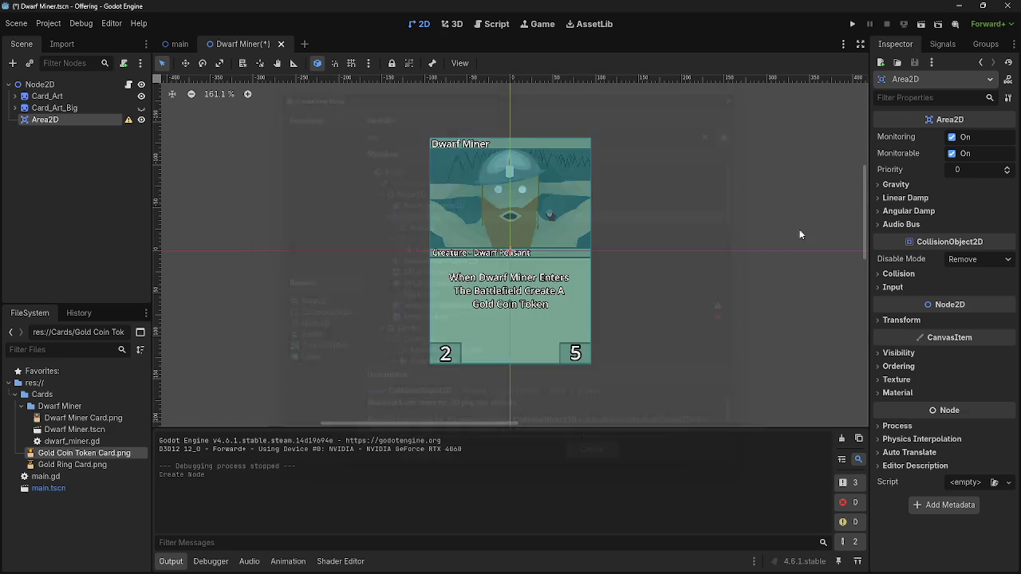
{"action": "left_click", "coordinate": [127, 119]}
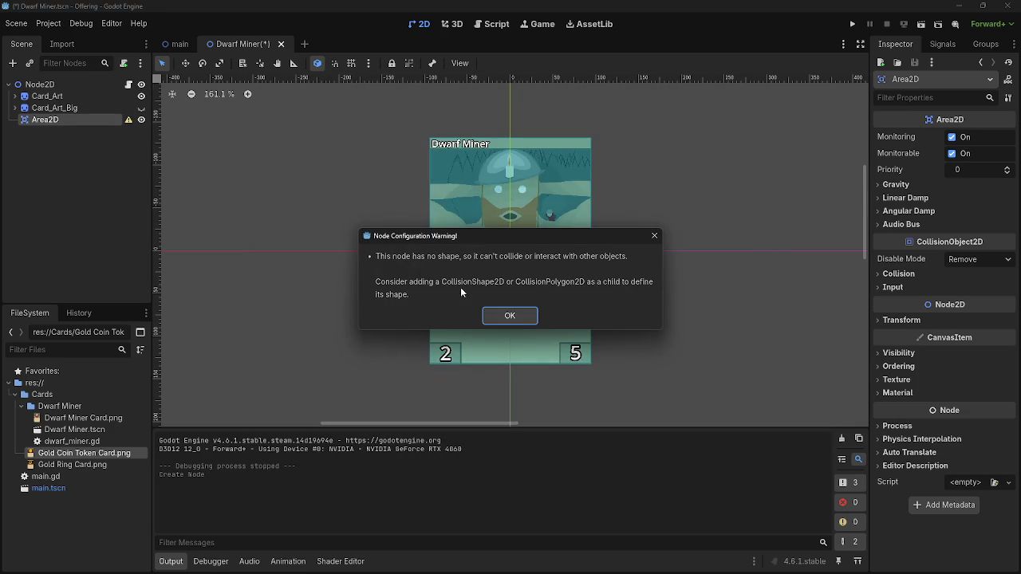
{"action": "left_click", "coordinate": [522, 317]}
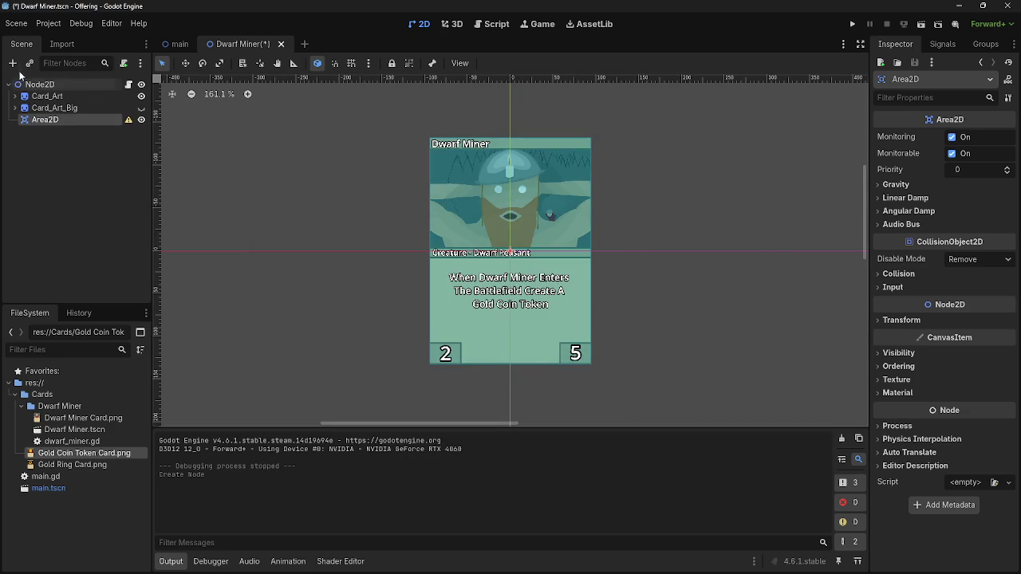
Search 'coll' in Create New Node and add a CollisionShape2D under Area2D
{"action": "left_click", "coordinate": [12, 63]}
{"action": "left_click", "coordinate": [443, 214]}
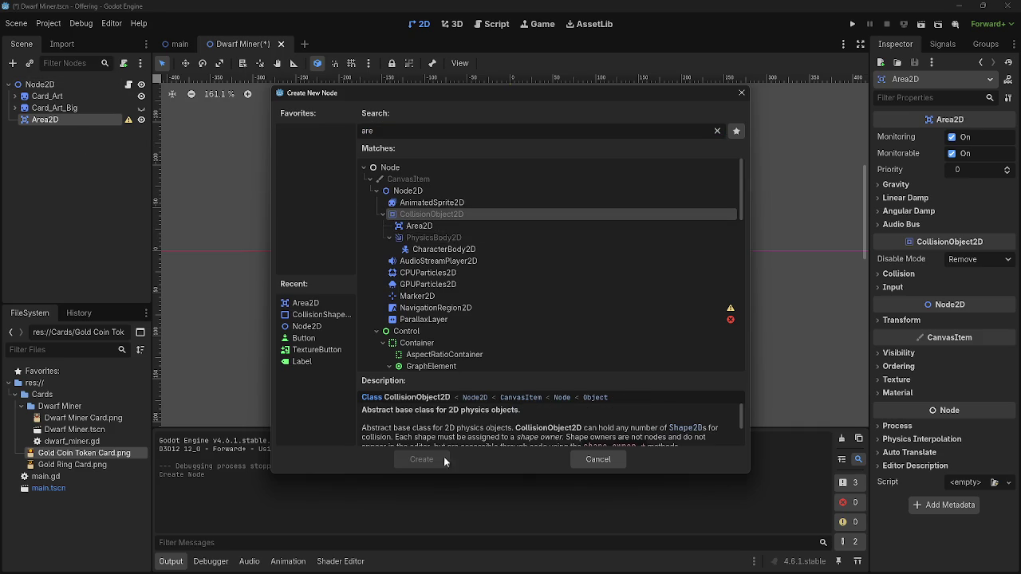
{"action": "left_click", "coordinate": [383, 216]}
{"action": "left_click", "coordinate": [383, 215]}
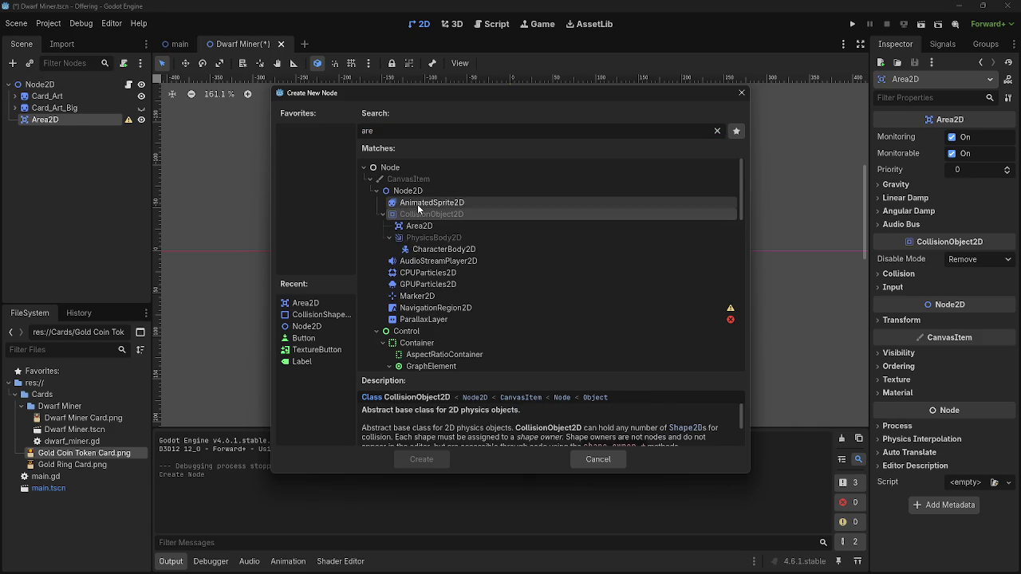
{"action": "left_click", "coordinate": [408, 190]}
{"action": "left_click", "coordinate": [418, 227]}
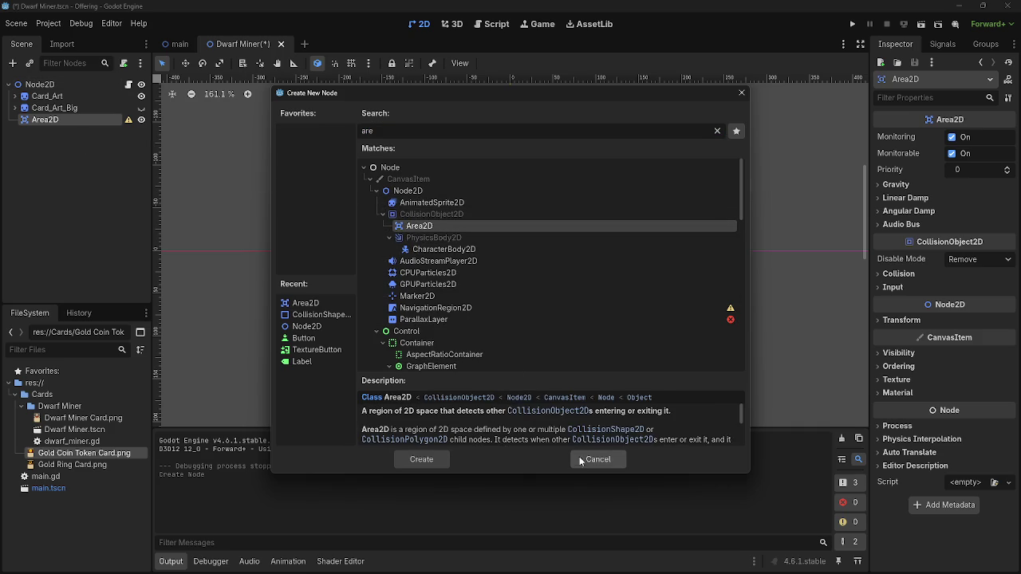
{"action": "left_click", "coordinate": [717, 131]}
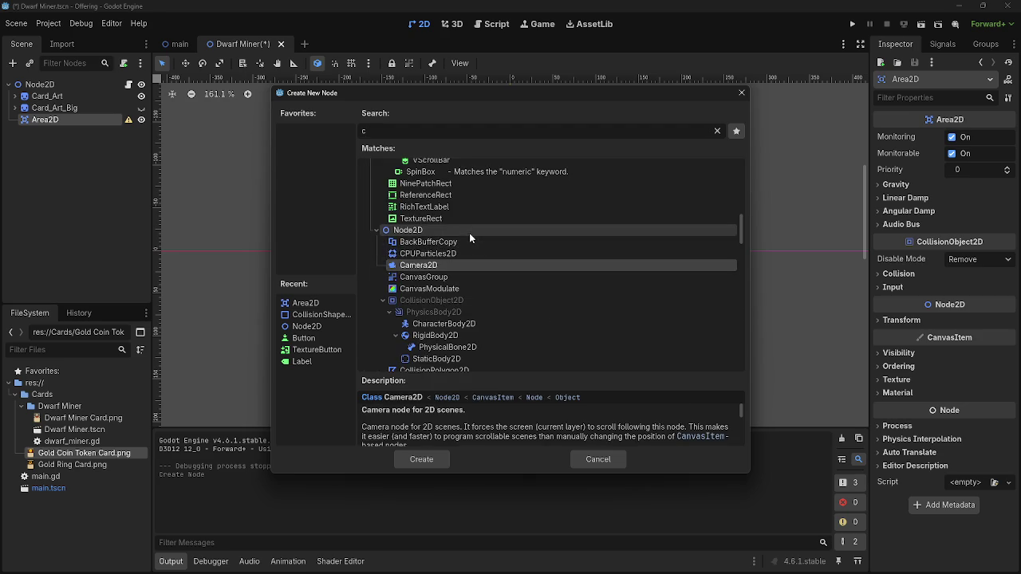
{"action": "type", "text": "oll"}
{"action": "left_click", "coordinate": [420, 459]}
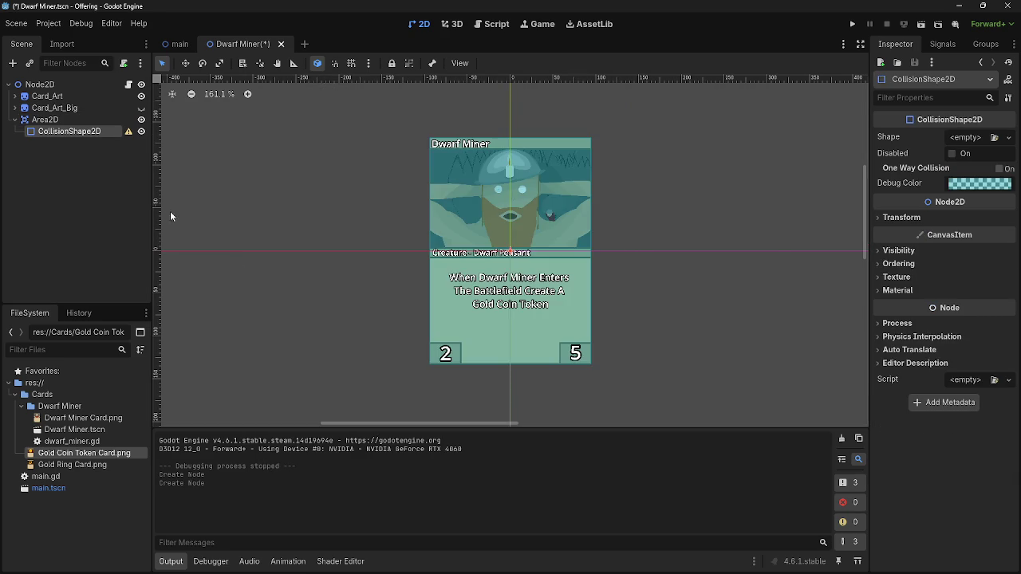
Give the collision shape a New RectangleShape2D and drag it over the card's upper-left area
{"action": "left_click", "coordinate": [967, 138]}
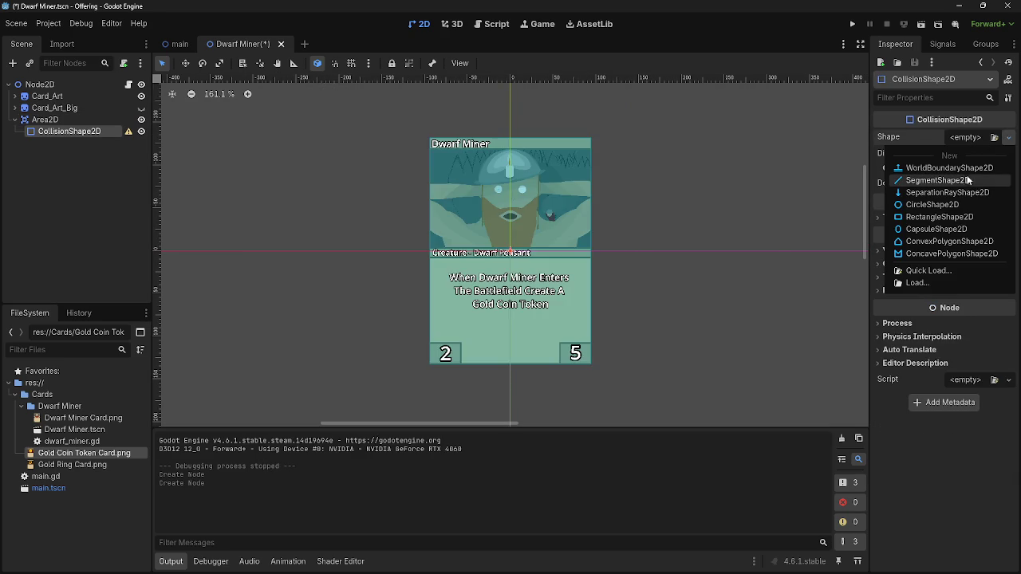
{"action": "left_click", "coordinate": [943, 219]}
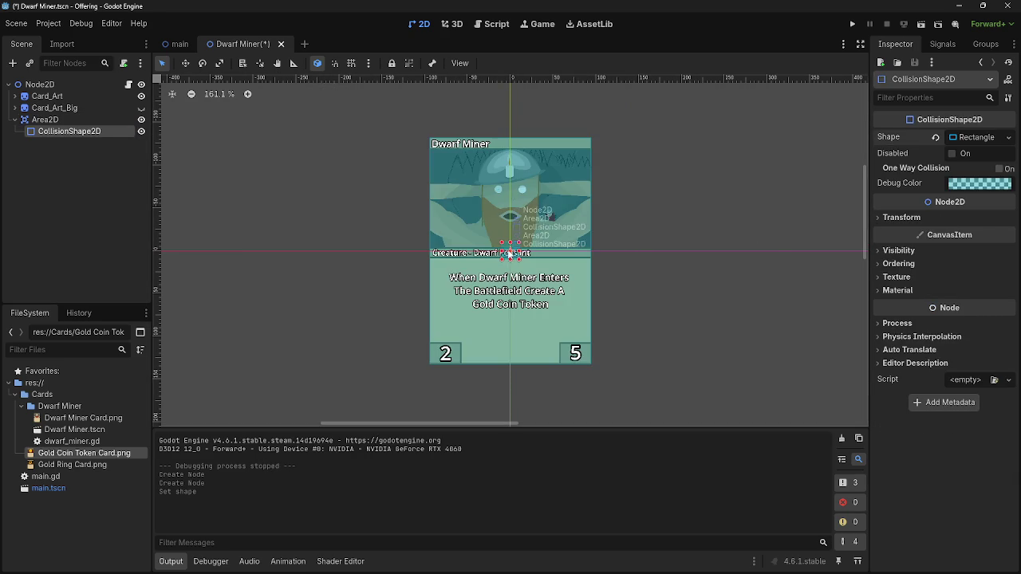
{"action": "left_click_drag", "start_coordinate": [502, 241], "coordinate": [428, 136]}
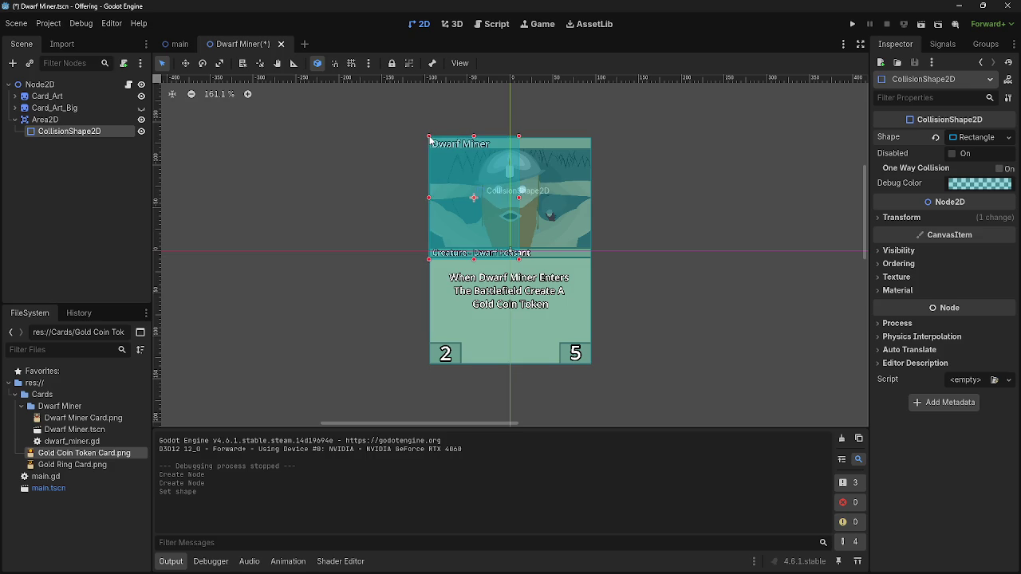
{"action": "scroll", "coordinate": [429, 136], "scroll_direction": "up", "scroll_amount": 10}
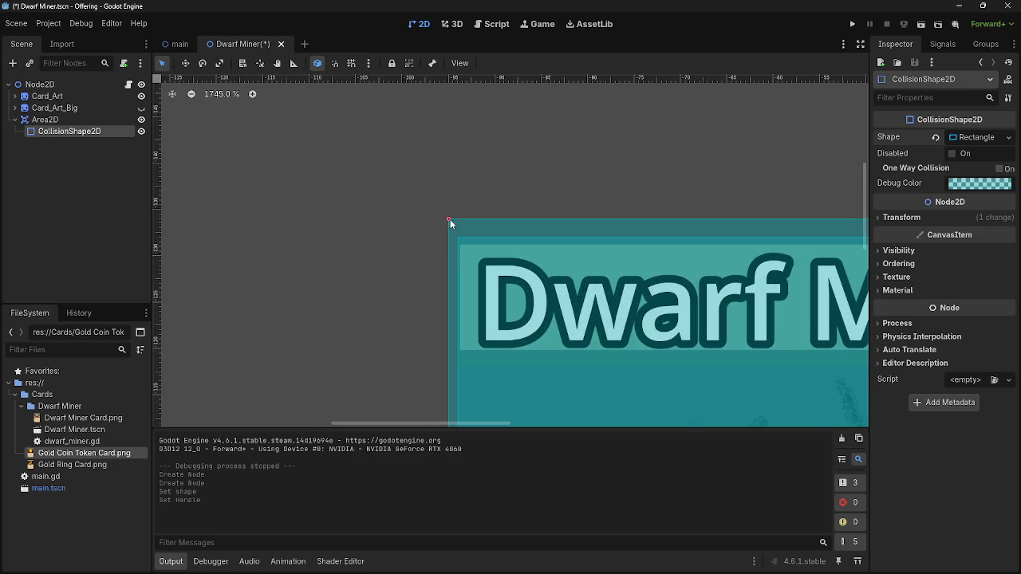
{"action": "mouse_move", "coordinate": [458, 233]}
{"action": "left_mouse_down"}
{"action": "mouse_move", "coordinate": [467, 247]}
{"action": "mouse_move", "coordinate": [459, 241]}
{"action": "left_mouse_up"}
{"action": "scroll", "coordinate": [630, 224], "scroll_direction": "down", "scroll_amount": 3}
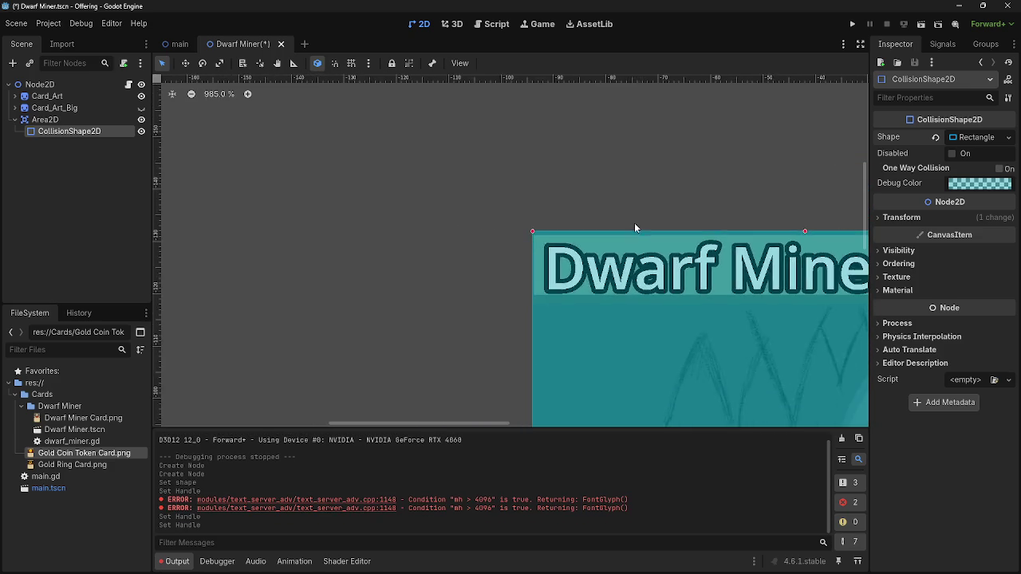
{"action": "scroll", "coordinate": [630, 223], "scroll_direction": "down", "scroll_amount": 8}
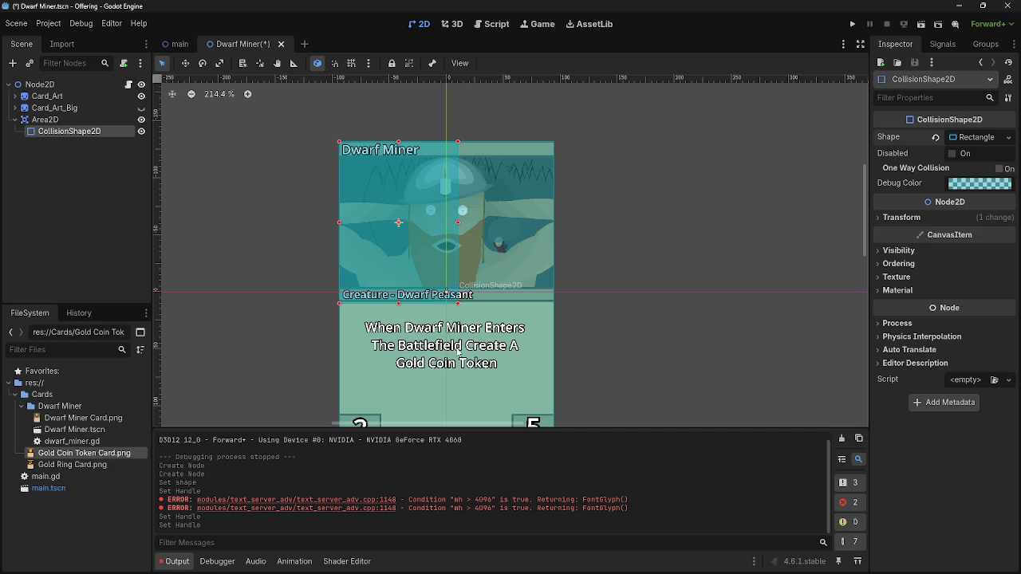
{"action": "mouse_move", "coordinate": [457, 305]}
{"action": "left_mouse_down"}
{"action": "mouse_move", "coordinate": [446, 220]}
{"action": "mouse_move", "coordinate": [395, 195]}
{"action": "left_mouse_up"}
{"action": "scroll", "coordinate": [256, 195], "scroll_direction": "up", "scroll_amount": 5}
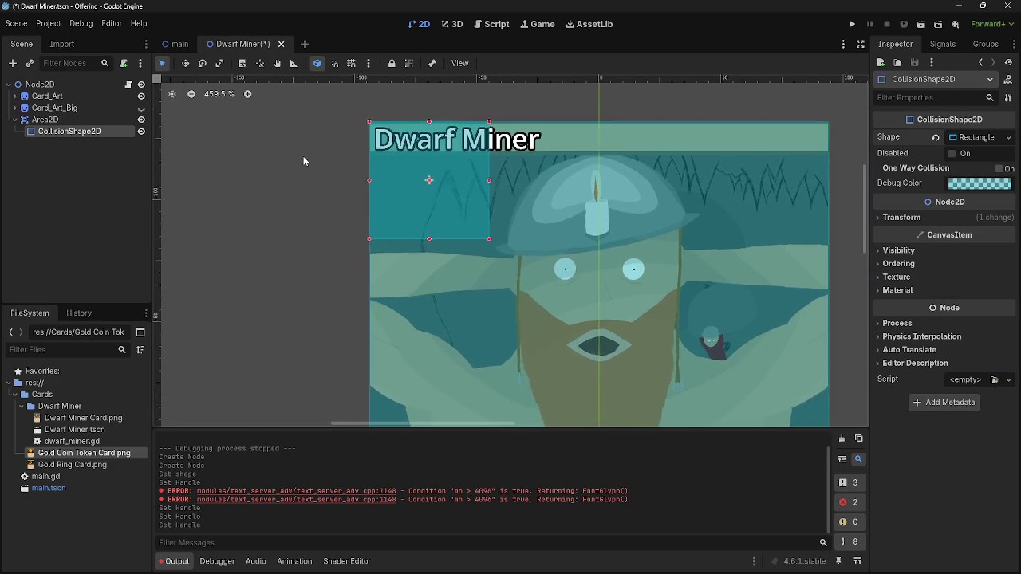
Compare transform values with the card art's existing Area2D and its collision shape
{"action": "left_click", "coordinate": [901, 217]}
{"action": "scroll", "coordinate": [766, 111], "scroll_direction": "up", "scroll_amount": 1}
{"action": "mouse_move", "coordinate": [766, 110]}
{"action": "left_mouse_down"}
{"action": "mouse_move", "coordinate": [670, 163]}
{"action": "mouse_move", "coordinate": [737, 164]}
{"action": "left_mouse_up"}
{"action": "left_click", "coordinate": [642, 267]}
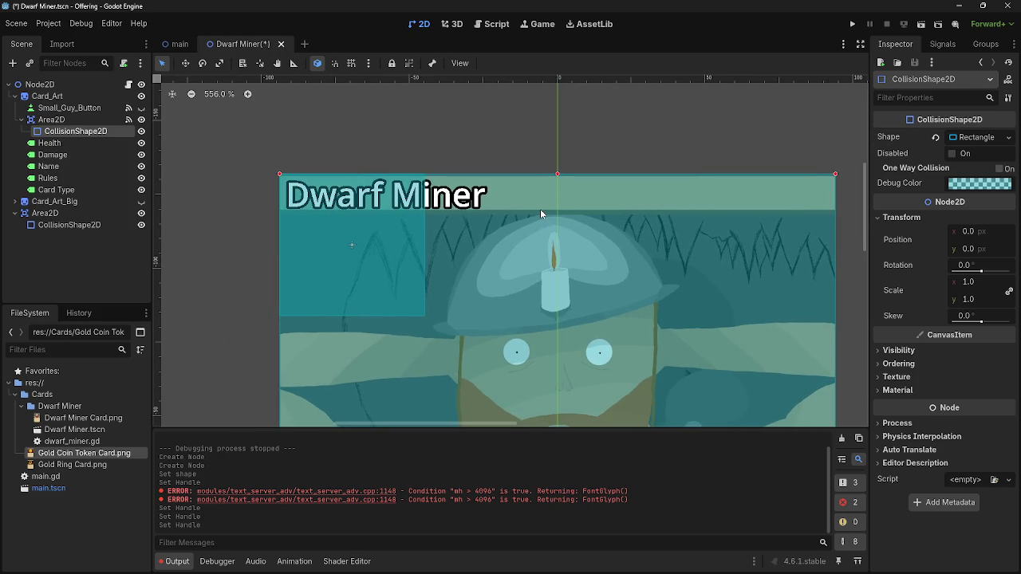
{"action": "left_click", "coordinate": [55, 120]}
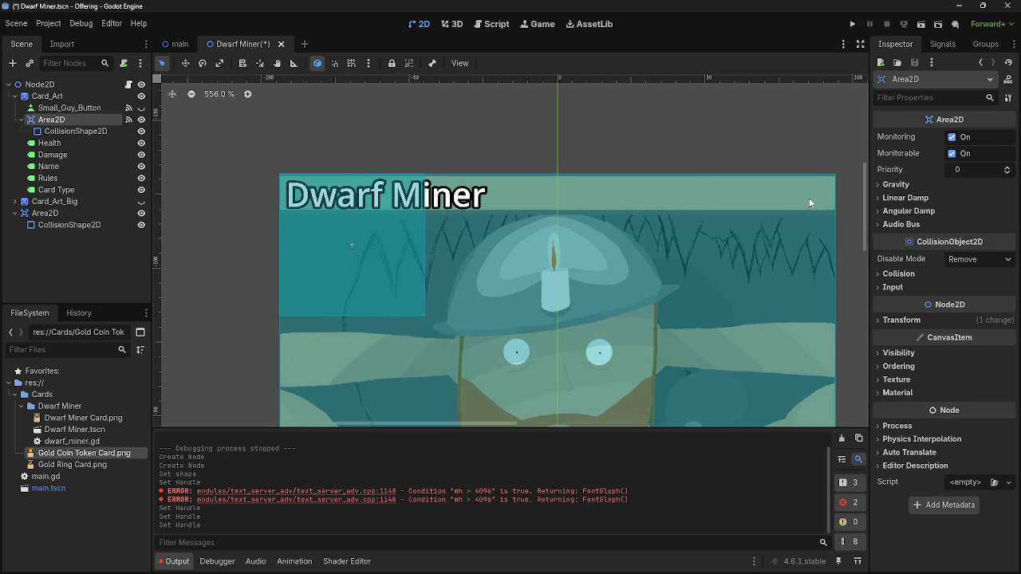
{"action": "left_click", "coordinate": [942, 320]}
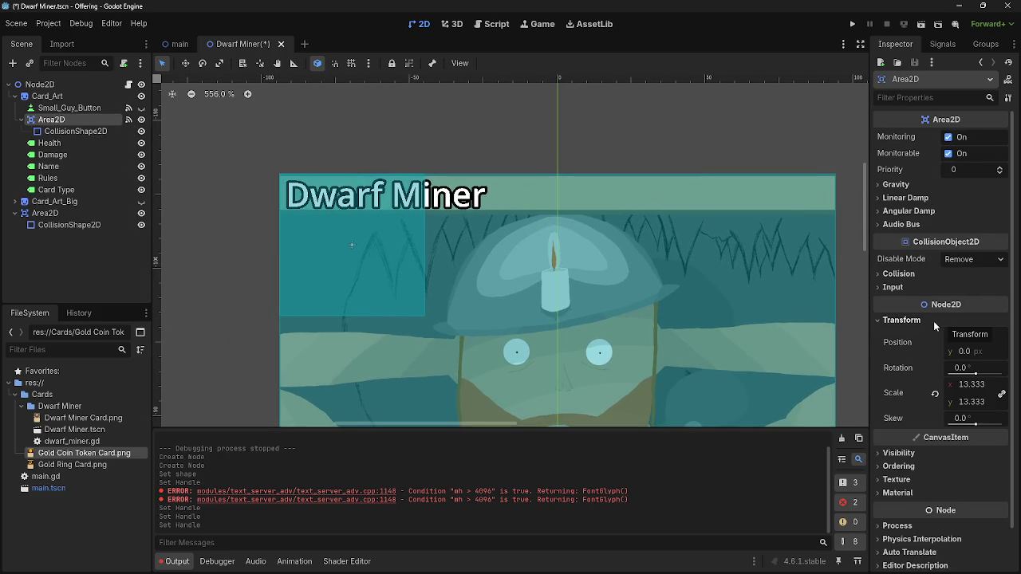
{"action": "left_click", "coordinate": [75, 131]}
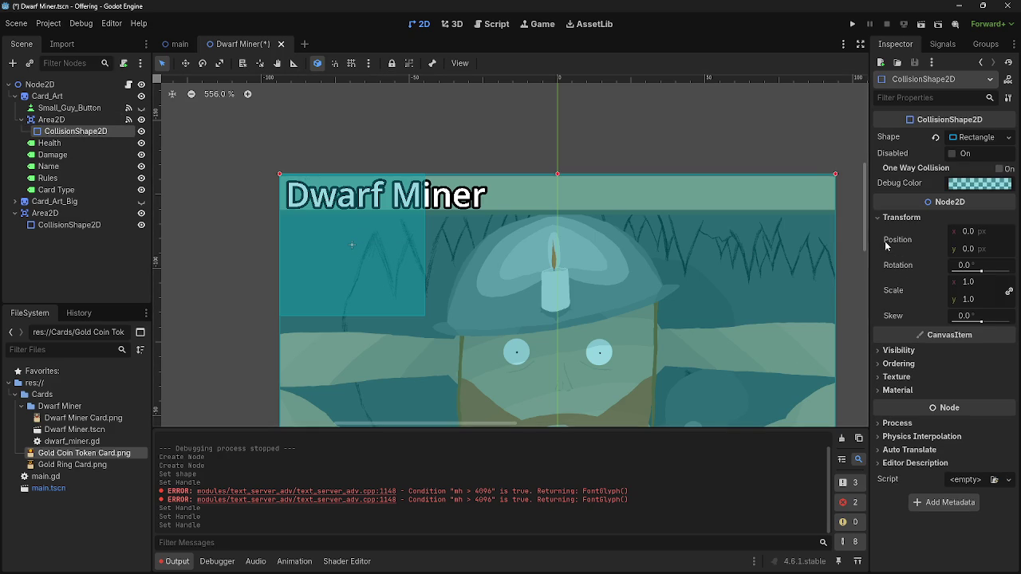
{"action": "scroll", "coordinate": [252, 195], "scroll_direction": "up", "scroll_amount": 12}
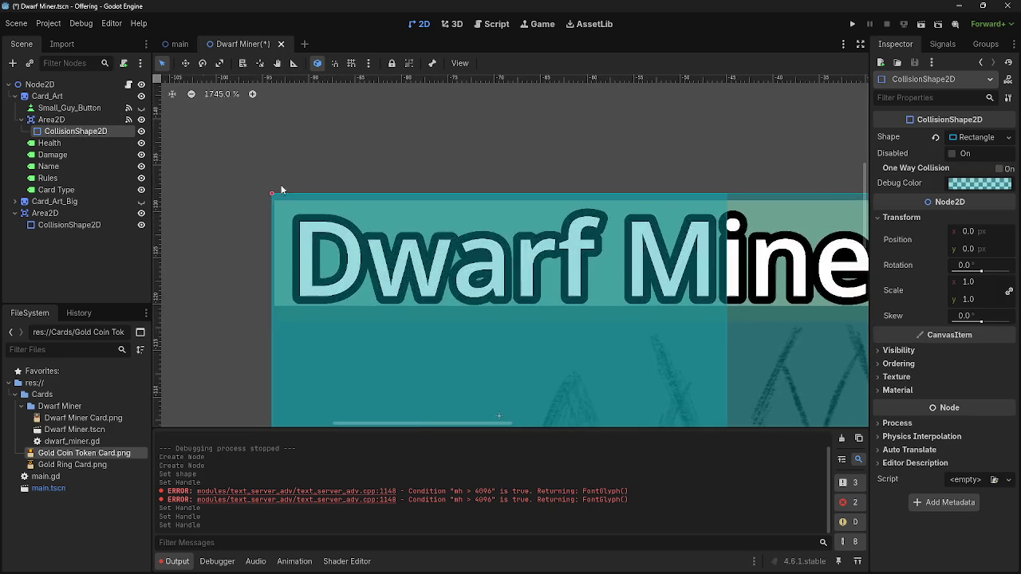
{"action": "scroll", "coordinate": [253, 199], "scroll_direction": "up", "scroll_amount": 3}
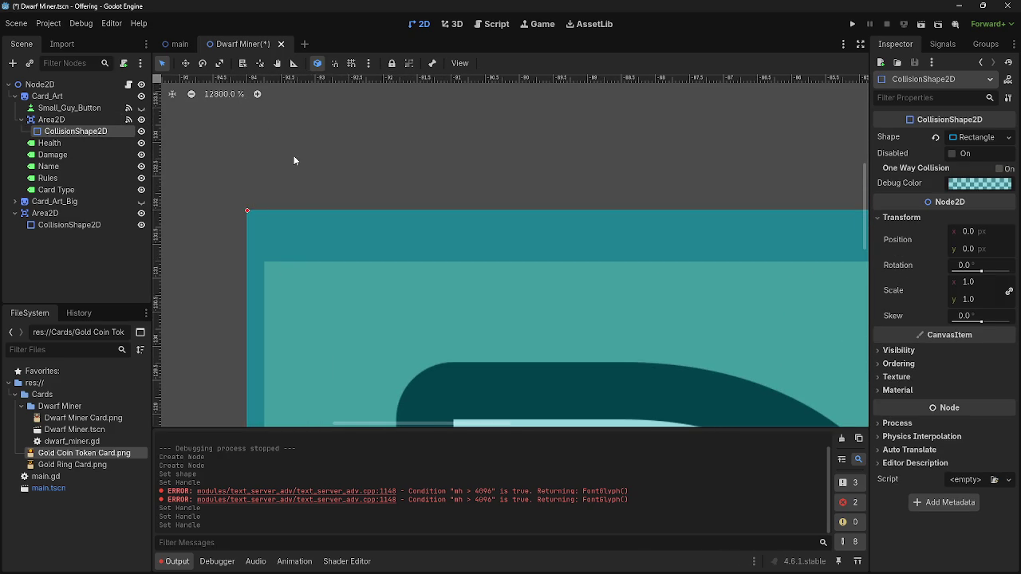
Shrink the new rectangle into the top-left block at (-71, -109) and paste a copy
{"action": "left_click", "coordinate": [296, 192]}
{"action": "scroll", "coordinate": [359, 188], "scroll_direction": "down", "scroll_amount": 6}
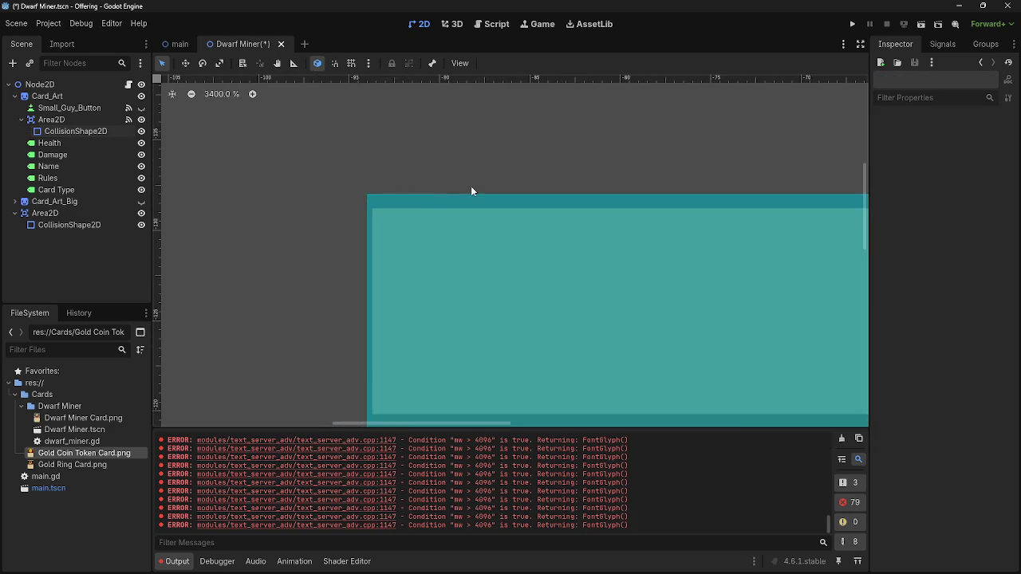
{"action": "scroll", "coordinate": [479, 191], "scroll_direction": "down", "scroll_amount": 12}
{"action": "left_click_drag", "start_coordinate": [542, 166], "coordinate": [472, 159]}
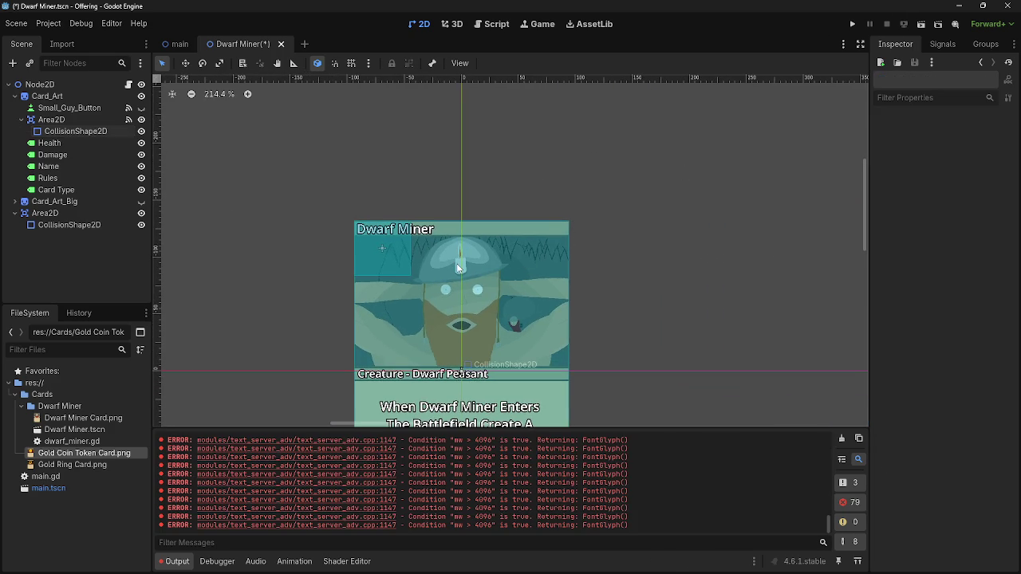
{"action": "scroll", "coordinate": [397, 275], "scroll_direction": "up", "scroll_amount": 4}
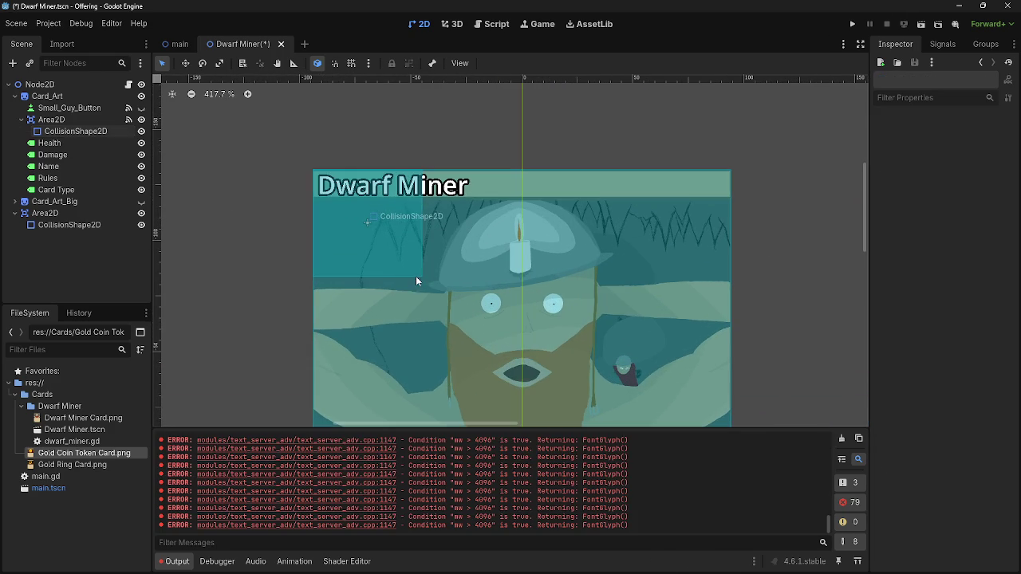
{"action": "left_click", "coordinate": [382, 232]}
{"action": "left_click_drag", "start_coordinate": [423, 275], "coordinate": [415, 279]}
{"action": "scroll", "coordinate": [468, 244], "scroll_direction": "down", "scroll_amount": 8}
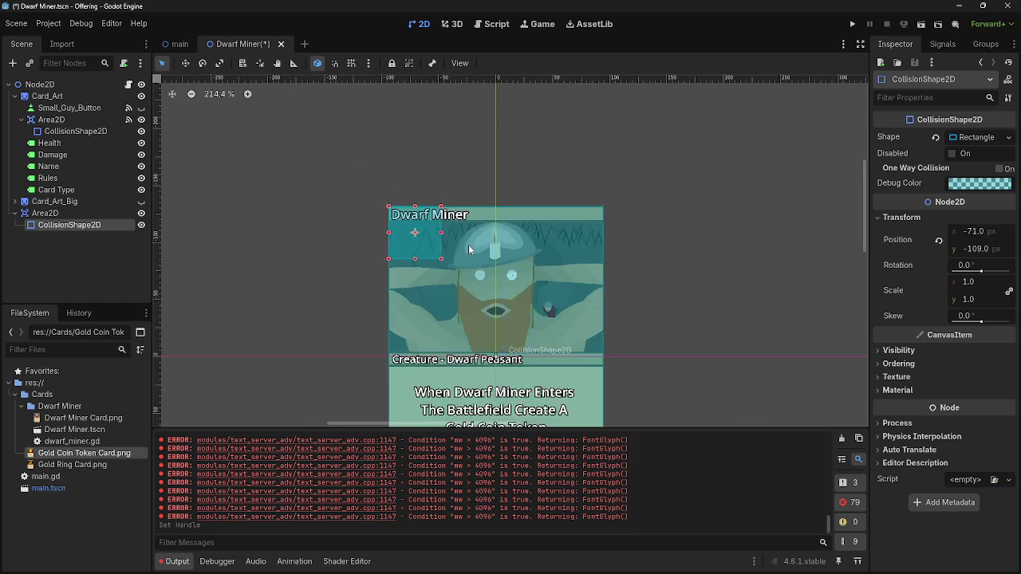
{"action": "scroll", "coordinate": [482, 295], "scroll_direction": "up", "scroll_amount": 4}
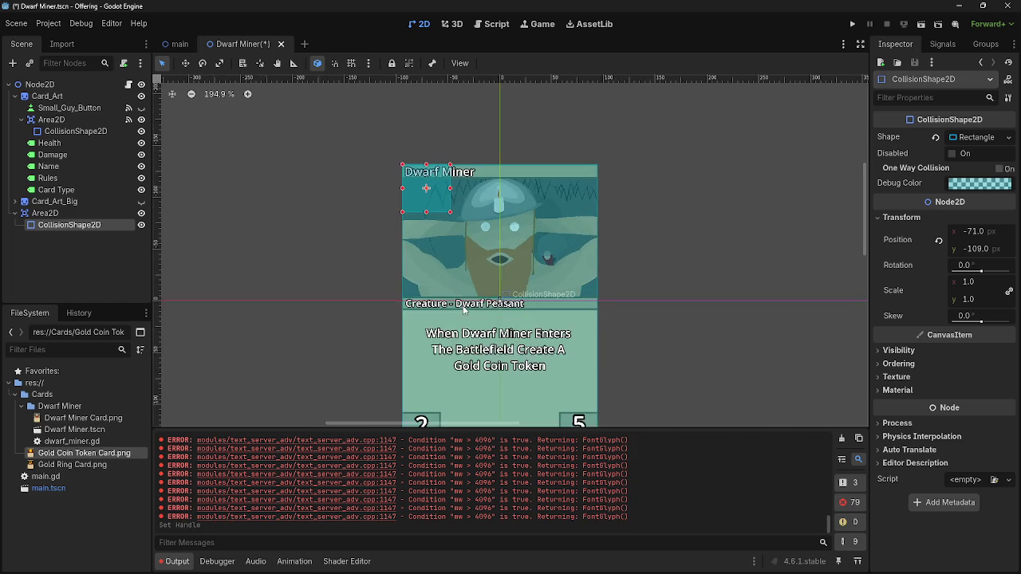
{"action": "scroll", "coordinate": [490, 198], "scroll_direction": "up", "scroll_amount": 4}
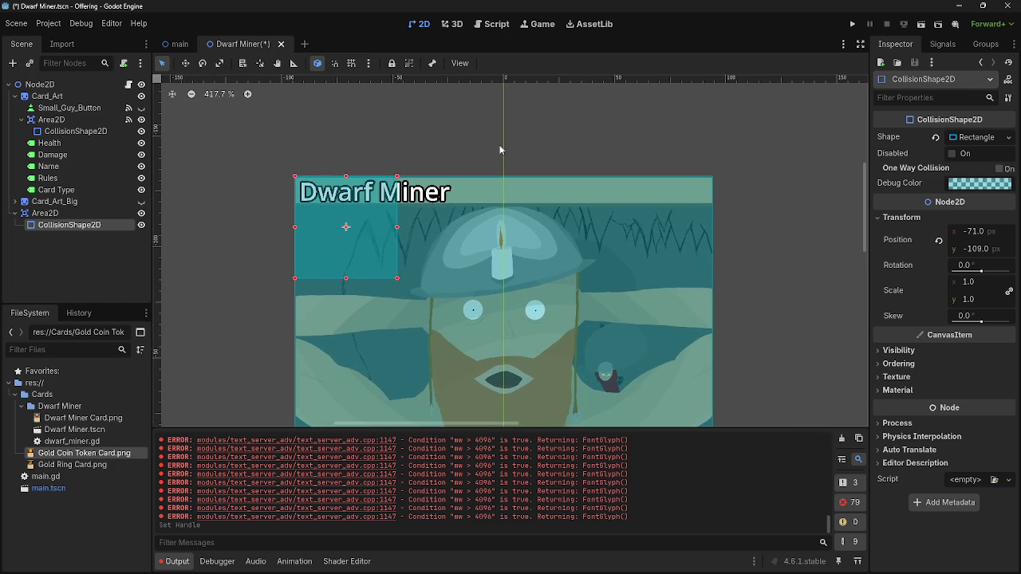
{"action": "key", "text": "ctrl+v"}
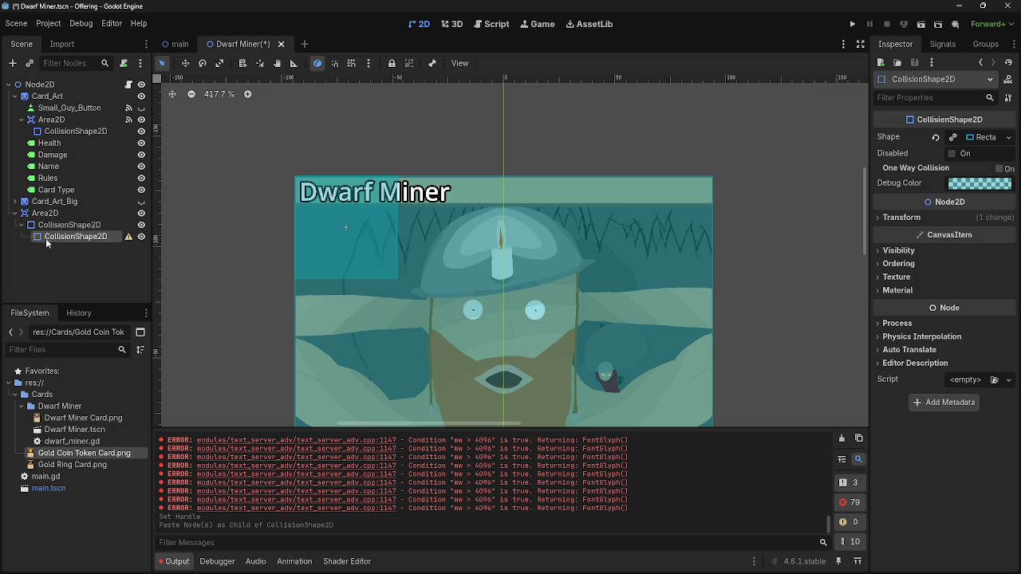
Cut the misplaced nested collision shape and paste the copied area under Node2D as Area2D2
{"action": "right_click", "coordinate": [47, 239]}
{"action": "left_click", "coordinate": [86, 306]}
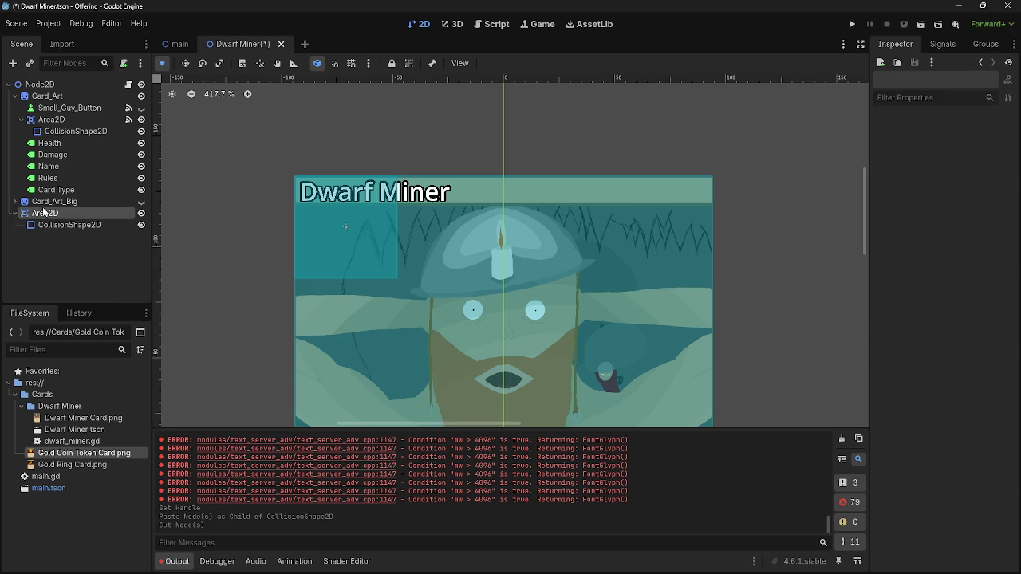
{"action": "left_click", "coordinate": [15, 214]}
{"action": "key", "text": "ctrl+v"}
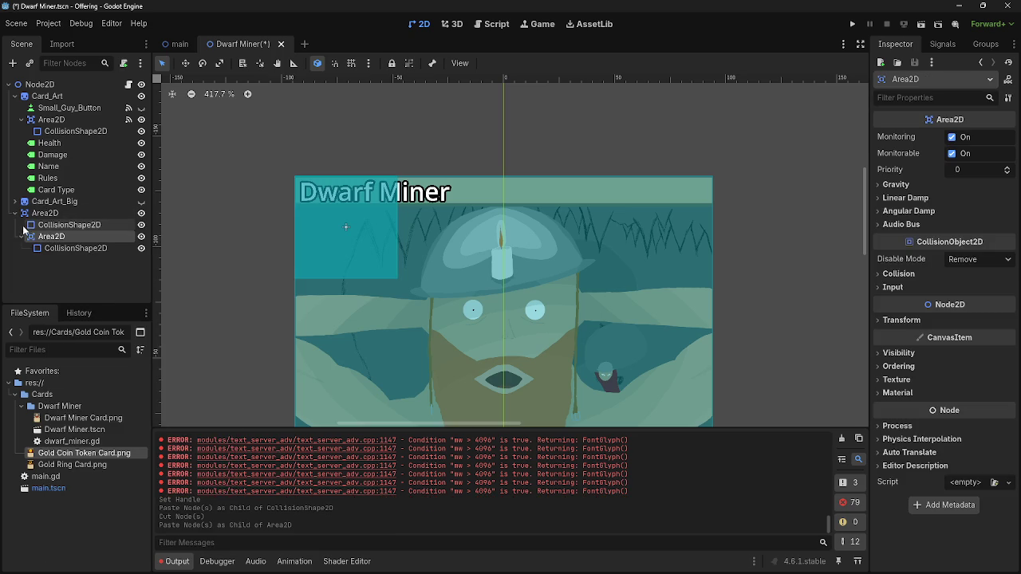
{"action": "key", "text": "ctrl+z"}
{"action": "left_click", "coordinate": [40, 84]}
{"action": "key", "text": "ctrl+v"}
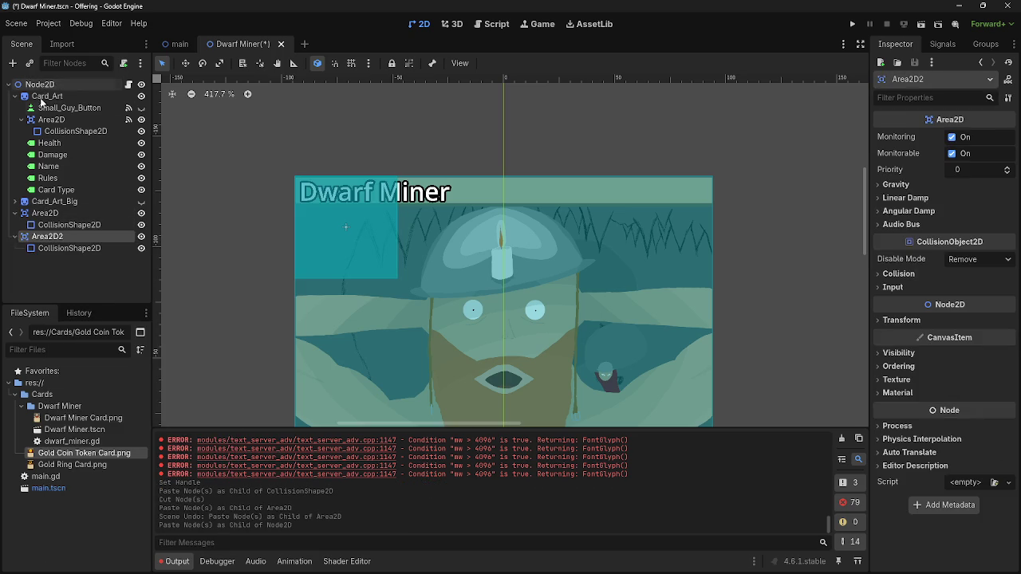
Move Area2D2's rectangle beside the first to (-25, -109) and shrink it from its corner
{"action": "left_click_drag", "start_coordinate": [337, 207], "coordinate": [441, 208]}
{"action": "scroll", "coordinate": [393, 157], "scroll_direction": "up", "scroll_amount": 5}
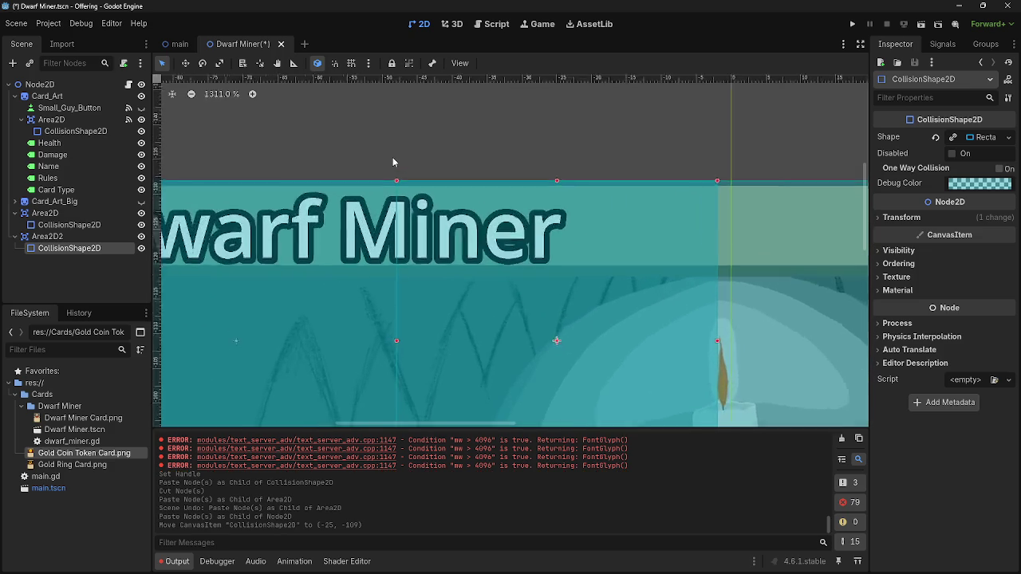
{"action": "scroll", "coordinate": [392, 157], "scroll_direction": "down", "scroll_amount": 5}
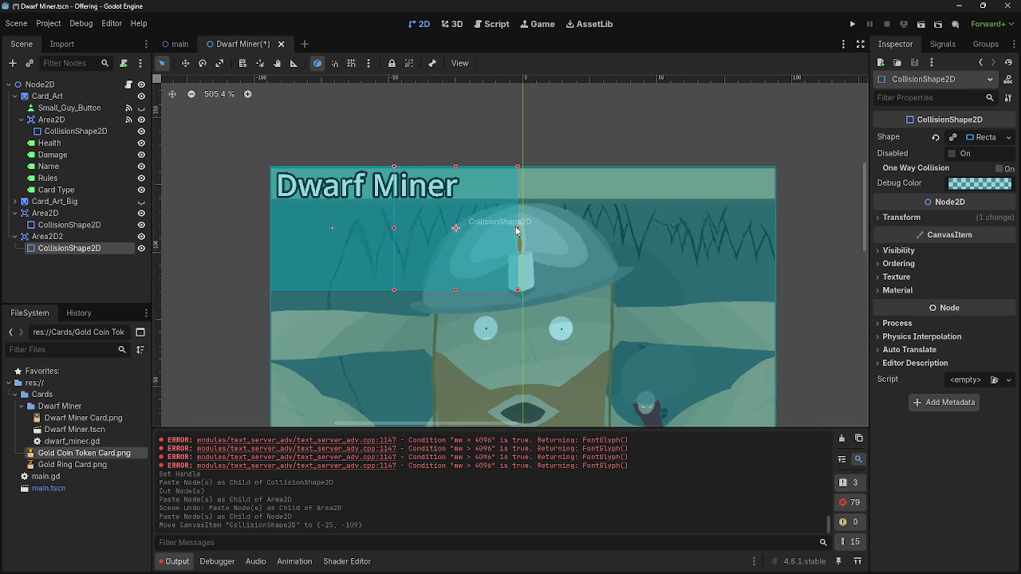
{"action": "mouse_move", "coordinate": [518, 292]}
{"action": "left_mouse_down"}
{"action": "mouse_move", "coordinate": [513, 361]}
{"action": "mouse_move", "coordinate": [527, 406]}
{"action": "mouse_move", "coordinate": [491, 276]}
{"action": "mouse_move", "coordinate": [502, 300]}
{"action": "mouse_move", "coordinate": [517, 295]}
{"action": "left_mouse_up"}
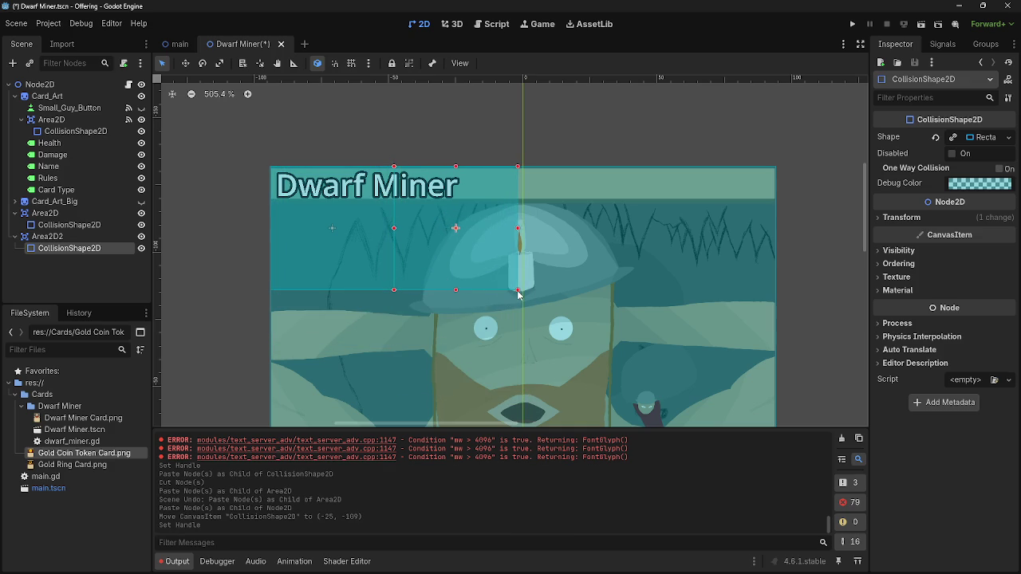
{"action": "scroll", "coordinate": [379, 232], "scroll_direction": "up", "scroll_amount": 3}
{"action": "scroll", "coordinate": [605, 223], "scroll_direction": "up", "scroll_amount": 1}
Narrow the second rectangle's right edge and nudge the first rectangle left
{"action": "left_click_drag", "start_coordinate": [625, 232], "coordinate": [611, 231]}
{"action": "left_click", "coordinate": [296, 203]}
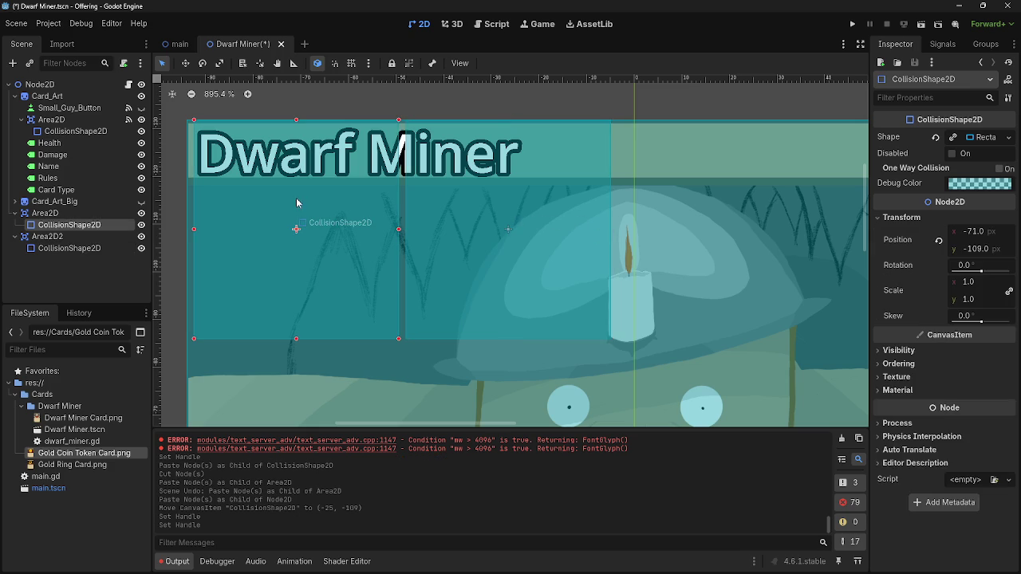
{"action": "left_click_drag", "start_coordinate": [343, 189], "coordinate": [337, 183]}
{"action": "scroll", "coordinate": [169, 150], "scroll_direction": "up", "scroll_amount": 11}
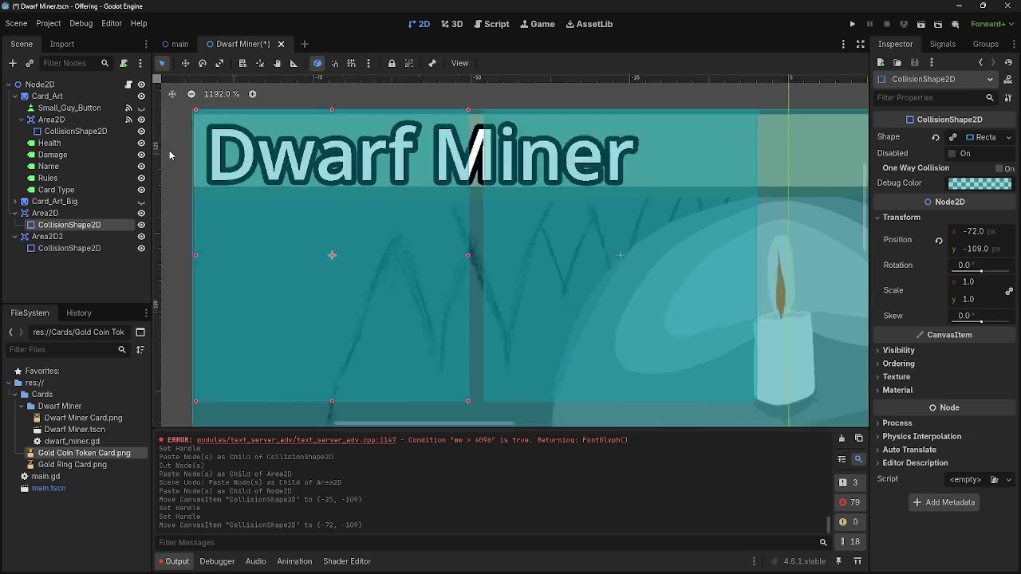
{"action": "scroll", "coordinate": [189, 154], "scroll_direction": "up", "scroll_amount": 4}
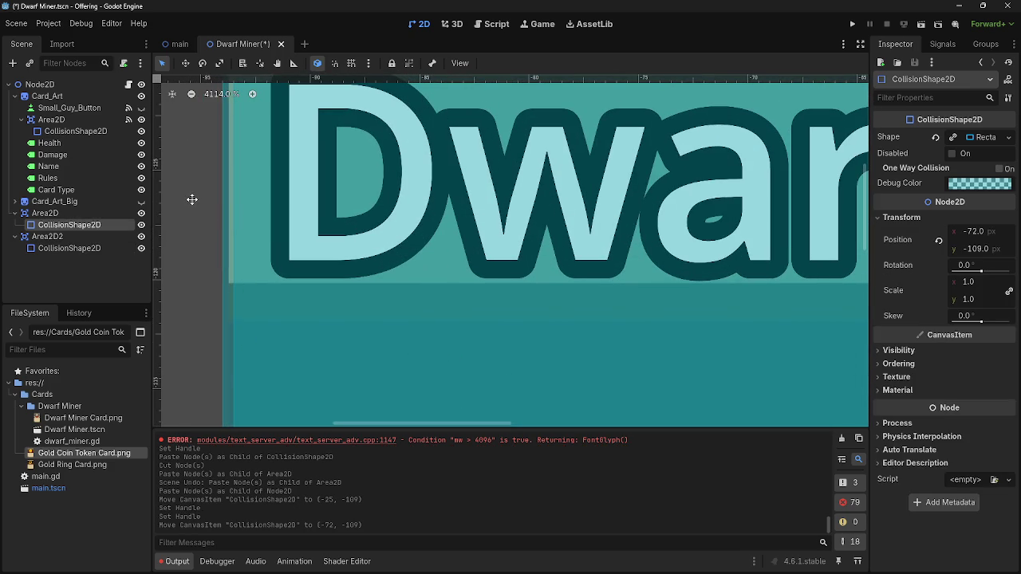
{"action": "scroll", "coordinate": [192, 204], "scroll_direction": "down", "scroll_amount": 3}
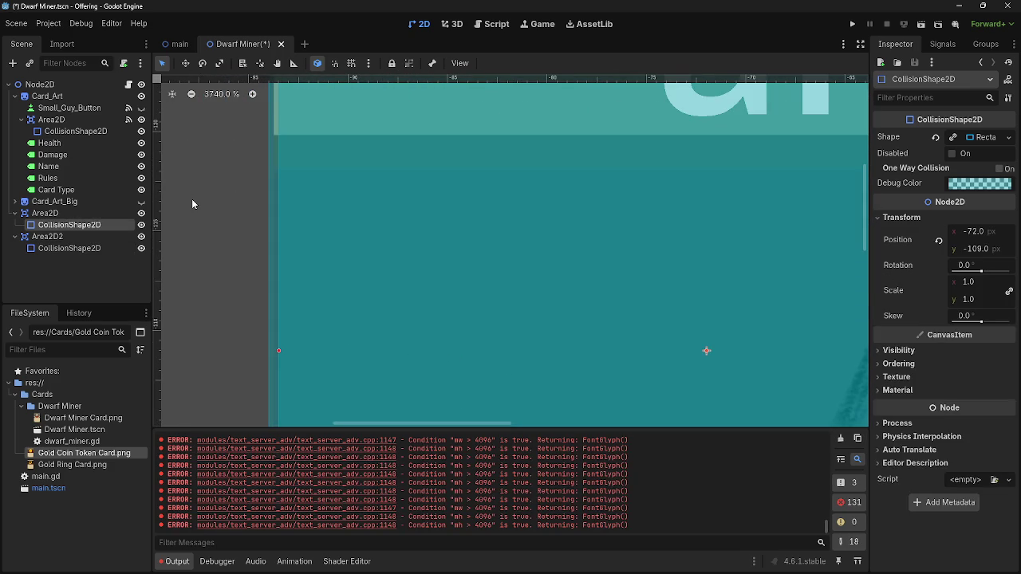
{"action": "scroll", "coordinate": [191, 204], "scroll_direction": "down", "scroll_amount": 1}
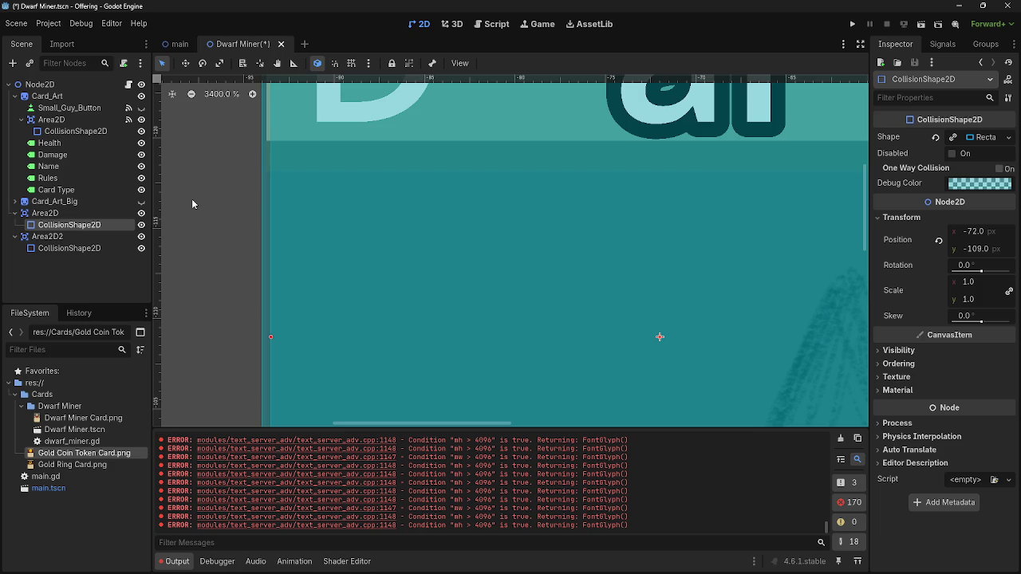
{"action": "scroll", "coordinate": [191, 204], "scroll_direction": "down", "scroll_amount": 1}
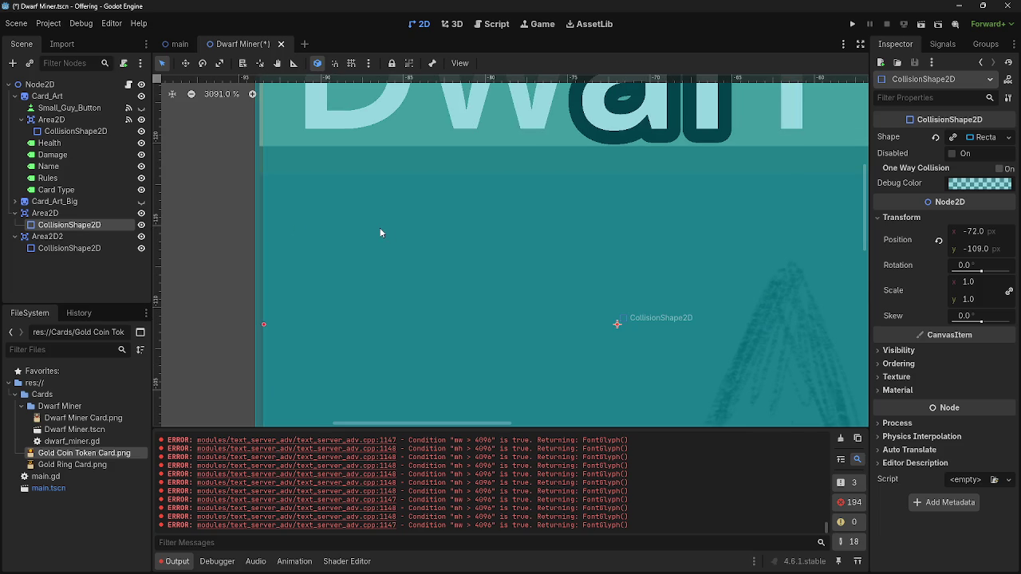
{"action": "scroll", "coordinate": [244, 257], "scroll_direction": "down", "scroll_amount": 4}
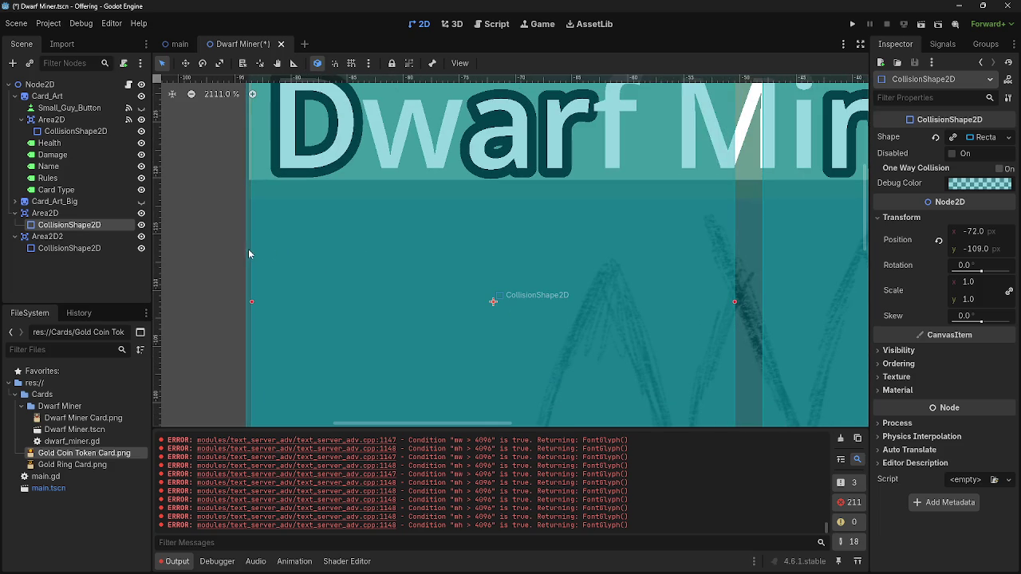
{"action": "scroll", "coordinate": [512, 254], "scroll_direction": "down", "scroll_amount": 1}
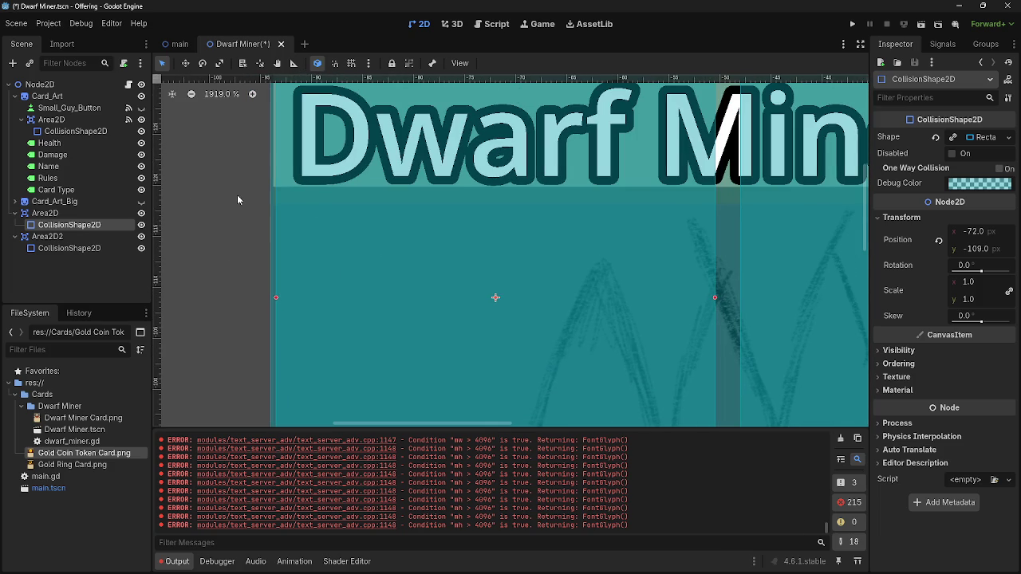
{"action": "scroll", "coordinate": [250, 242], "scroll_direction": "down", "scroll_amount": 1}
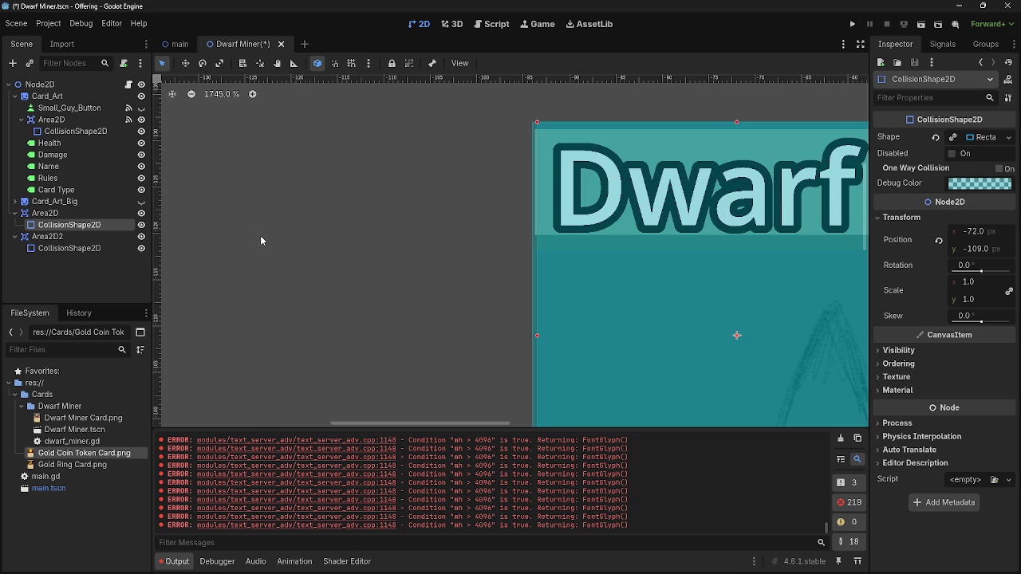
{"action": "scroll", "coordinate": [266, 236], "scroll_direction": "down", "scroll_amount": 1}
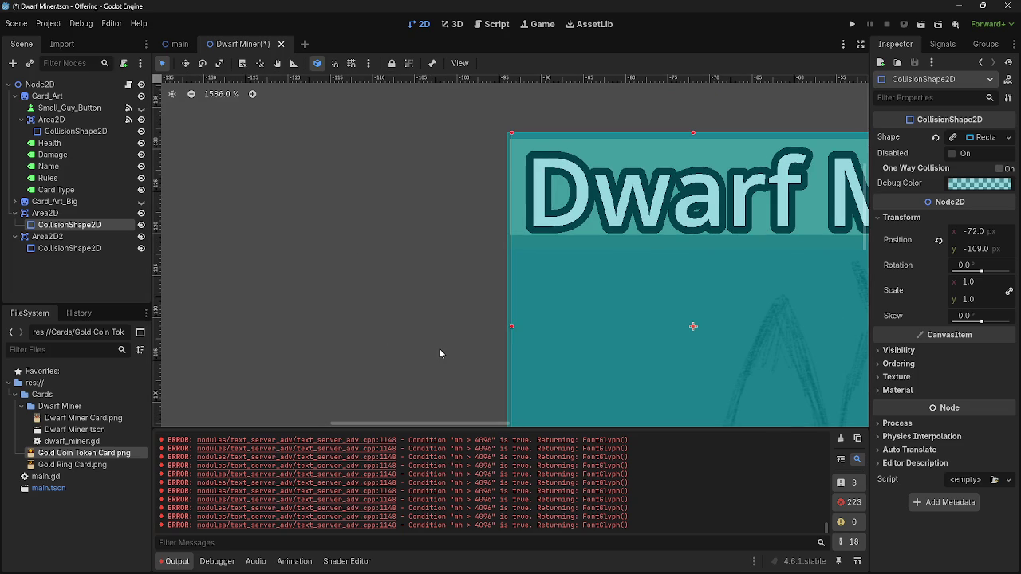
{"action": "scroll", "coordinate": [444, 343], "scroll_direction": "down", "scroll_amount": 1}
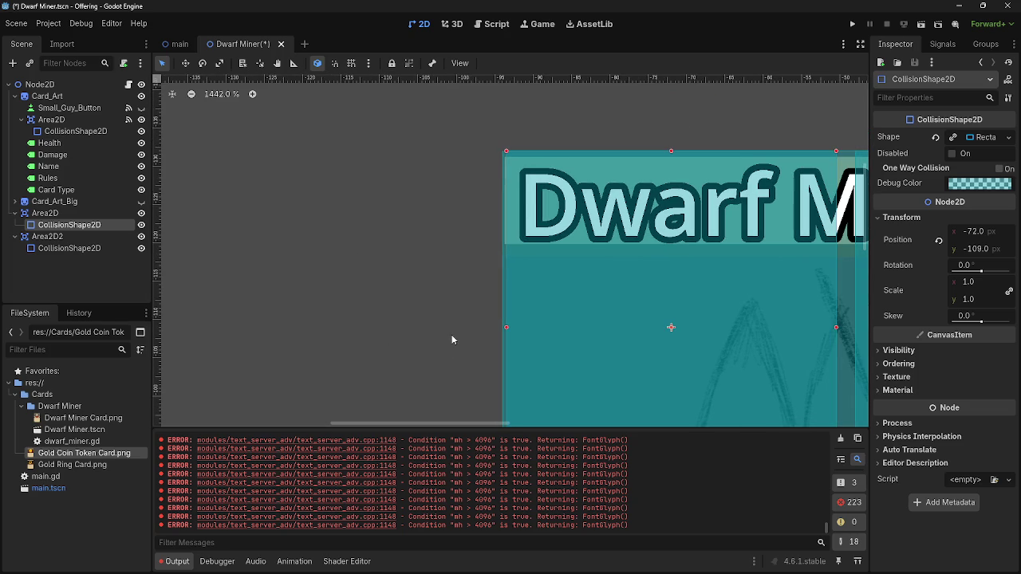
{"action": "scroll", "coordinate": [452, 340], "scroll_direction": "down", "scroll_amount": 2}
{"action": "scroll", "coordinate": [451, 339], "scroll_direction": "down", "scroll_amount": 17}
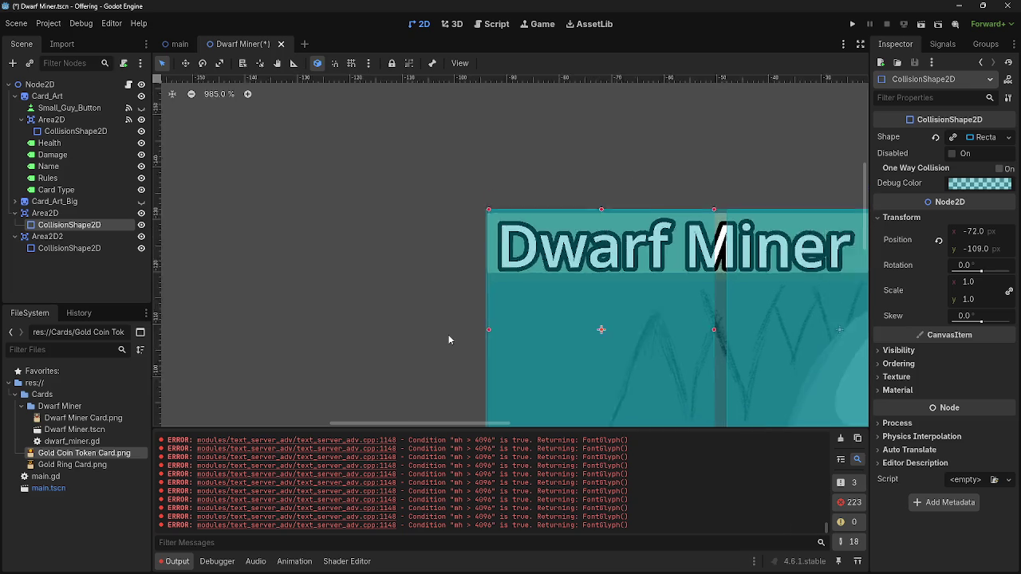
{"action": "scroll", "coordinate": [433, 296], "scroll_direction": "up", "scroll_amount": 14}
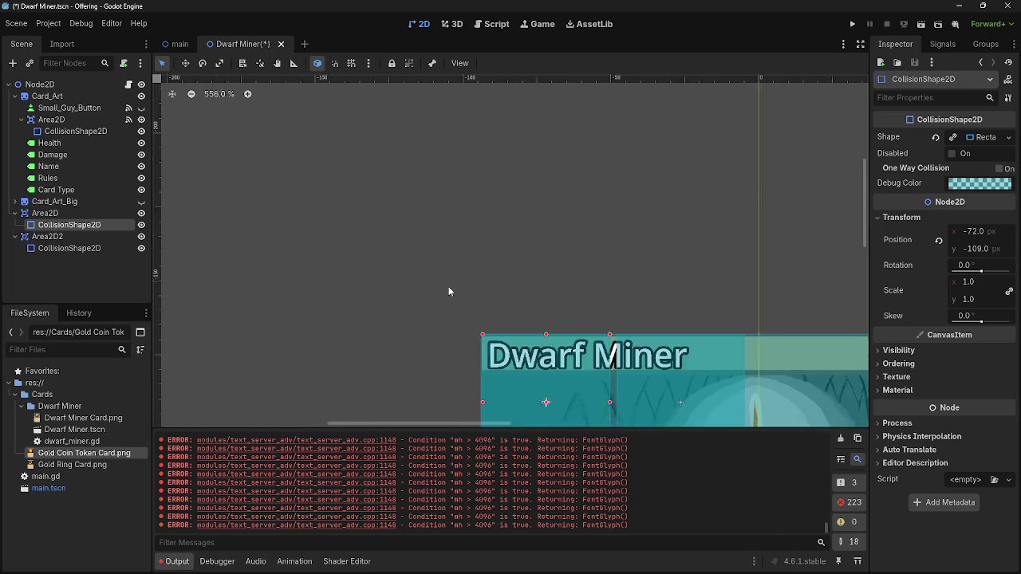
Align the first collision rectangle with the card art's left edge at x = -73
{"action": "left_click_drag", "start_coordinate": [456, 307], "coordinate": [453, 308]}
{"action": "left_click", "coordinate": [515, 255]}
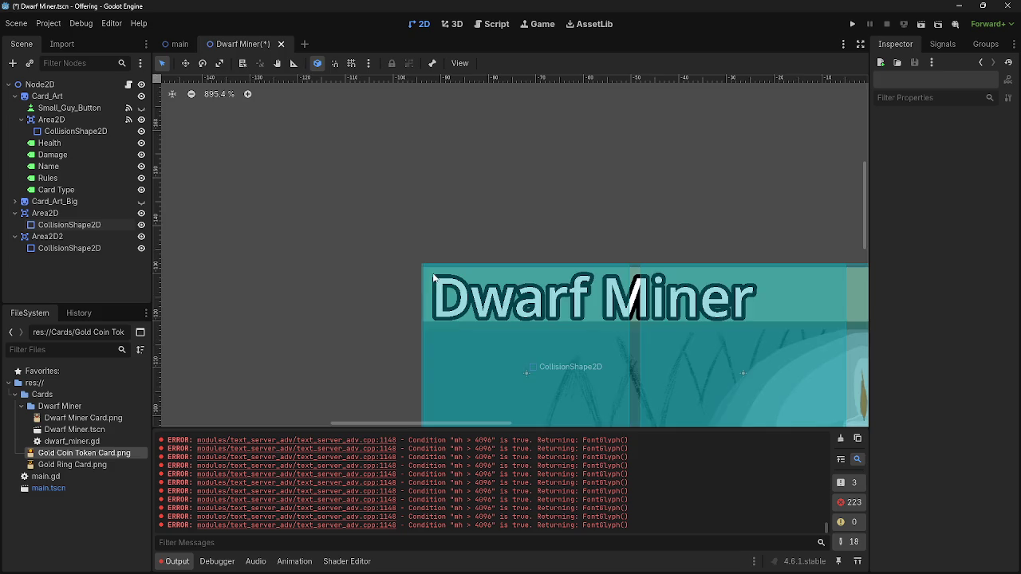
{"action": "scroll", "coordinate": [422, 232], "scroll_direction": "up", "scroll_amount": 5}
{"action": "scroll", "coordinate": [422, 232], "scroll_direction": "up", "scroll_amount": 7}
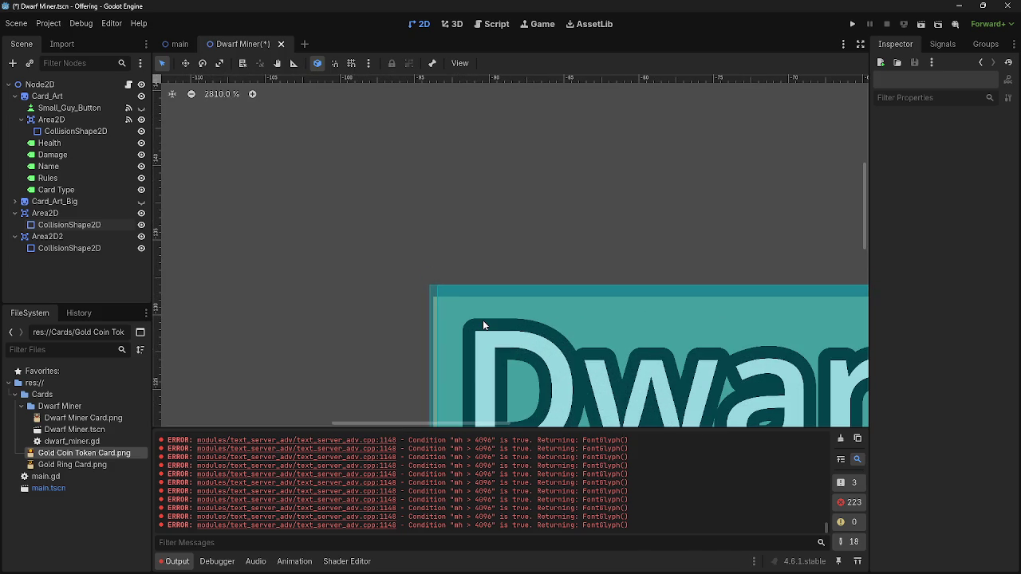
{"action": "left_click", "coordinate": [487, 314]}
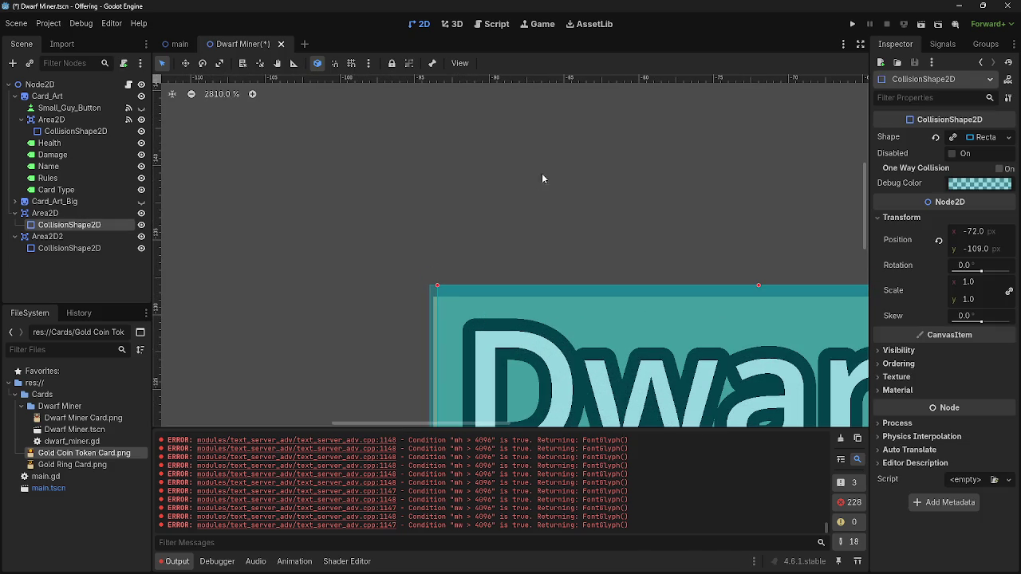
{"action": "mouse_move", "coordinate": [510, 330]}
{"action": "left_mouse_down"}
{"action": "mouse_move", "coordinate": [474, 326]}
{"action": "mouse_move", "coordinate": [499, 322]}
{"action": "left_mouse_up"}
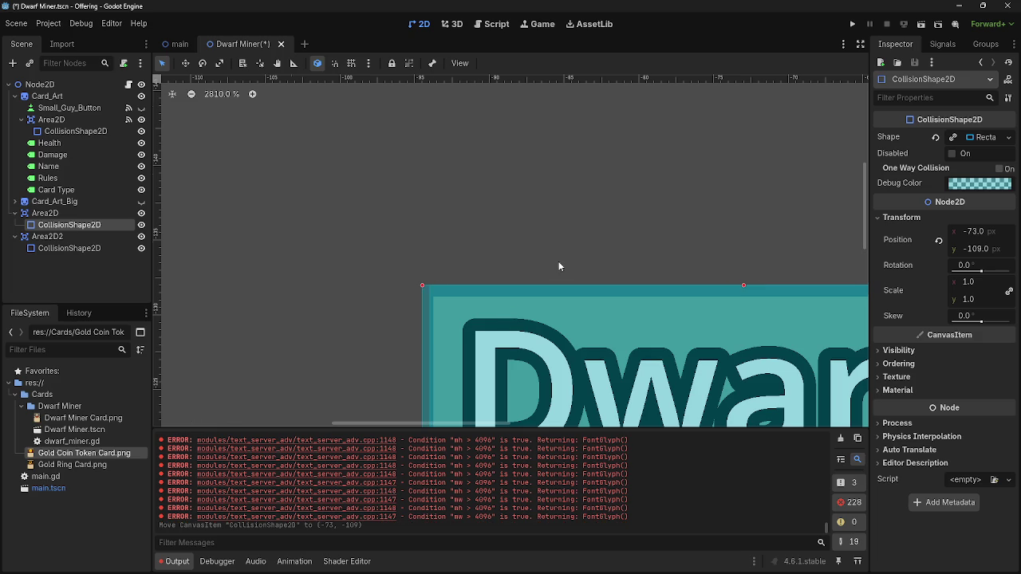
Slide Area2D2's rectangle left against the first, to (-30, -109)
{"action": "scroll", "coordinate": [559, 261], "scroll_direction": "down", "scroll_amount": 4}
{"action": "scroll", "coordinate": [716, 201], "scroll_direction": "right", "scroll_amount": 5}
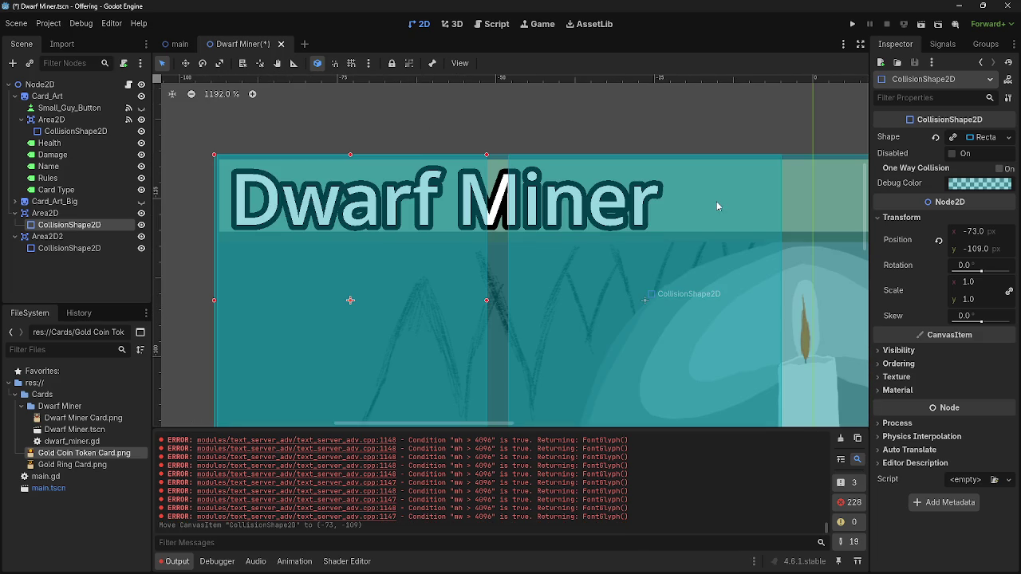
{"action": "mouse_move", "coordinate": [584, 222]}
{"action": "left_mouse_down"}
{"action": "mouse_move", "coordinate": [593, 236]}
{"action": "mouse_move", "coordinate": [571, 229]}
{"action": "left_mouse_up"}
{"action": "scroll", "coordinate": [708, 128], "scroll_direction": "down", "scroll_amount": 2}
{"action": "scroll", "coordinate": [517, 135], "scroll_direction": "right", "scroll_amount": 3}
{"action": "scroll", "coordinate": [531, 133], "scroll_direction": "down", "scroll_amount": 2}
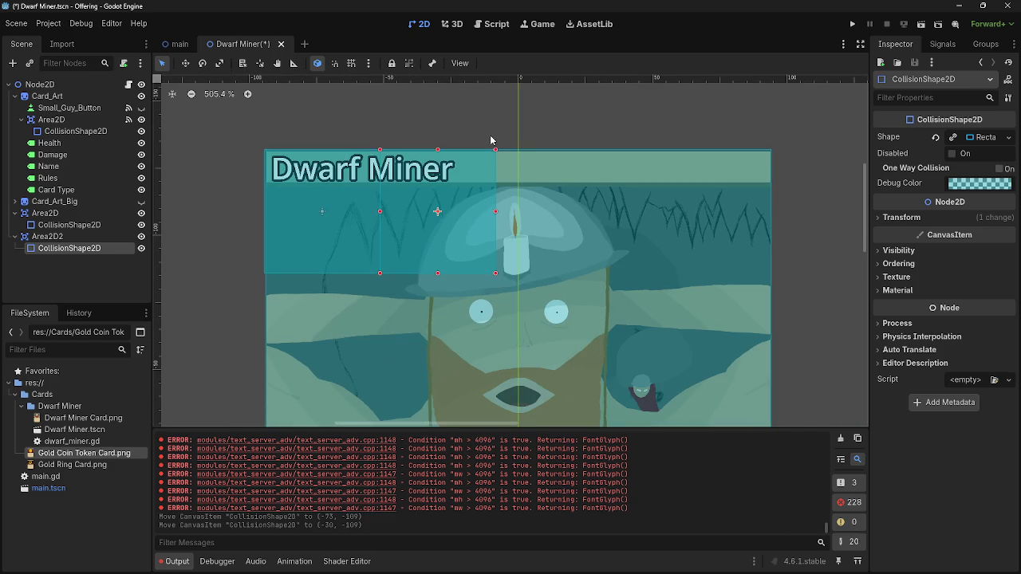
Paste Area2D2 as a third Area2D, then move its rectangle right and narrow it
{"action": "left_click", "coordinate": [47, 237]}
{"action": "left_click", "coordinate": [16, 237]}
{"action": "key", "text": "ctrl+v"}
{"action": "mouse_move", "coordinate": [434, 210]}
{"action": "left_mouse_down"}
{"action": "mouse_move", "coordinate": [611, 196]}
{"action": "mouse_move", "coordinate": [589, 192]}
{"action": "left_mouse_up"}
{"action": "scroll", "coordinate": [479, 172], "scroll_direction": "up", "scroll_amount": 5}
{"action": "scroll", "coordinate": [550, 216], "scroll_direction": "up", "scroll_amount": 1}
{"action": "scroll", "coordinate": [549, 216], "scroll_direction": "up", "scroll_amount": 2}
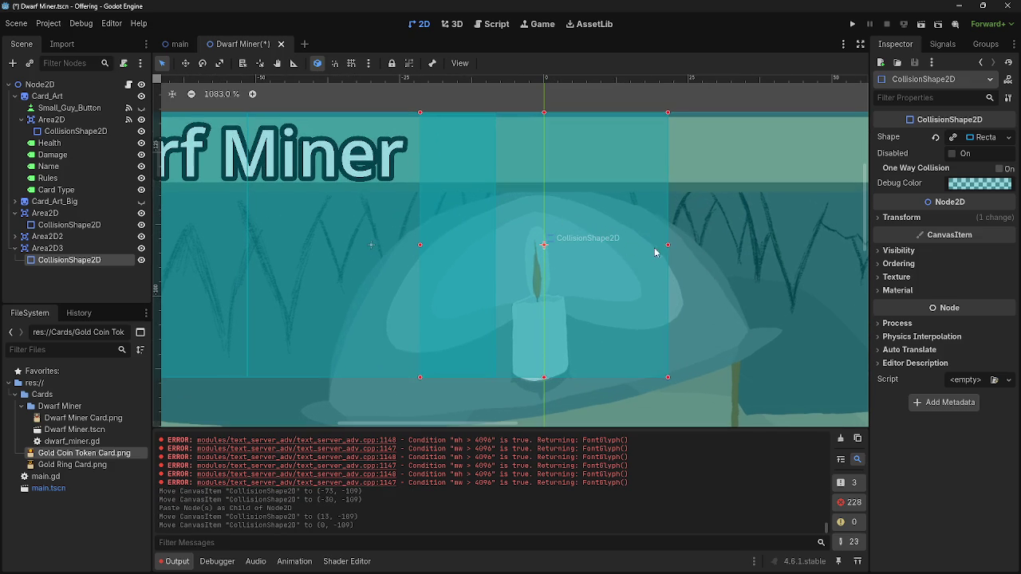
{"action": "left_click_drag", "start_coordinate": [668, 248], "coordinate": [653, 246]}
Shift the first rectangle left and fit the second rectangle beside it at x -37
{"action": "left_click", "coordinate": [383, 205]}
{"action": "left_click_drag", "start_coordinate": [339, 164], "coordinate": [461, 182]}
{"action": "left_click", "coordinate": [342, 188]}
{"action": "left_click_drag", "start_coordinate": [341, 189], "coordinate": [335, 188]}
{"action": "left_click_drag", "start_coordinate": [606, 173], "coordinate": [562, 180]}
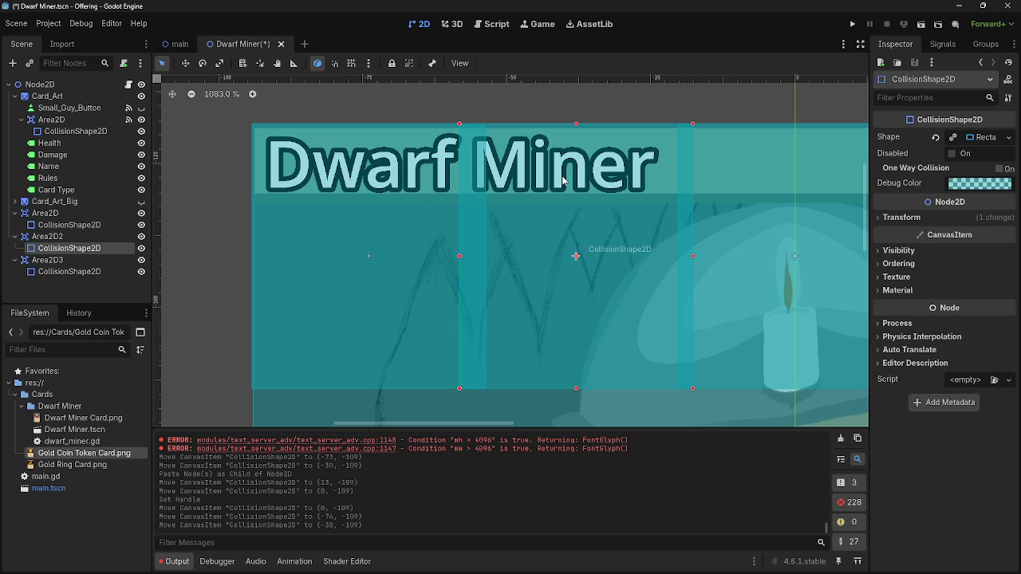
{"action": "left_click_drag", "start_coordinate": [693, 256], "coordinate": [680, 257]}
{"action": "left_click_drag", "start_coordinate": [562, 210], "coordinate": [574, 206]}
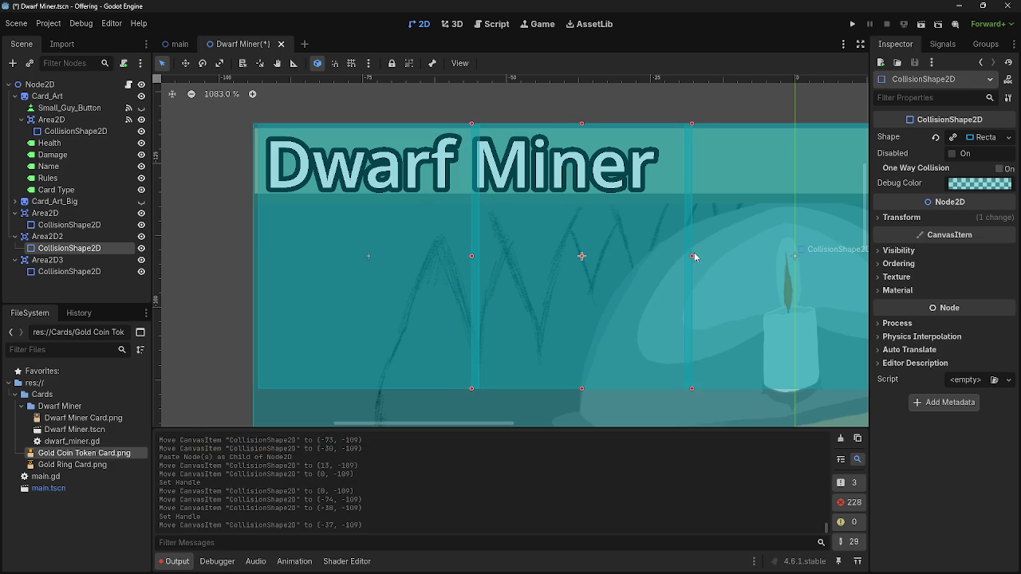
{"action": "left_click_drag", "start_coordinate": [690, 257], "coordinate": [685, 256]}
{"action": "left_click", "coordinate": [599, 221]}
Fine-tune the first rectangle to (-75, -109), then collapse the three Area2D branches
{"action": "left_click", "coordinate": [371, 201]}
{"action": "mouse_move", "coordinate": [371, 201]}
{"action": "left_mouse_down"}
{"action": "mouse_move", "coordinate": [360, 198]}
{"action": "mouse_move", "coordinate": [370, 193]}
{"action": "left_mouse_up"}
{"action": "left_click", "coordinate": [512, 186]}
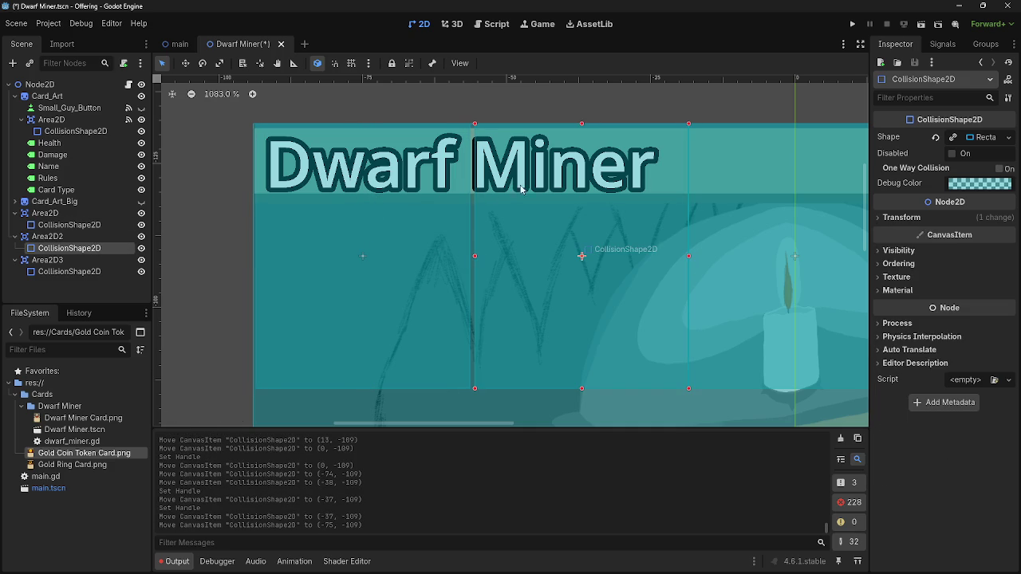
{"action": "left_click_drag", "start_coordinate": [547, 183], "coordinate": [547, 181]}
{"action": "scroll", "coordinate": [550, 184], "scroll_direction": "down", "scroll_amount": 2}
{"action": "left_click_drag", "start_coordinate": [751, 116], "coordinate": [628, 115]}
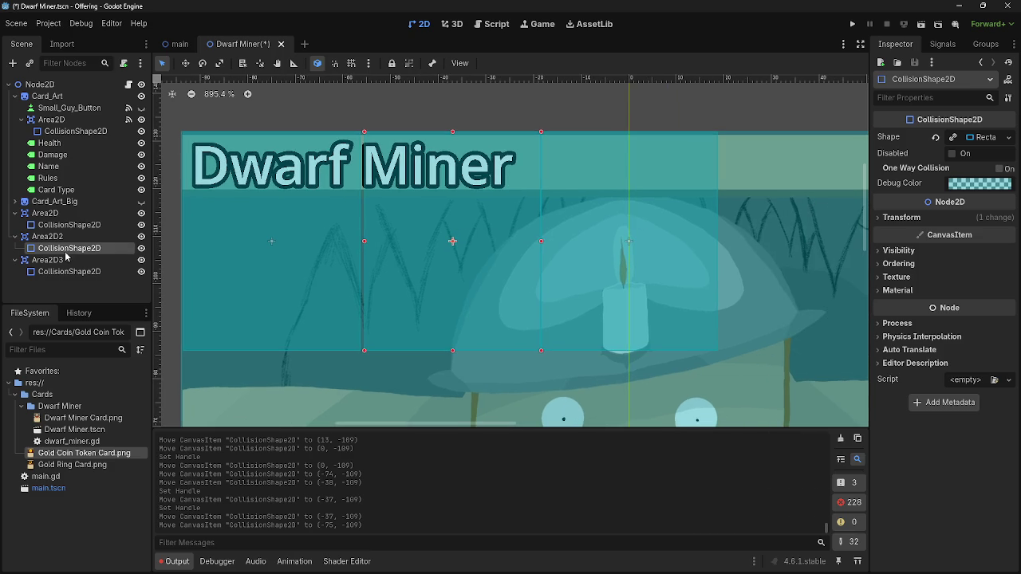
{"action": "left_click", "coordinate": [14, 260]}
{"action": "left_click", "coordinate": [15, 237]}
{"action": "left_click", "coordinate": [15, 212]}
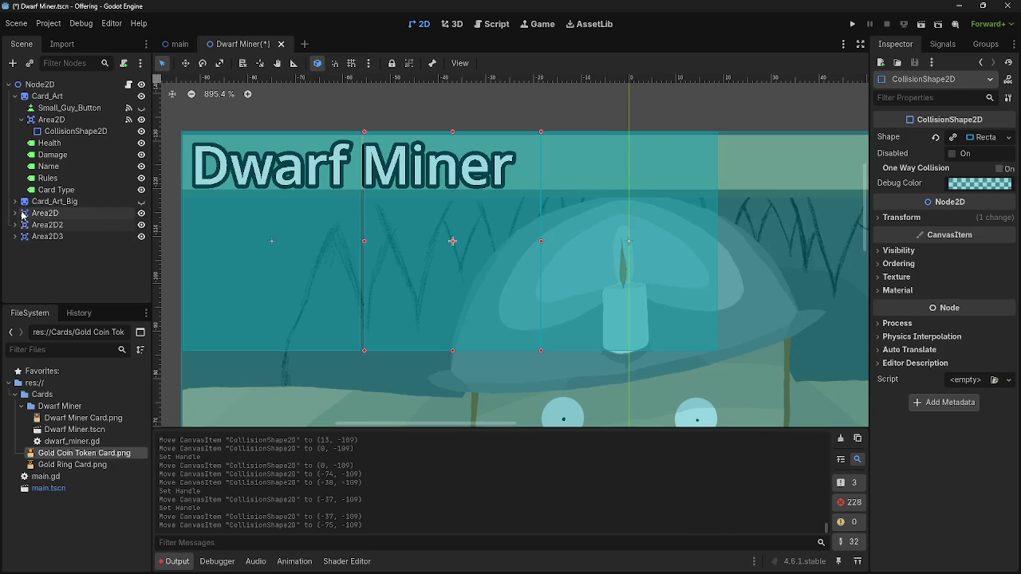
Check the Inspector position values of Area2D, Area2D2 and Area2D3
{"action": "left_click", "coordinate": [45, 213]}
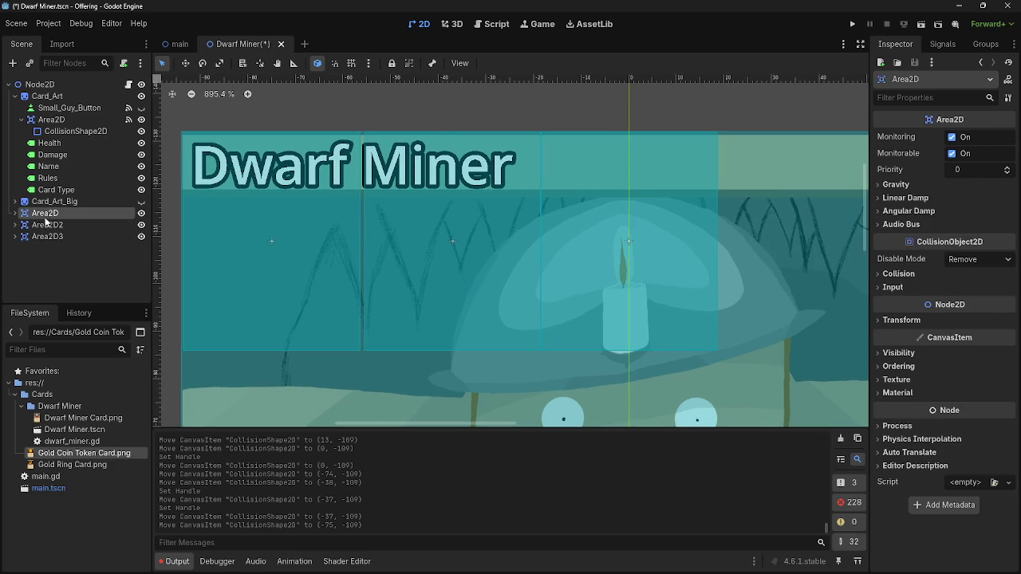
{"action": "left_click", "coordinate": [899, 319]}
{"action": "left_click", "coordinate": [69, 223]}
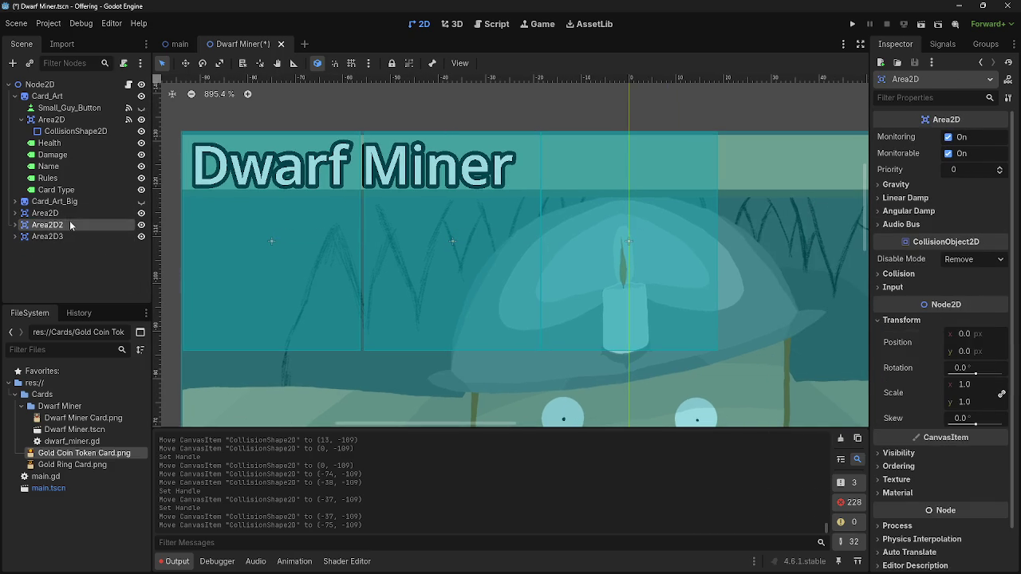
{"action": "left_click", "coordinate": [888, 320]}
{"action": "left_click", "coordinate": [48, 236]}
{"action": "left_click", "coordinate": [901, 319]}
Check each Area2D's collision shape position, then collapse the branches and select Area2D2's shape
{"action": "left_click", "coordinate": [14, 236]}
{"action": "left_click", "coordinate": [66, 248]}
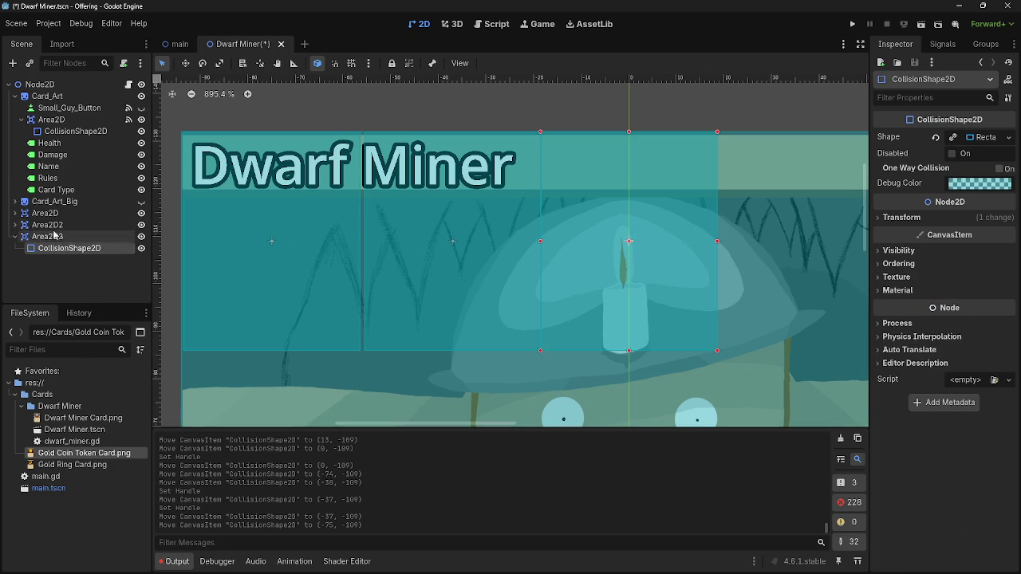
{"action": "left_click", "coordinate": [885, 217]}
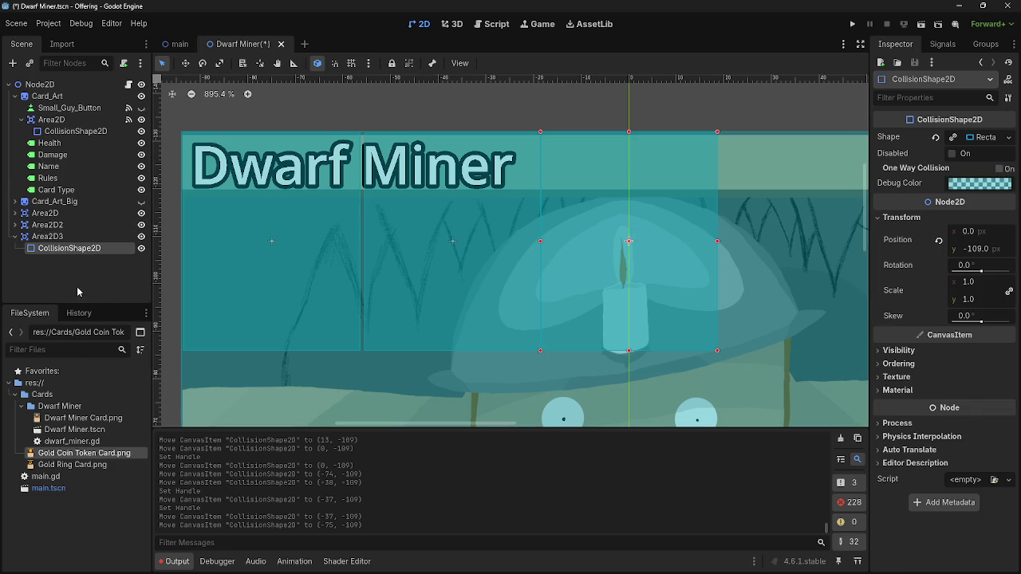
{"action": "left_click", "coordinate": [15, 225]}
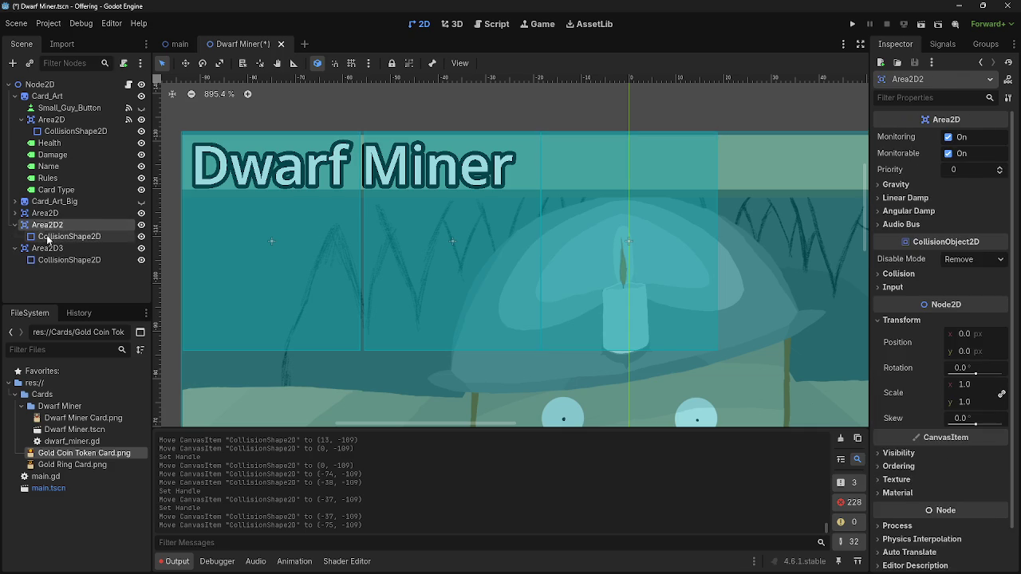
{"action": "left_click", "coordinate": [69, 237]}
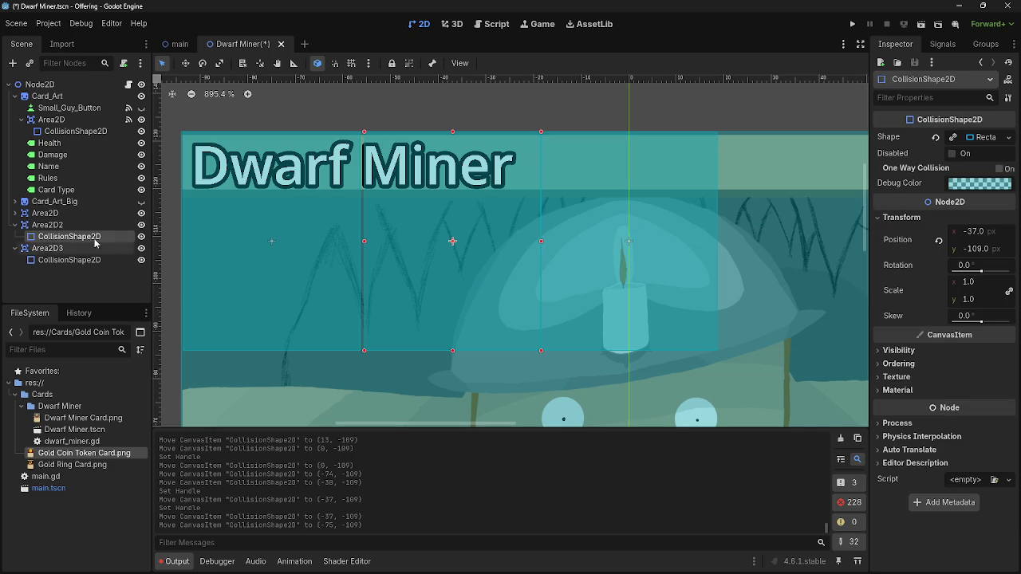
{"action": "left_click", "coordinate": [50, 226]}
{"action": "left_click", "coordinate": [15, 214]}
{"action": "left_click", "coordinate": [48, 225]}
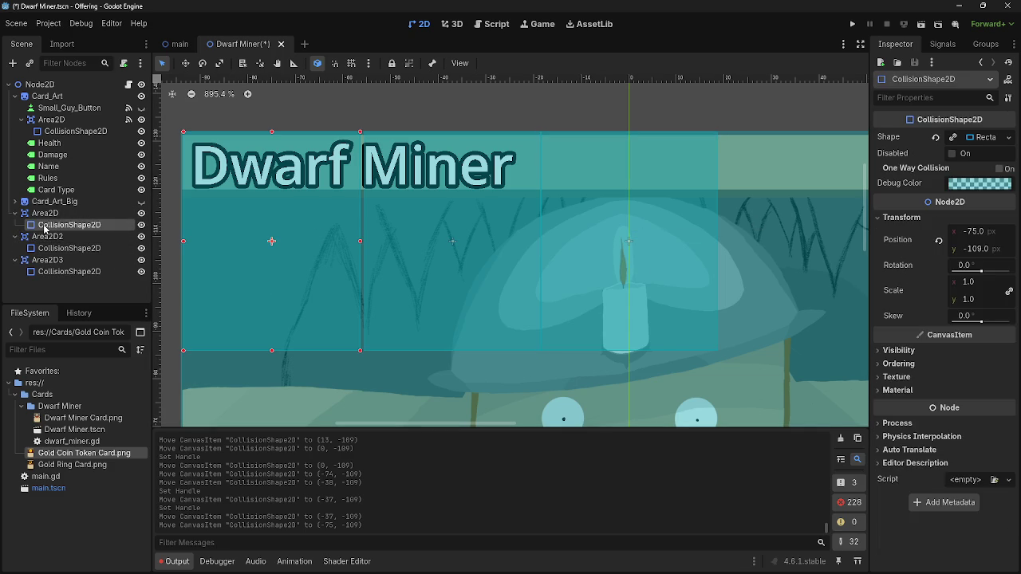
{"action": "left_click", "coordinate": [46, 217]}
{"action": "left_click", "coordinate": [15, 214]}
{"action": "left_click", "coordinate": [15, 248]}
{"action": "left_click", "coordinate": [69, 236]}
Butt the middle rectangle against the left one, leaving the left at (-74, -109)
{"action": "left_click_drag", "start_coordinate": [452, 170], "coordinate": [448, 170]}
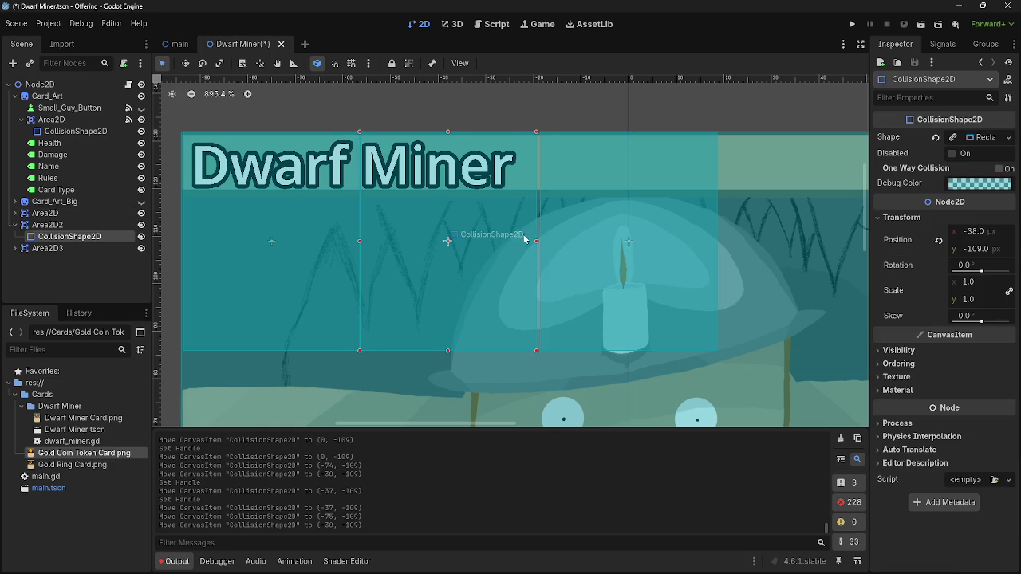
{"action": "left_click_drag", "start_coordinate": [292, 193], "coordinate": [294, 187]}
{"action": "left_click_drag", "start_coordinate": [440, 186], "coordinate": [446, 186]}
{"action": "left_click", "coordinate": [609, 183]}
Zoom the viewport in and out to confirm the three rectangles sit edge to edge
{"action": "scroll", "coordinate": [609, 231], "scroll_direction": "down", "scroll_amount": 12}
{"action": "left_click", "coordinate": [651, 174]}
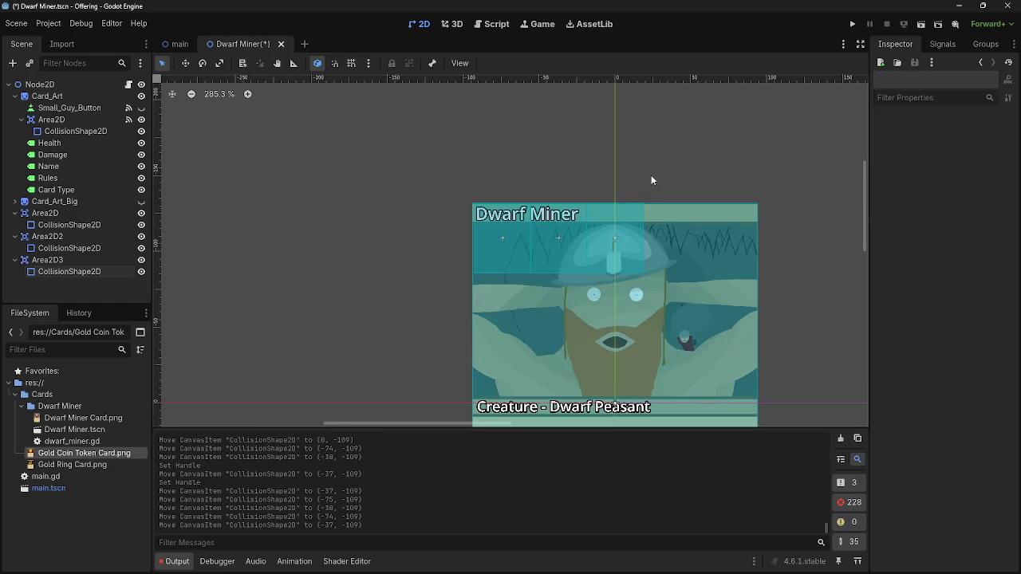
{"action": "scroll", "coordinate": [472, 231], "scroll_direction": "up", "scroll_amount": 14}
{"action": "scroll", "coordinate": [474, 231], "scroll_direction": "up", "scroll_amount": 9}
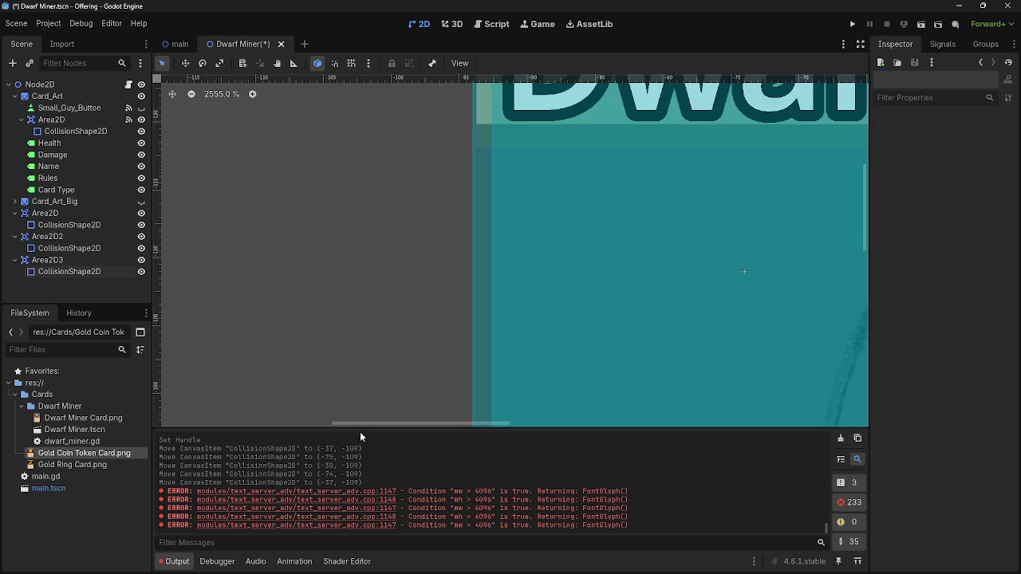
{"action": "scroll", "coordinate": [367, 342], "scroll_direction": "down", "scroll_amount": 1}
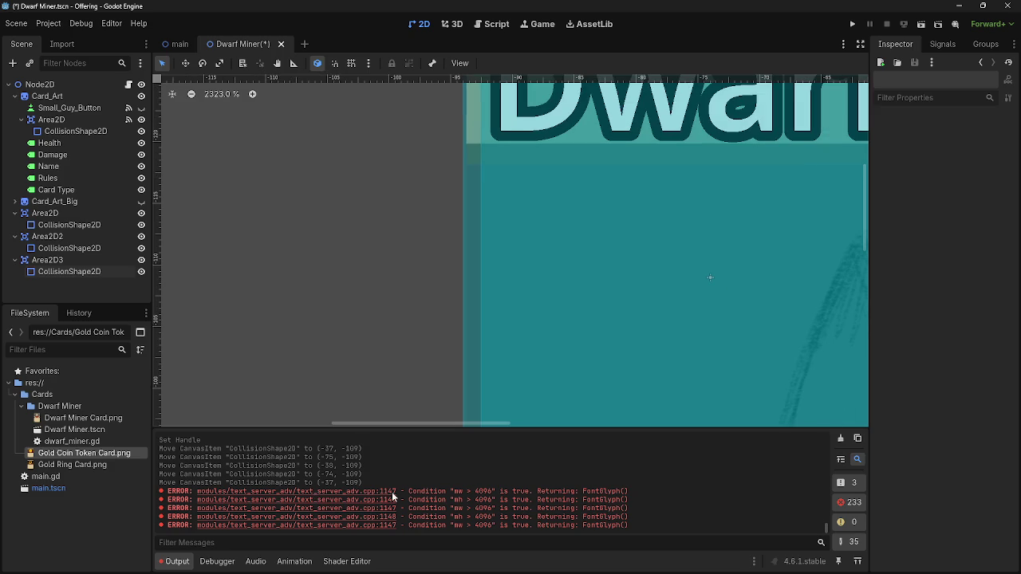
{"action": "scroll", "coordinate": [316, 321], "scroll_direction": "down", "scroll_amount": 1}
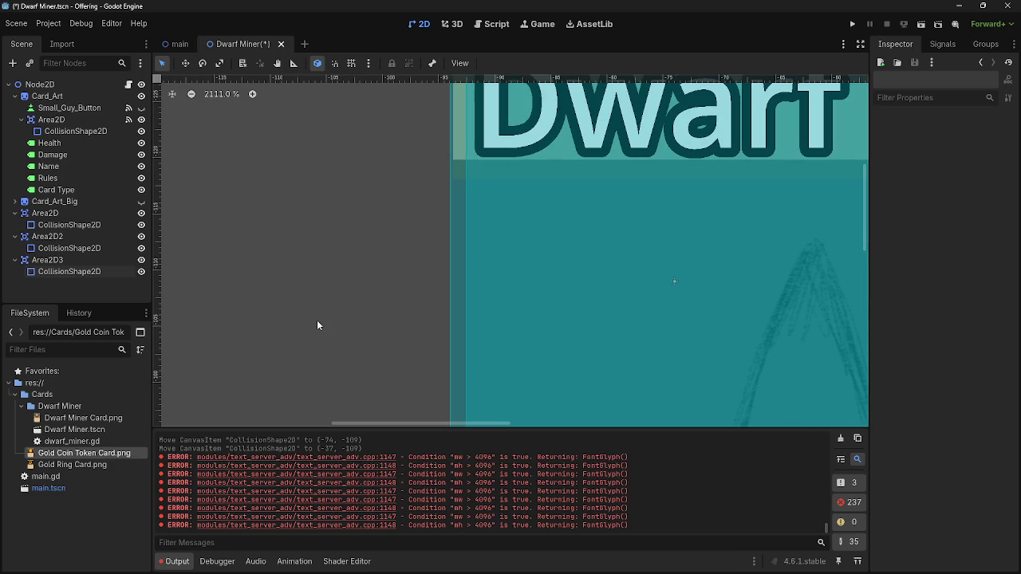
{"action": "scroll", "coordinate": [316, 322], "scroll_direction": "down", "scroll_amount": 1}
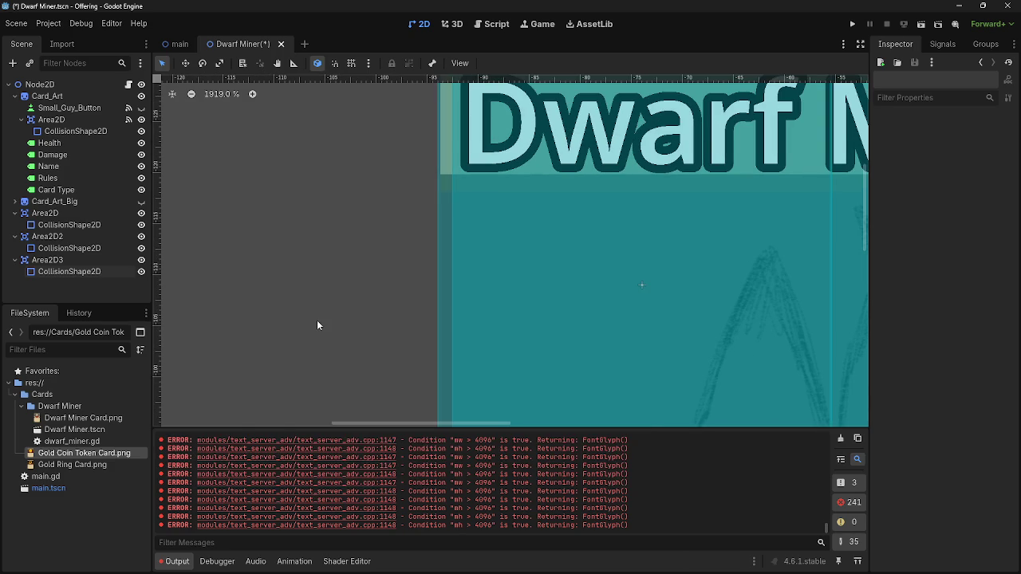
{"action": "scroll", "coordinate": [317, 321], "scroll_direction": "down", "scroll_amount": 15}
{"action": "scroll", "coordinate": [636, 159], "scroll_direction": "down", "scroll_amount": 7}
{"action": "scroll", "coordinate": [740, 228], "scroll_direction": "down", "scroll_amount": 4}
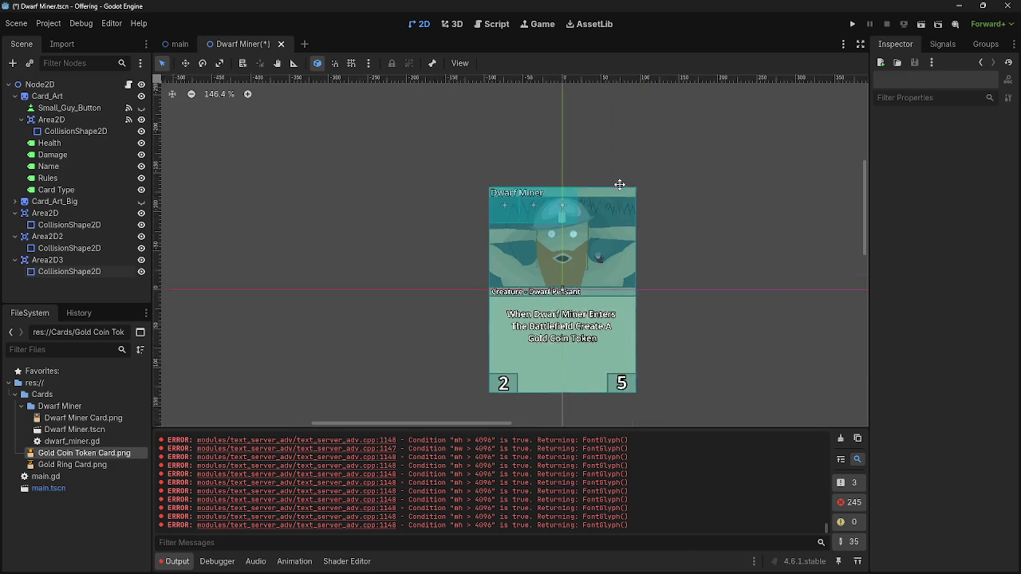
Run the project and drag a Dwarf Miner card out of the hand and back
{"action": "left_click", "coordinate": [852, 24]}
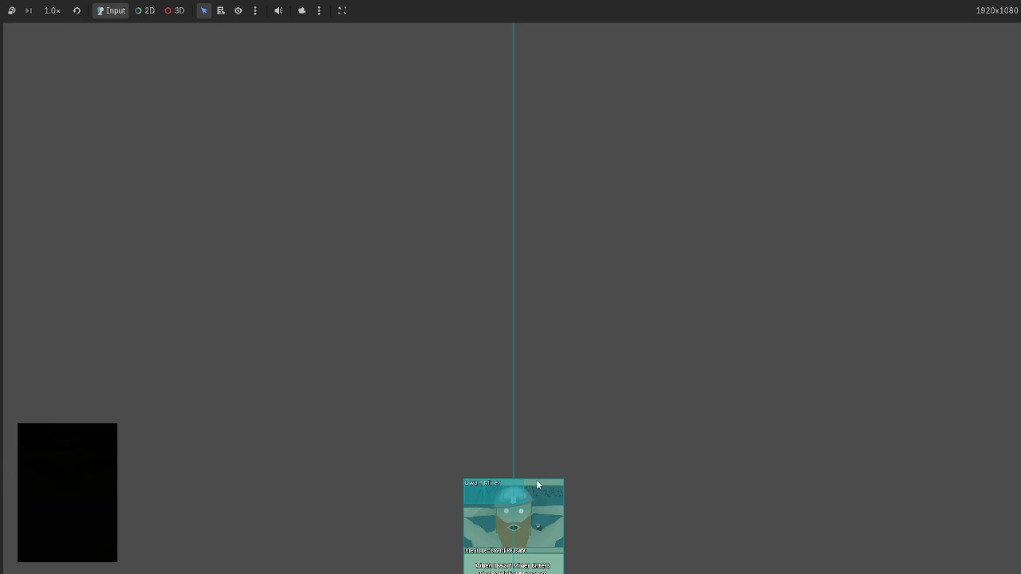
{"action": "left_click_drag", "start_coordinate": [546, 496], "coordinate": [251, 223]}
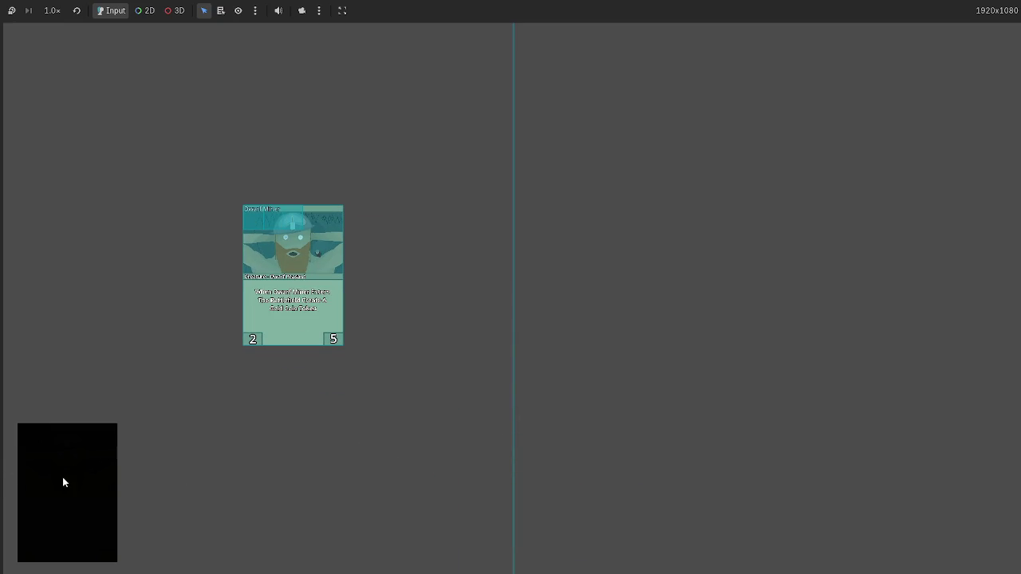
{"action": "mouse_move", "coordinate": [548, 547]}
{"action": "left_mouse_down"}
{"action": "mouse_move", "coordinate": [316, 326]}
{"action": "mouse_move", "coordinate": [55, 517]}
{"action": "left_mouse_up"}
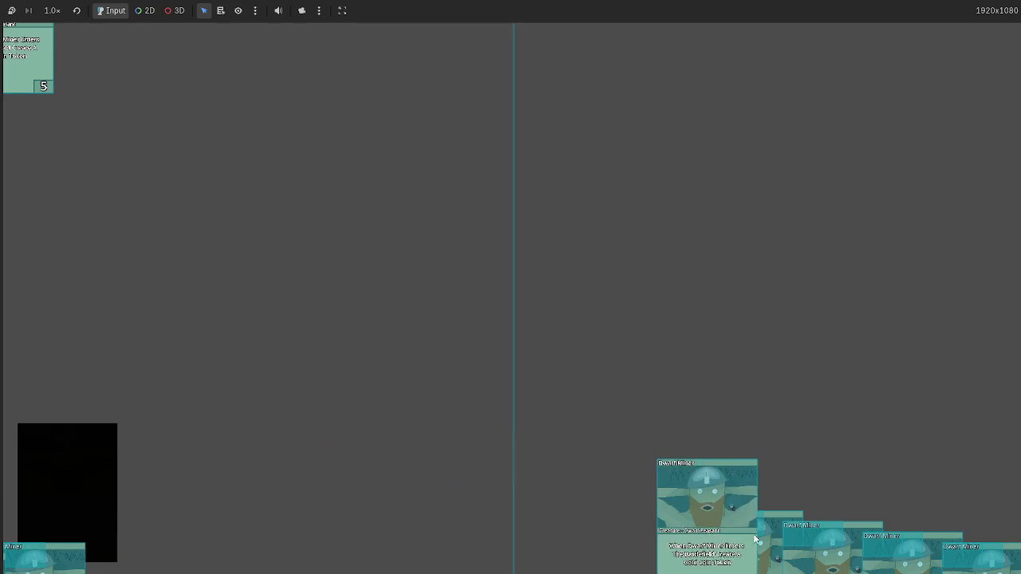
Play a Dwarf Miner card onto the battlefield, move it right, draw more cards, then stop with F8
{"action": "left_click", "coordinate": [957, 554]}
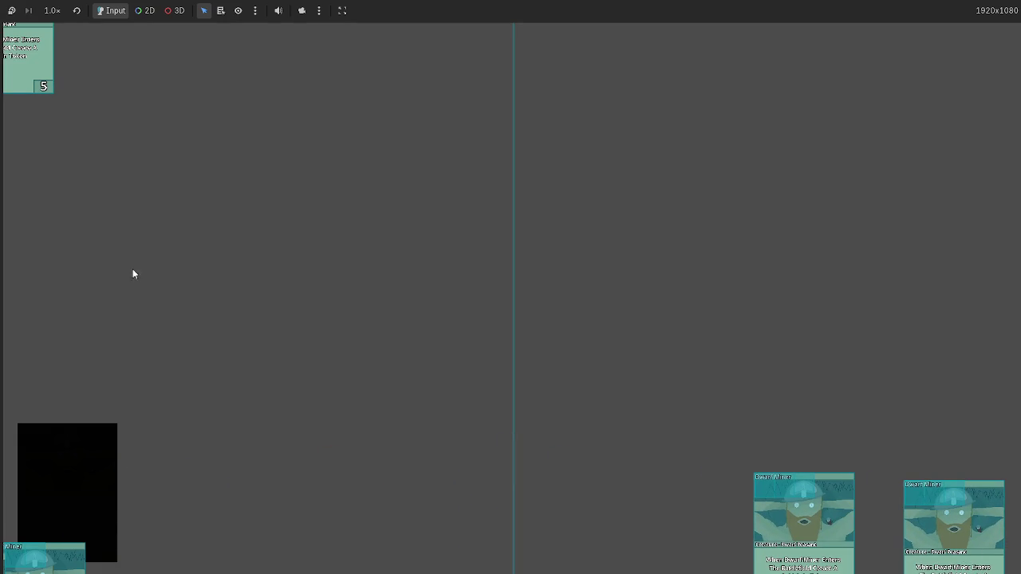
{"action": "left_click", "coordinate": [295, 322]}
{"action": "mouse_move", "coordinate": [295, 322]}
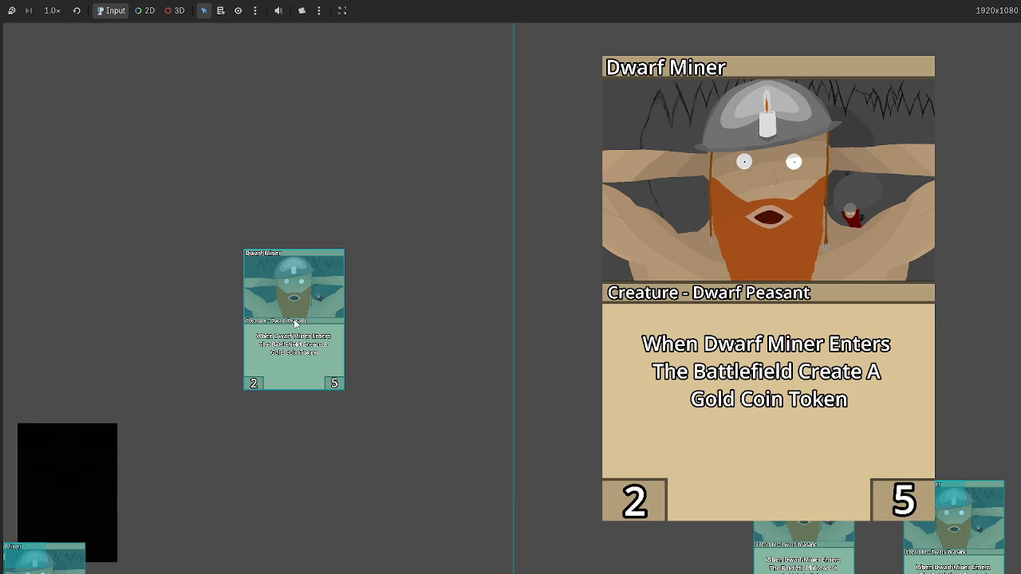
{"action": "left_click_drag", "start_coordinate": [295, 323], "coordinate": [460, 322]}
{"action": "left_click", "coordinate": [64, 456]}
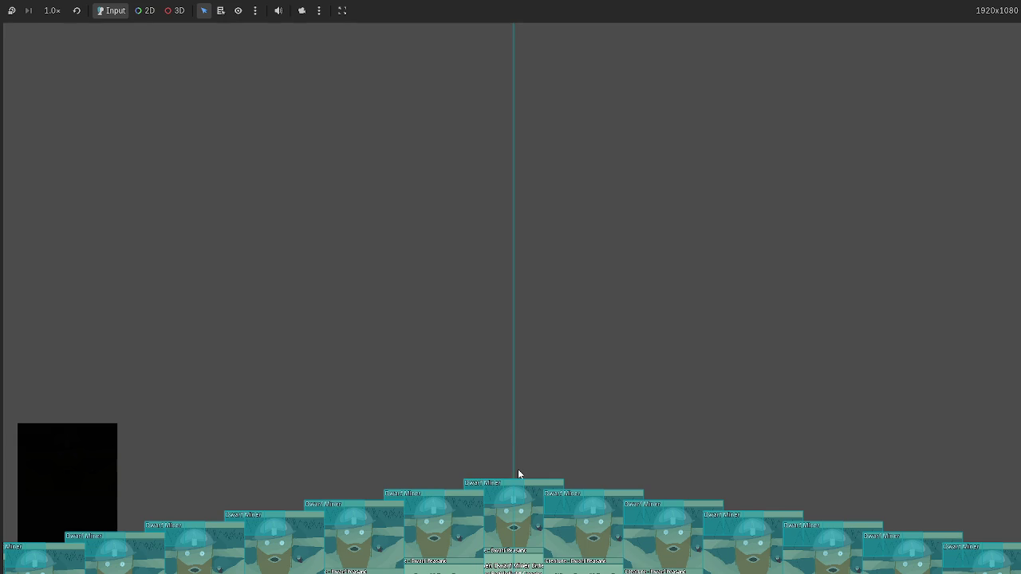
{"action": "key", "text": "F8"}
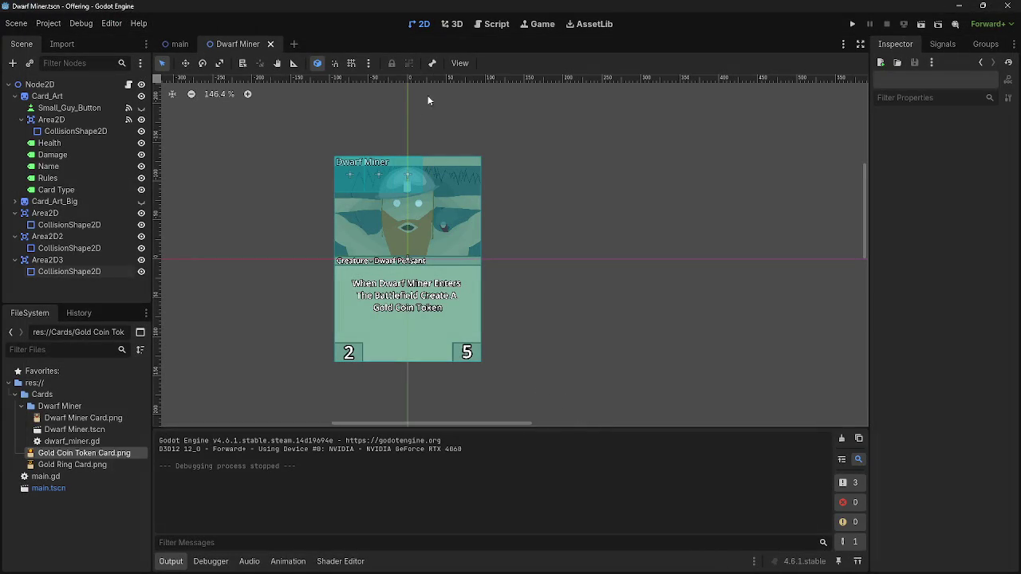
Read through dwarf_miner.gd, switch to main.gd, and relaunch the game
{"action": "left_click", "coordinate": [493, 24]}
{"action": "scroll", "coordinate": [531, 371], "scroll_direction": "down", "scroll_amount": 5}
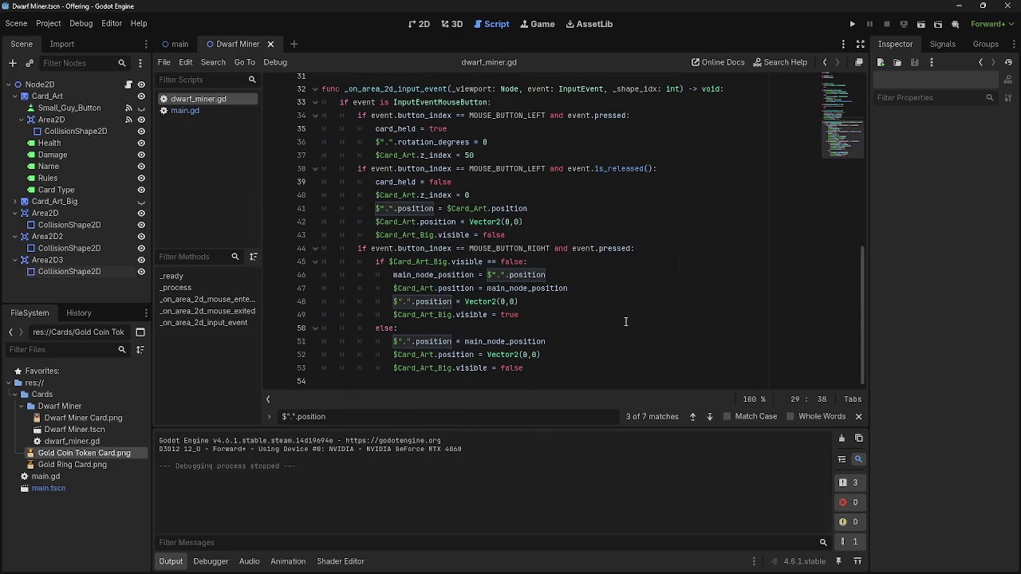
{"action": "scroll", "coordinate": [549, 371], "scroll_direction": "up", "scroll_amount": 6}
{"action": "scroll", "coordinate": [549, 372], "scroll_direction": "up", "scroll_amount": 4}
{"action": "scroll", "coordinate": [549, 372], "scroll_direction": "down", "scroll_amount": 1}
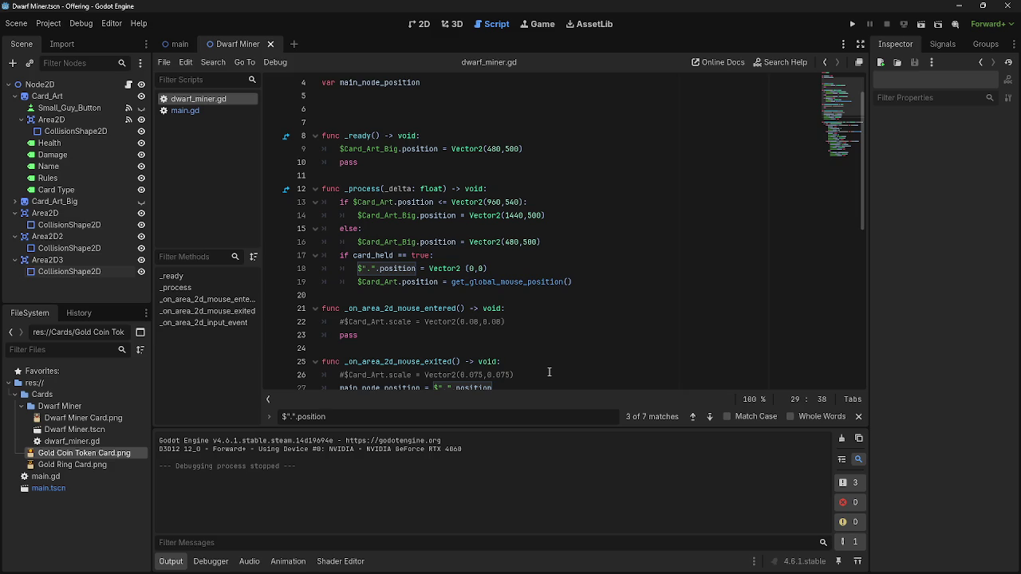
{"action": "left_click", "coordinate": [194, 111]}
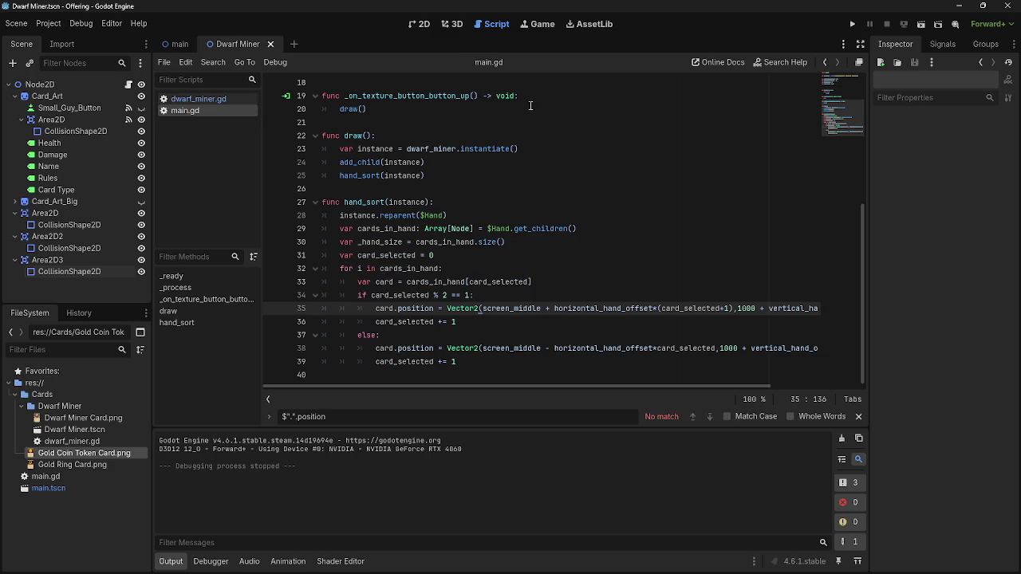
{"action": "left_click", "coordinate": [852, 24]}
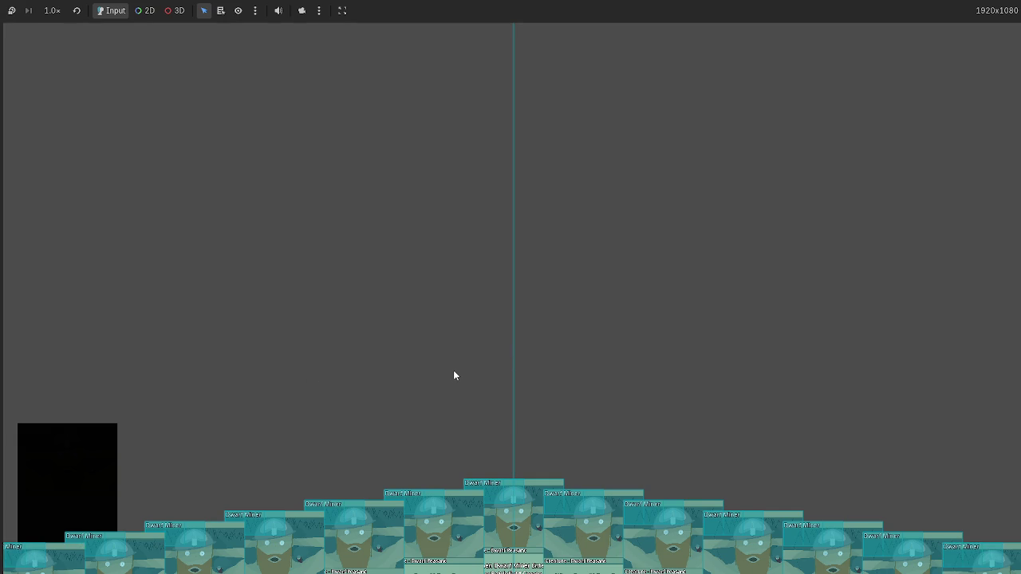
Drag the centre and next hand cards upward in the running game, then stop it with F8
{"action": "mouse_move", "coordinate": [504, 515]}
{"action": "left_mouse_down"}
{"action": "mouse_move", "coordinate": [375, 232]}
{"action": "mouse_move", "coordinate": [661, 330]}
{"action": "left_mouse_up"}
{"action": "mouse_move", "coordinate": [505, 514]}
{"action": "left_mouse_down"}
{"action": "mouse_move", "coordinate": [351, 282]}
{"action": "mouse_move", "coordinate": [522, 339]}
{"action": "mouse_move", "coordinate": [617, 549]}
{"action": "mouse_move", "coordinate": [635, 135]}
{"action": "mouse_move", "coordinate": [662, 112]}
{"action": "left_mouse_up"}
{"action": "left_click_drag", "start_coordinate": [673, 547], "coordinate": [734, 186]}
{"action": "key", "text": "F8"}
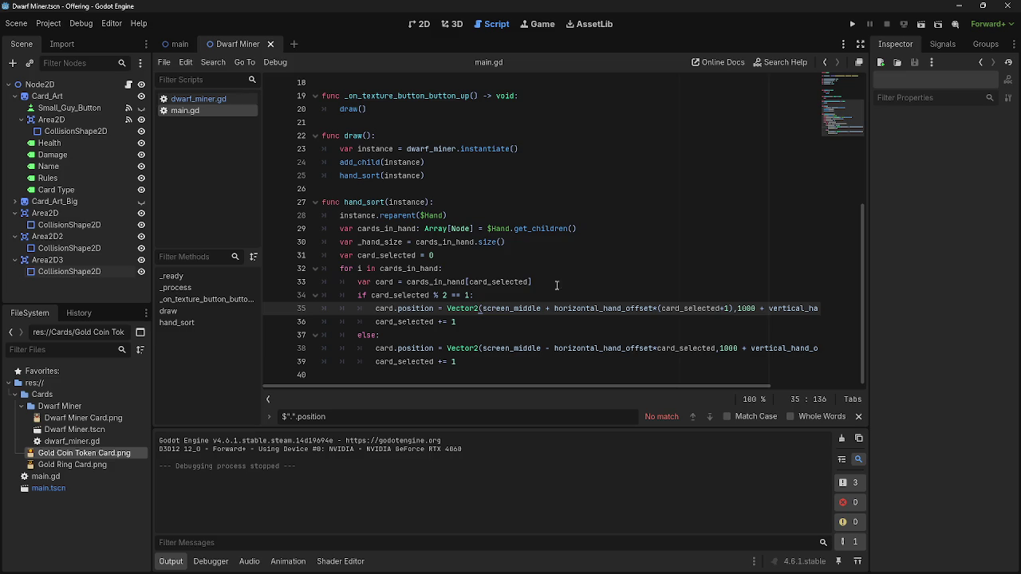
Flip between dwarf_miner.gd and main.gd, then run and stop the game twice more
{"action": "left_click", "coordinate": [188, 99]}
{"action": "left_click", "coordinate": [187, 112]}
{"action": "left_click", "coordinate": [852, 24]}
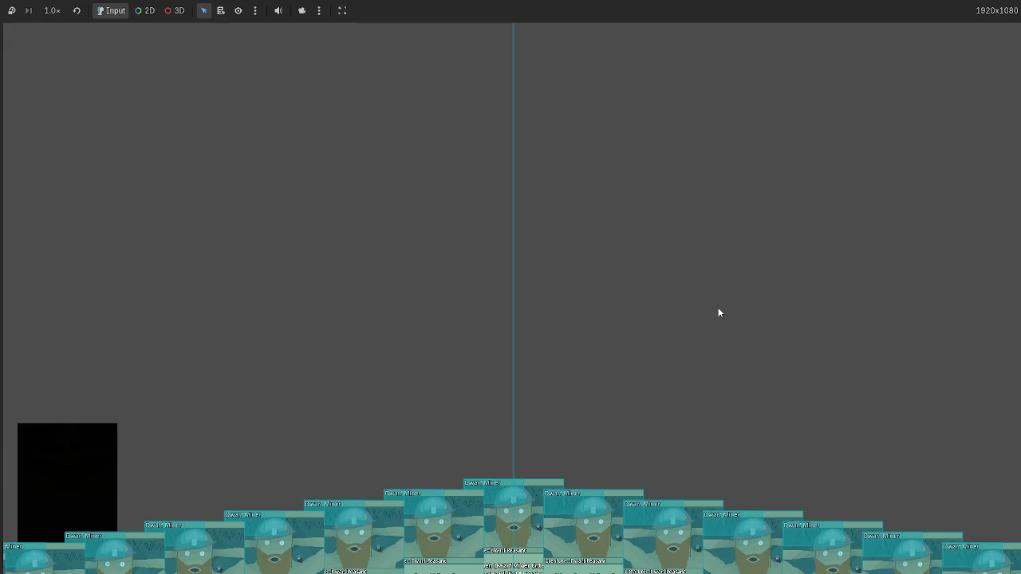
{"action": "key", "text": "F8"}
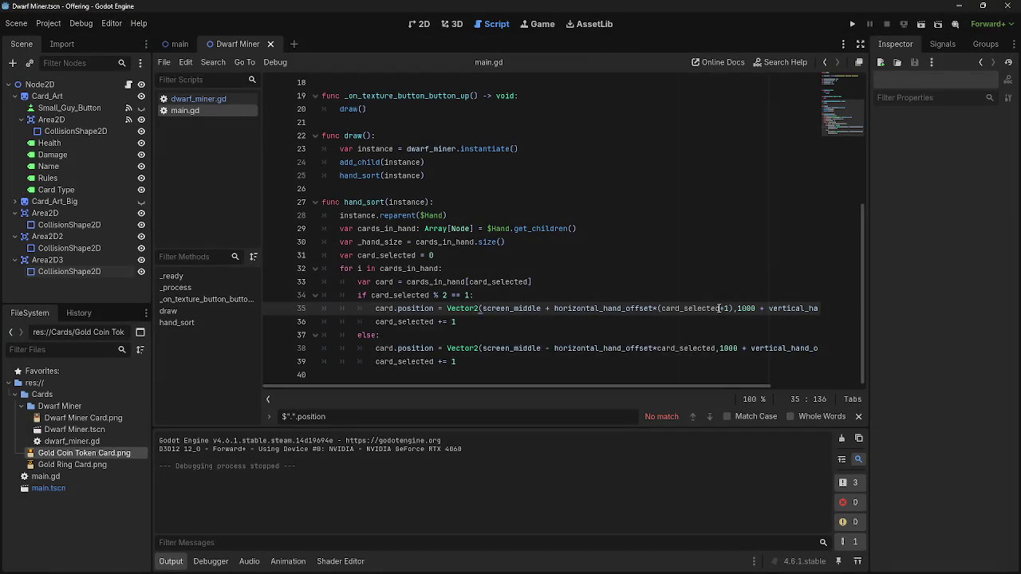
{"action": "key", "text": "F5"}
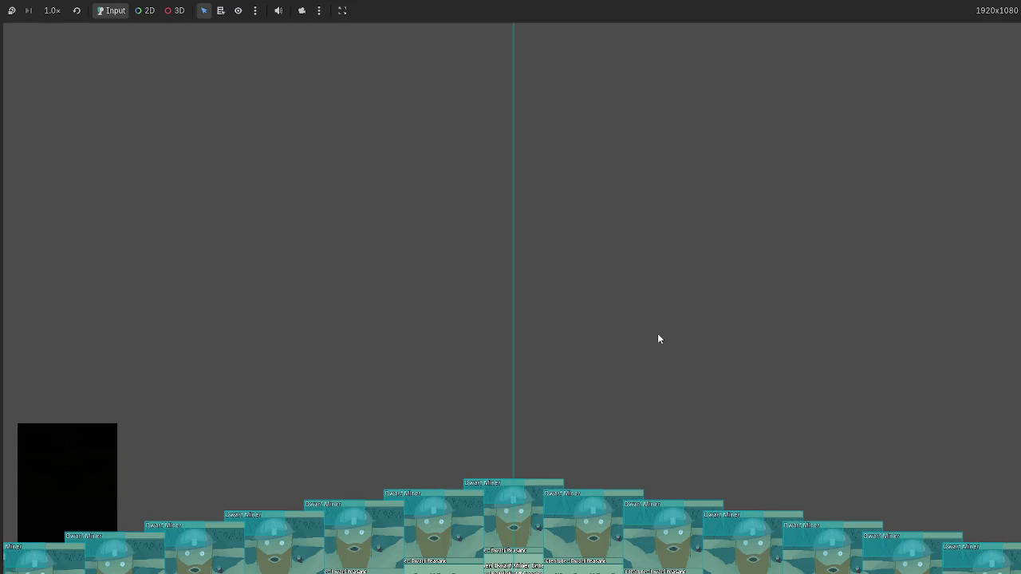
{"action": "key", "text": "F8"}
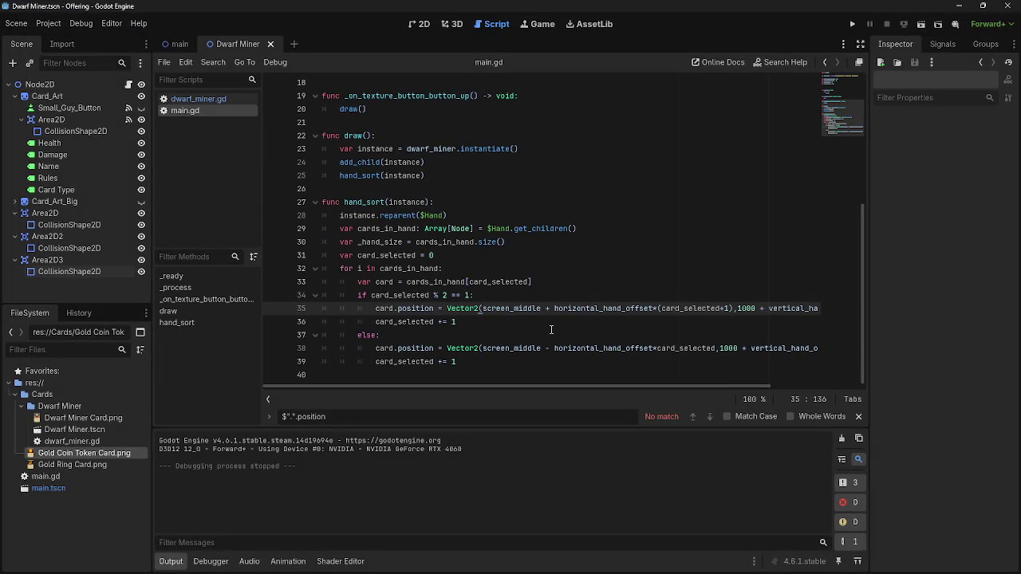
Glance at dwarf_miner.gd and main.gd, then go back to the Dwarf Miner scene in 2D
{"action": "scroll", "coordinate": [309, 383], "scroll_direction": "right", "scroll_amount": 2}
{"action": "scroll", "coordinate": [314, 364], "scroll_direction": "left", "scroll_amount": 2}
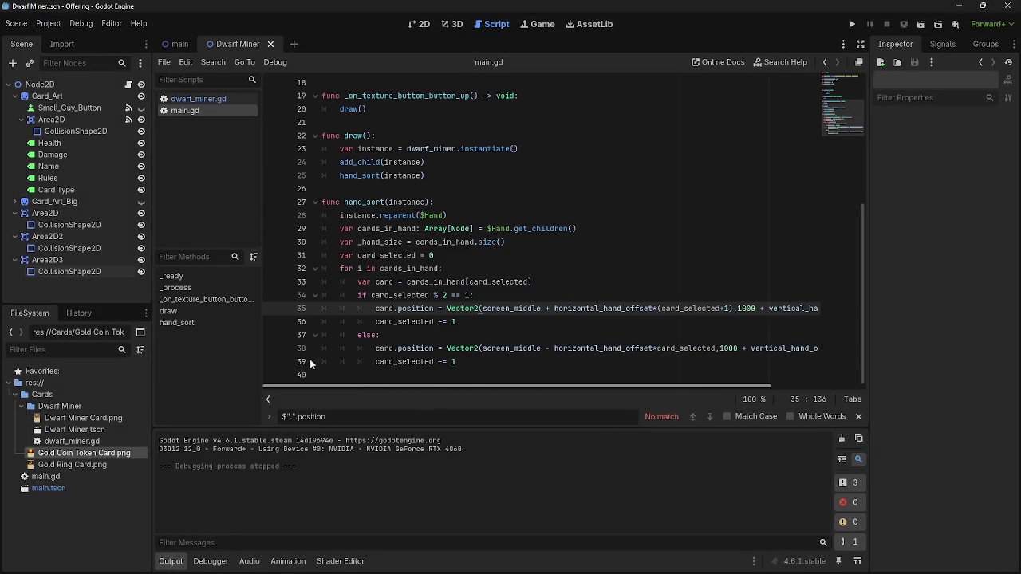
{"action": "left_click", "coordinate": [203, 99]}
{"action": "left_click", "coordinate": [204, 110]}
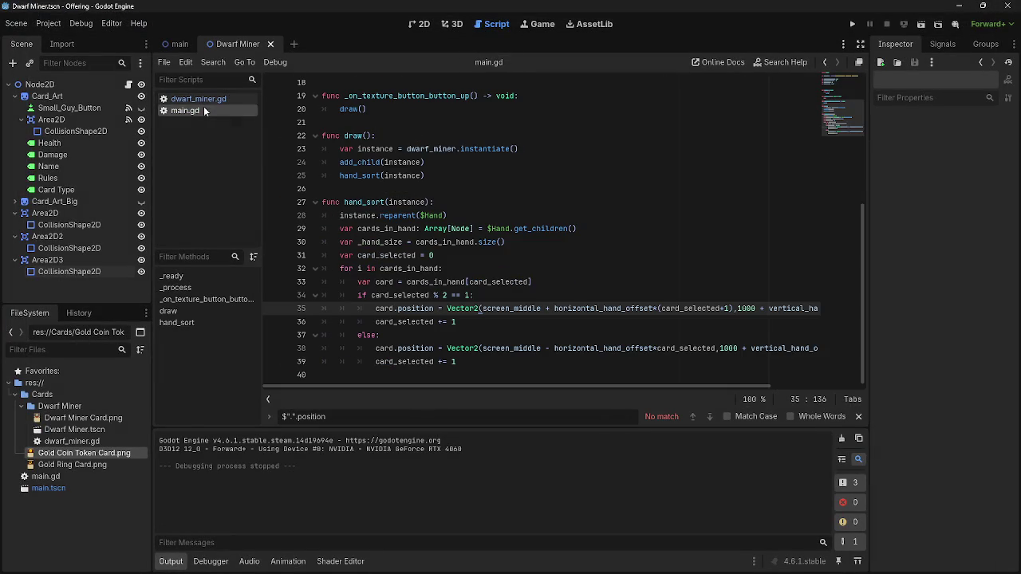
{"action": "left_click", "coordinate": [416, 24]}
{"action": "scroll", "coordinate": [302, 181], "scroll_direction": "down", "scroll_amount": 2}
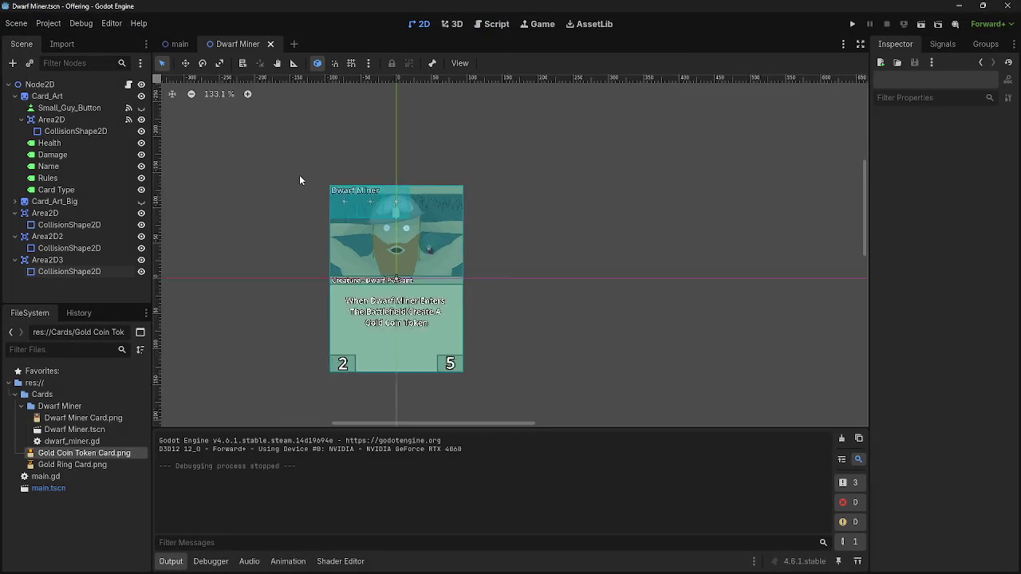
{"action": "scroll", "coordinate": [470, 164], "scroll_direction": "up", "scroll_amount": 6}
{"action": "scroll", "coordinate": [471, 164], "scroll_direction": "up", "scroll_amount": 4}
{"action": "scroll", "coordinate": [505, 164], "scroll_direction": "left", "scroll_amount": 3}
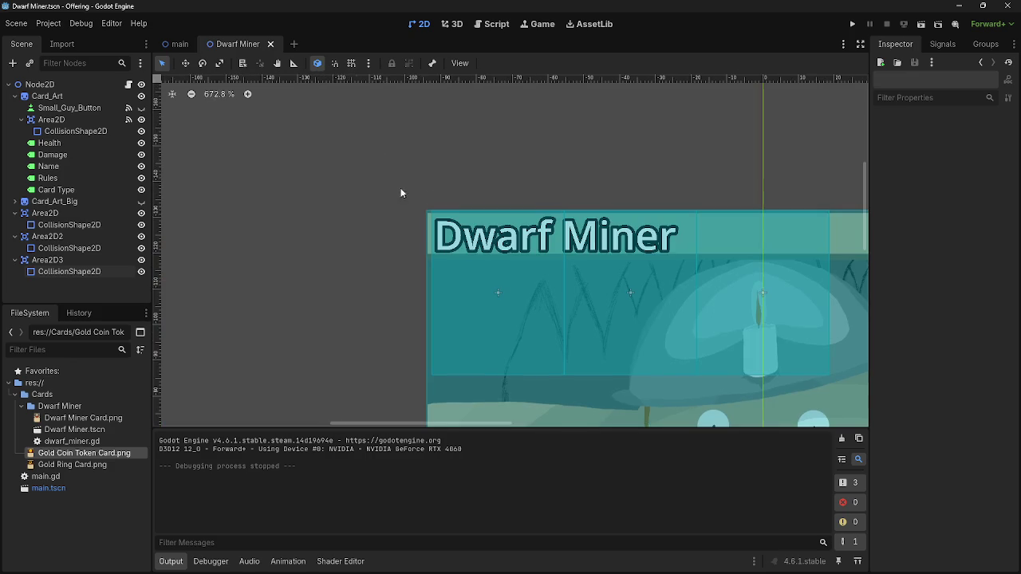
{"action": "scroll", "coordinate": [211, 186], "scroll_direction": "down", "scroll_amount": 2}
{"action": "scroll", "coordinate": [211, 186], "scroll_direction": "right", "scroll_amount": 2}
{"action": "left_click", "coordinate": [619, 253]}
{"action": "scroll", "coordinate": [579, 192], "scroll_direction": "up", "scroll_amount": 4}
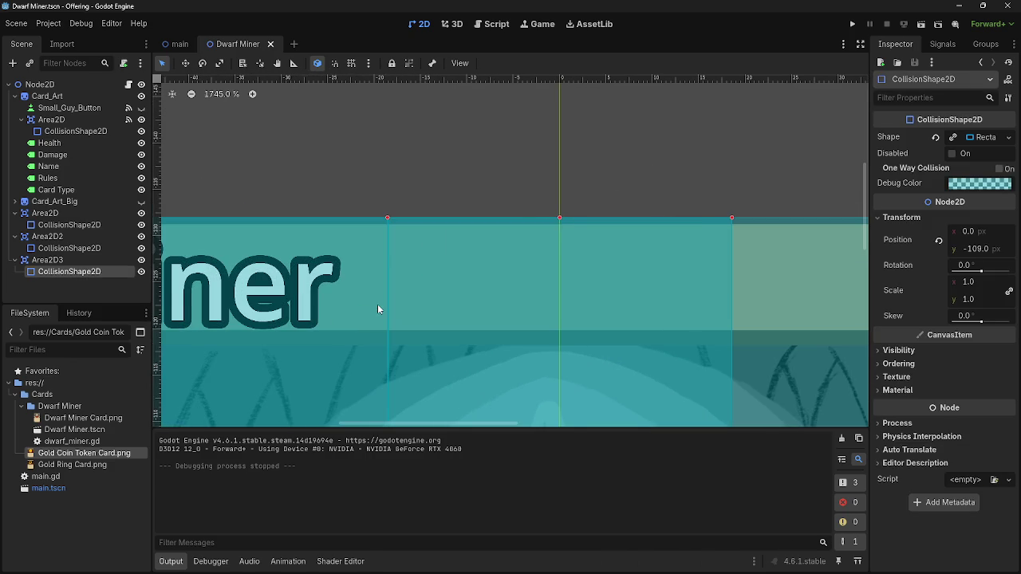
{"action": "scroll", "coordinate": [380, 303], "scroll_direction": "down", "scroll_amount": 1}
{"action": "scroll", "coordinate": [370, 376], "scroll_direction": "down", "scroll_amount": 1}
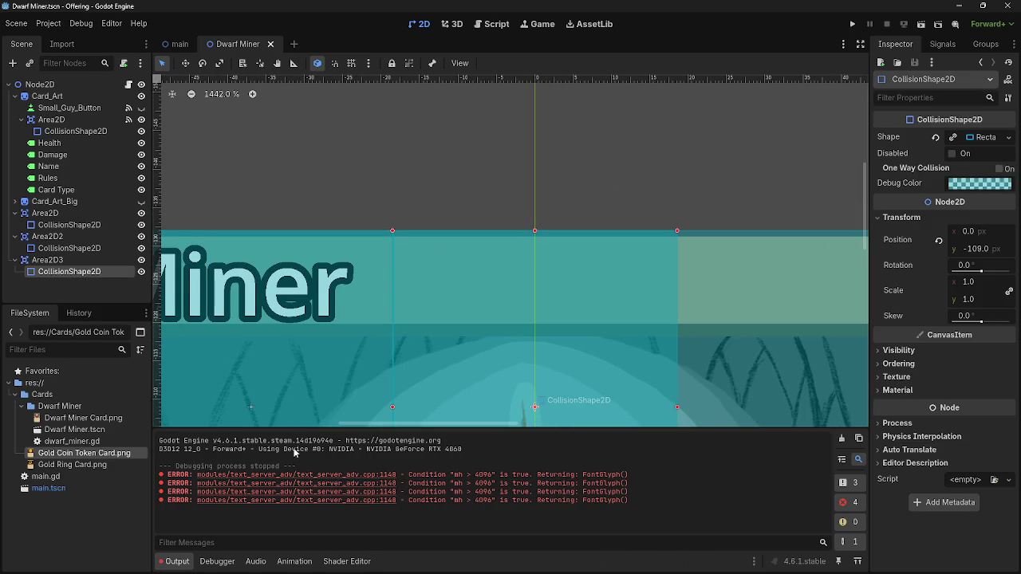
{"action": "scroll", "coordinate": [333, 408], "scroll_direction": "down", "scroll_amount": 1}
{"action": "scroll", "coordinate": [333, 408], "scroll_direction": "down", "scroll_amount": 1}
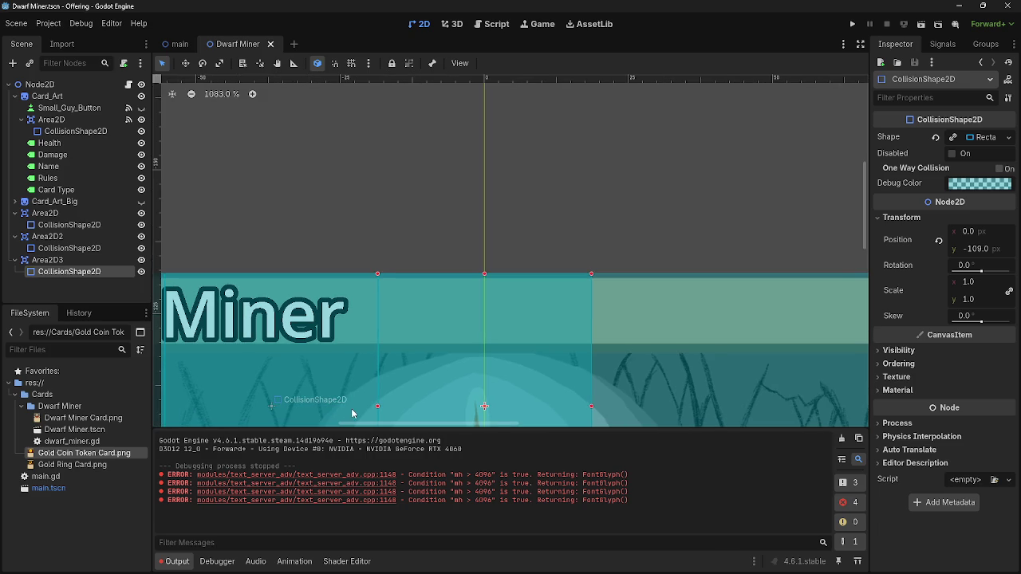
{"action": "scroll", "coordinate": [533, 246], "scroll_direction": "down", "scroll_amount": 2}
{"action": "scroll", "coordinate": [538, 241], "scroll_direction": "down", "scroll_amount": 10}
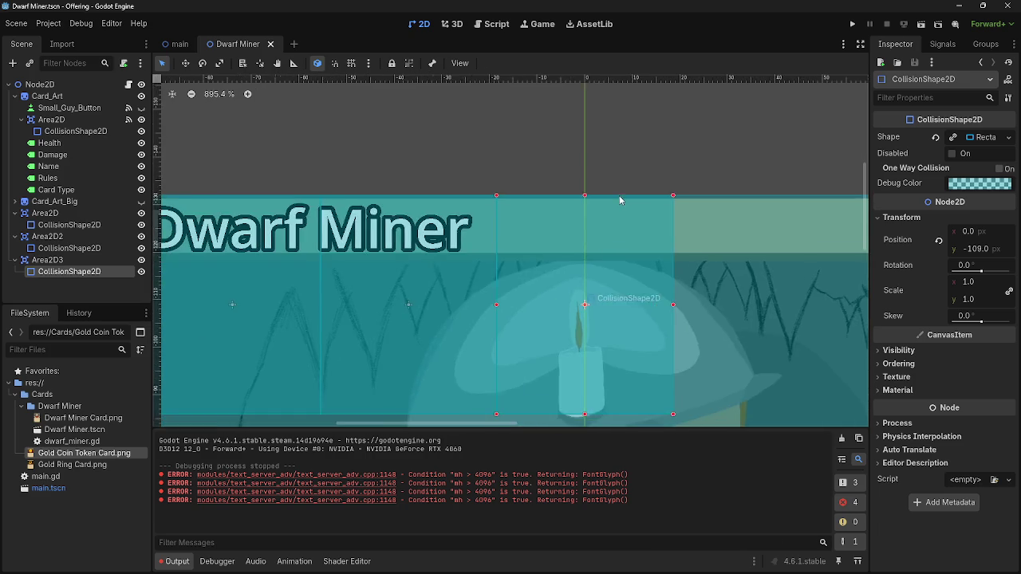
{"action": "left_click_drag", "start_coordinate": [634, 470], "coordinate": [169, 476]}
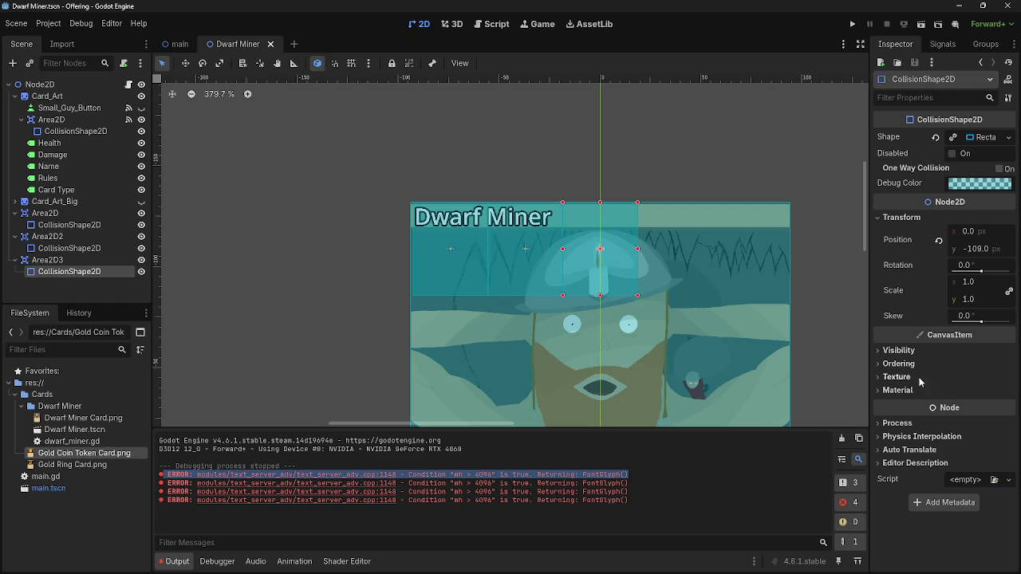
{"action": "key", "text": "alt+Tab"}
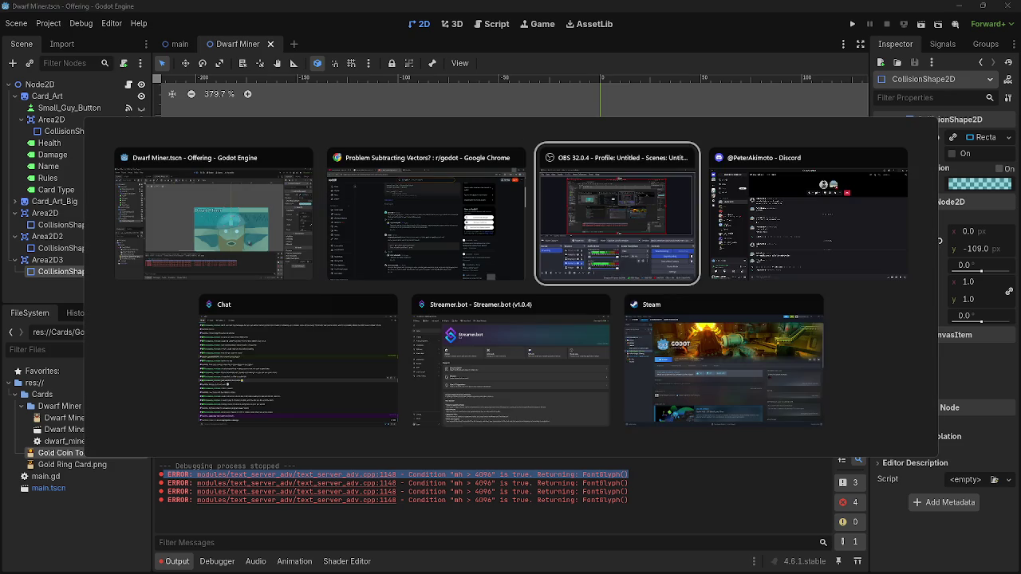
{"action": "key", "text": "Escape"}
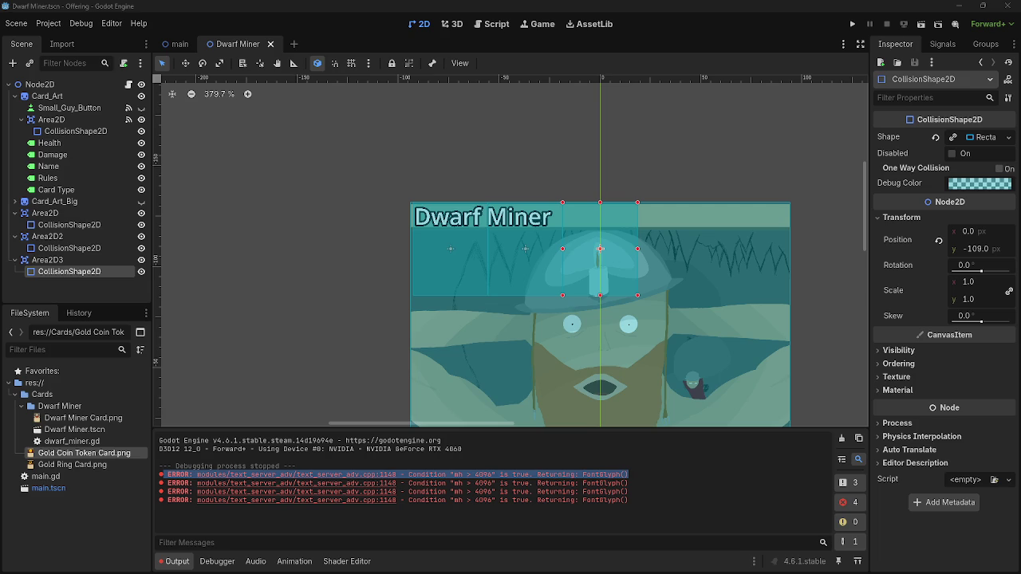
{"action": "left_click", "coordinate": [16, 96]}
Expand Card_Art's children and hide the Dwarf Miner name label
{"action": "left_click", "coordinate": [141, 96]}
{"action": "left_click", "coordinate": [141, 95]}
{"action": "left_click", "coordinate": [16, 96]}
{"action": "left_click", "coordinate": [16, 97]}
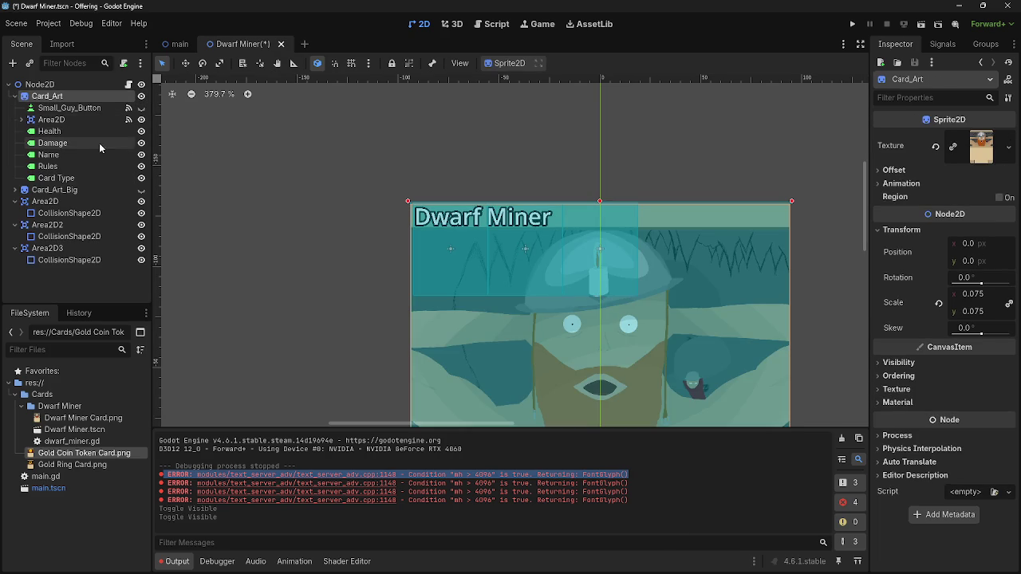
{"action": "left_click", "coordinate": [142, 154]}
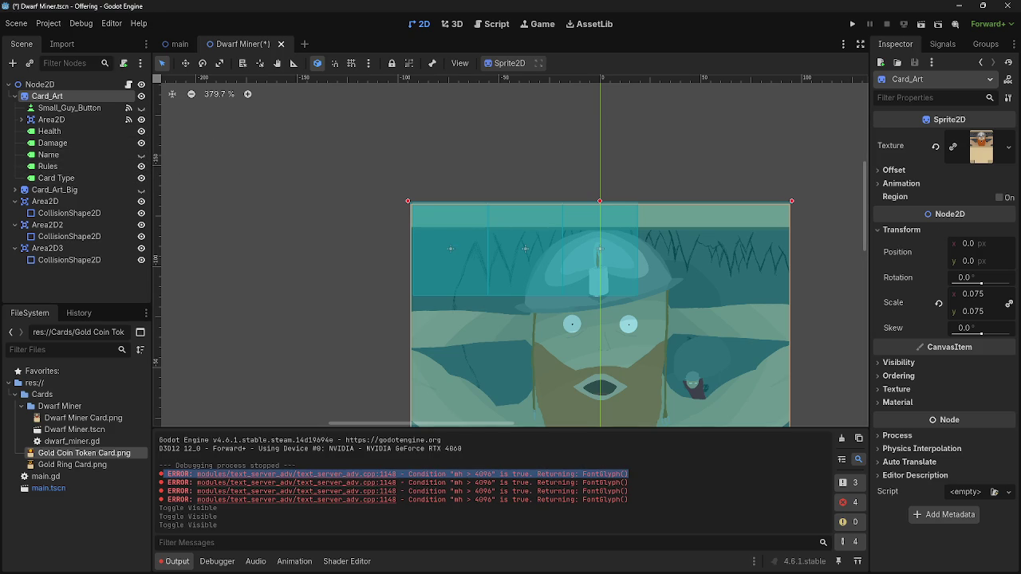
Hide the Health, Damage, Rules and Card Type labels
{"action": "scroll", "coordinate": [343, 267], "scroll_direction": "up", "scroll_amount": 15}
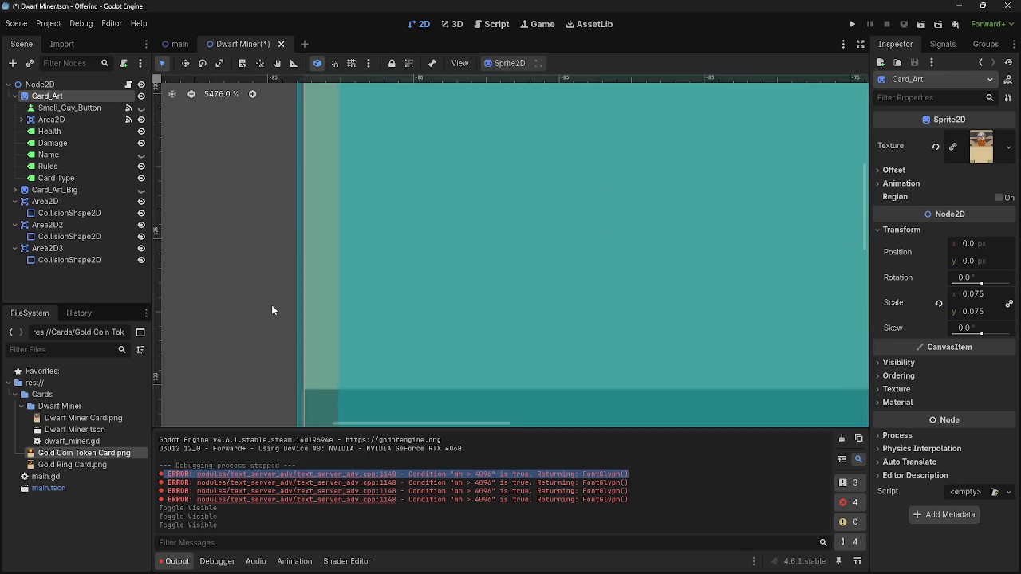
{"action": "scroll", "coordinate": [280, 305], "scroll_direction": "down", "scroll_amount": 10}
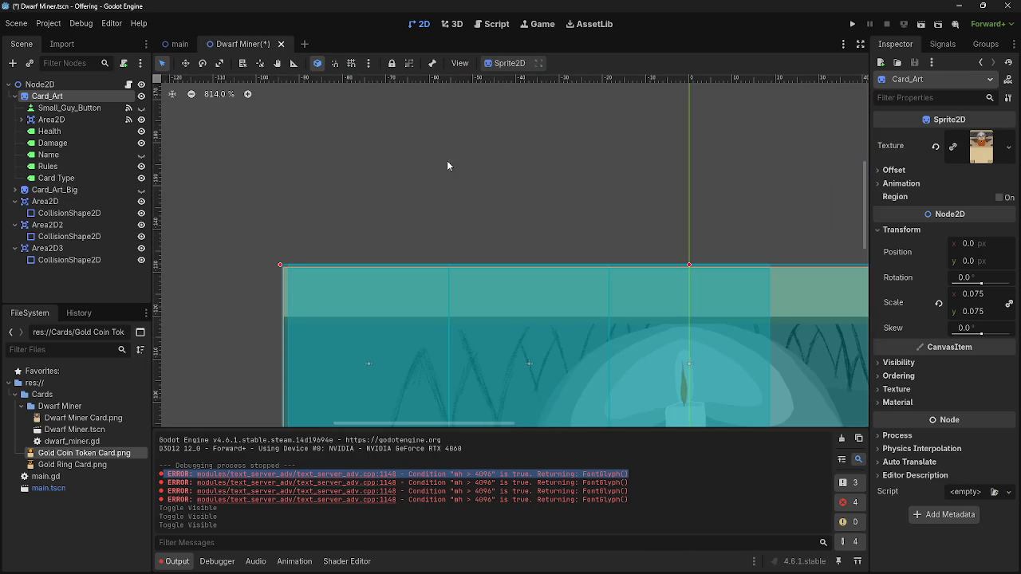
{"action": "scroll", "coordinate": [440, 178], "scroll_direction": "up", "scroll_amount": 2}
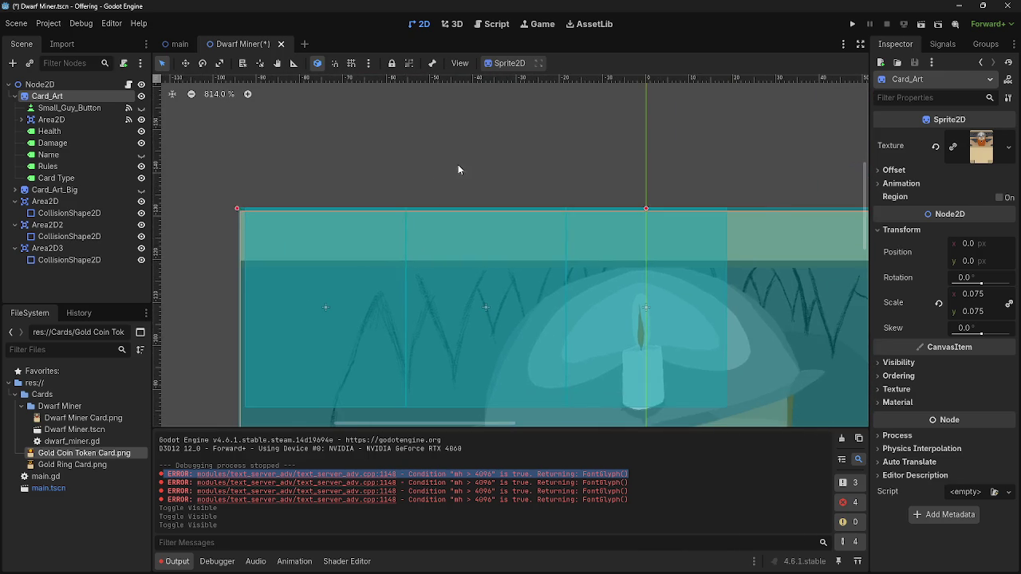
{"action": "scroll", "coordinate": [598, 156], "scroll_direction": "right", "scroll_amount": 3}
{"action": "scroll", "coordinate": [571, 120], "scroll_direction": "down", "scroll_amount": 4}
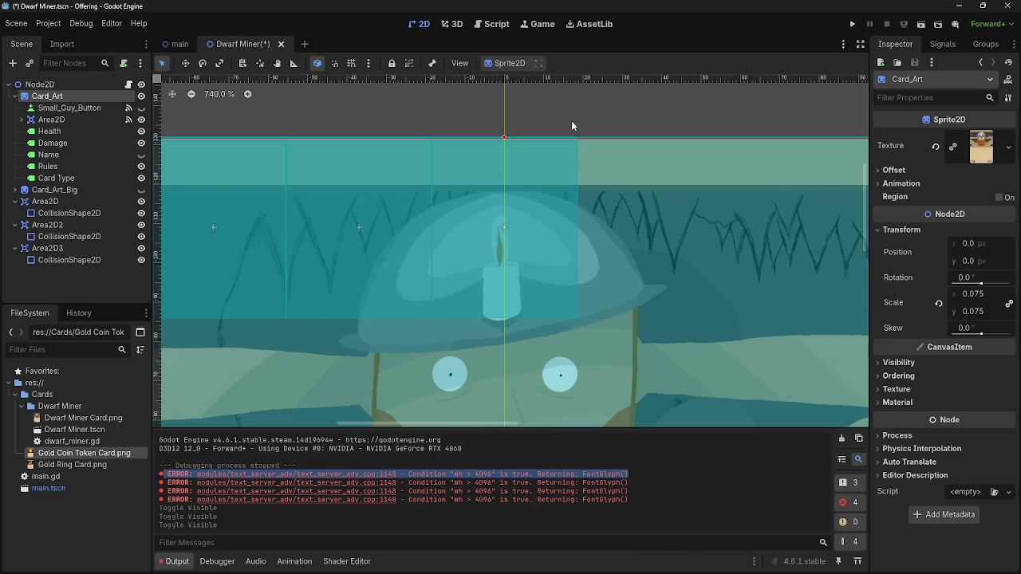
{"action": "left_click", "coordinate": [142, 131]}
{"action": "left_click", "coordinate": [141, 143]}
{"action": "left_click", "coordinate": [141, 166]}
{"action": "left_click", "coordinate": [142, 177]}
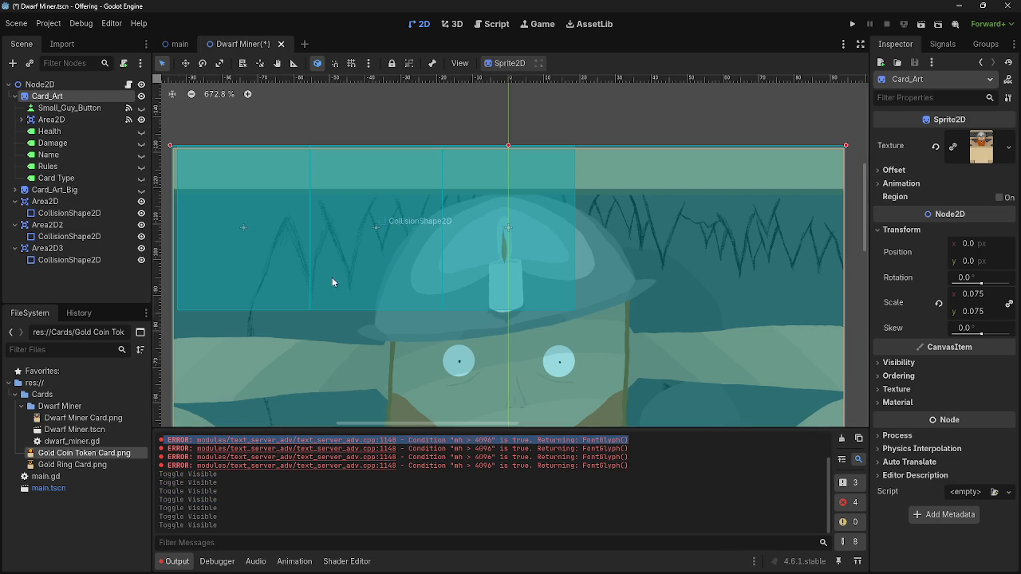
Zoom over the text-free card art and select the first area's collision shape
{"action": "scroll", "coordinate": [391, 199], "scroll_direction": "down", "scroll_amount": 4}
{"action": "scroll", "coordinate": [509, 233], "scroll_direction": "up", "scroll_amount": 2}
{"action": "scroll", "coordinate": [510, 233], "scroll_direction": "up", "scroll_amount": 3}
{"action": "scroll", "coordinate": [378, 285], "scroll_direction": "up", "scroll_amount": 5}
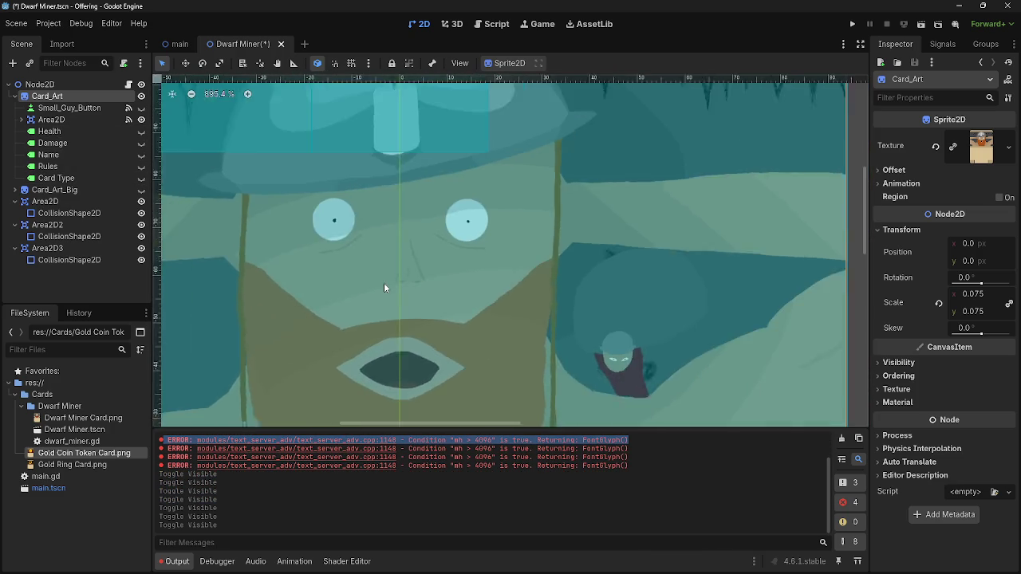
{"action": "scroll", "coordinate": [384, 282], "scroll_direction": "up", "scroll_amount": 4}
{"action": "scroll", "coordinate": [353, 217], "scroll_direction": "up", "scroll_amount": 3}
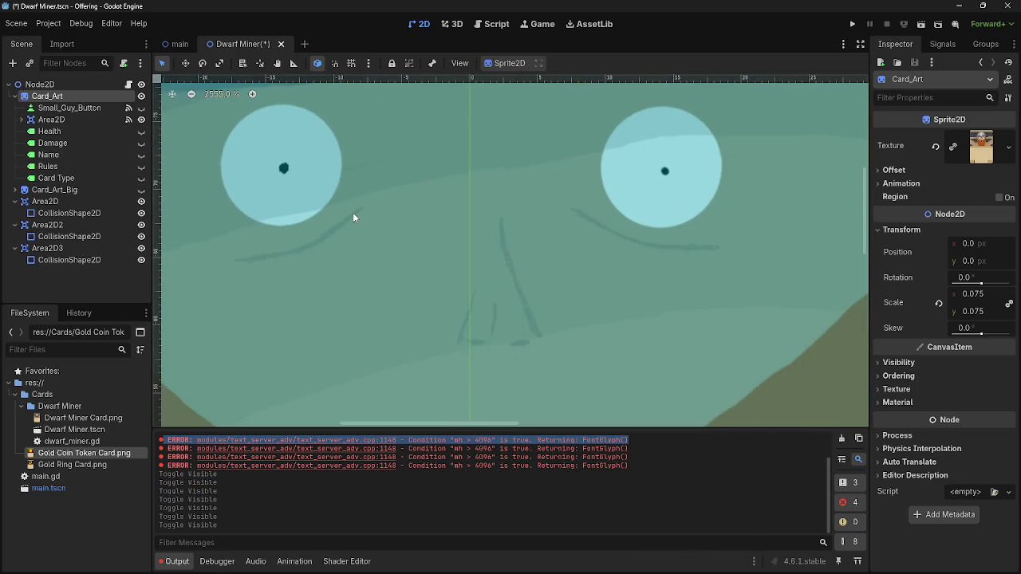
{"action": "scroll", "coordinate": [331, 164], "scroll_direction": "up", "scroll_amount": 9}
{"action": "scroll", "coordinate": [329, 160], "scroll_direction": "up", "scroll_amount": 4}
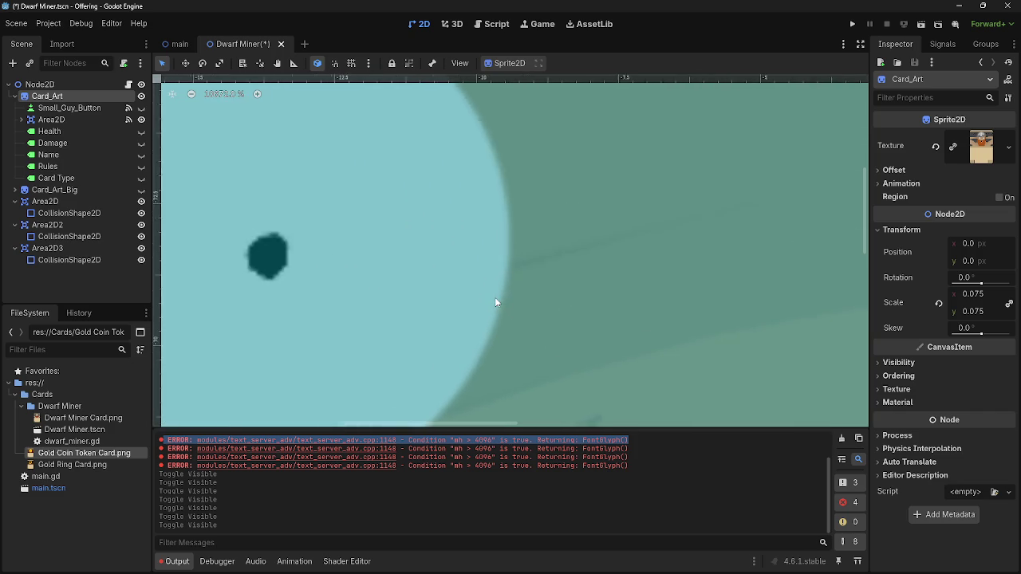
{"action": "scroll", "coordinate": [494, 299], "scroll_direction": "down", "scroll_amount": 15}
{"action": "scroll", "coordinate": [494, 303], "scroll_direction": "down", "scroll_amount": 11}
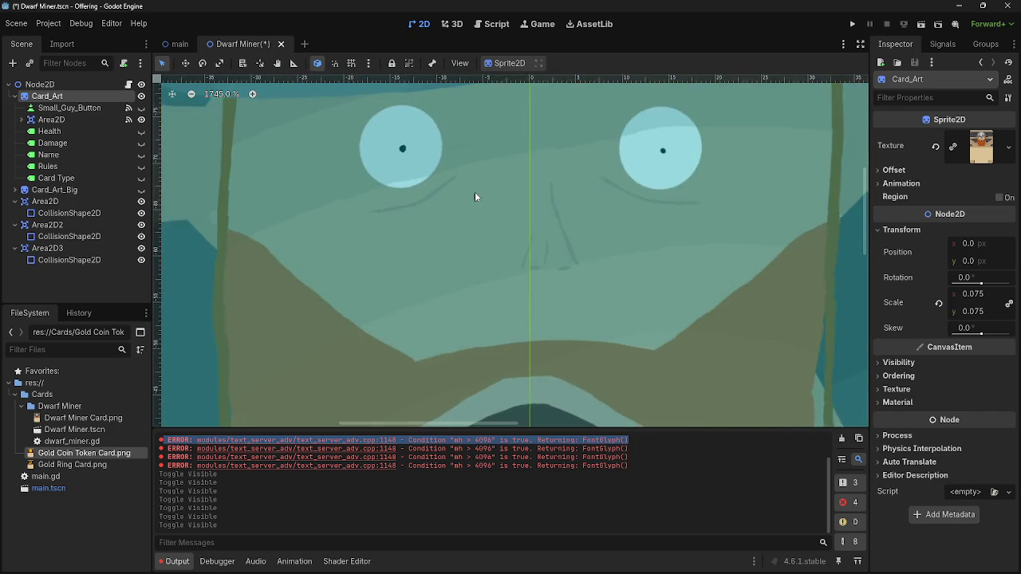
{"action": "left_click", "coordinate": [452, 277]}
Undo an accidental rectangle move and a paste that landed inside Area2D3
{"action": "left_click_drag", "start_coordinate": [451, 277], "coordinate": [467, 261]}
{"action": "scroll", "coordinate": [467, 261], "scroll_direction": "down", "scroll_amount": 10}
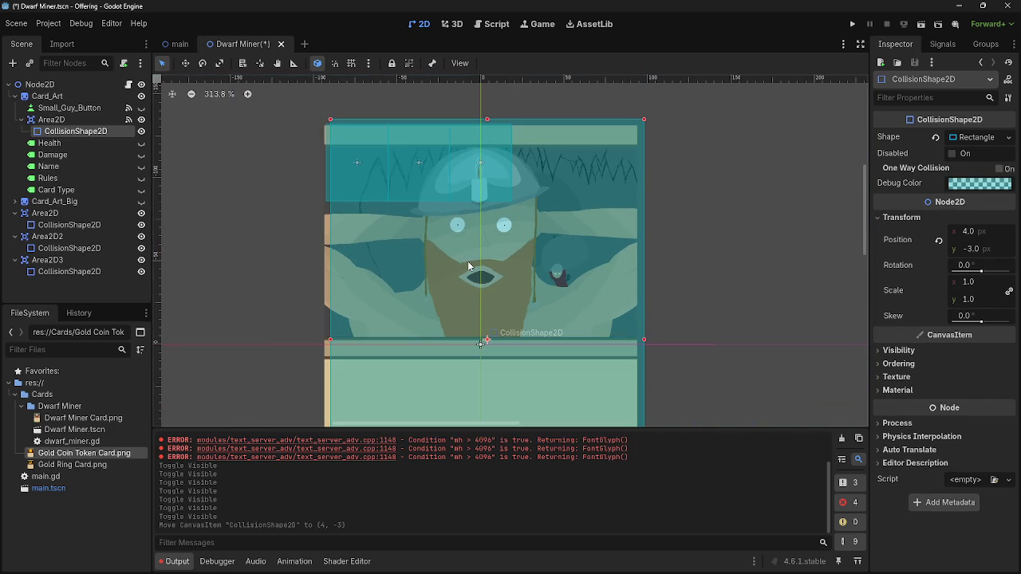
{"action": "key", "text": "ctrl+z"}
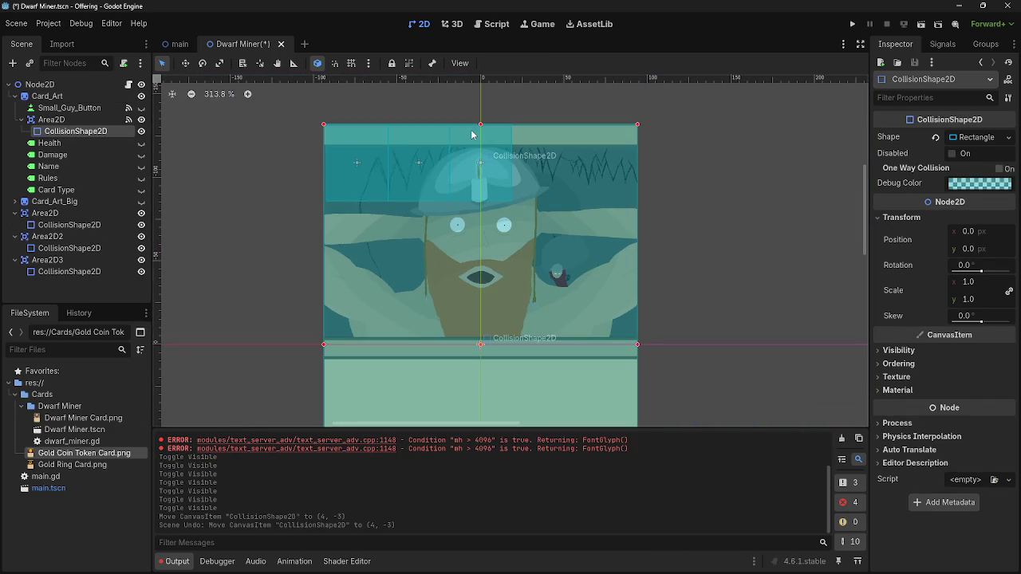
{"action": "left_click", "coordinate": [474, 136]}
{"action": "scroll", "coordinate": [472, 161], "scroll_direction": "up", "scroll_amount": 4}
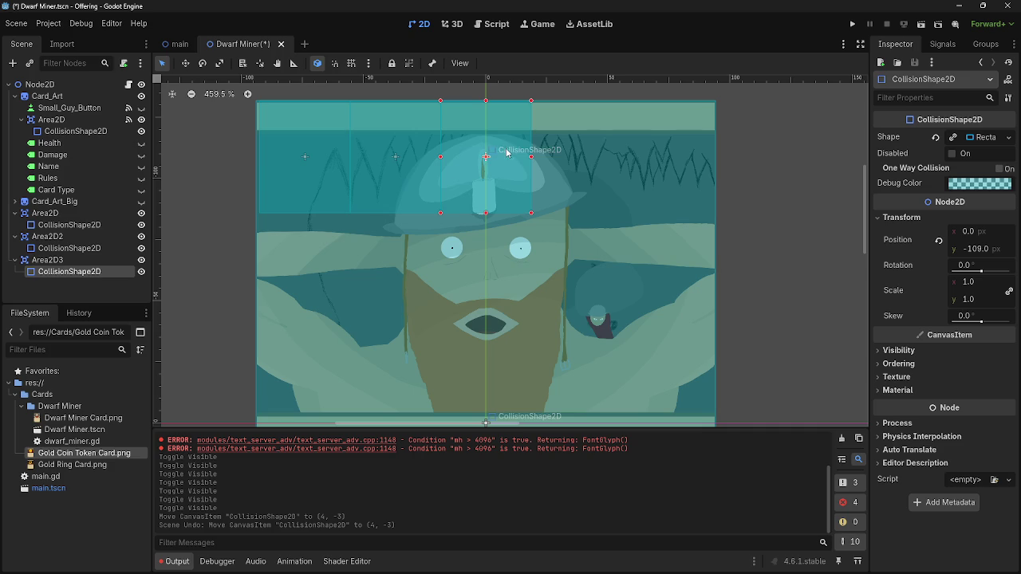
{"action": "left_click", "coordinate": [133, 260]}
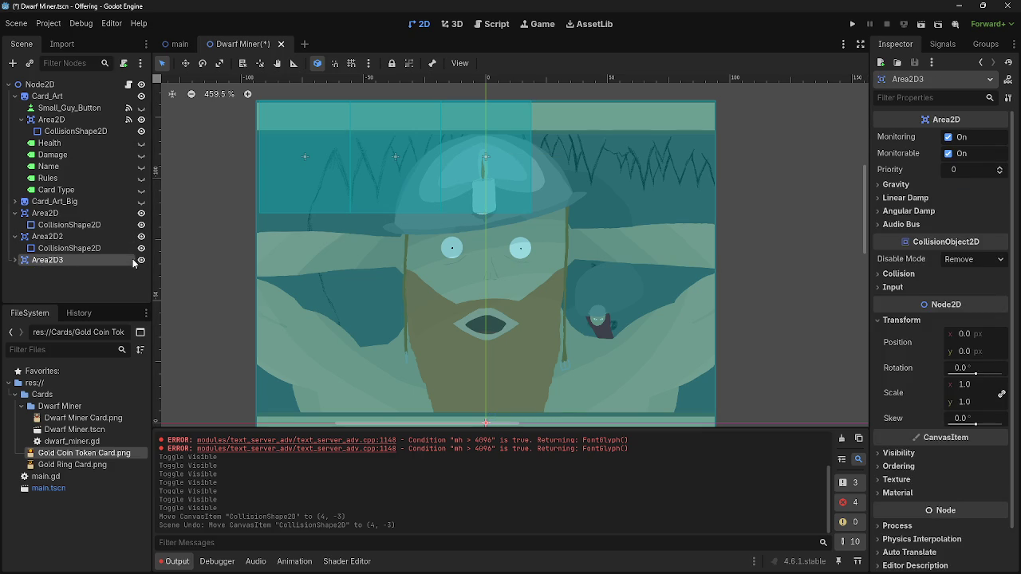
{"action": "key", "text": "ctrl+v"}
{"action": "left_click", "coordinate": [15, 261]}
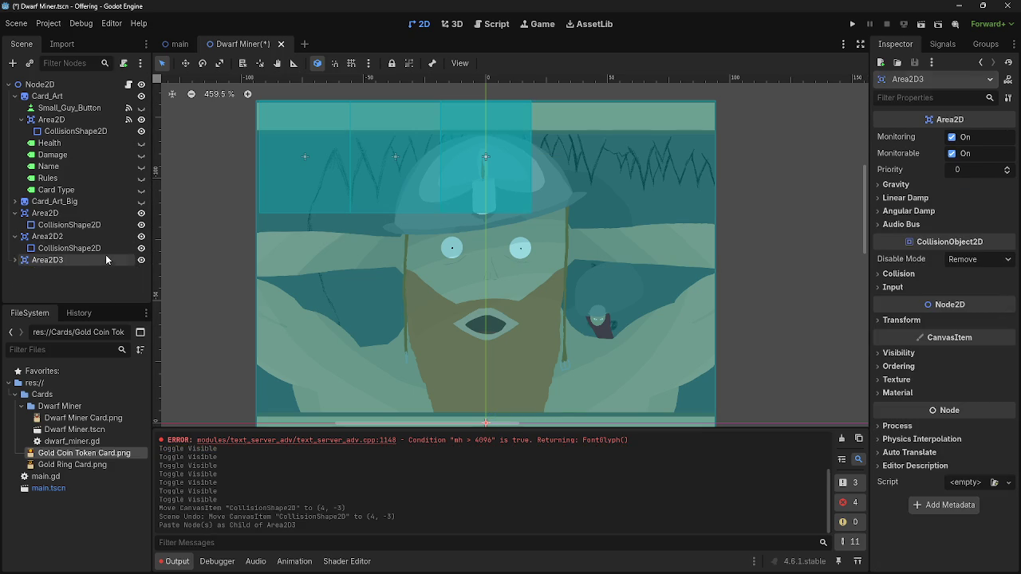
{"action": "key", "text": "ctrl+z"}
{"action": "left_click", "coordinate": [15, 260]}
{"action": "left_click", "coordinate": [14, 260]}
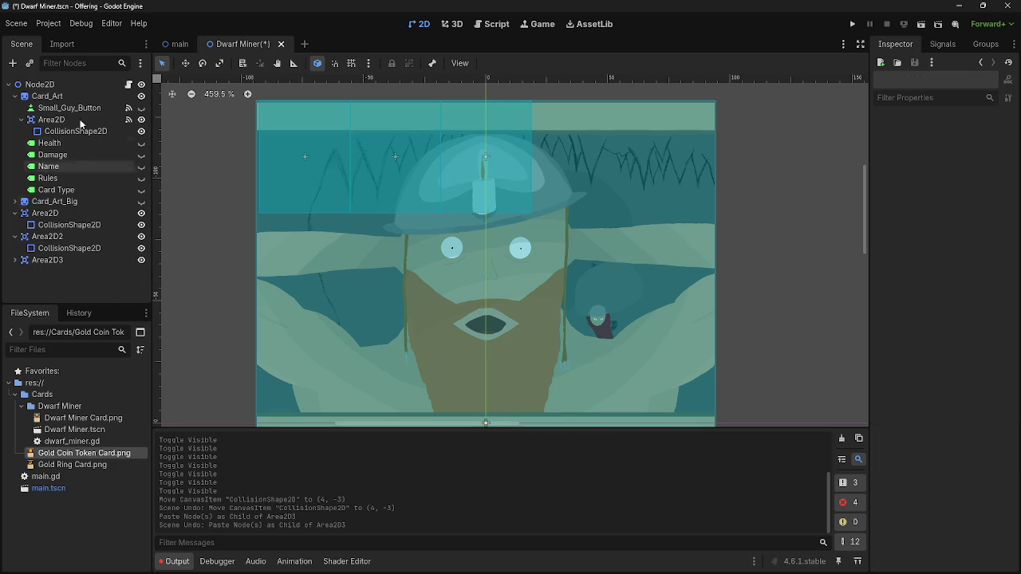
Paste two area copies under the root Node2D as Area2D4 and Area2D5, collapsing the tree
{"action": "left_click", "coordinate": [82, 83]}
{"action": "key", "text": "ctrl+v"}
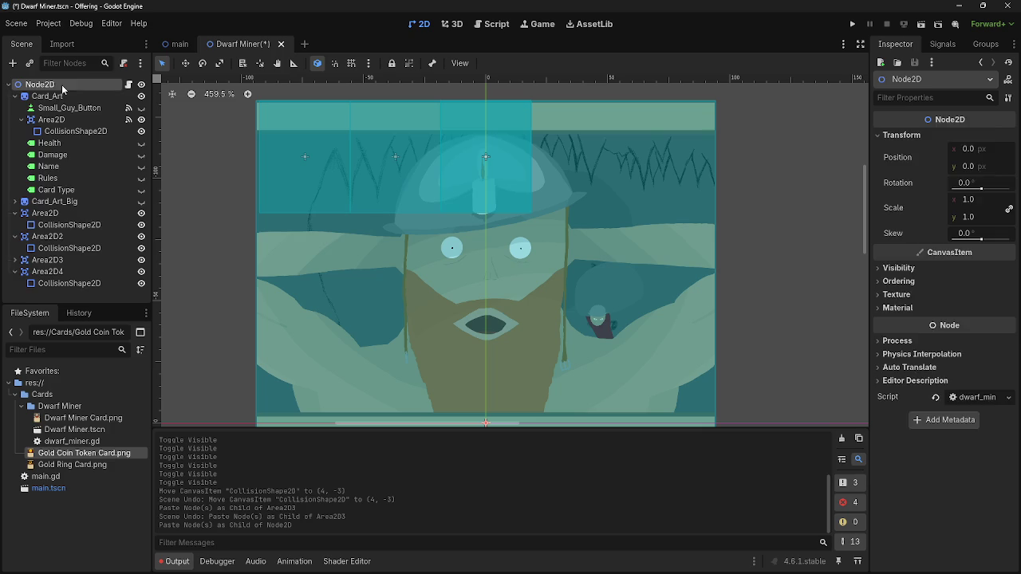
{"action": "key", "text": "ctrl+v"}
{"action": "left_click", "coordinate": [15, 268]}
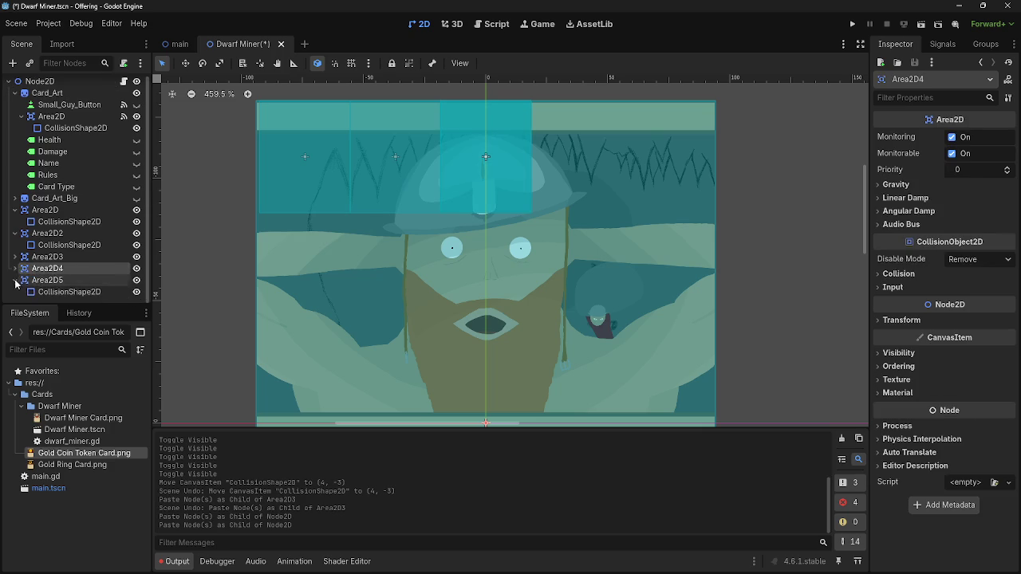
{"action": "left_click", "coordinate": [15, 280]}
{"action": "left_click", "coordinate": [15, 260]}
{"action": "left_click", "coordinate": [14, 236]}
{"action": "left_click", "coordinate": [15, 213]}
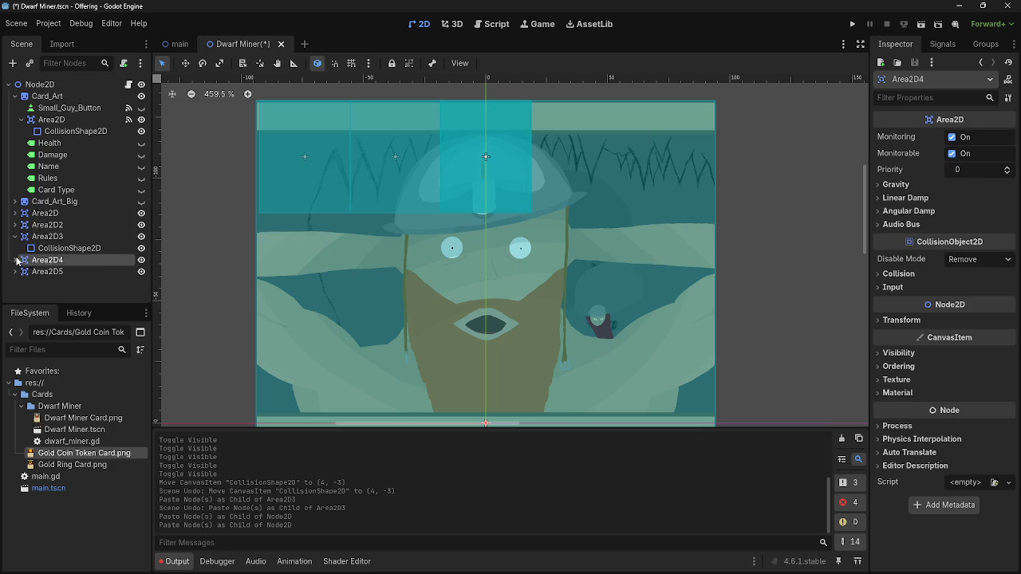
{"action": "left_click", "coordinate": [15, 236]}
Drag Area2D4's and Area2D5's rectangles into the fourth and fifth slots at x 37 and 74
{"action": "left_click", "coordinate": [66, 213]}
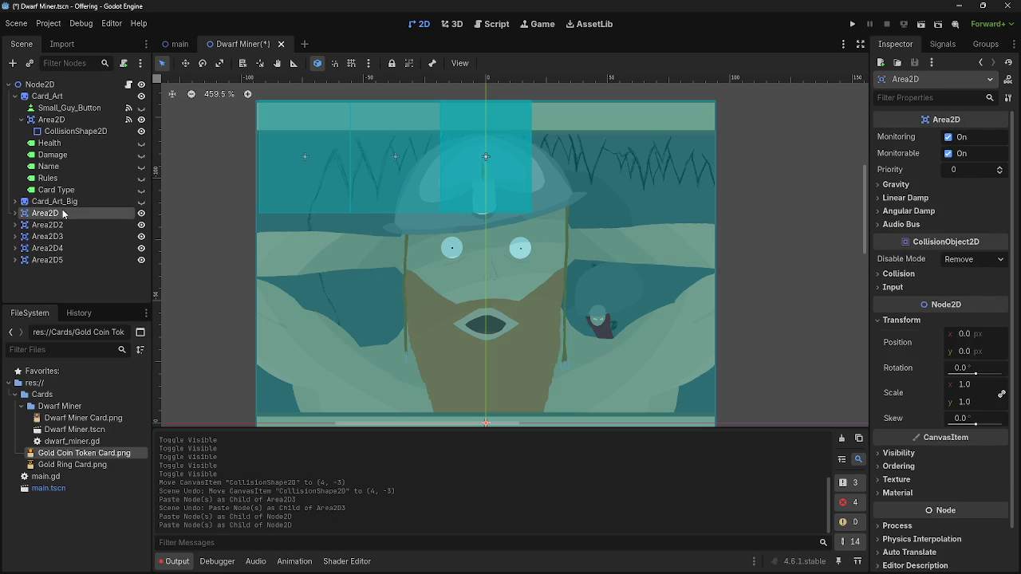
{"action": "mouse_move", "coordinate": [47, 248]}
{"action": "left_mouse_down"}
{"action": "mouse_move", "coordinate": [268, 220]}
{"action": "mouse_move", "coordinate": [567, 136]}
{"action": "mouse_move", "coordinate": [674, 133]}
{"action": "left_mouse_up"}
{"action": "left_click", "coordinate": [492, 137]}
{"action": "mouse_move", "coordinate": [513, 134]}
{"action": "left_mouse_down"}
{"action": "mouse_move", "coordinate": [617, 136]}
{"action": "mouse_move", "coordinate": [606, 132]}
{"action": "left_mouse_up"}
{"action": "scroll", "coordinate": [494, 119], "scroll_direction": "up", "scroll_amount": 5}
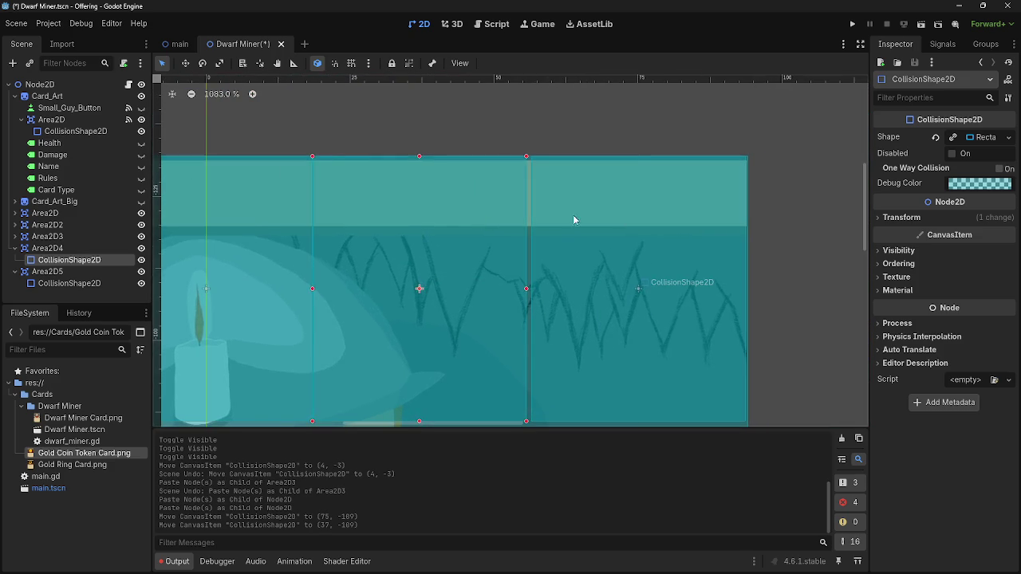
{"action": "left_click_drag", "start_coordinate": [664, 217], "coordinate": [656, 217]}
{"action": "scroll", "coordinate": [656, 217], "scroll_direction": "down", "scroll_amount": 3}
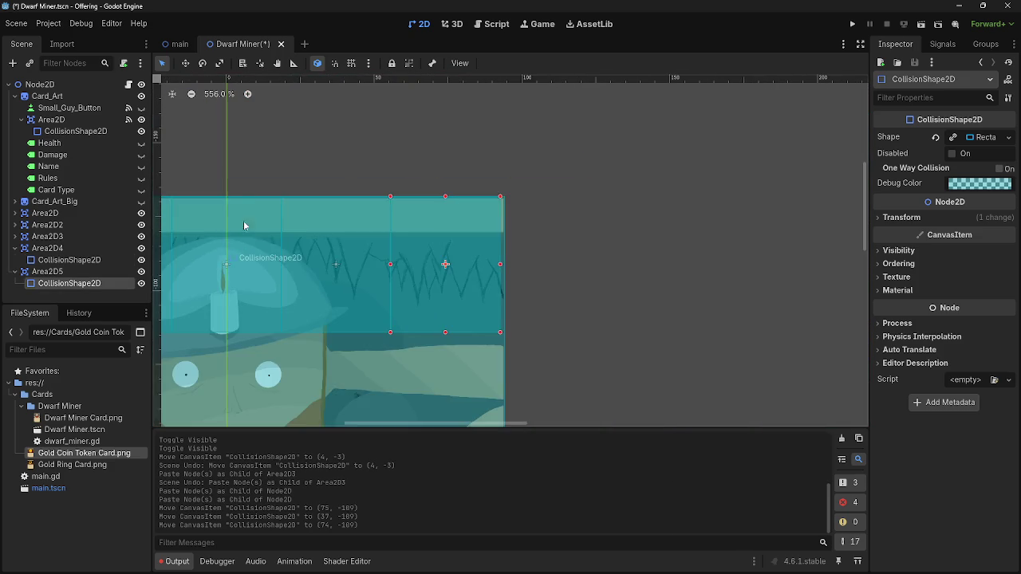
{"action": "scroll", "coordinate": [309, 230], "scroll_direction": "up", "scroll_amount": 4}
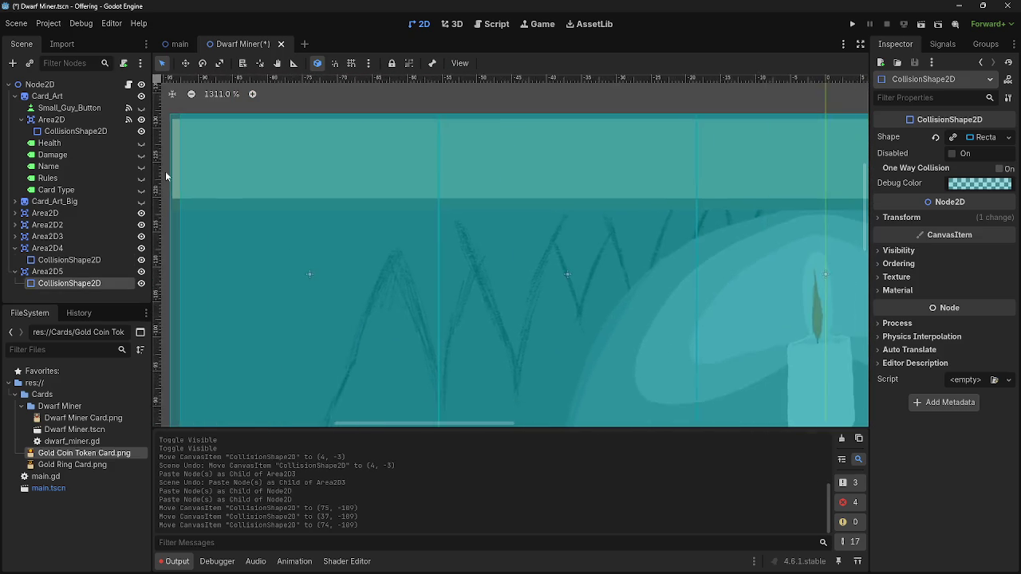
{"action": "scroll", "coordinate": [249, 191], "scroll_direction": "down", "scroll_amount": 6}
{"action": "left_click", "coordinate": [293, 219]}
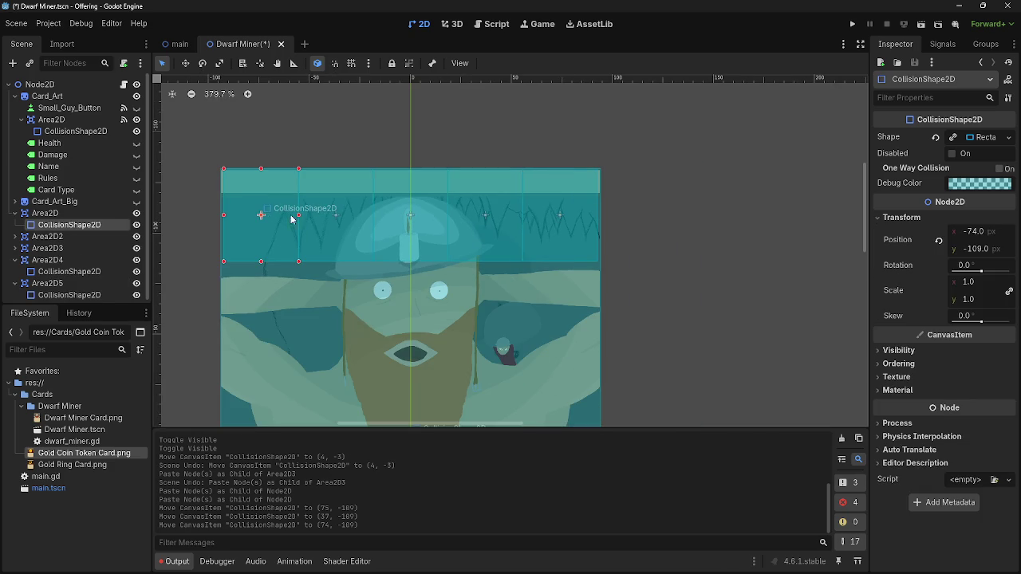
{"action": "left_click", "coordinate": [975, 282]}
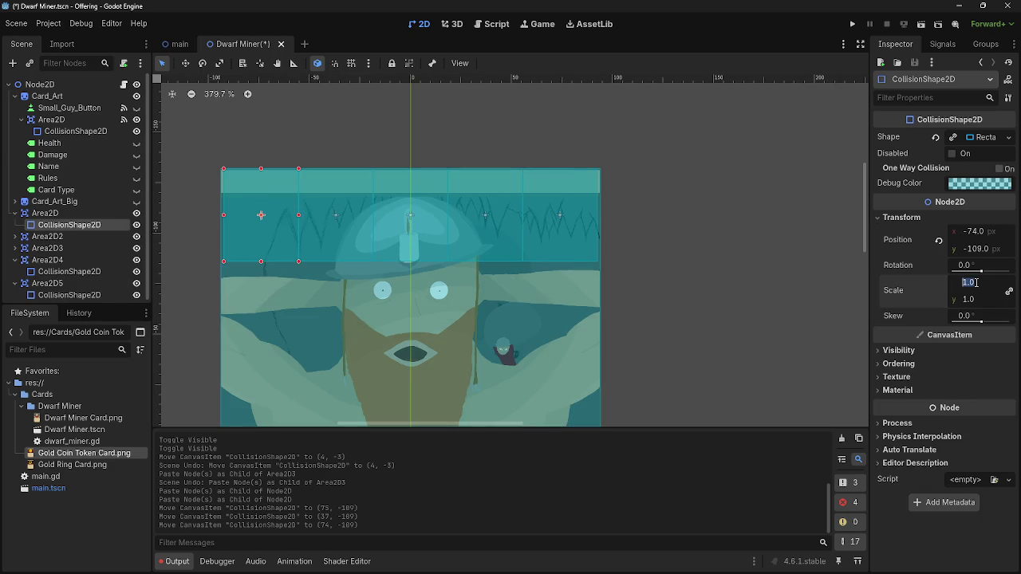
{"action": "type", "text": "1.1"}
{"action": "key", "text": "Return"}
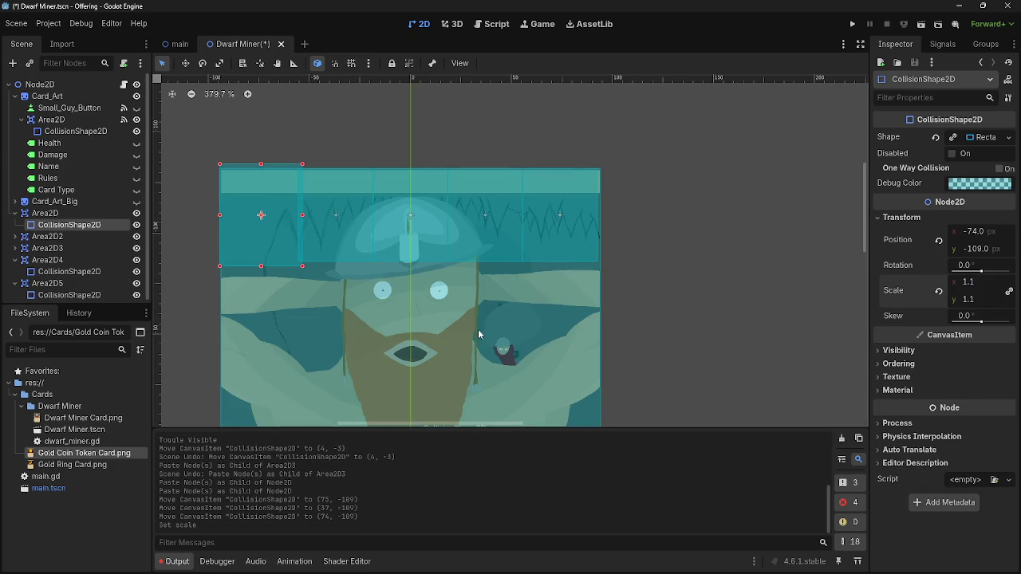
{"action": "key", "text": "ctrl+z"}
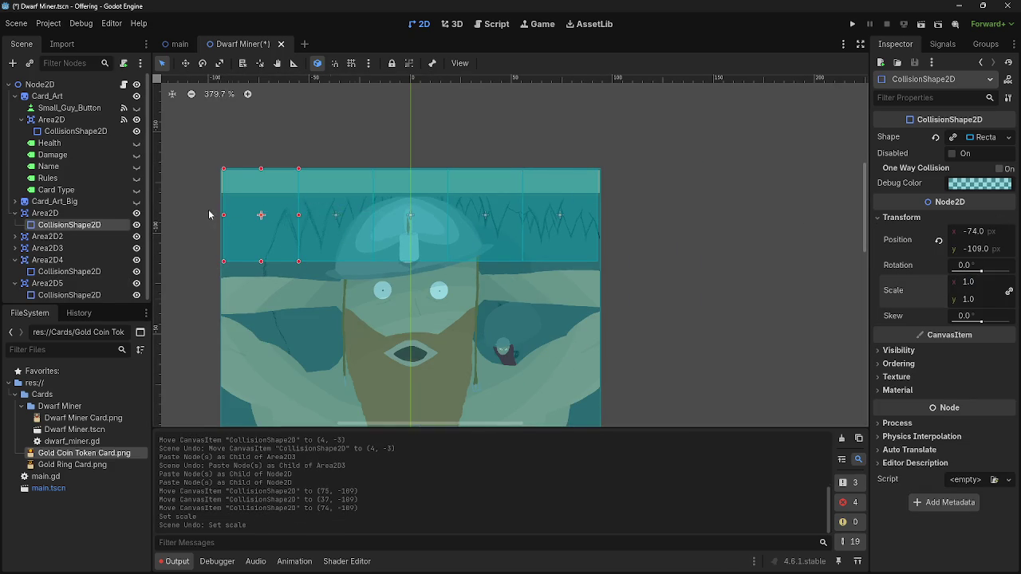
{"action": "scroll", "coordinate": [222, 219], "scroll_direction": "up", "scroll_amount": 2}
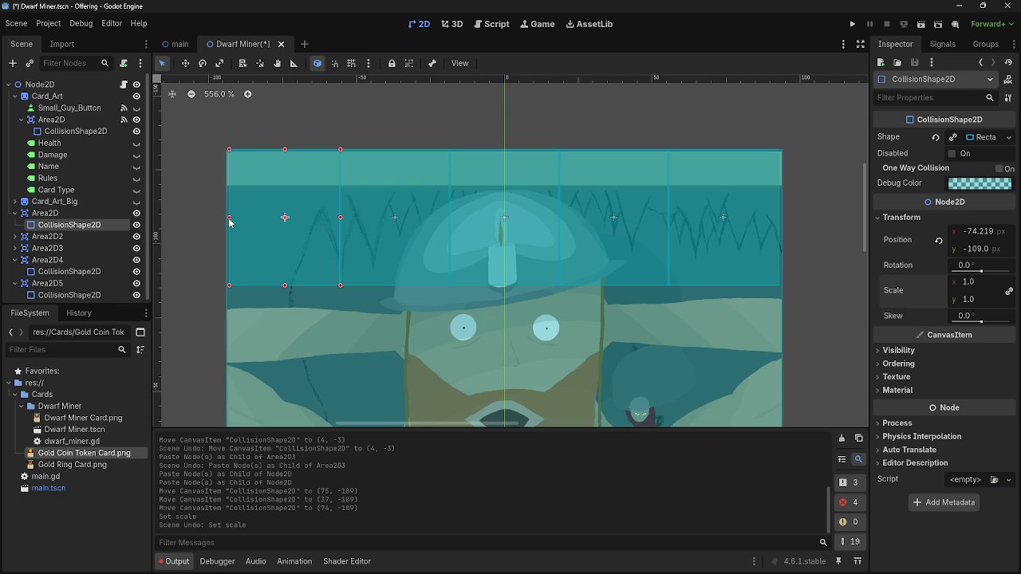
{"action": "mouse_move", "coordinate": [194, 220]}
{"action": "left_mouse_down"}
{"action": "mouse_move", "coordinate": [771, 242]}
{"action": "mouse_move", "coordinate": [210, 241]}
{"action": "left_mouse_up"}
{"action": "key", "text": "ctrl+z"}
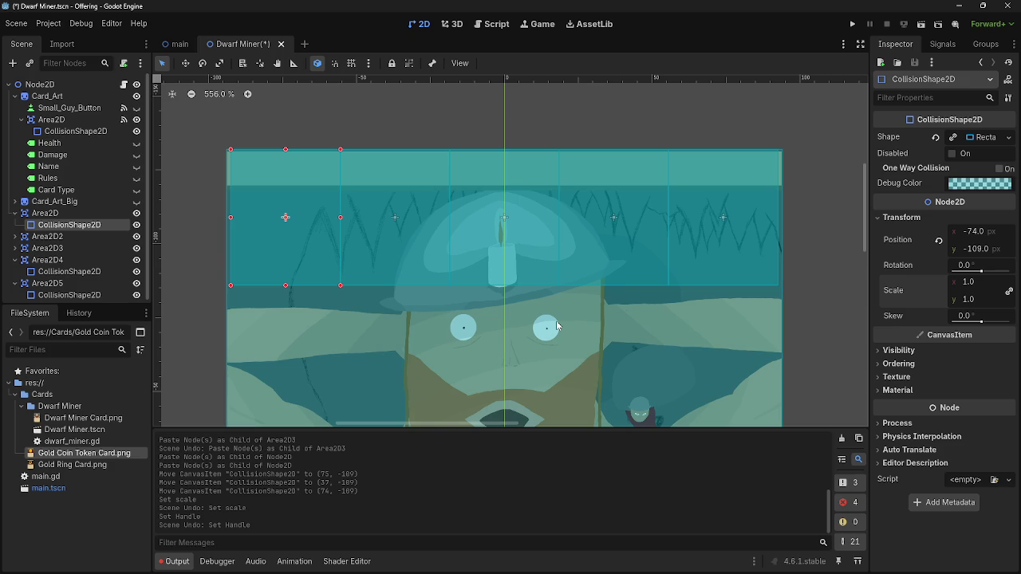
Nudge the fourth and fifth collision rectangles on the canvas so their edges line up
{"action": "left_click", "coordinate": [718, 208]}
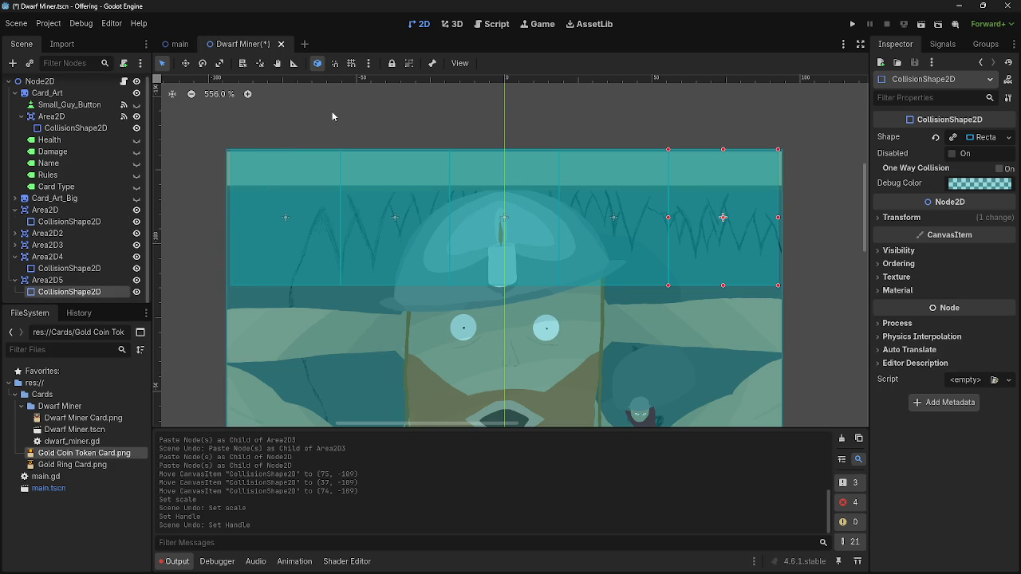
{"action": "scroll", "coordinate": [638, 191], "scroll_direction": "down", "scroll_amount": 4}
{"action": "scroll", "coordinate": [674, 170], "scroll_direction": "up", "scroll_amount": 10}
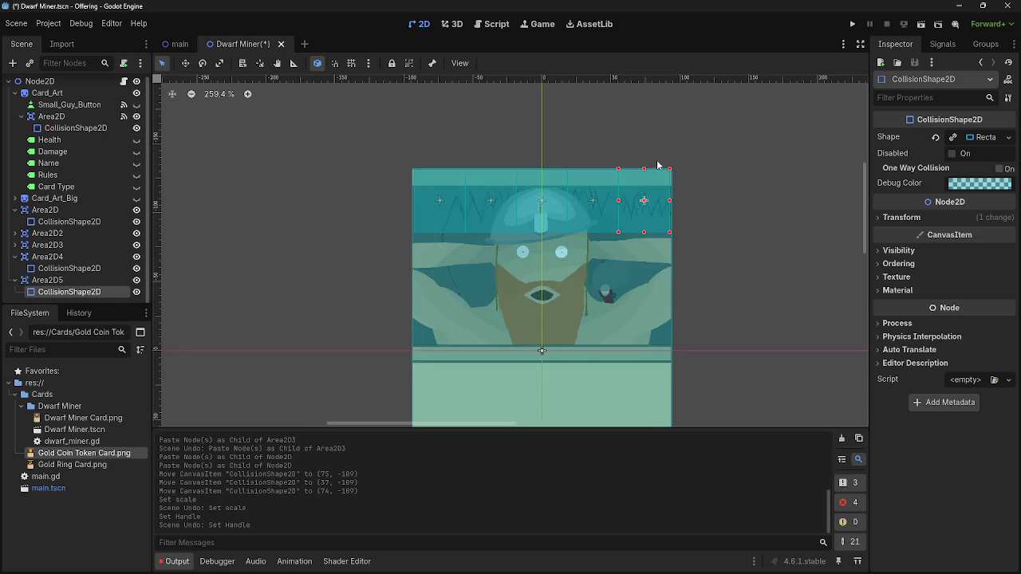
{"action": "scroll", "coordinate": [662, 273], "scroll_direction": "up", "scroll_amount": 4}
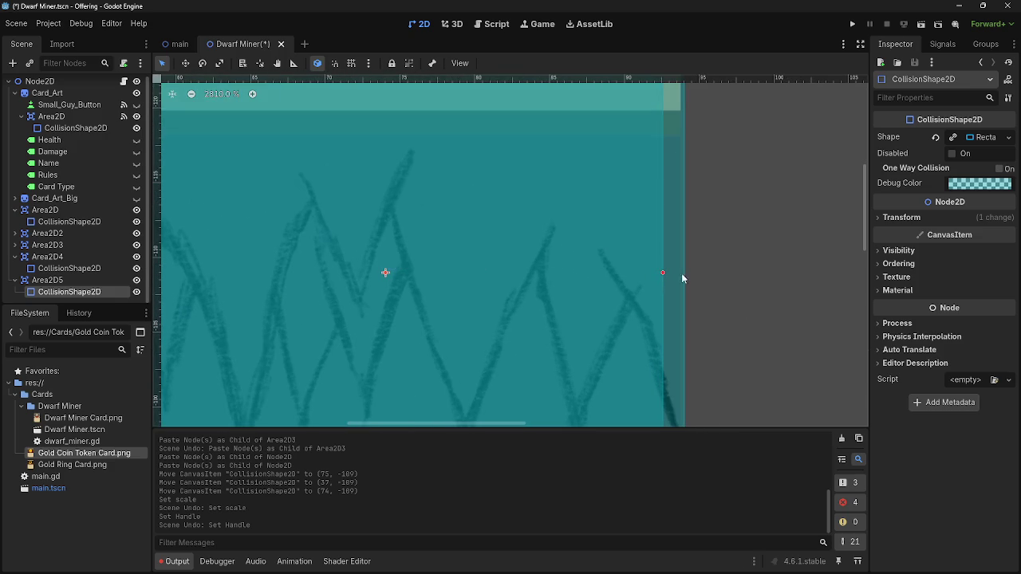
{"action": "left_click_drag", "start_coordinate": [660, 276], "coordinate": [664, 272]}
{"action": "scroll", "coordinate": [606, 286], "scroll_direction": "down", "scroll_amount": 10}
{"action": "scroll", "coordinate": [459, 249], "scroll_direction": "down", "scroll_amount": 2}
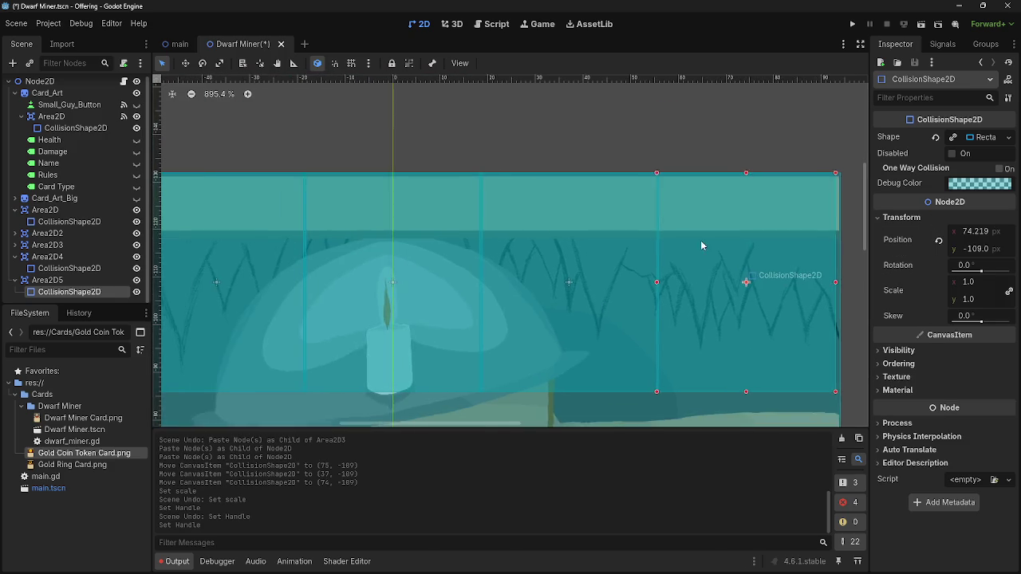
{"action": "left_click", "coordinate": [591, 244]}
{"action": "left_click_drag", "start_coordinate": [581, 243], "coordinate": [585, 239]}
{"action": "scroll", "coordinate": [469, 247], "scroll_direction": "up", "scroll_amount": 8}
{"action": "scroll", "coordinate": [505, 271], "scroll_direction": "down", "scroll_amount": 13}
{"action": "left_click_drag", "start_coordinate": [759, 266], "coordinate": [767, 266]}
{"action": "scroll", "coordinate": [613, 216], "scroll_direction": "up", "scroll_amount": 16}
{"action": "left_click", "coordinate": [616, 224]}
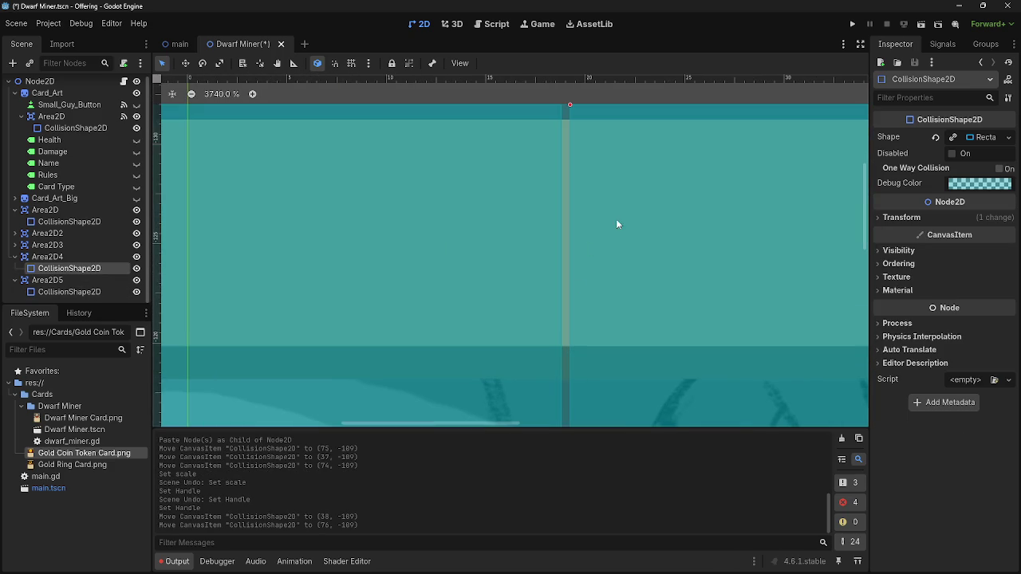
{"action": "mouse_move", "coordinate": [620, 215]}
{"action": "left_mouse_down"}
{"action": "mouse_move", "coordinate": [611, 217]}
{"action": "mouse_move", "coordinate": [636, 215]}
{"action": "left_mouse_up"}
Set the fourth rectangle's Position x to 38 and the second's to -37.5 in the Inspector
{"action": "left_click", "coordinate": [895, 217]}
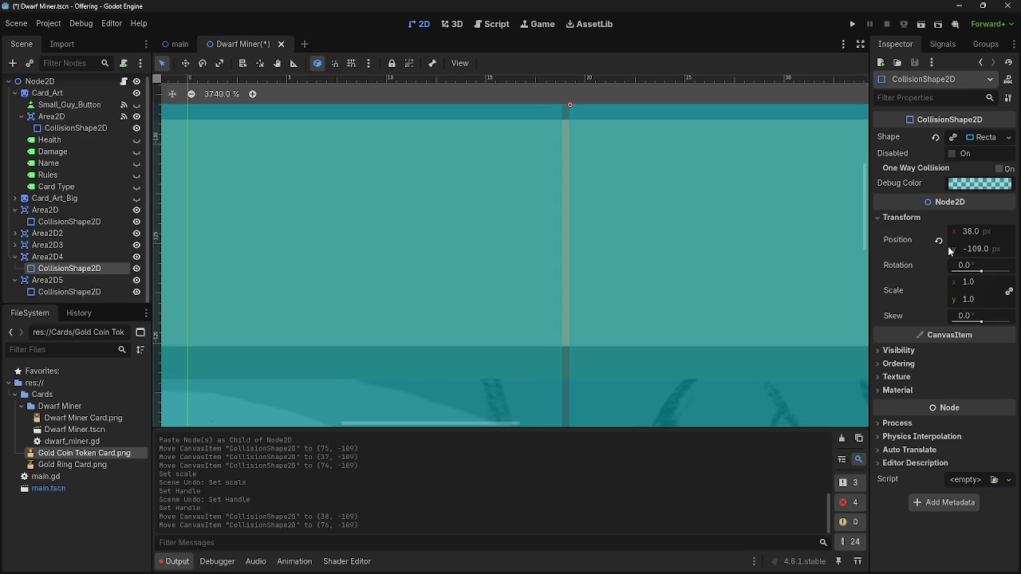
{"action": "left_click", "coordinate": [970, 232]}
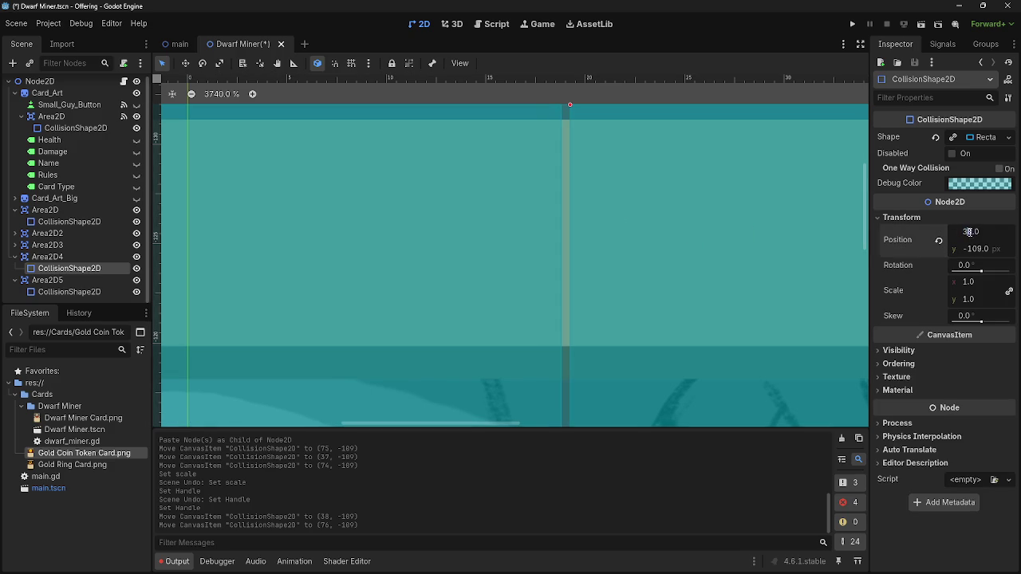
{"action": "type", "text": "37.5"}
{"action": "key", "text": "Return"}
{"action": "scroll", "coordinate": [725, 279], "scroll_direction": "down", "scroll_amount": 4}
{"action": "left_click", "coordinate": [276, 355]}
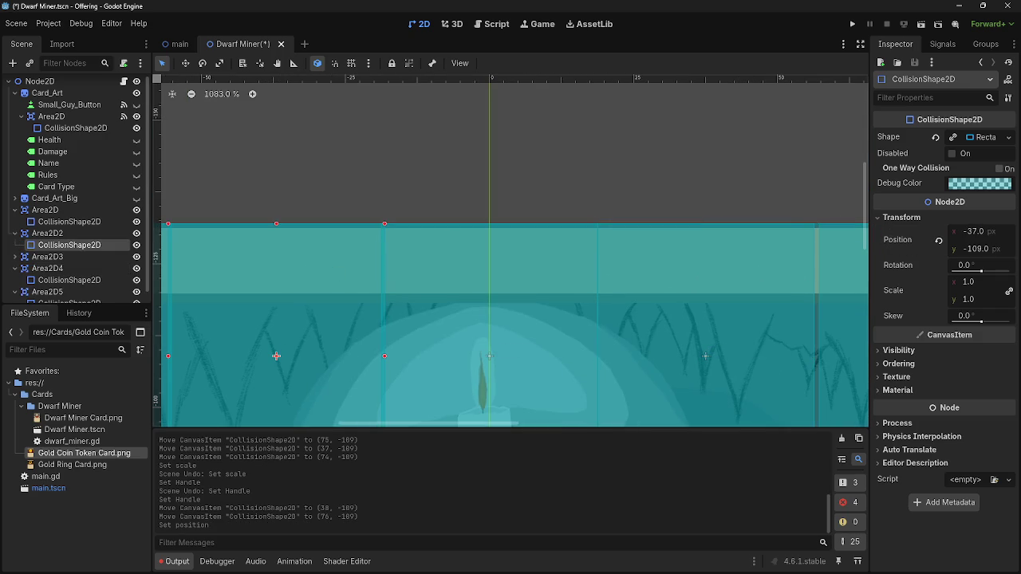
{"action": "left_click", "coordinate": [983, 233]}
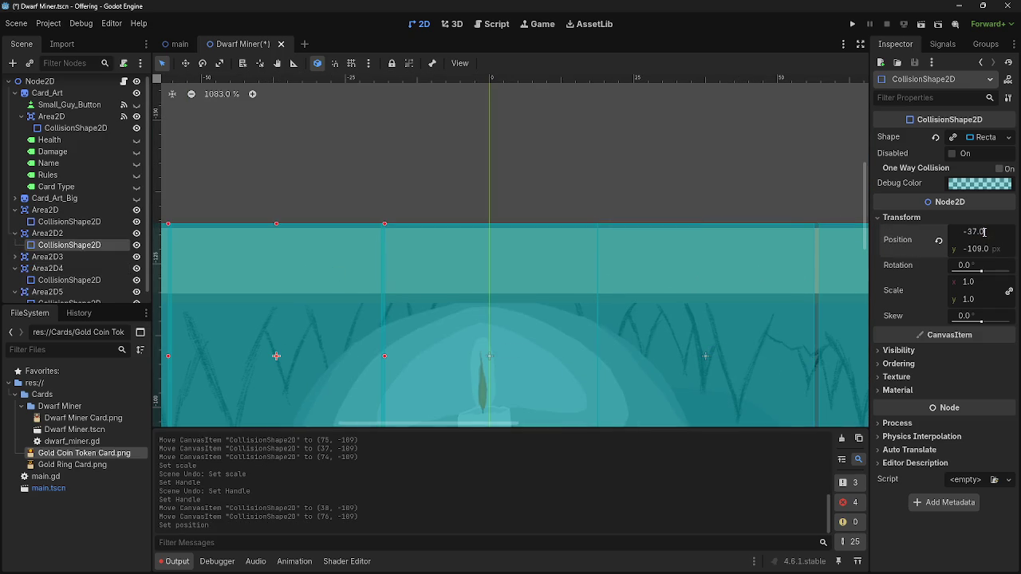
{"action": "type", "text": "-37.5"}
{"action": "key", "text": "Return"}
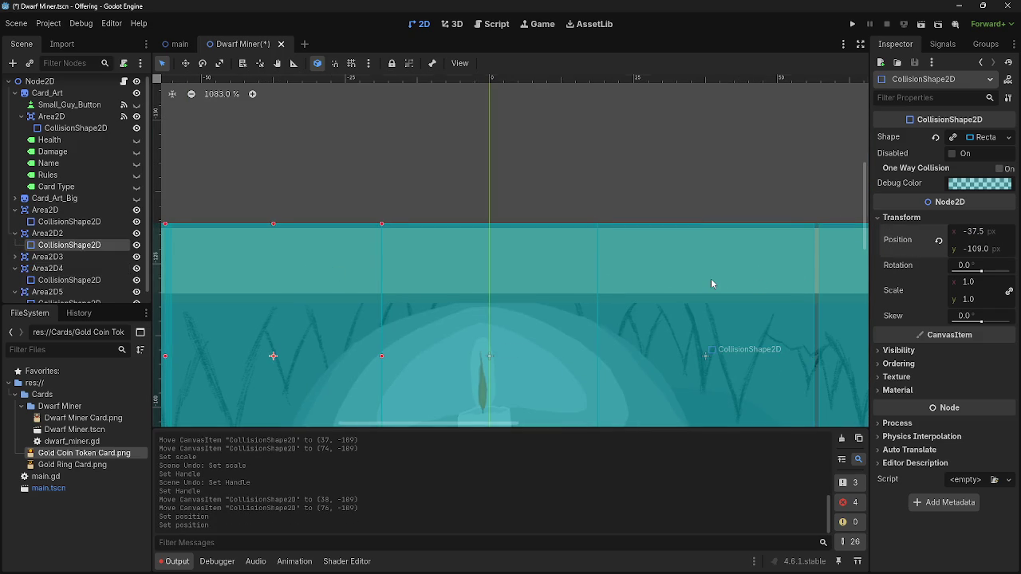
Set the fifth rectangle's Position x to 75 after trying 76.5 and 75.5
{"action": "left_click", "coordinate": [485, 244]}
{"action": "scroll", "coordinate": [622, 182], "scroll_direction": "down", "scroll_amount": 1}
{"action": "scroll", "coordinate": [800, 185], "scroll_direction": "down", "scroll_amount": 2}
{"action": "left_click", "coordinate": [801, 185]}
{"action": "scroll", "coordinate": [819, 242], "scroll_direction": "up", "scroll_amount": 6}
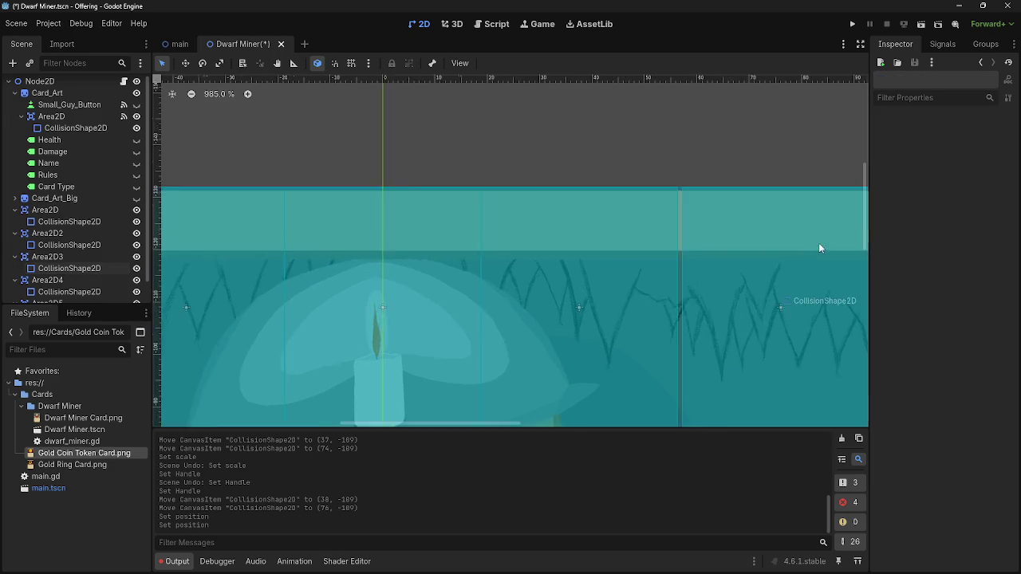
{"action": "left_click", "coordinate": [472, 179]}
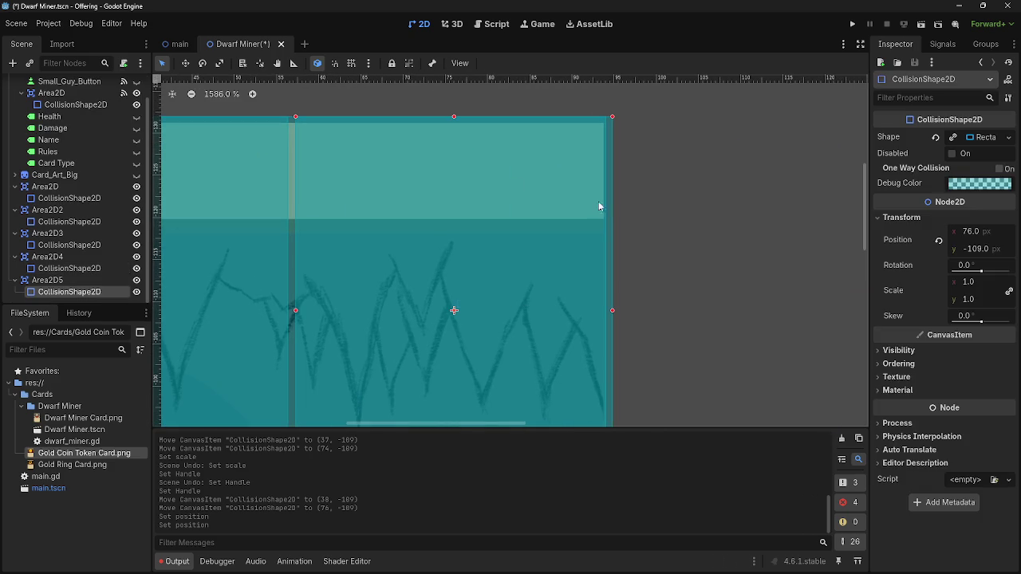
{"action": "left_click", "coordinate": [977, 232]}
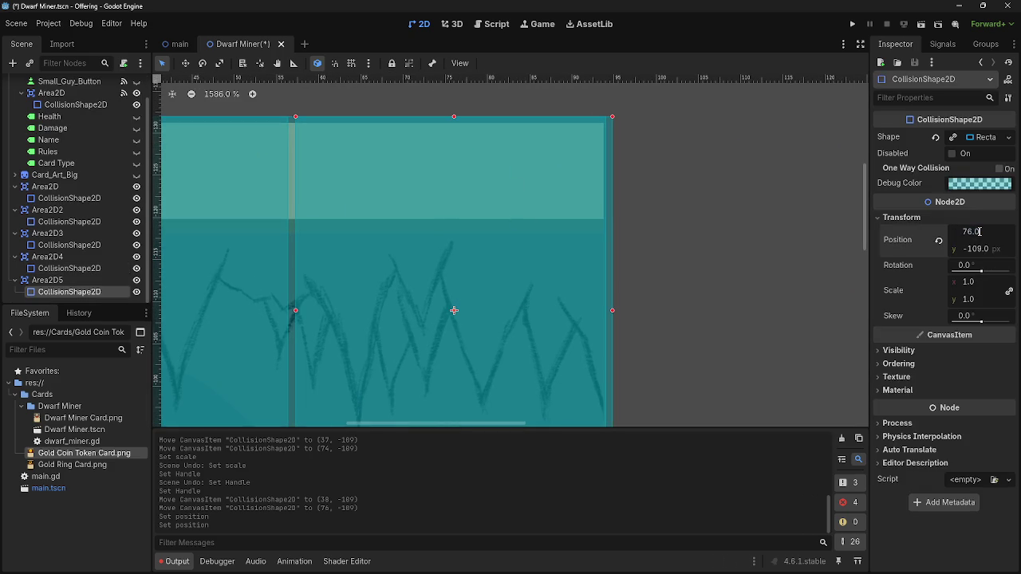
{"action": "type", "text": "76.5"}
{"action": "type", "text": "75.5"}
{"action": "key", "text": "Return"}
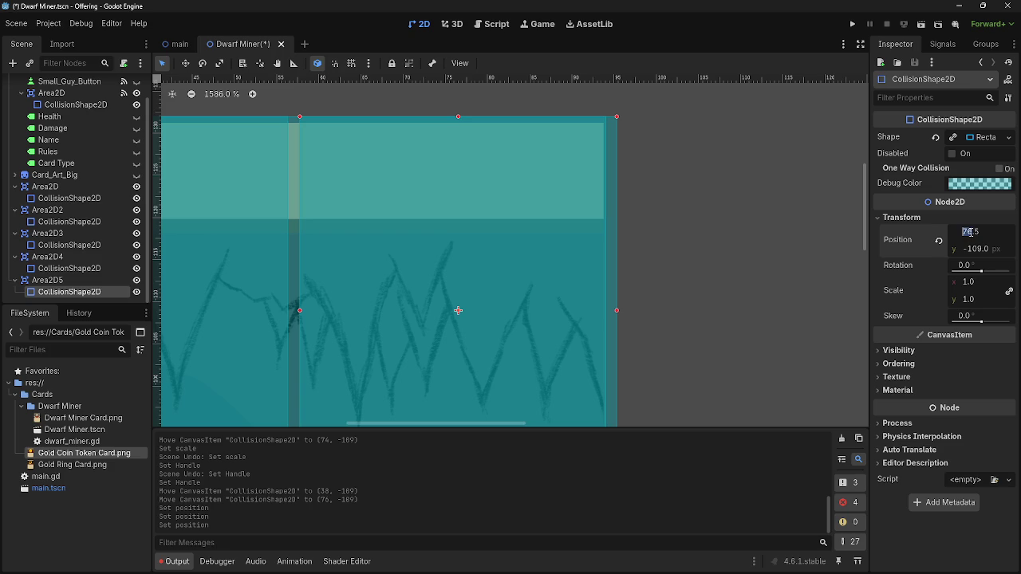
{"action": "key", "text": "Return"}
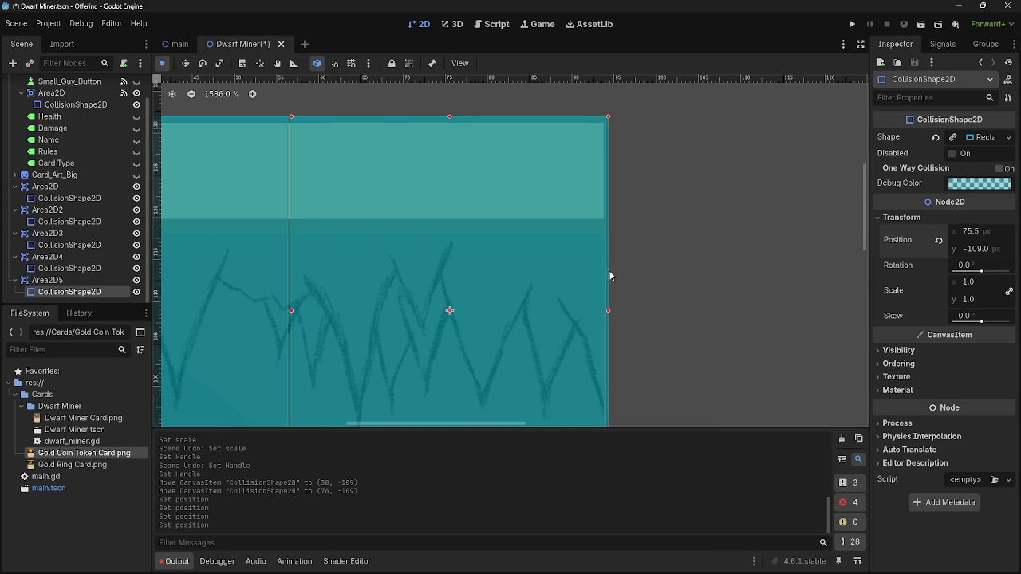
{"action": "scroll", "coordinate": [580, 260], "scroll_direction": "up", "scroll_amount": 5}
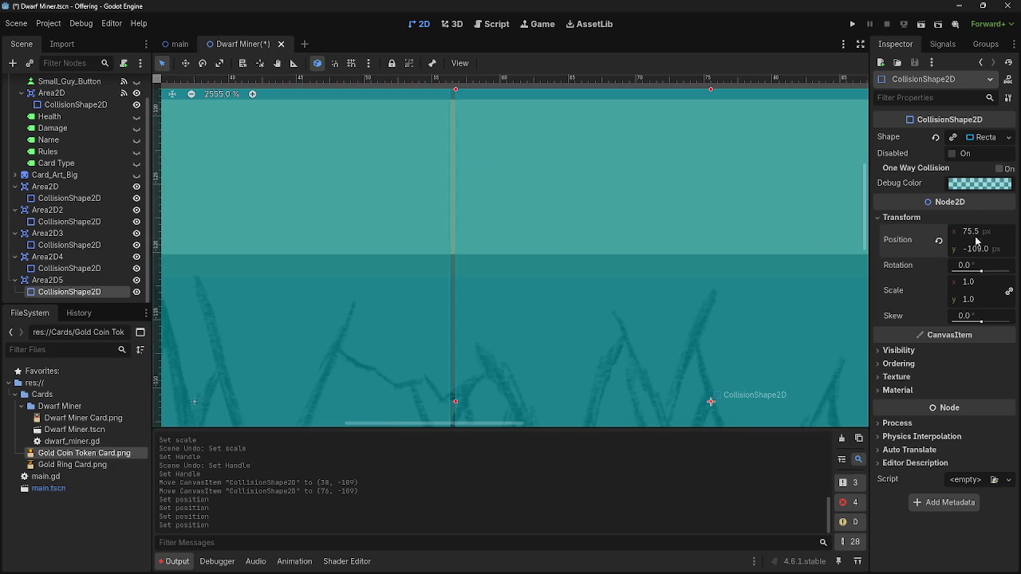
{"action": "key", "text": "Return"}
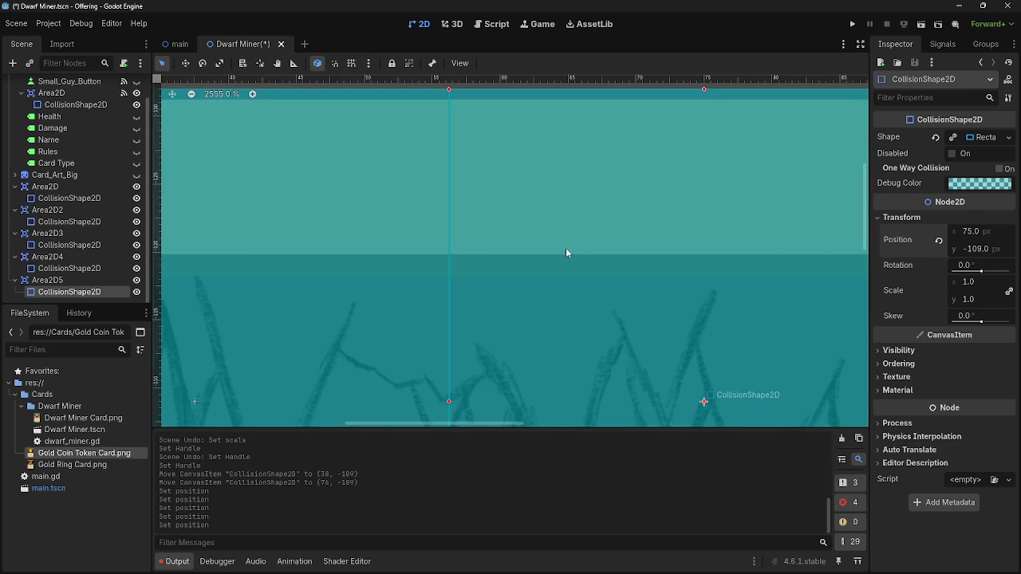
{"action": "scroll", "coordinate": [575, 252], "scroll_direction": "down", "scroll_amount": 5}
{"action": "scroll", "coordinate": [521, 199], "scroll_direction": "left", "scroll_amount": 5}
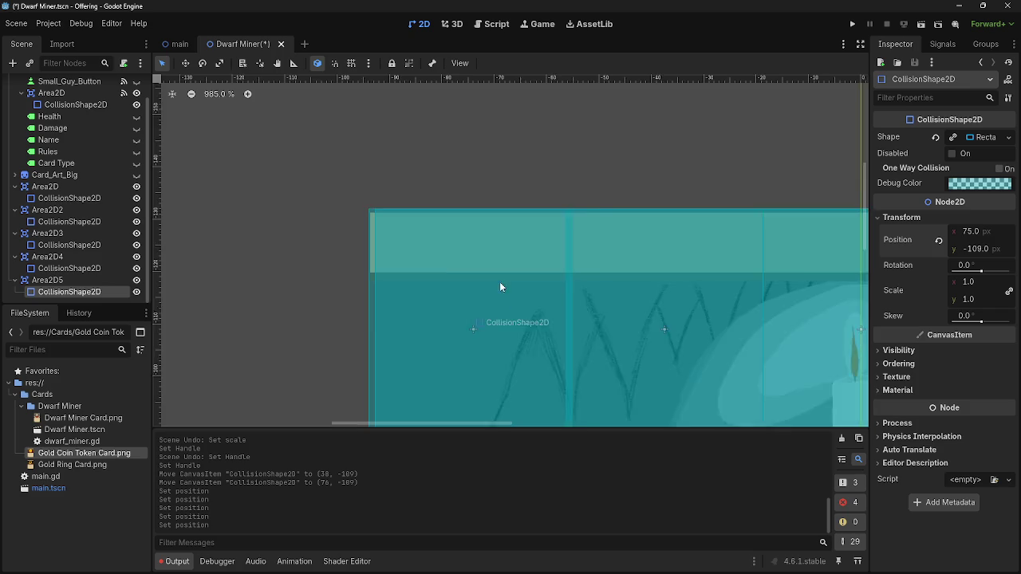
Nudge the first collision rectangle one unit left
{"action": "scroll", "coordinate": [485, 282], "scroll_direction": "up", "scroll_amount": 3}
{"action": "left_click", "coordinate": [454, 248]}
{"action": "key", "text": "Left"}
{"action": "left_click", "coordinate": [660, 145]}
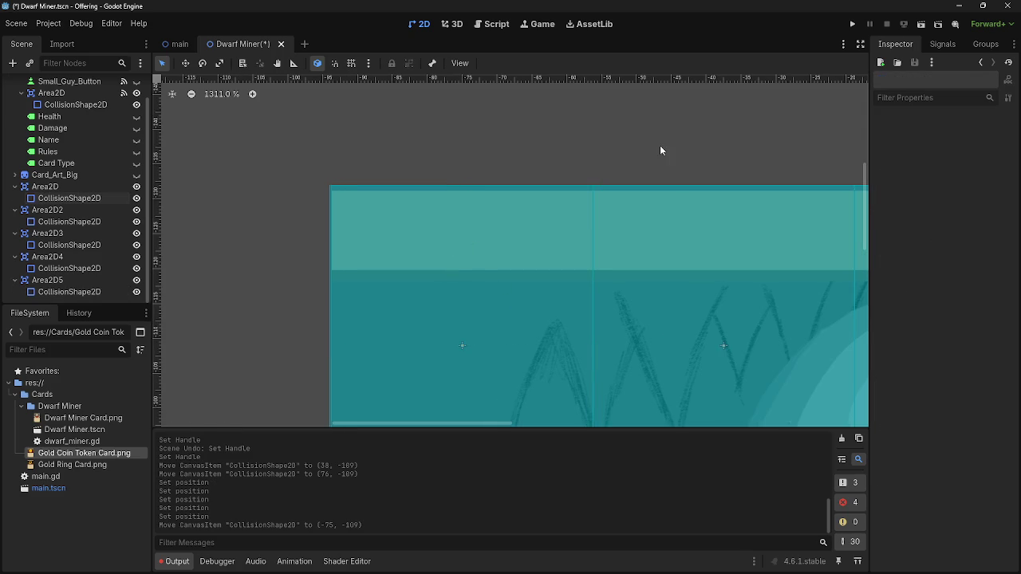
{"action": "scroll", "coordinate": [688, 225], "scroll_direction": "down", "scroll_amount": 8}
{"action": "scroll", "coordinate": [456, 229], "scroll_direction": "up", "scroll_amount": 3}
{"action": "scroll", "coordinate": [406, 244], "scroll_direction": "up", "scroll_amount": 2}
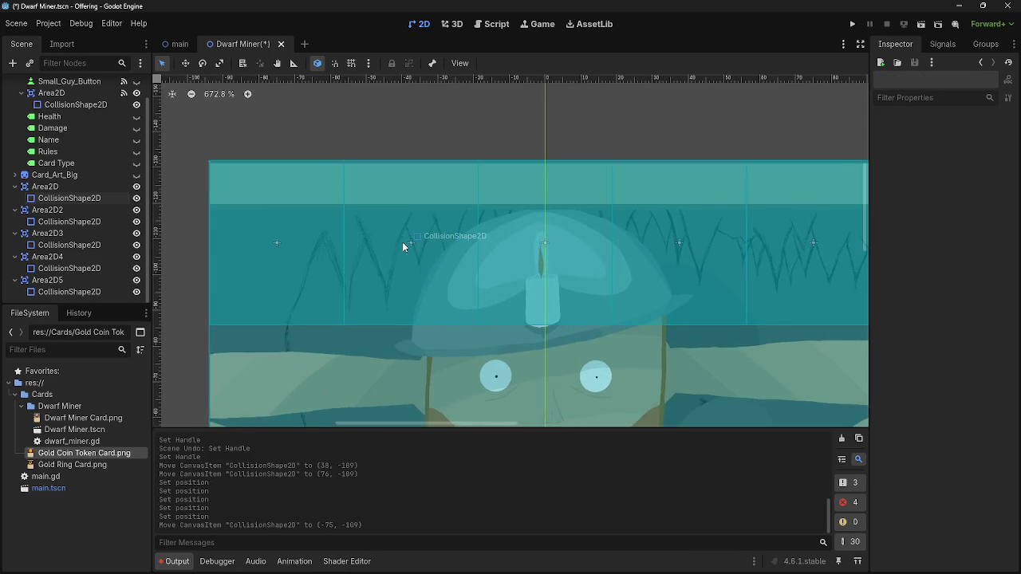
{"action": "scroll", "coordinate": [401, 242], "scroll_direction": "down", "scroll_amount": 2}
{"action": "scroll", "coordinate": [705, 242], "scroll_direction": "up", "scroll_amount": 1}
{"action": "scroll", "coordinate": [705, 241], "scroll_direction": "up", "scroll_amount": 1}
{"action": "scroll", "coordinate": [715, 221], "scroll_direction": "down", "scroll_amount": 5}
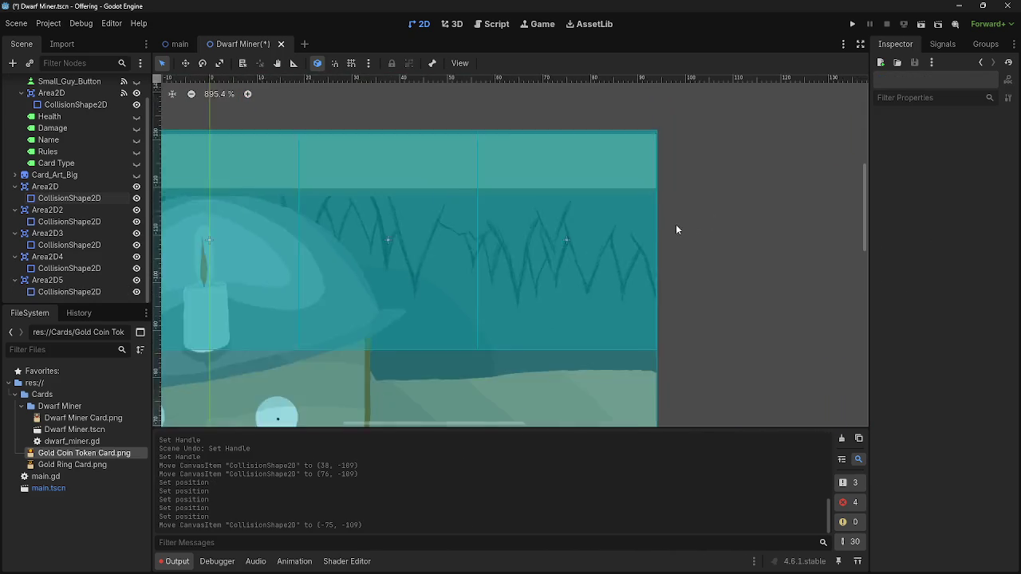
{"action": "scroll", "coordinate": [365, 136], "scroll_direction": "up", "scroll_amount": 3}
{"action": "scroll", "coordinate": [413, 166], "scroll_direction": "up", "scroll_amount": 2}
{"action": "scroll", "coordinate": [488, 179], "scroll_direction": "down", "scroll_amount": 3}
{"action": "scroll", "coordinate": [455, 151], "scroll_direction": "down", "scroll_amount": 2}
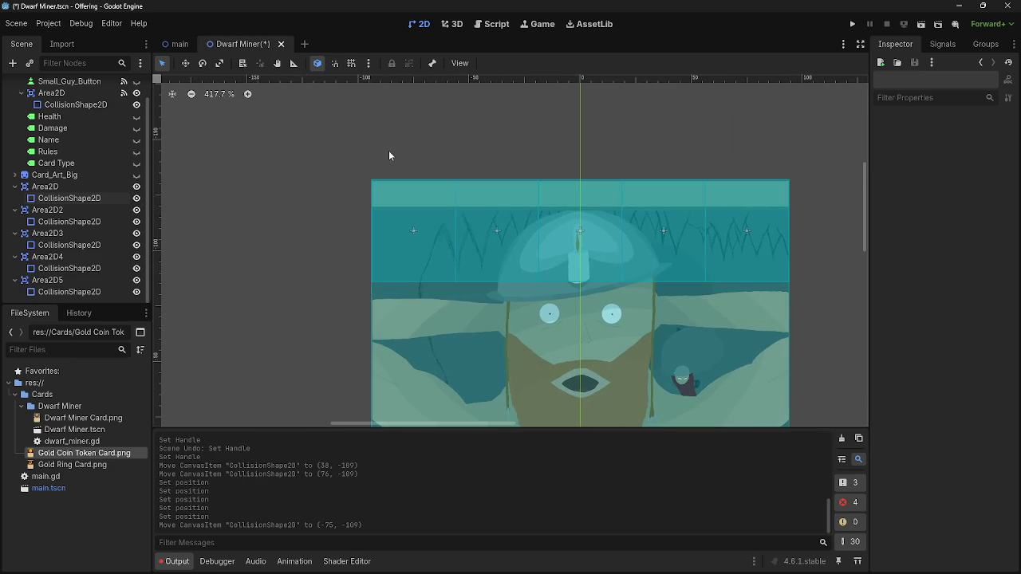
{"action": "scroll", "coordinate": [373, 178], "scroll_direction": "up", "scroll_amount": 10}
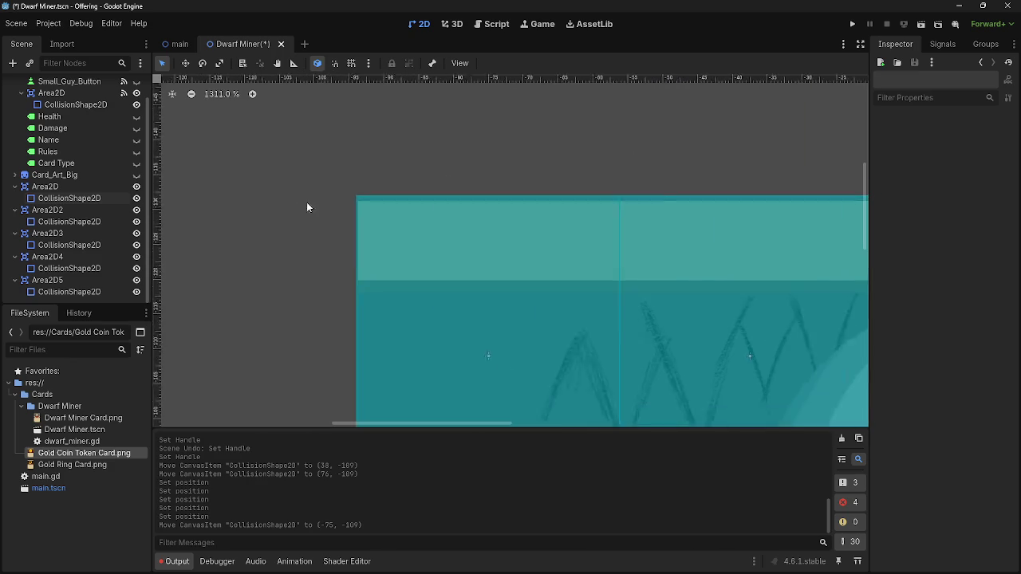
Move the first collision rectangle up to y -108, flush with the card's top edge
{"action": "left_click", "coordinate": [483, 225]}
{"action": "left_click_drag", "start_coordinate": [484, 230], "coordinate": [483, 234]}
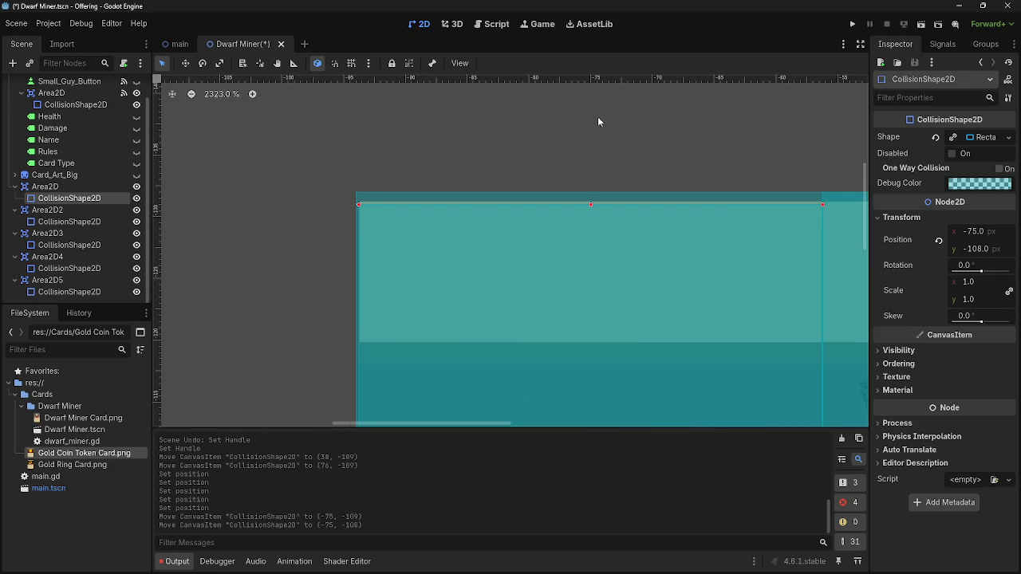
{"action": "left_click", "coordinate": [622, 125]}
{"action": "scroll", "coordinate": [350, 110], "scroll_direction": "down", "scroll_amount": 1}
{"action": "scroll", "coordinate": [519, 125], "scroll_direction": "down", "scroll_amount": 3}
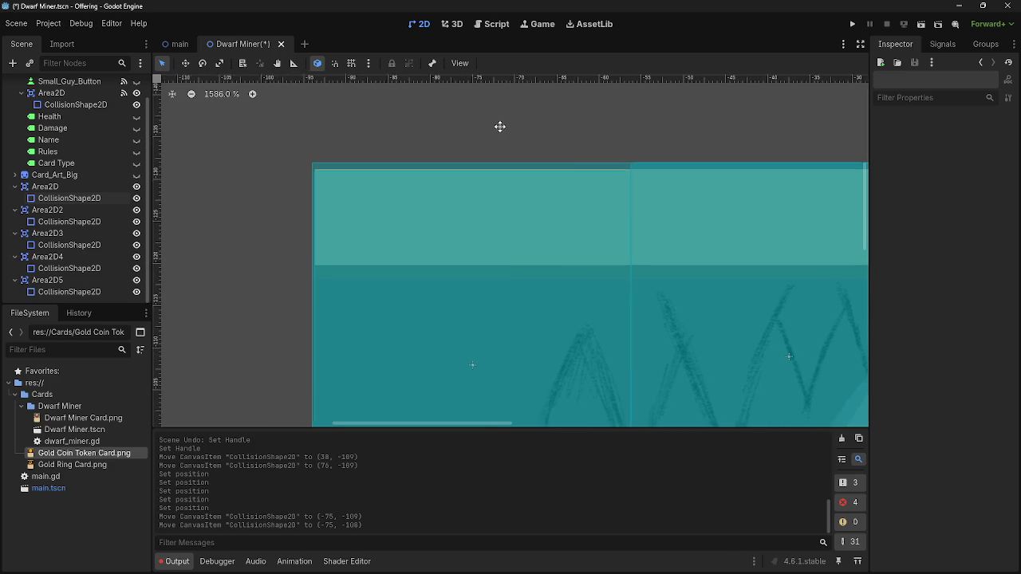
{"action": "left_click", "coordinate": [376, 232]}
{"action": "left_click_drag", "start_coordinate": [377, 232], "coordinate": [377, 224]}
{"action": "left_click", "coordinate": [204, 121]}
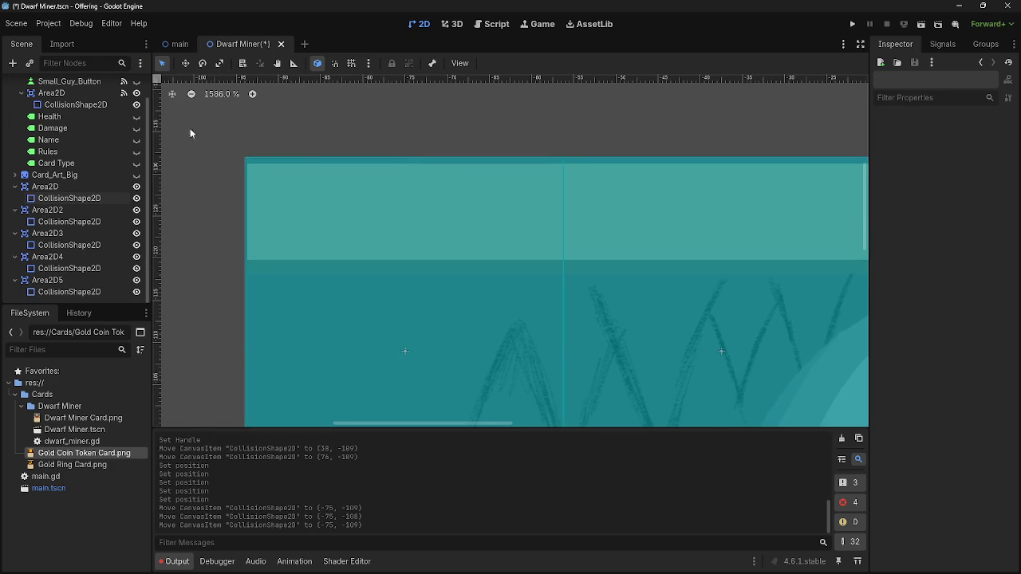
{"action": "scroll", "coordinate": [265, 160], "scroll_direction": "up", "scroll_amount": 10}
{"action": "left_click", "coordinate": [476, 244]}
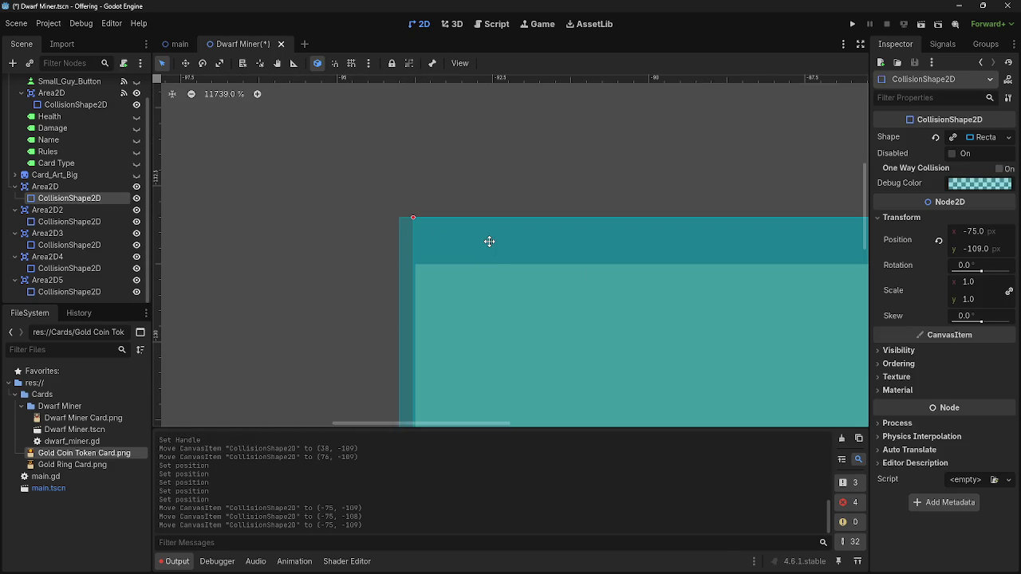
{"action": "mouse_move", "coordinate": [493, 273]}
{"action": "left_mouse_down"}
{"action": "mouse_move", "coordinate": [483, 264]}
{"action": "mouse_move", "coordinate": [473, 283]}
{"action": "mouse_move", "coordinate": [486, 171]}
{"action": "mouse_move", "coordinate": [478, 227]}
{"action": "left_mouse_up"}
{"action": "scroll", "coordinate": [503, 195], "scroll_direction": "down", "scroll_amount": 8}
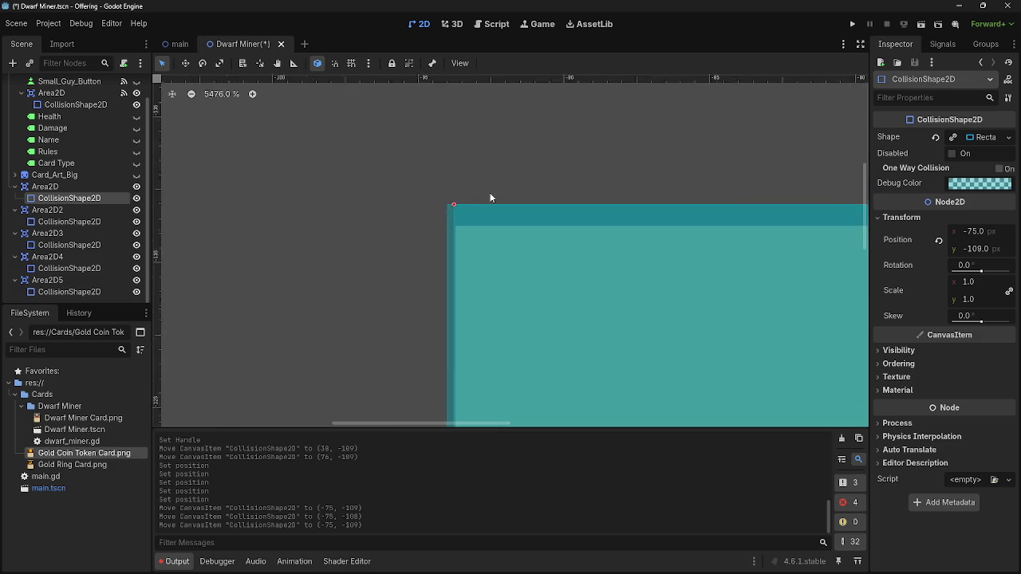
{"action": "scroll", "coordinate": [524, 184], "scroll_direction": "down", "scroll_amount": 5}
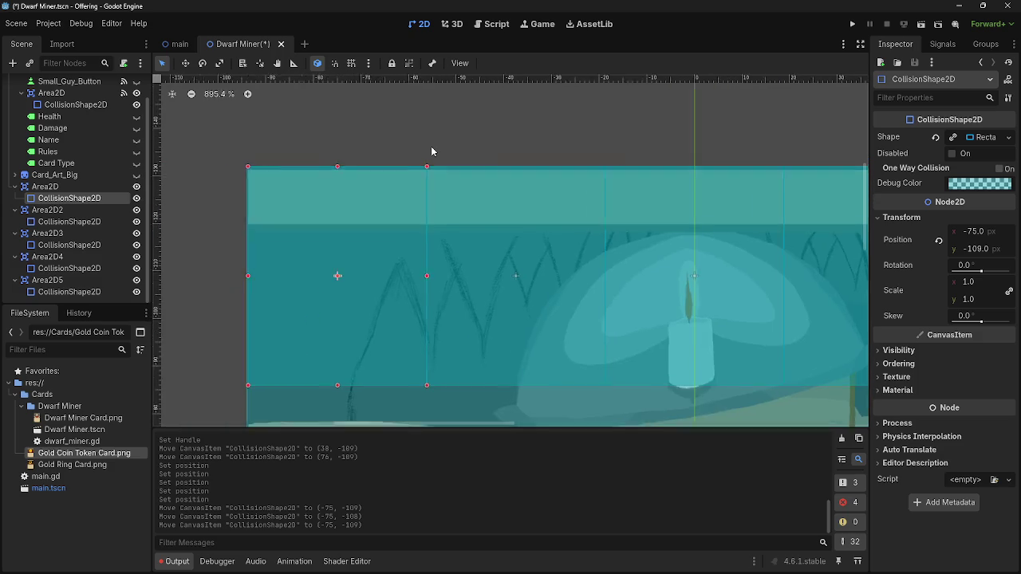
{"action": "scroll", "coordinate": [431, 151], "scroll_direction": "down", "scroll_amount": 2}
{"action": "left_click_drag", "start_coordinate": [384, 176], "coordinate": [383, 179]}
Place Area2D2's collision rectangle at (-37.5, -108) beside the first
{"action": "left_click", "coordinate": [478, 177]}
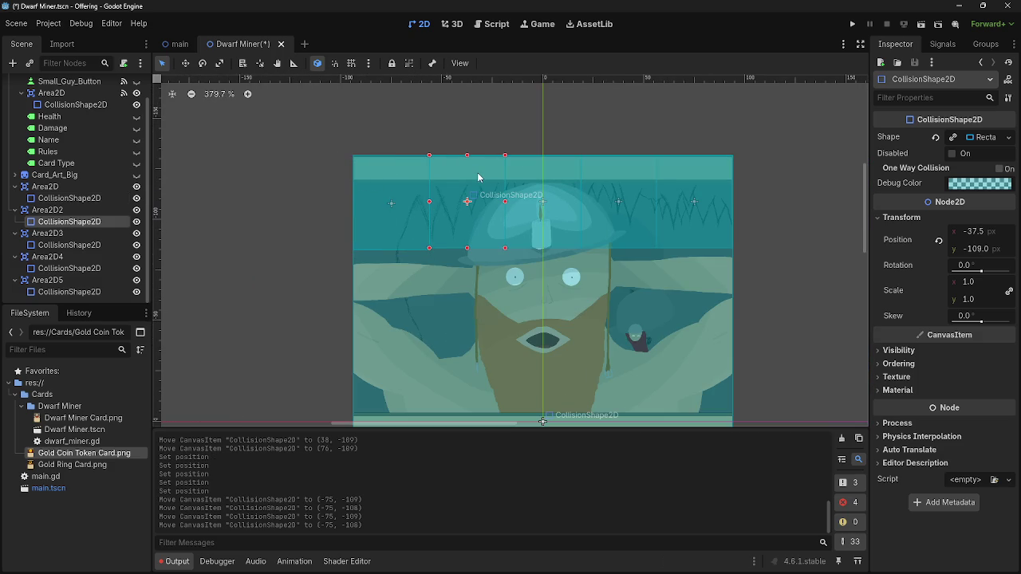
{"action": "left_click_drag", "start_coordinate": [479, 180], "coordinate": [476, 173]}
{"action": "scroll", "coordinate": [439, 136], "scroll_direction": "up", "scroll_amount": 2}
{"action": "scroll", "coordinate": [538, 167], "scroll_direction": "up", "scroll_amount": 2}
{"action": "scroll", "coordinate": [556, 216], "scroll_direction": "up", "scroll_amount": 2}
{"action": "left_click_drag", "start_coordinate": [474, 231], "coordinate": [467, 231]}
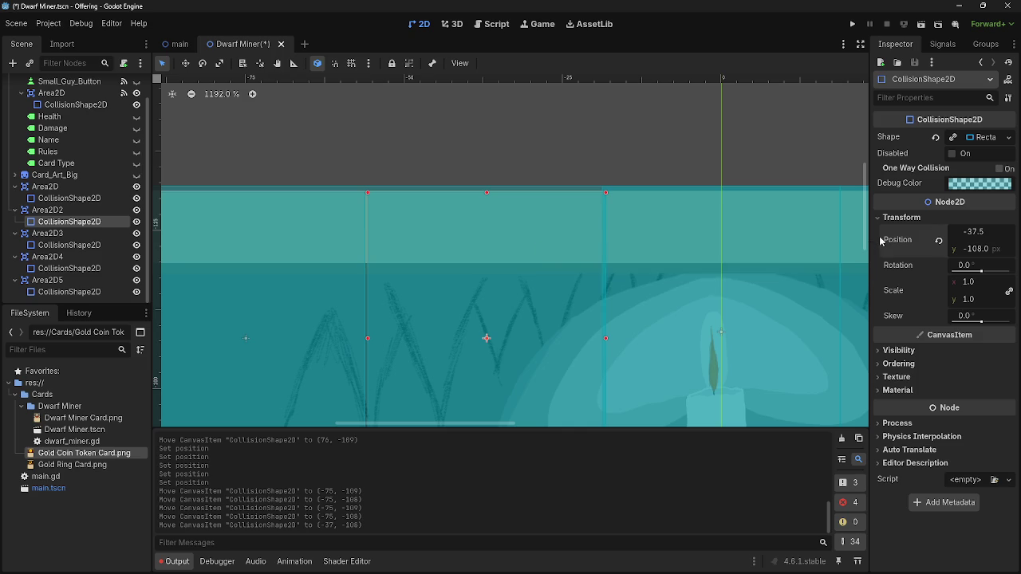
{"action": "key", "text": "Return"}
Switch to the Balatro Wiki browser window
{"action": "key", "text": "alt+Tab"}
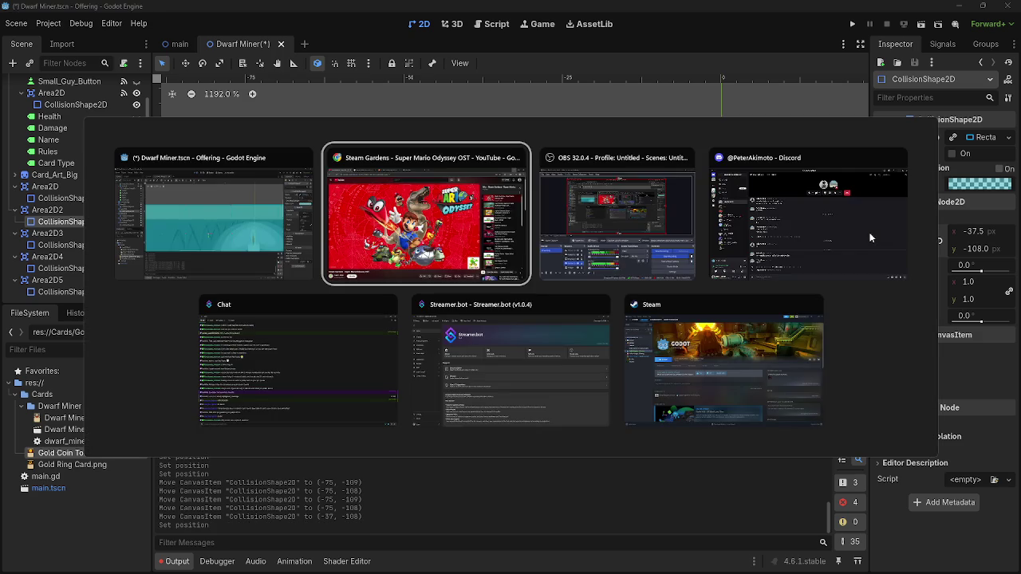
{"action": "key", "text": "Escape"}
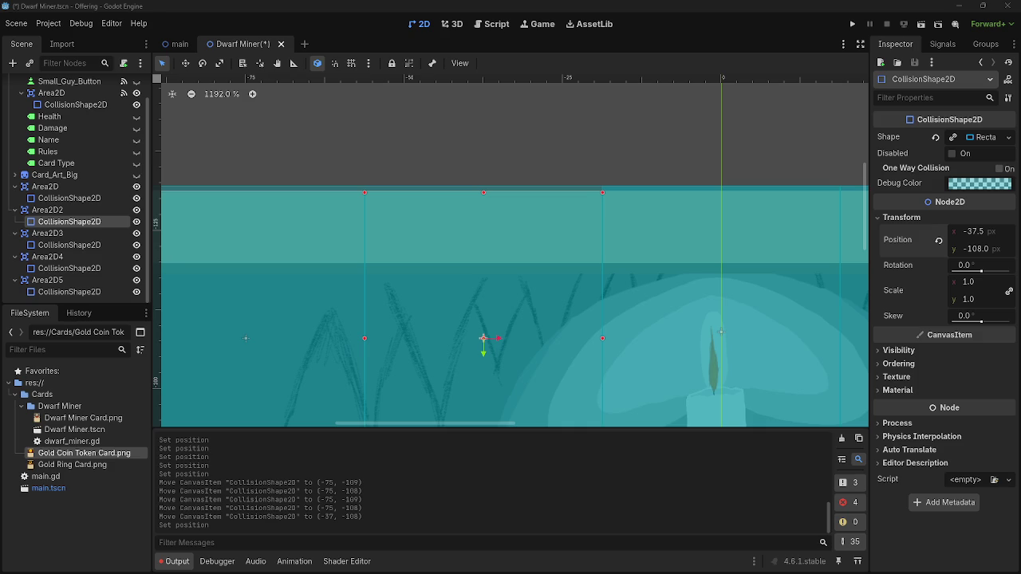
{"action": "key", "text": "alt+Tab"}
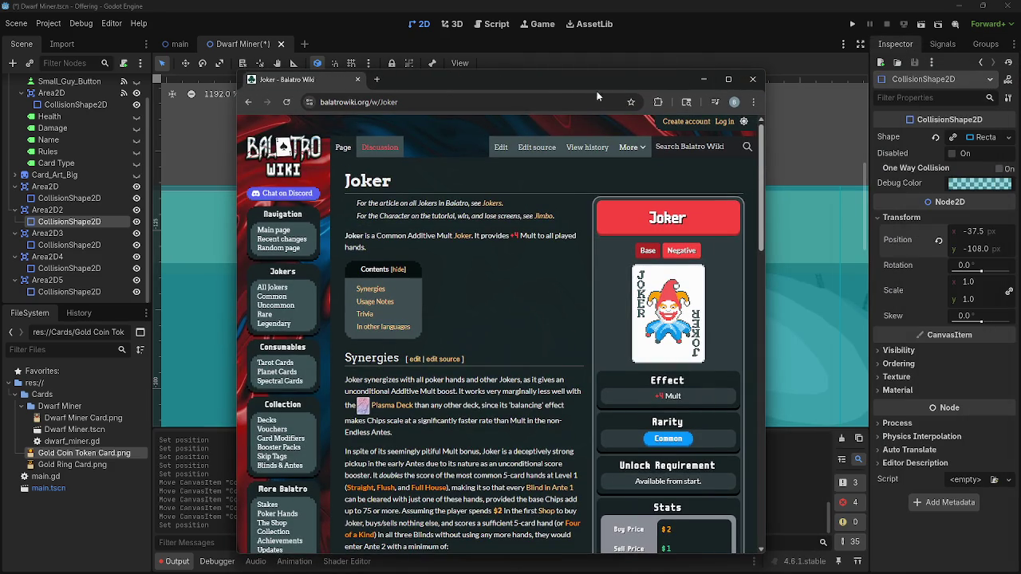
Maximize the Chrome window and scroll the Joker page down to the Joker card art
{"action": "left_click", "coordinate": [730, 80]}
{"action": "scroll", "coordinate": [877, 176], "scroll_direction": "up", "scroll_amount": 8}
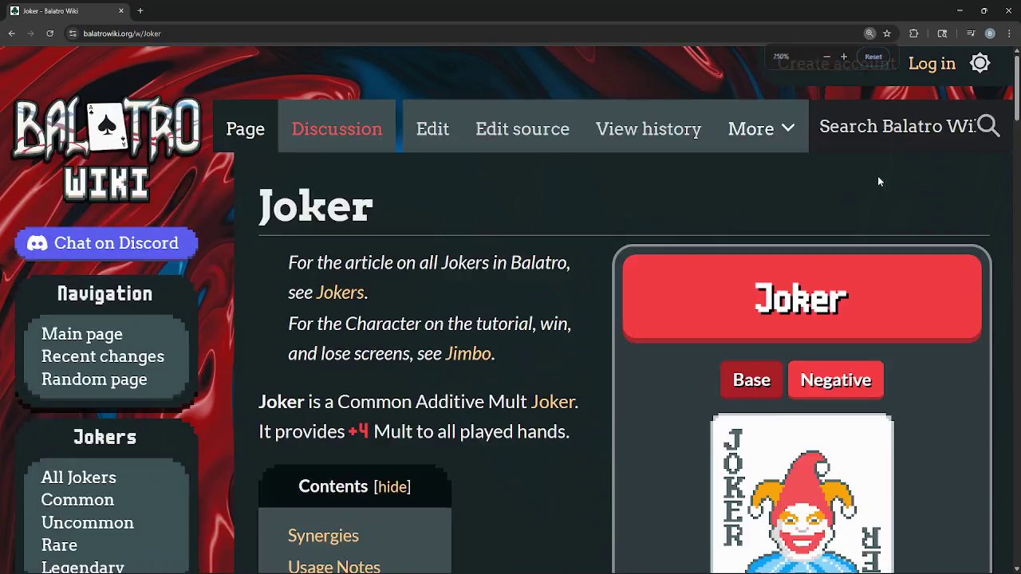
{"action": "scroll", "coordinate": [832, 242], "scroll_direction": "down", "scroll_amount": 6}
{"action": "scroll", "coordinate": [833, 244], "scroll_direction": "down", "scroll_amount": 1, "text": "ctrl"}
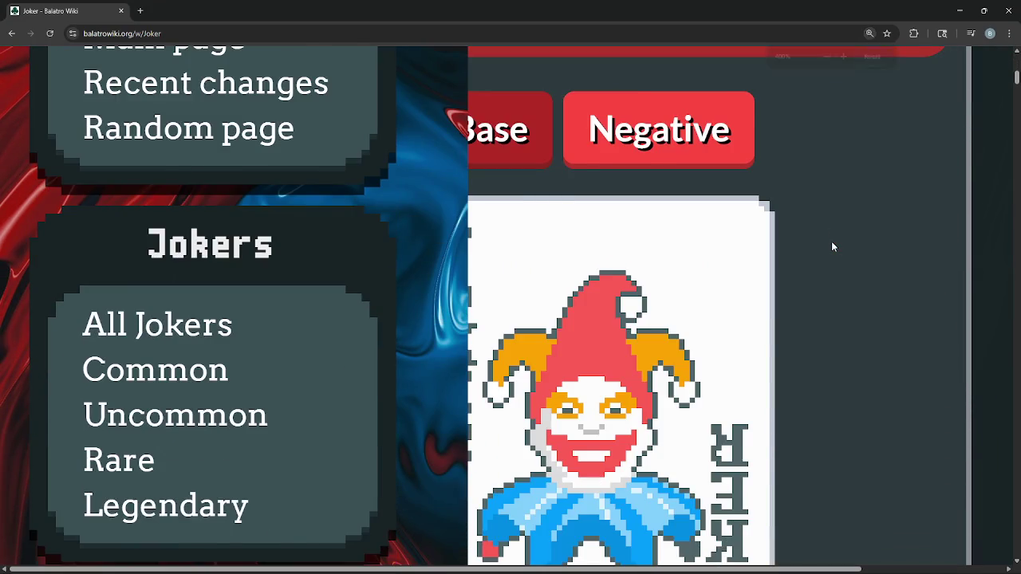
{"action": "scroll", "coordinate": [832, 241], "scroll_direction": "down", "scroll_amount": 1}
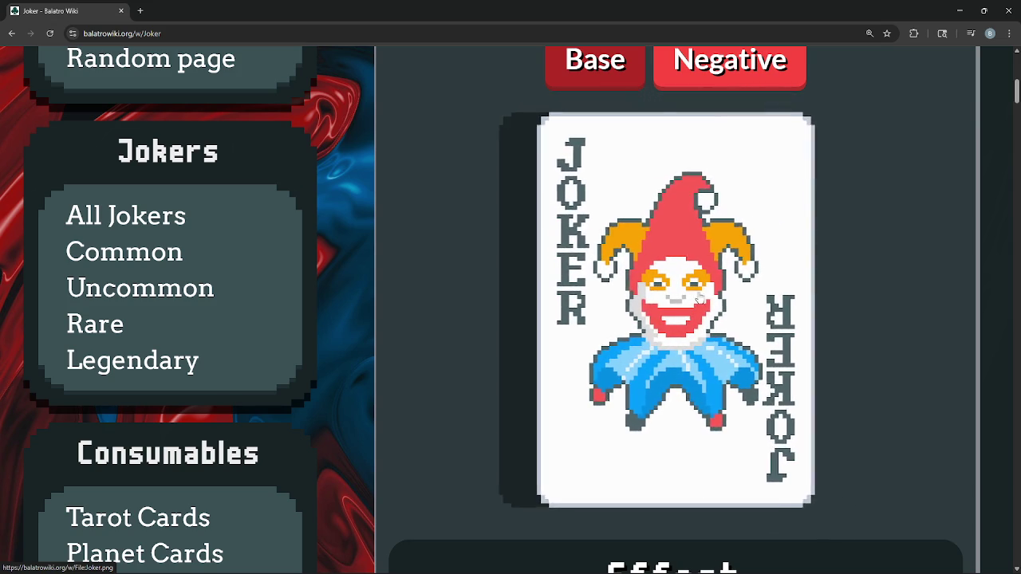
Collapse Area2D3, Area2D4 and Area2D5 in the Scene dock
{"action": "scroll", "coordinate": [559, 239], "scroll_direction": "down", "scroll_amount": 10}
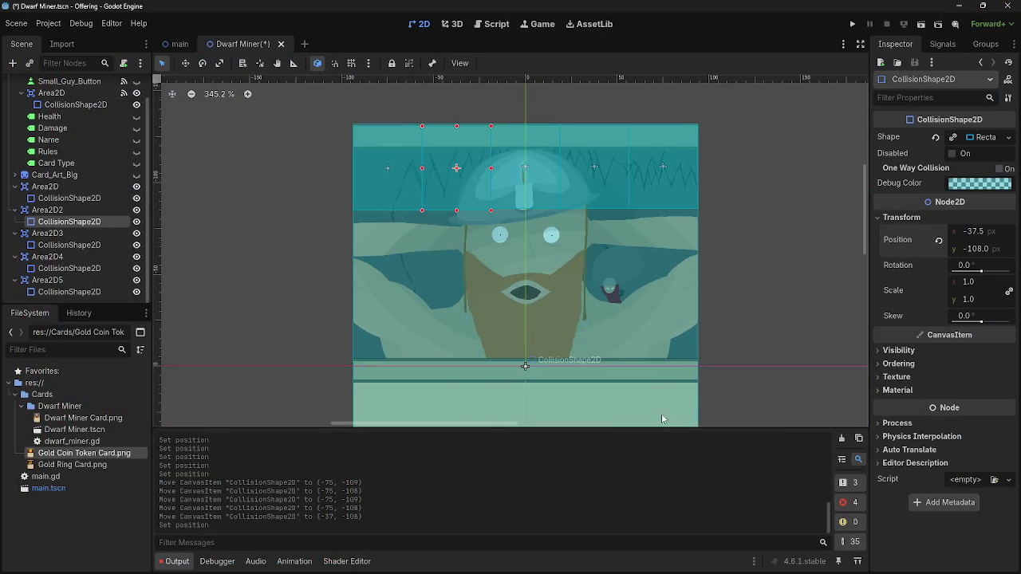
{"action": "scroll", "coordinate": [604, 407], "scroll_direction": "down", "scroll_amount": 5}
{"action": "scroll", "coordinate": [412, 221], "scroll_direction": "up", "scroll_amount": 4}
{"action": "mouse_move", "coordinate": [493, 98]}
{"action": "left_mouse_down"}
{"action": "mouse_move", "coordinate": [342, 149]}
{"action": "mouse_move", "coordinate": [157, 176]}
{"action": "left_mouse_up"}
{"action": "scroll", "coordinate": [14, 203], "scroll_direction": "up", "scroll_amount": 2}
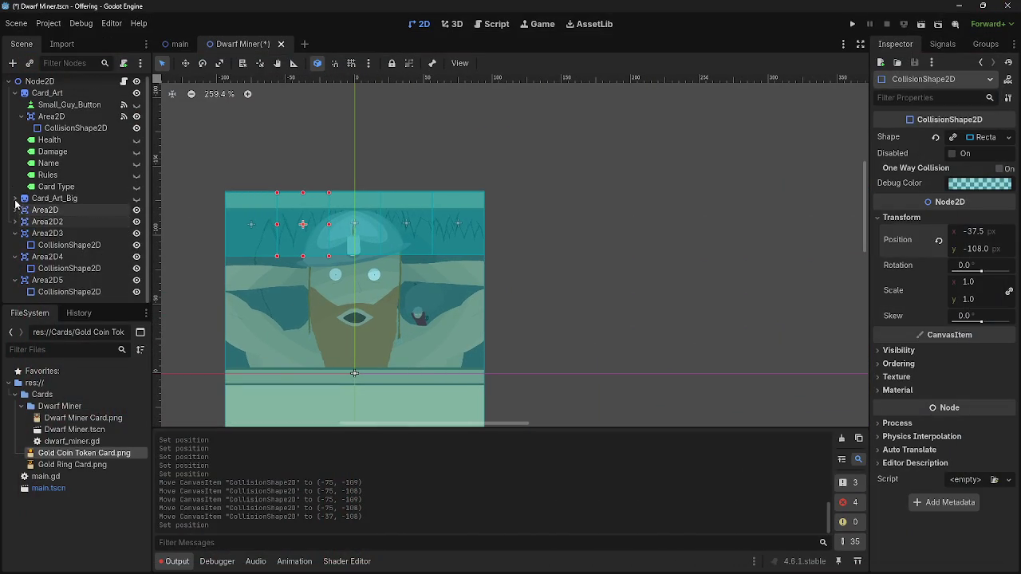
{"action": "left_click", "coordinate": [14, 233]}
{"action": "left_click", "coordinate": [14, 245]}
{"action": "left_click", "coordinate": [14, 260]}
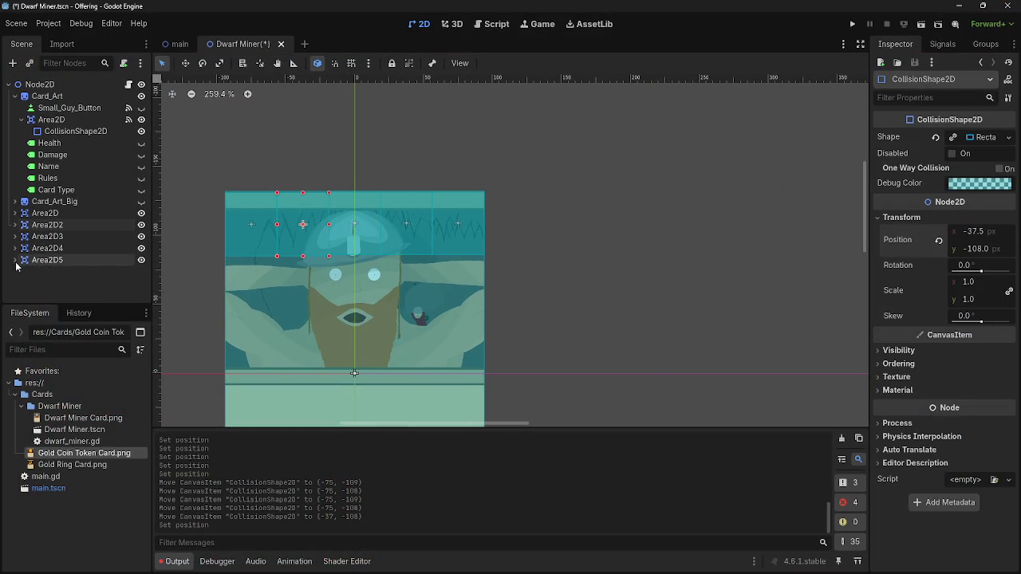
{"action": "scroll", "coordinate": [239, 206], "scroll_direction": "down", "scroll_amount": 4}
{"action": "scroll", "coordinate": [239, 207], "scroll_direction": "up", "scroll_amount": 16}
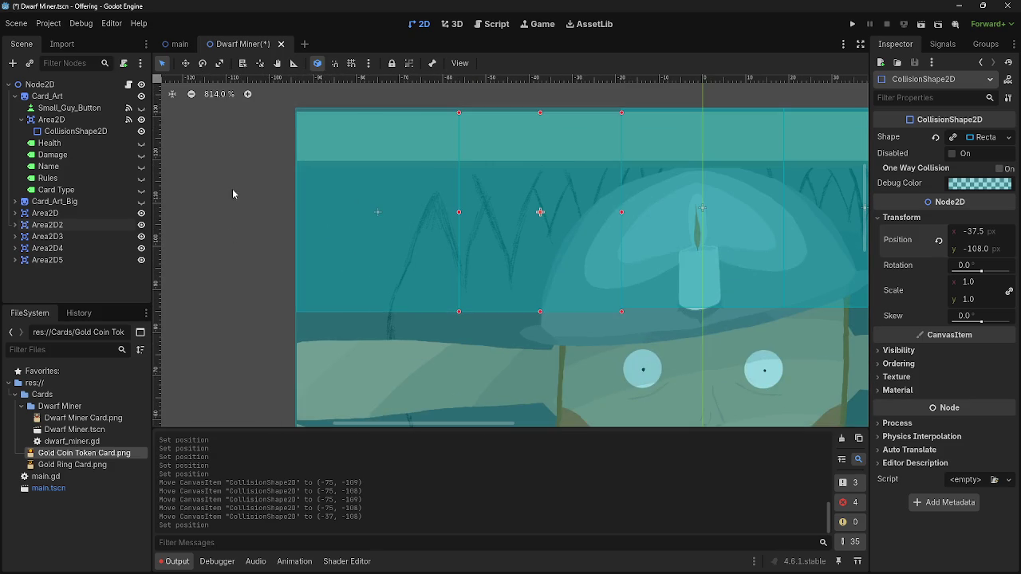
Move Area2D3's collision rectangle to (0, -108) on the card's top strip
{"action": "left_click", "coordinate": [378, 211]}
{"action": "scroll", "coordinate": [240, 236], "scroll_direction": "up", "scroll_amount": 2}
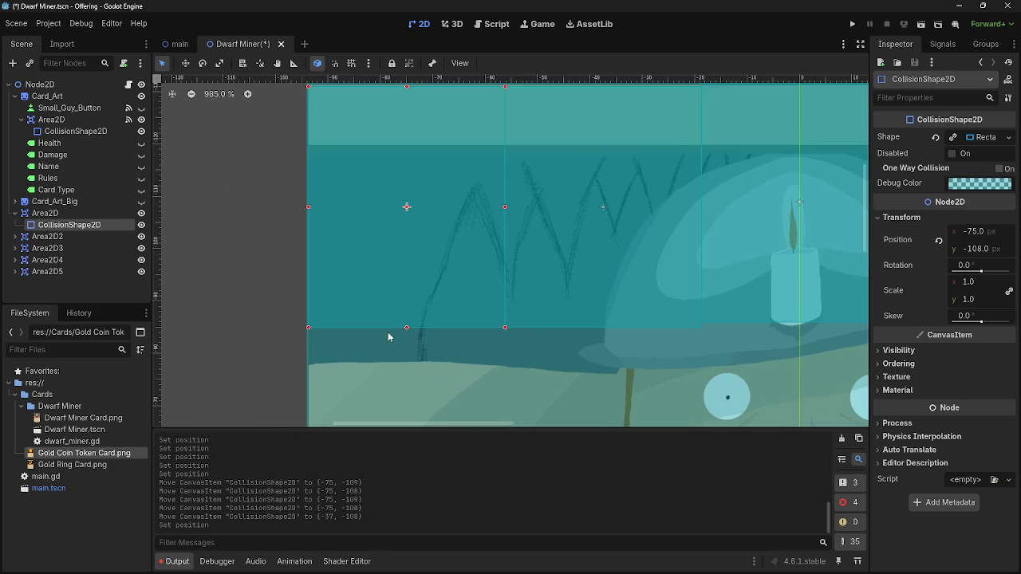
{"action": "scroll", "coordinate": [417, 284], "scroll_direction": "right", "scroll_amount": 3}
{"action": "scroll", "coordinate": [540, 210], "scroll_direction": "down", "scroll_amount": 1}
{"action": "scroll", "coordinate": [559, 159], "scroll_direction": "up", "scroll_amount": 2}
{"action": "scroll", "coordinate": [558, 159], "scroll_direction": "right", "scroll_amount": 2}
{"action": "left_click", "coordinate": [499, 197]}
{"action": "left_click_drag", "start_coordinate": [494, 197], "coordinate": [493, 204]}
Place Area2D4's rectangle at x 37.5 and Area2D5's at (75, -108)
{"action": "left_click", "coordinate": [644, 185]}
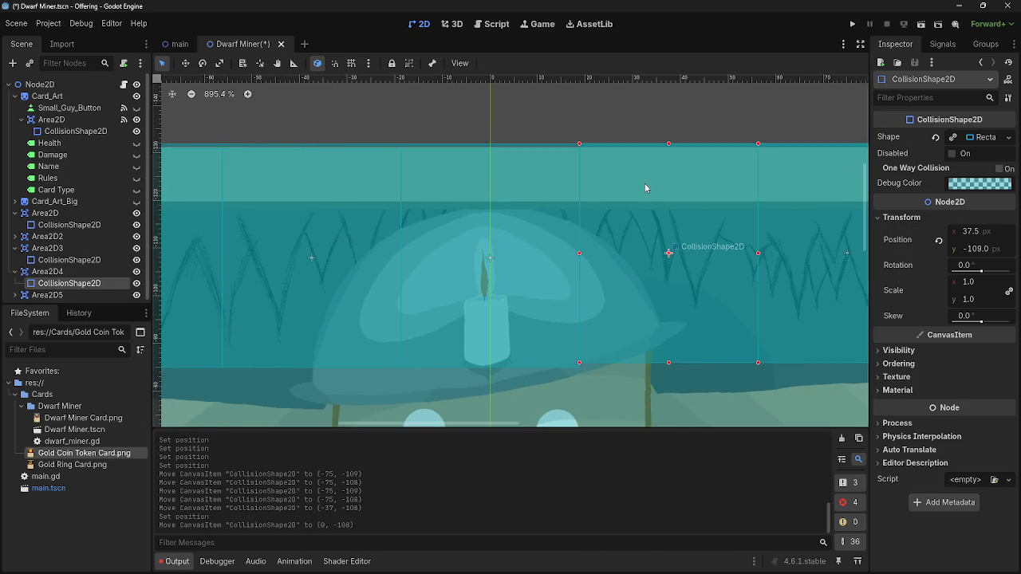
{"action": "left_click_drag", "start_coordinate": [644, 185], "coordinate": [641, 189]}
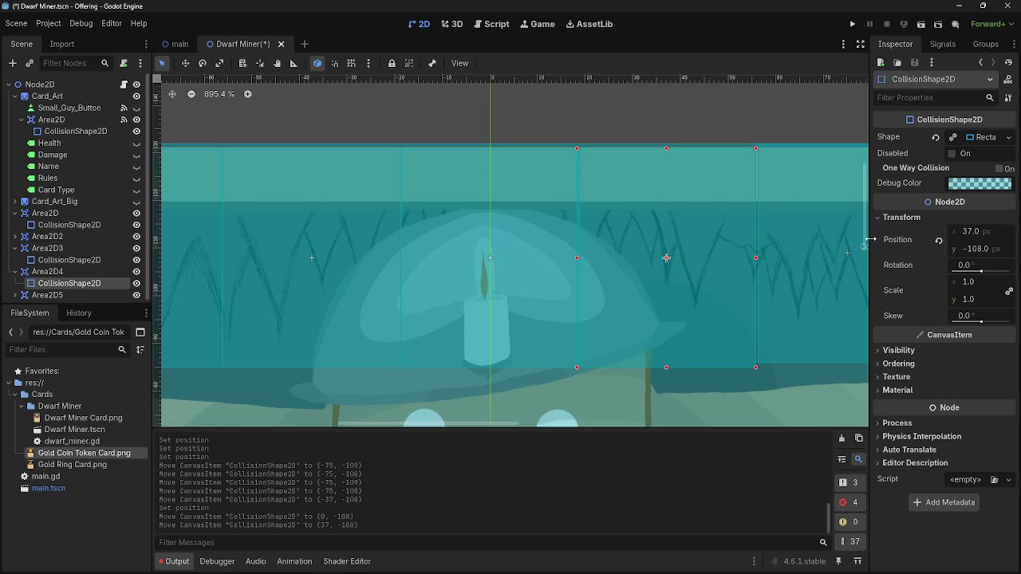
{"action": "left_click", "coordinate": [970, 231]}
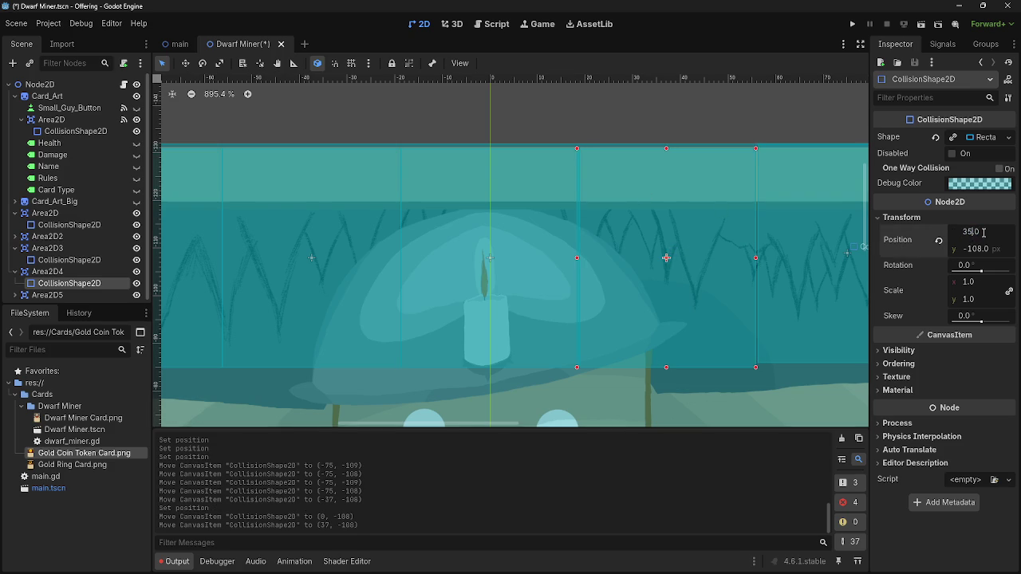
{"action": "type", "text": "37.5"}
{"action": "key", "text": "Return"}
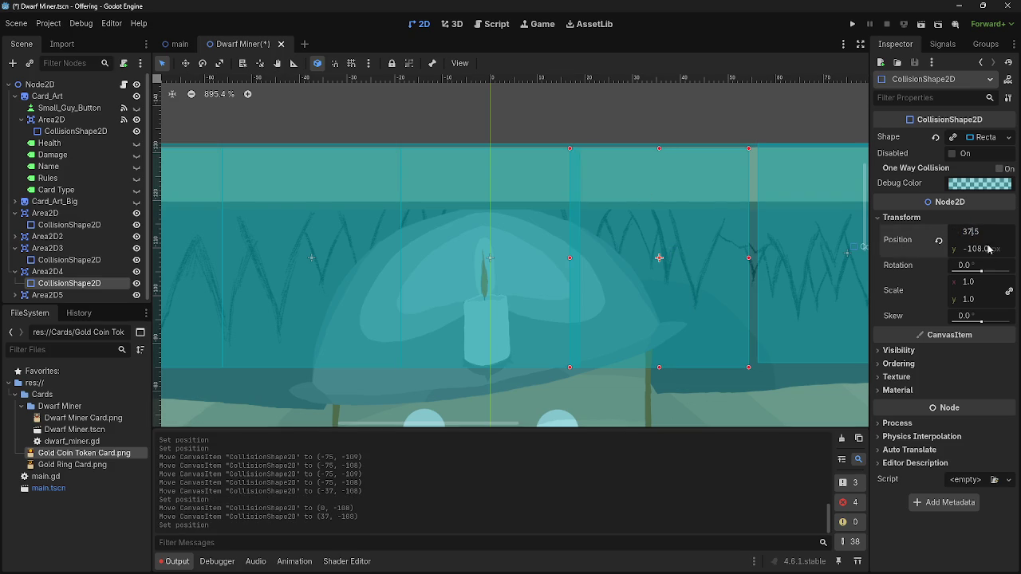
{"action": "key", "text": "Return"}
{"action": "left_click", "coordinate": [840, 208]}
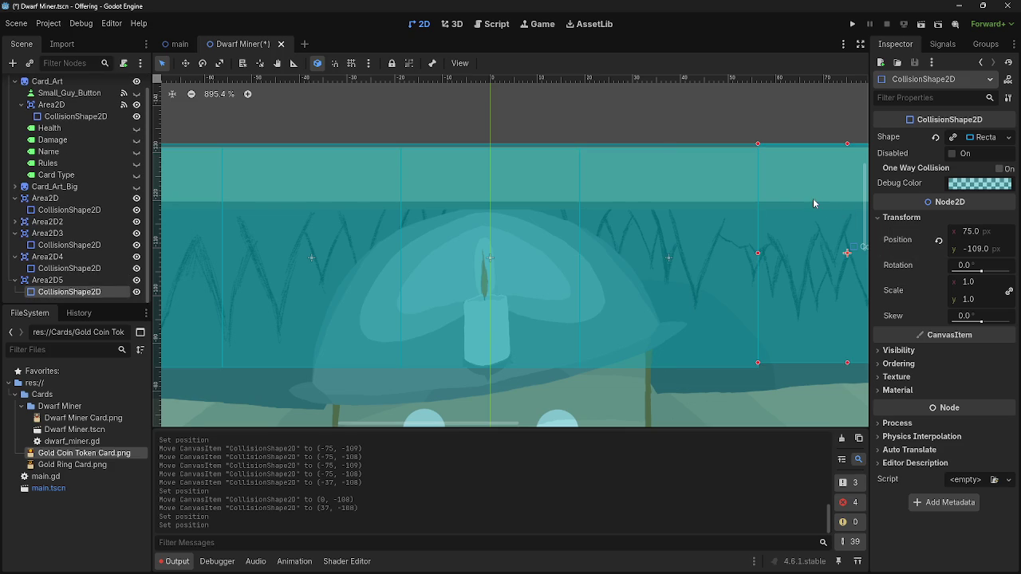
{"action": "left_click_drag", "start_coordinate": [812, 203], "coordinate": [812, 209]}
{"action": "key", "text": "Escape"}
Collapse all the Area2D nodes in the Scene dock and select the first one
{"action": "scroll", "coordinate": [628, 275], "scroll_direction": "down", "scroll_amount": 5}
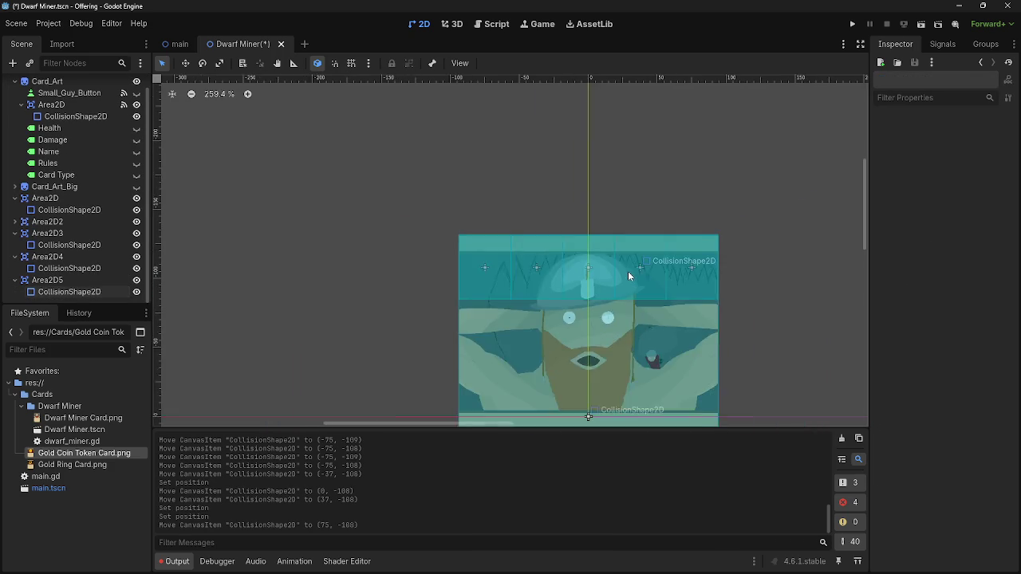
{"action": "scroll", "coordinate": [426, 282], "scroll_direction": "up", "scroll_amount": 2}
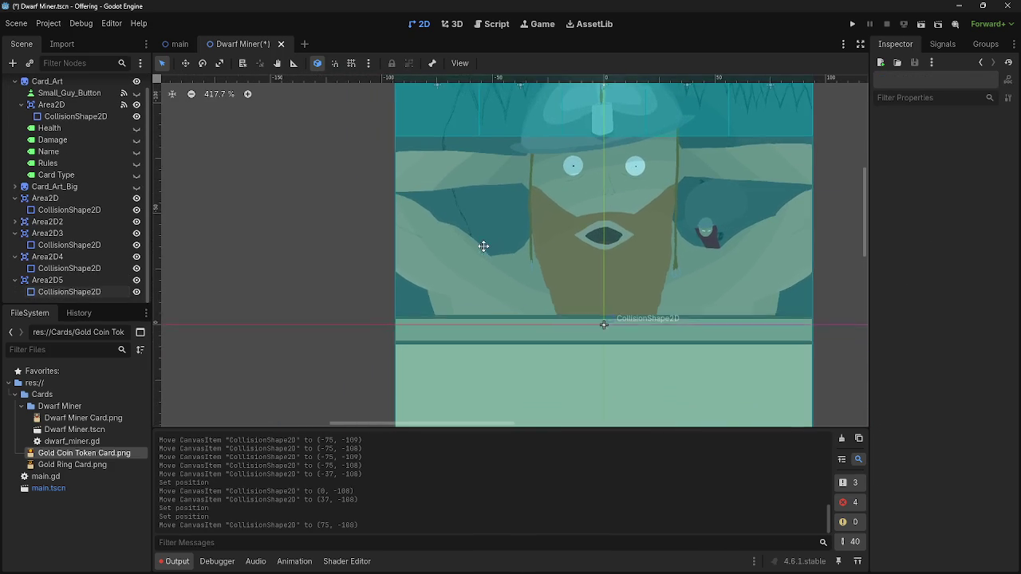
{"action": "scroll", "coordinate": [483, 246], "scroll_direction": "down", "scroll_amount": 4}
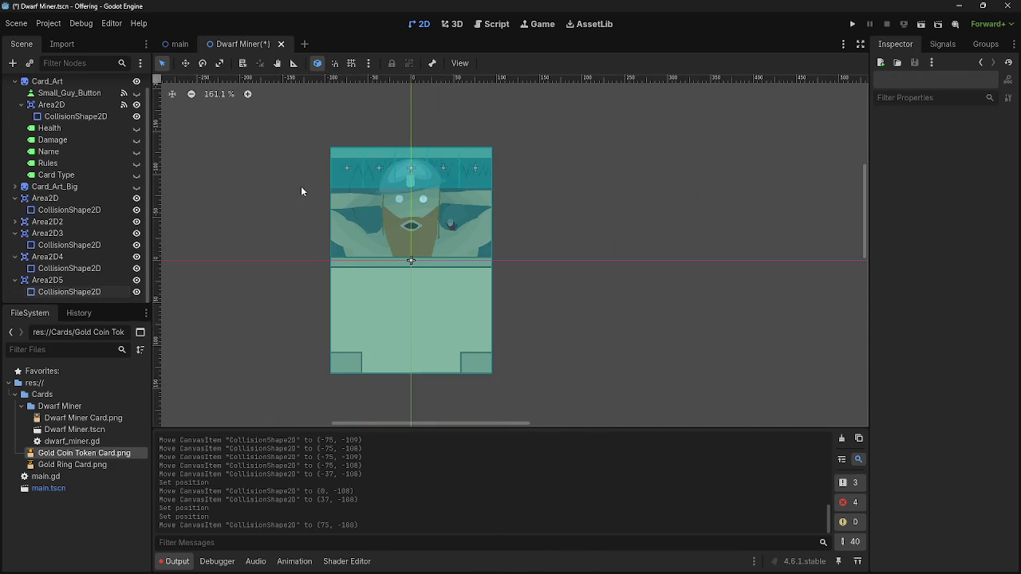
{"action": "scroll", "coordinate": [299, 191], "scroll_direction": "up", "scroll_amount": 3}
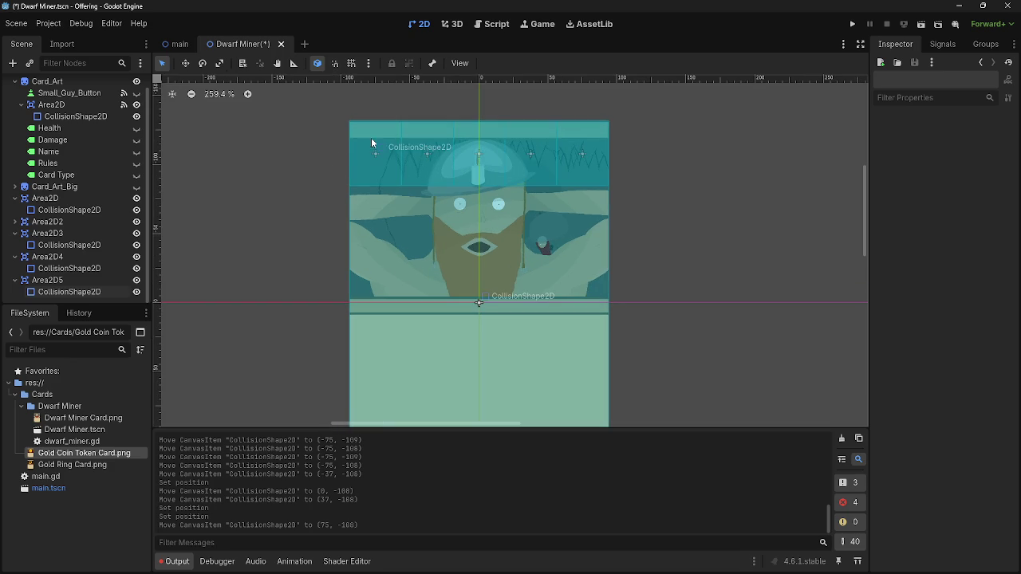
{"action": "left_click", "coordinate": [14, 198]}
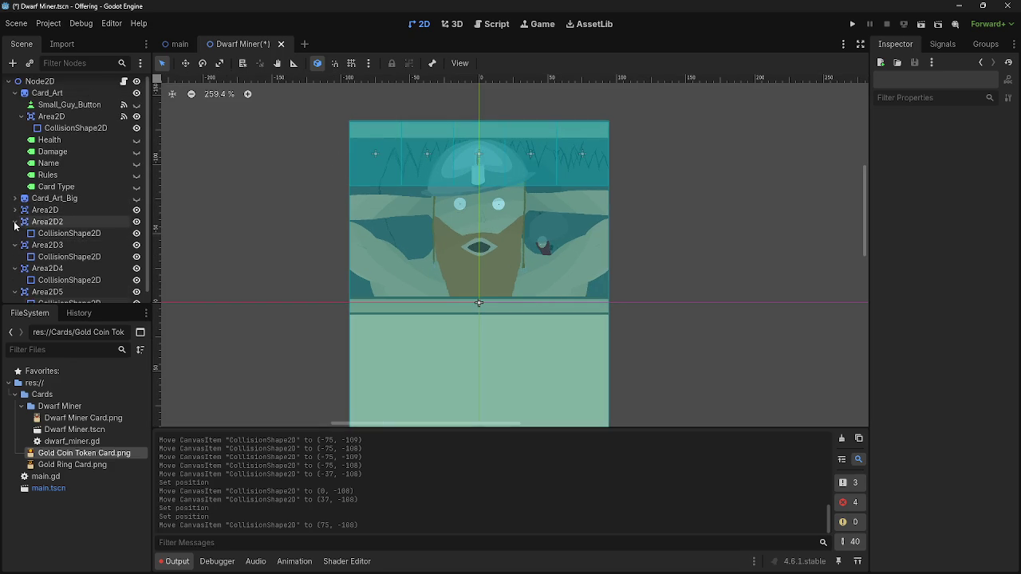
{"action": "left_click", "coordinate": [15, 237]}
{"action": "left_click", "coordinate": [14, 248]}
{"action": "left_click", "coordinate": [14, 260]}
{"action": "left_click", "coordinate": [44, 213]}
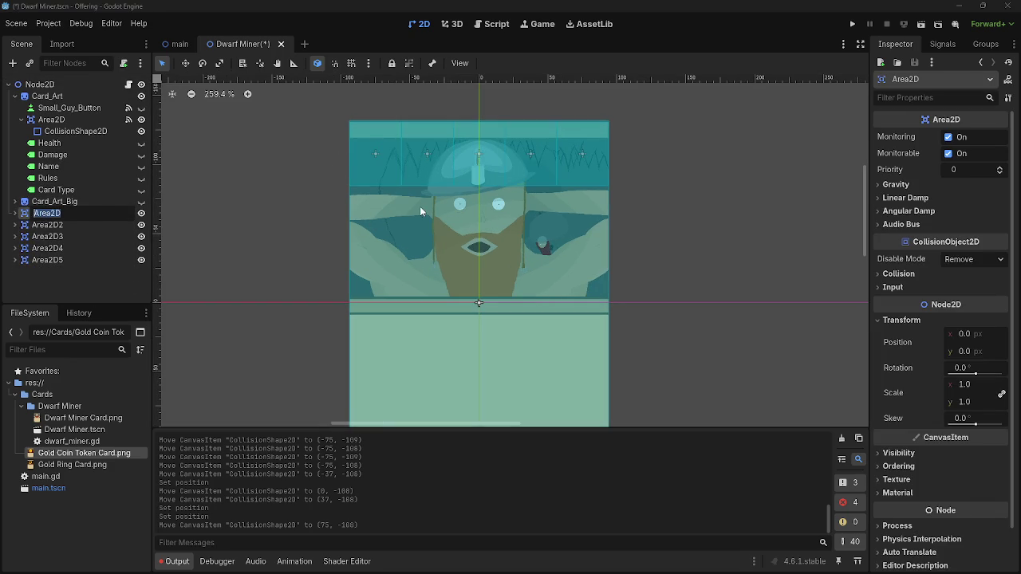
Rename the first two areas to 1-1 and 1-2
{"action": "type", "text": "1-1"}
{"action": "key", "text": "Return"}
{"action": "double_click", "coordinate": [56, 225]}
{"action": "type", "text": "1-"}
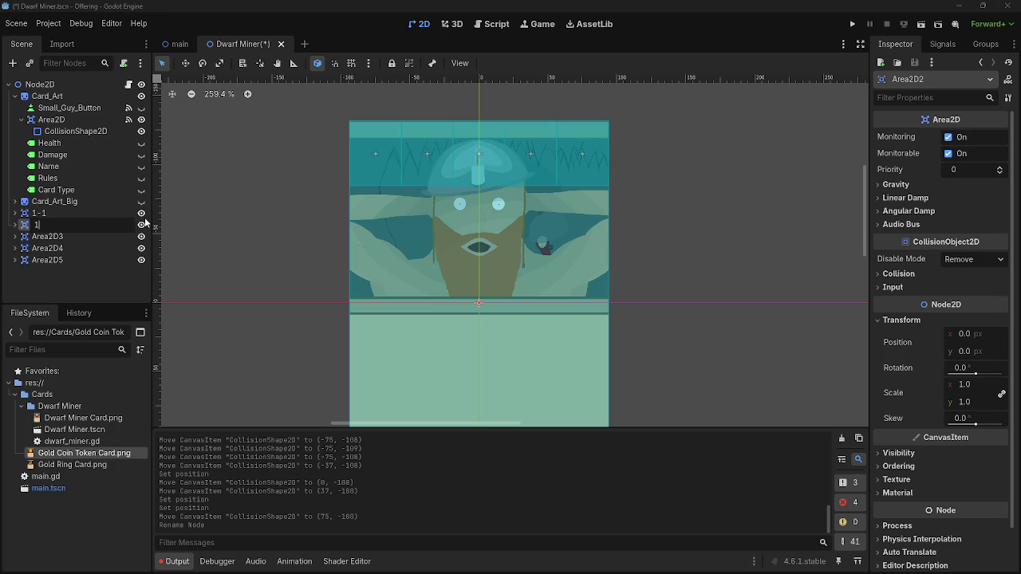
{"action": "type", "text": "2"}
{"action": "key", "text": "Return"}
Rename the remaining areas to 1-3, 1-4 and 1-5
{"action": "double_click", "coordinate": [70, 234]}
{"action": "type", "text": "1-"}
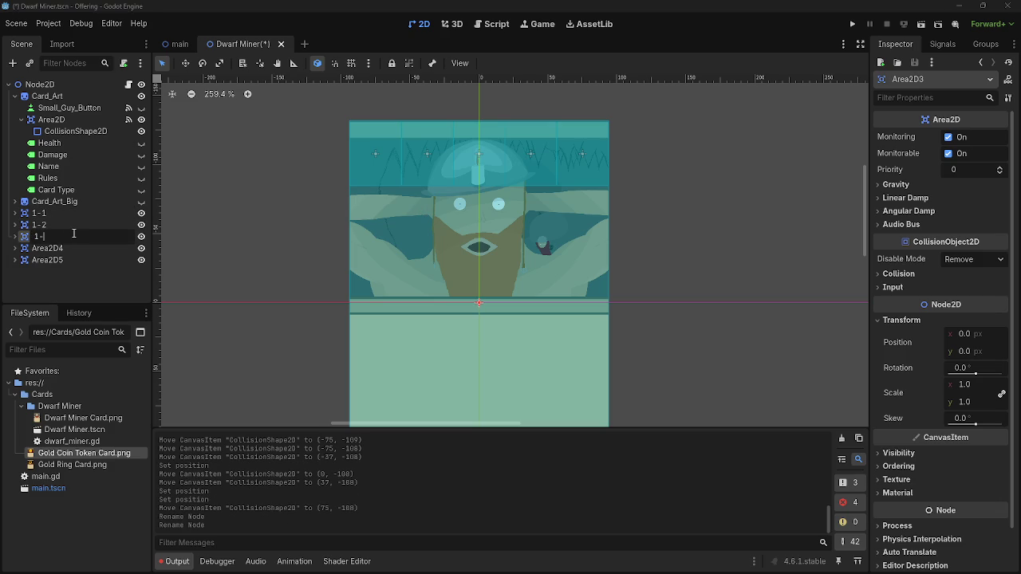
{"action": "key", "text": "Return"}
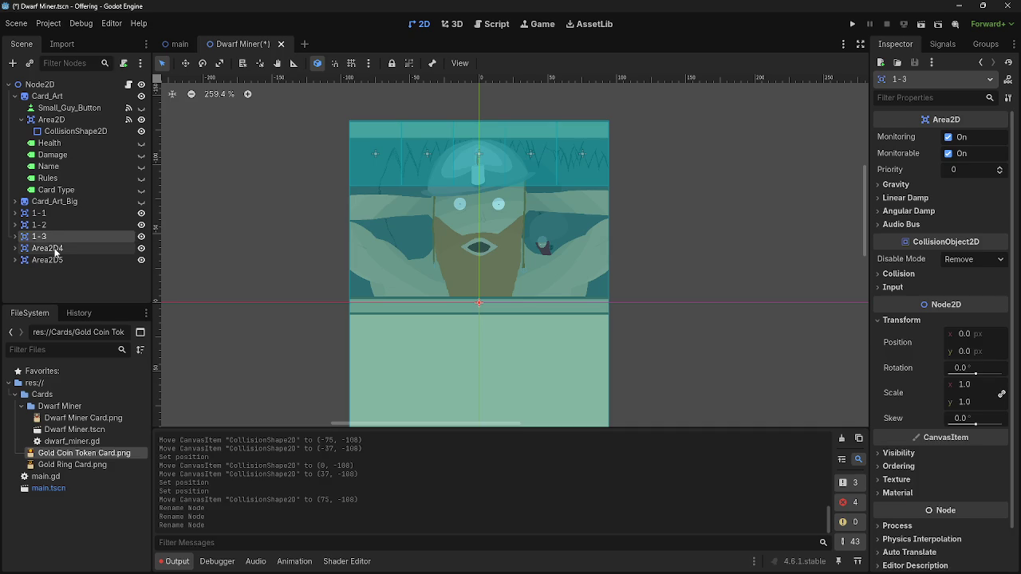
{"action": "double_click", "coordinate": [55, 250]}
{"action": "type", "text": "1-4"}
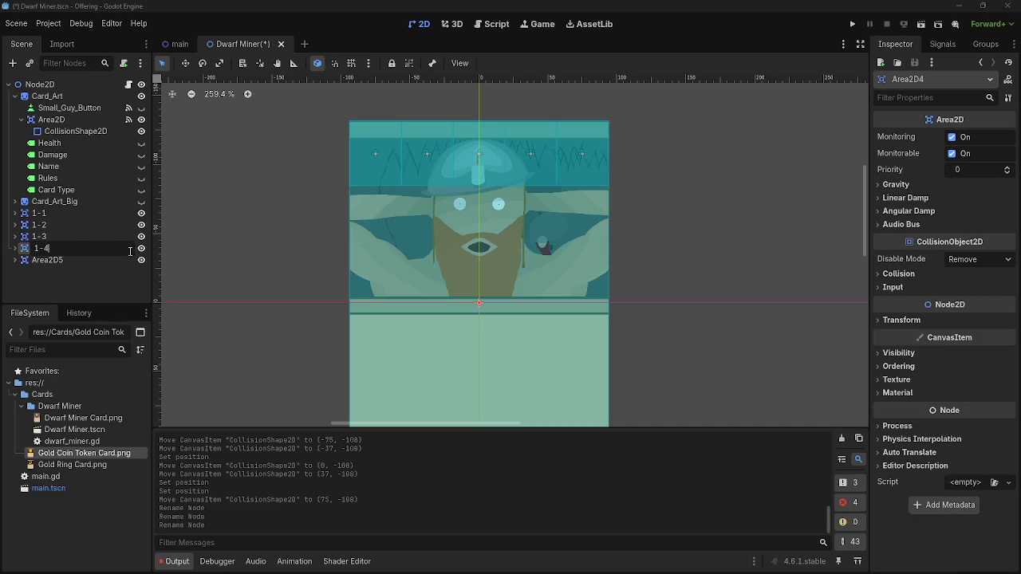
{"action": "key", "text": "Return"}
{"action": "double_click", "coordinate": [60, 262]}
{"action": "type", "text": "1-5"}
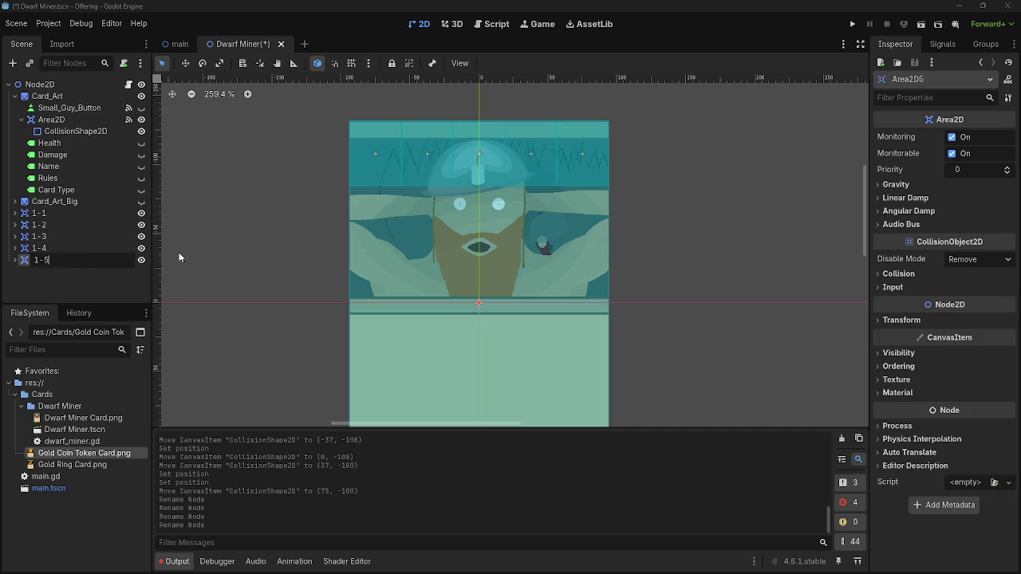
{"action": "key", "text": "Return"}
{"action": "scroll", "coordinate": [221, 171], "scroll_direction": "up", "scroll_amount": 4}
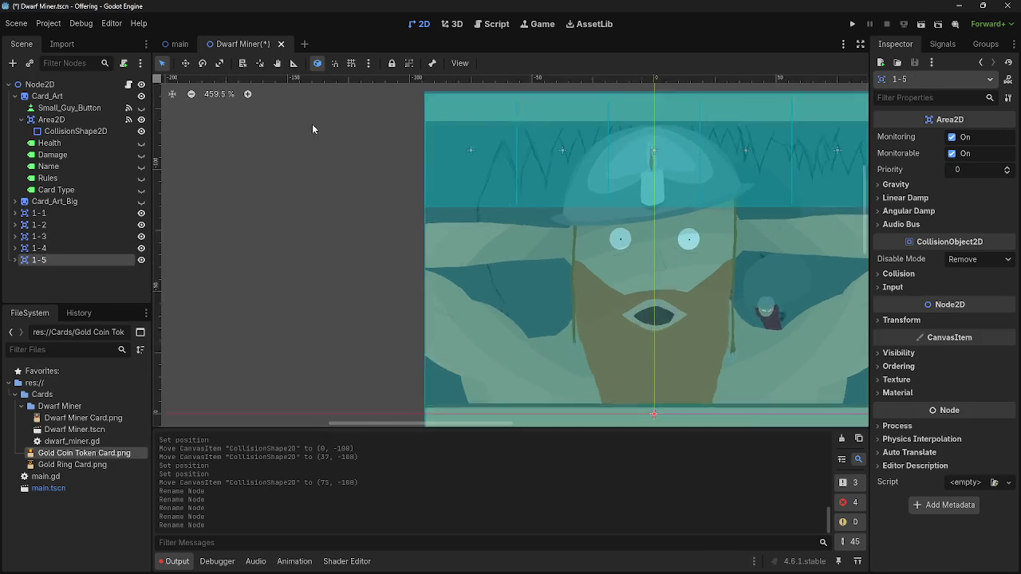
{"action": "scroll", "coordinate": [266, 171], "scroll_direction": "down", "scroll_amount": 6}
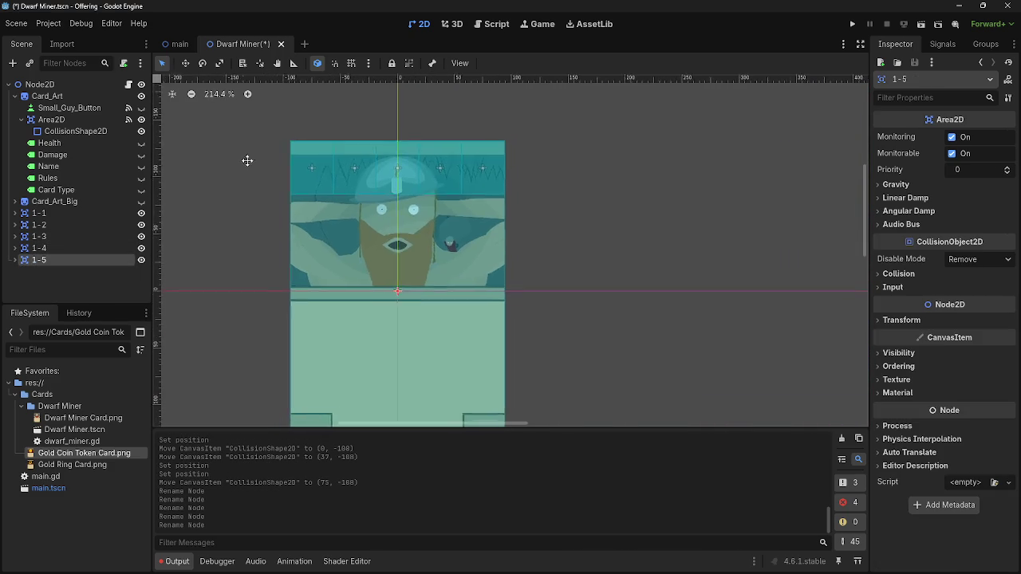
{"action": "scroll", "coordinate": [320, 163], "scroll_direction": "up", "scroll_amount": 8}
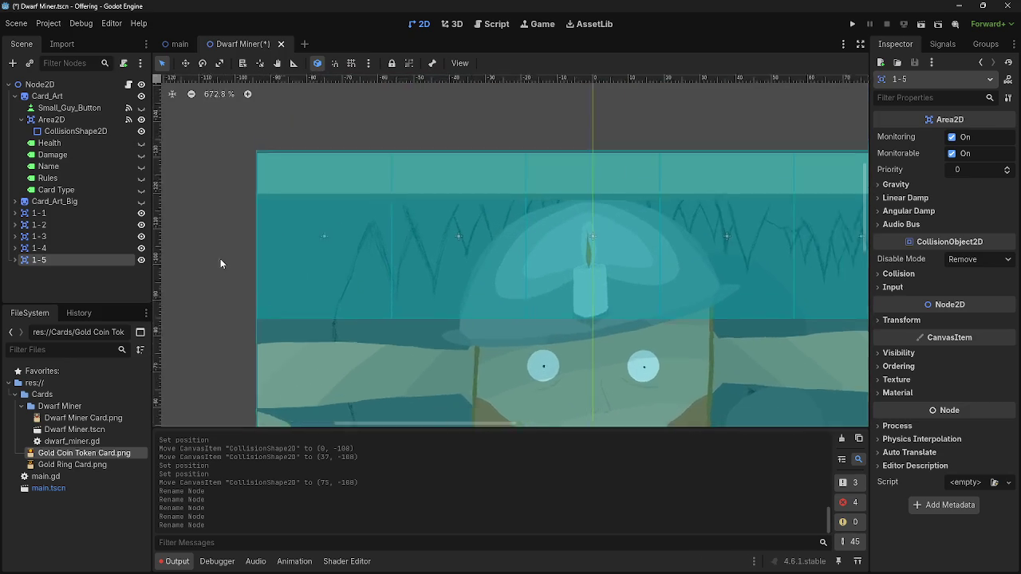
{"action": "scroll", "coordinate": [230, 210], "scroll_direction": "down", "scroll_amount": 7}
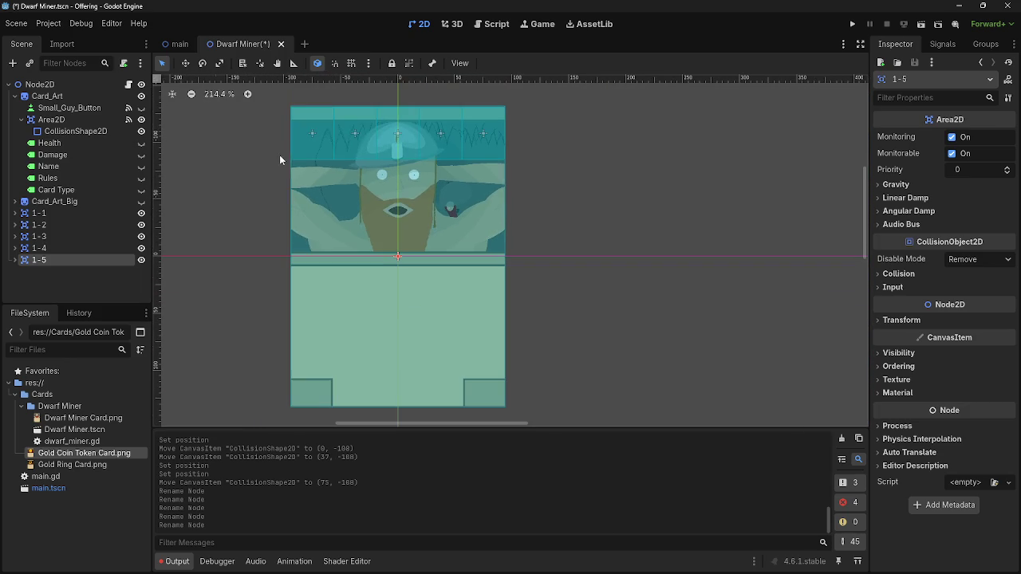
{"action": "left_click", "coordinate": [316, 126]}
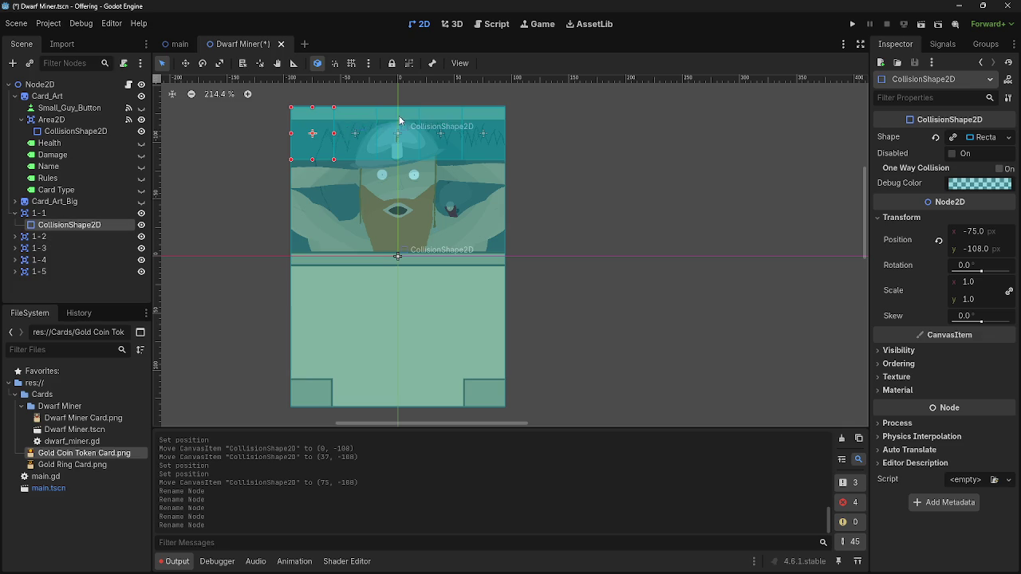
Undo an accidental rotation and expand areas 1-2 through 1-5 to show their shapes
{"action": "mouse_move", "coordinate": [351, 141]}
{"action": "left_mouse_down"}
{"action": "mouse_move", "coordinate": [390, 121]}
{"action": "mouse_move", "coordinate": [326, 101]}
{"action": "mouse_move", "coordinate": [240, 159]}
{"action": "mouse_move", "coordinate": [509, 152]}
{"action": "mouse_move", "coordinate": [205, 205]}
{"action": "mouse_move", "coordinate": [513, 186]}
{"action": "left_mouse_up"}
{"action": "key", "text": "ctrl+z"}
{"action": "left_click", "coordinate": [14, 237]}
{"action": "left_click", "coordinate": [15, 260]}
{"action": "left_click", "coordinate": [14, 283]}
{"action": "left_click", "coordinate": [13, 296]}
{"action": "scroll", "coordinate": [13, 295], "scroll_direction": "down", "scroll_amount": 1}
{"action": "left_click", "coordinate": [14, 280]}
Select all five collision shapes together; an attempted vertical shift is undone
{"action": "left_click", "coordinate": [69, 292]}
{"action": "left_click", "coordinate": [68, 269], "text": "ctrl"}
{"action": "left_click", "coordinate": [70, 245], "text": "ctrl"}
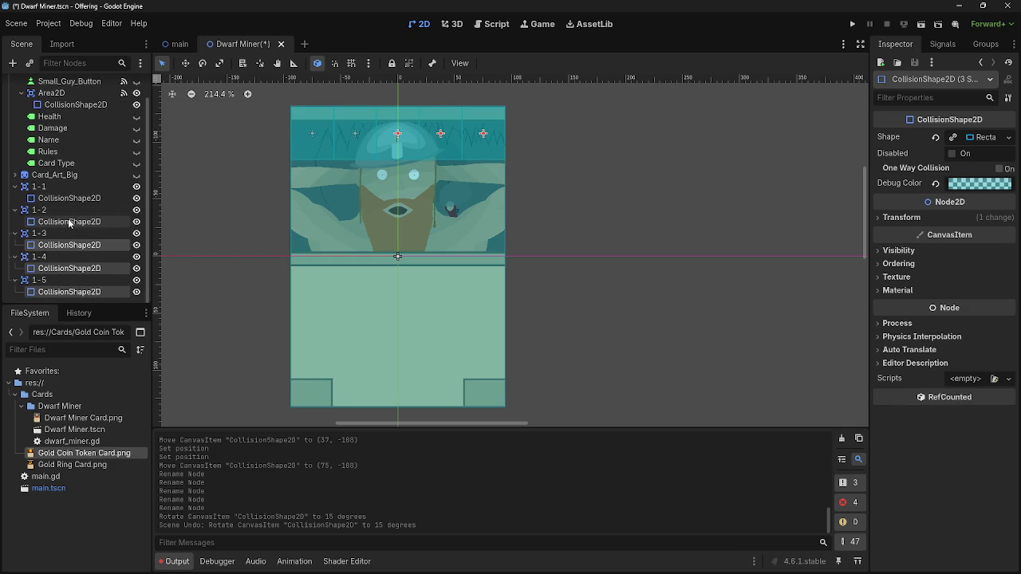
{"action": "left_click", "coordinate": [69, 221], "text": "ctrl"}
{"action": "left_click", "coordinate": [70, 197], "text": "ctrl"}
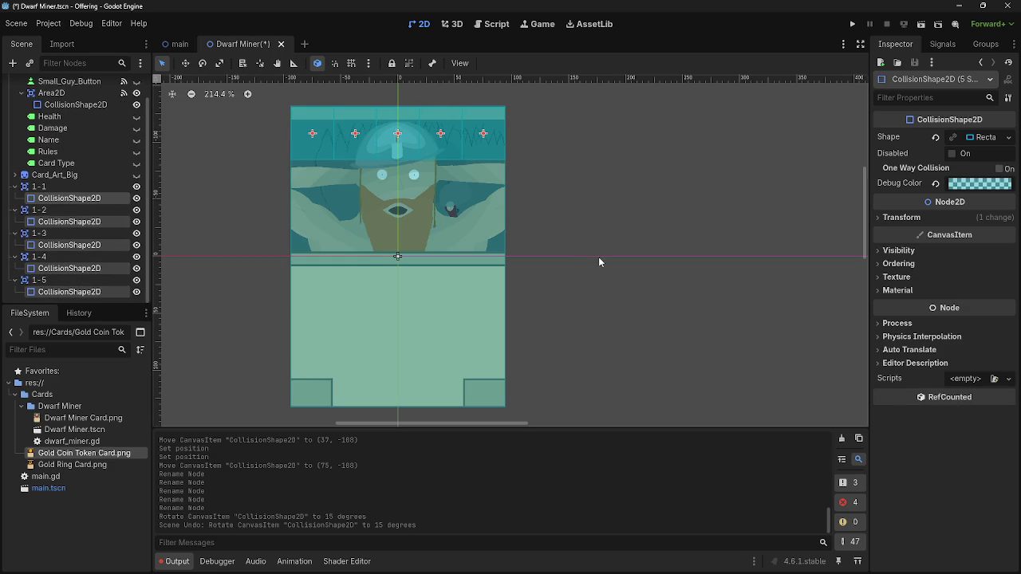
{"action": "left_click", "coordinate": [961, 213]}
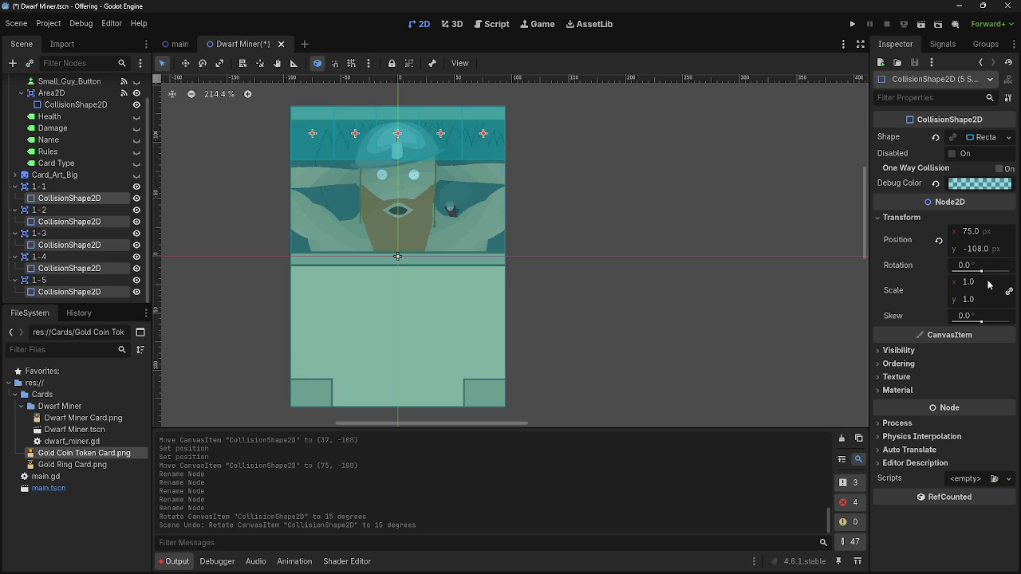
{"action": "left_click_drag", "start_coordinate": [978, 253], "coordinate": [964, 252]}
{"action": "key", "text": "ctrl+z"}
Stretch the first rectangle's bottom edge downward to make it taller
{"action": "scroll", "coordinate": [470, 197], "scroll_direction": "up", "scroll_amount": 5}
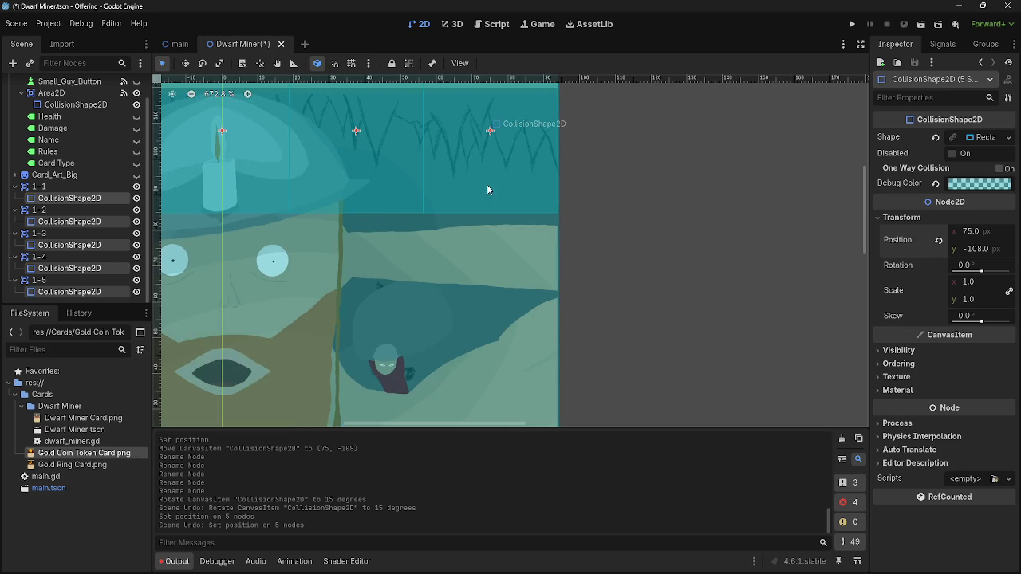
{"action": "left_click_drag", "start_coordinate": [583, 139], "coordinate": [725, 213]}
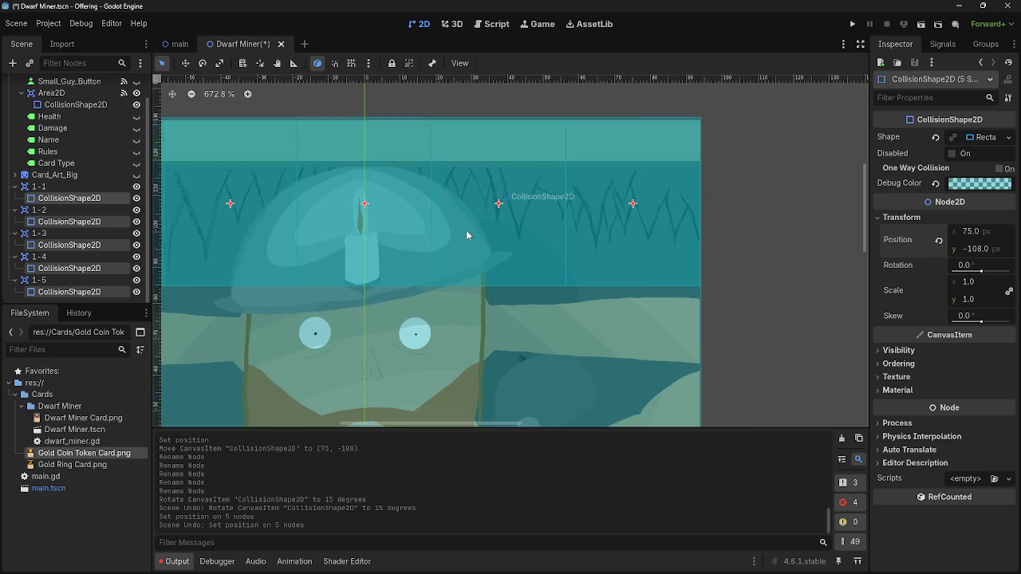
{"action": "left_click", "coordinate": [38, 186]}
{"action": "left_click", "coordinate": [70, 221]}
{"action": "scroll", "coordinate": [254, 174], "scroll_direction": "down", "scroll_amount": 2}
{"action": "scroll", "coordinate": [385, 174], "scroll_direction": "left", "scroll_amount": 5}
{"action": "left_click", "coordinate": [344, 216]}
{"action": "left_click", "coordinate": [402, 255]}
{"action": "mouse_move", "coordinate": [403, 255]}
{"action": "left_mouse_down"}
{"action": "mouse_move", "coordinate": [403, 278]}
{"action": "mouse_move", "coordinate": [390, 259]}
{"action": "left_mouse_up"}
Select the other collision shapes and lower them slightly
{"action": "scroll", "coordinate": [319, 263], "scroll_direction": "down", "scroll_amount": 6}
{"action": "scroll", "coordinate": [330, 200], "scroll_direction": "up", "scroll_amount": 4}
{"action": "scroll", "coordinate": [438, 223], "scroll_direction": "up", "scroll_amount": 2}
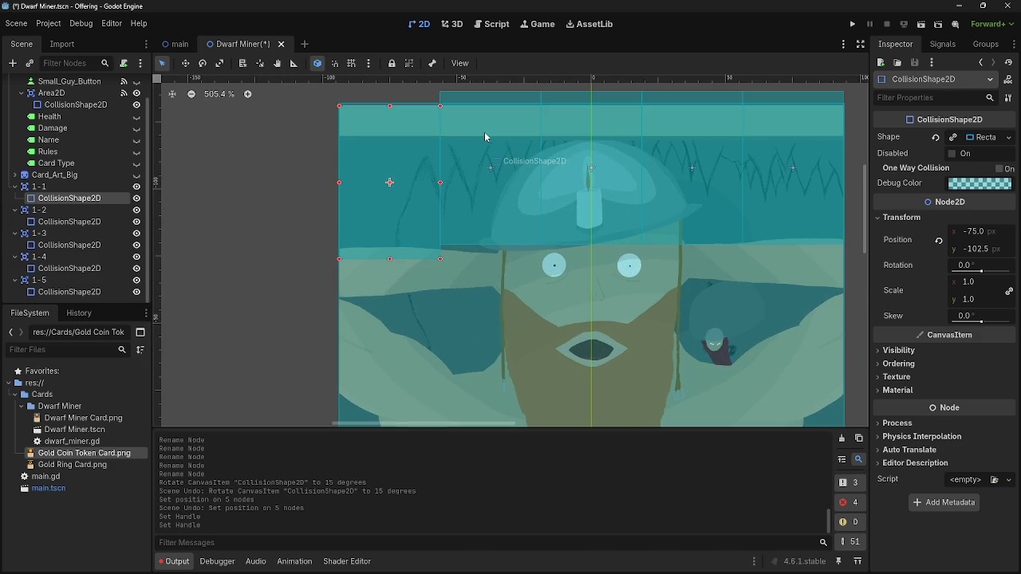
{"action": "left_click", "coordinate": [484, 135]}
{"action": "left_click", "coordinate": [586, 131]}
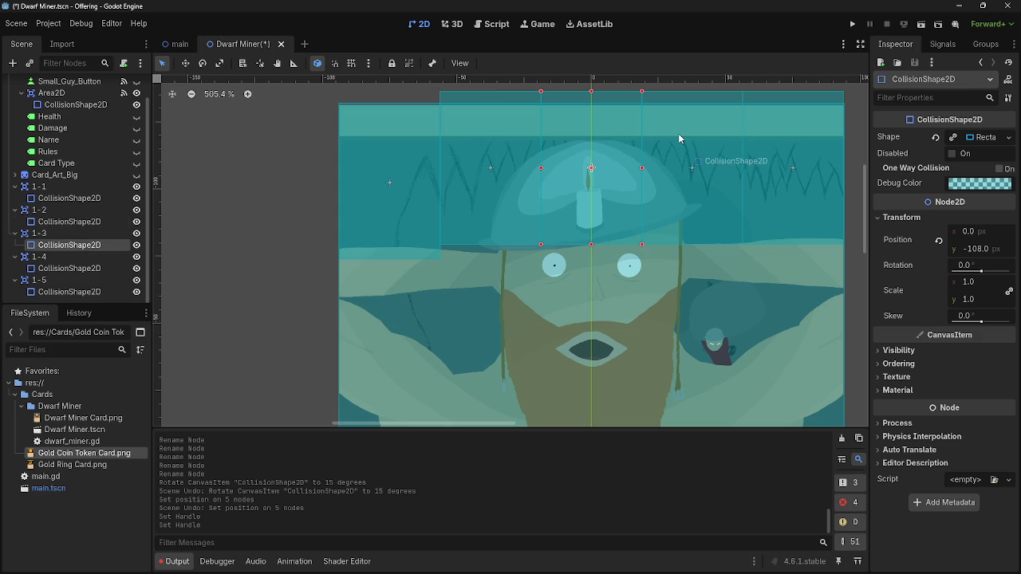
{"action": "left_click", "coordinate": [69, 222], "text": "ctrl"}
{"action": "left_click", "coordinate": [69, 268], "text": "ctrl"}
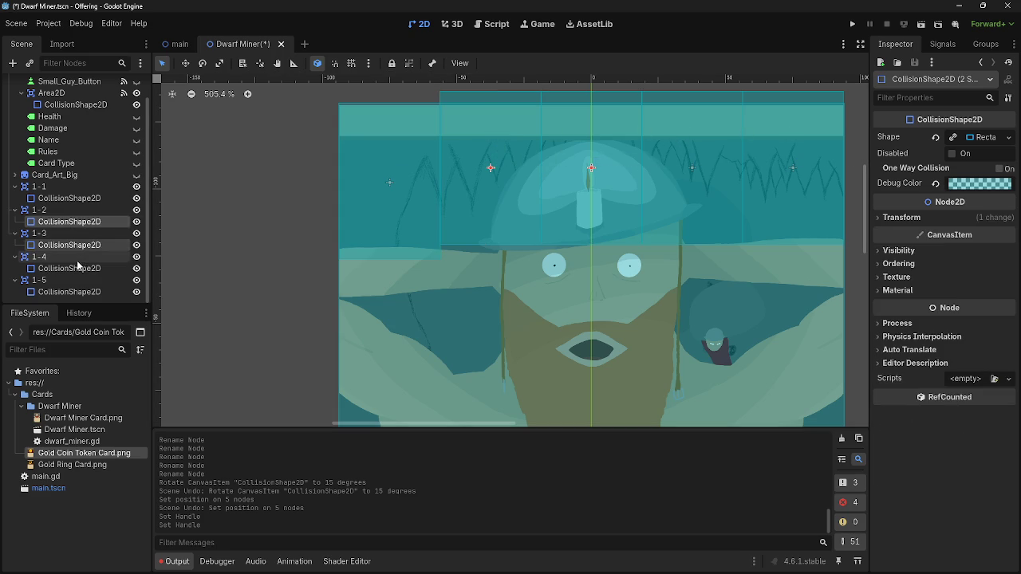
{"action": "left_click", "coordinate": [69, 292], "text": "ctrl"}
{"action": "left_click", "coordinate": [950, 218]}
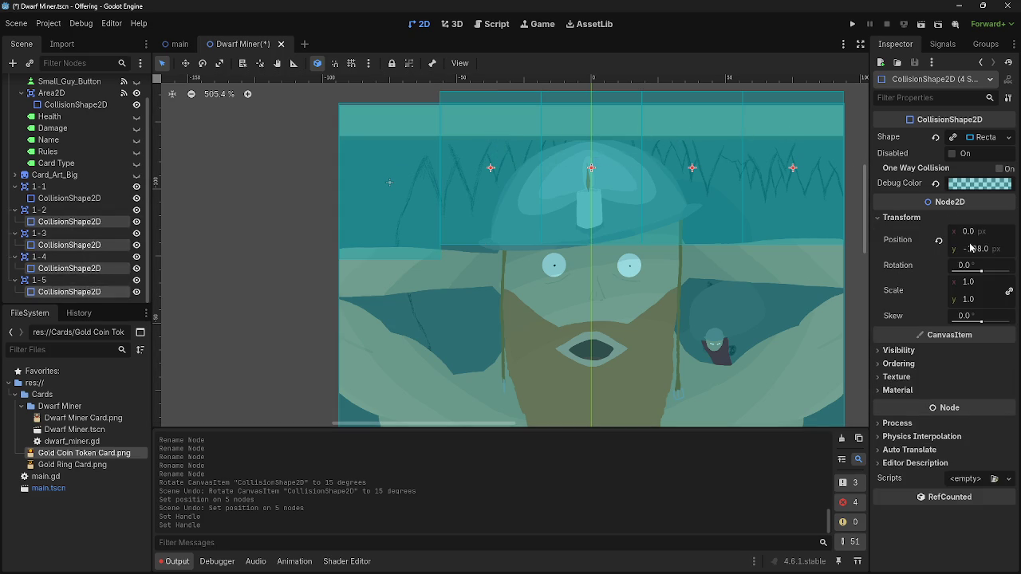
{"action": "left_click_drag", "start_coordinate": [987, 254], "coordinate": [992, 254]}
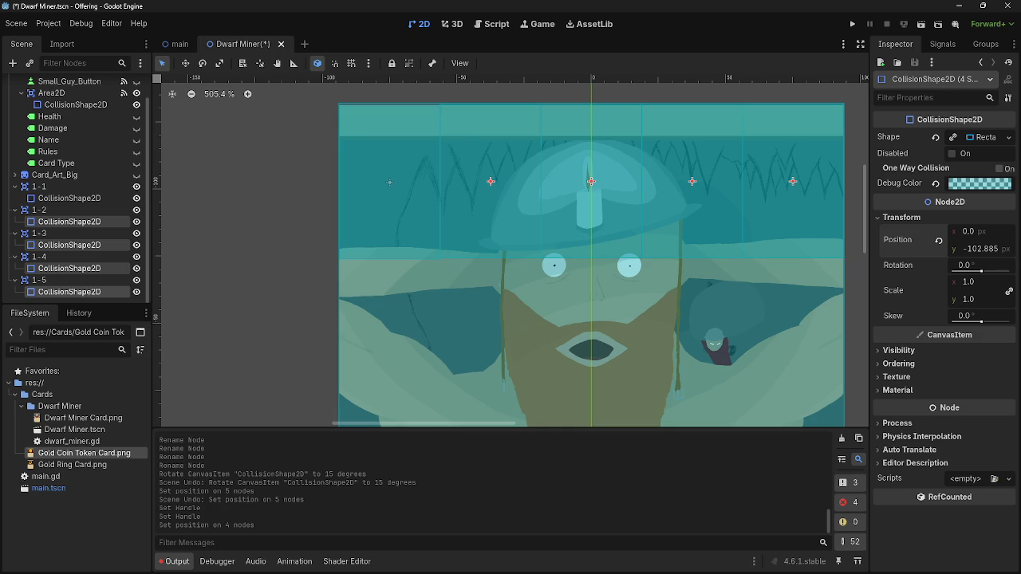
Reselect the collision shapes of areas 1-2 through 1-5 together
{"action": "left_click", "coordinate": [383, 176]}
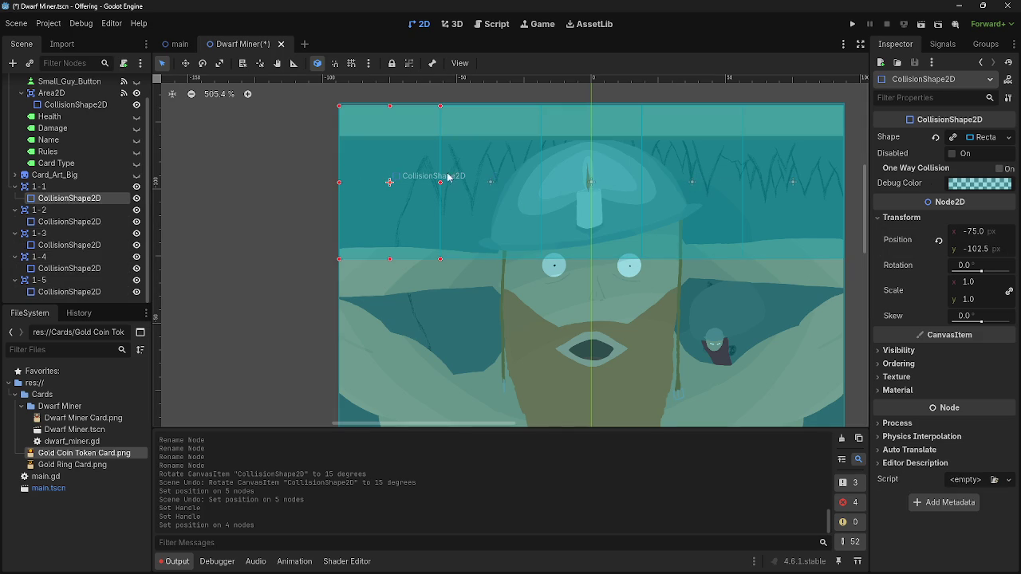
{"action": "left_click", "coordinate": [526, 164]}
{"action": "left_click", "coordinate": [69, 245], "text": "ctrl"}
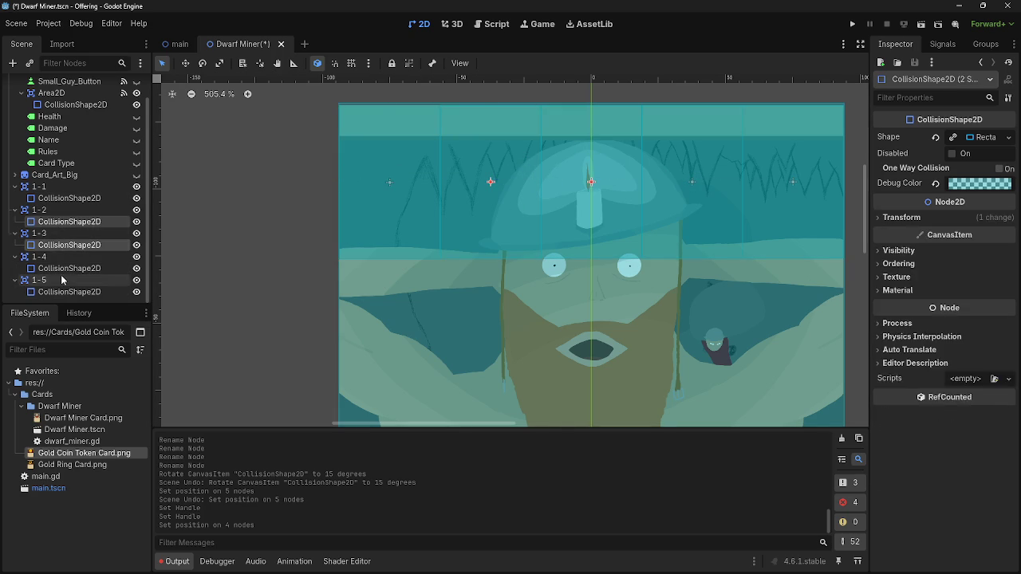
{"action": "left_click", "coordinate": [69, 268], "text": "ctrl"}
{"action": "left_click", "coordinate": [64, 292], "text": "ctrl"}
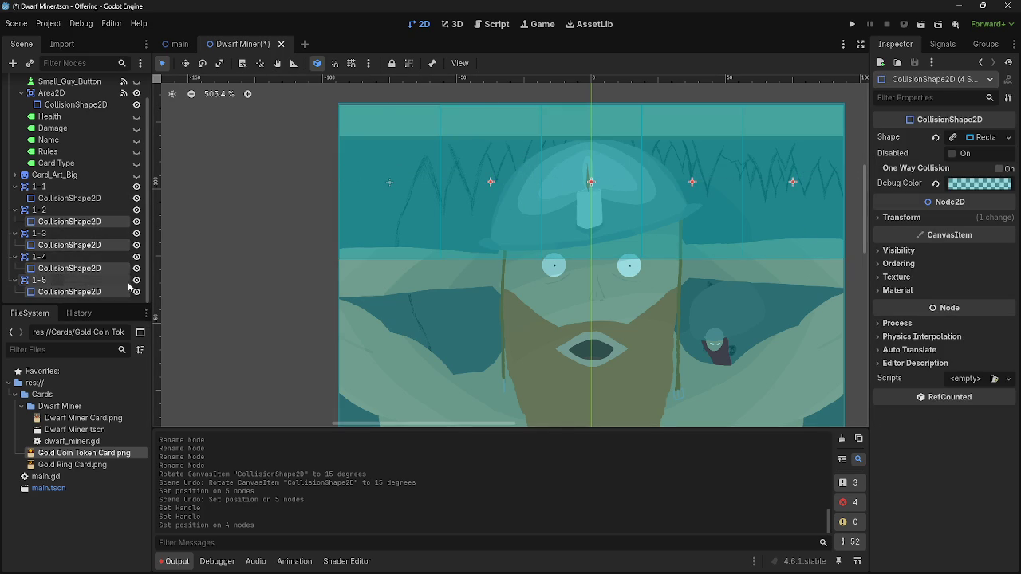
{"action": "left_click", "coordinate": [78, 291]}
{"action": "left_click", "coordinate": [84, 272], "text": "ctrl"}
{"action": "left_click", "coordinate": [83, 247], "text": "ctrl"}
{"action": "left_click", "coordinate": [69, 220], "text": "ctrl"}
Set the four selected shapes' Position y to -102.5
{"action": "left_click", "coordinate": [961, 220]}
{"action": "left_click", "coordinate": [989, 248]}
{"action": "type", "text": "1"}
{"action": "key", "text": "BackSpace"}
{"action": "type", "text": "-"}
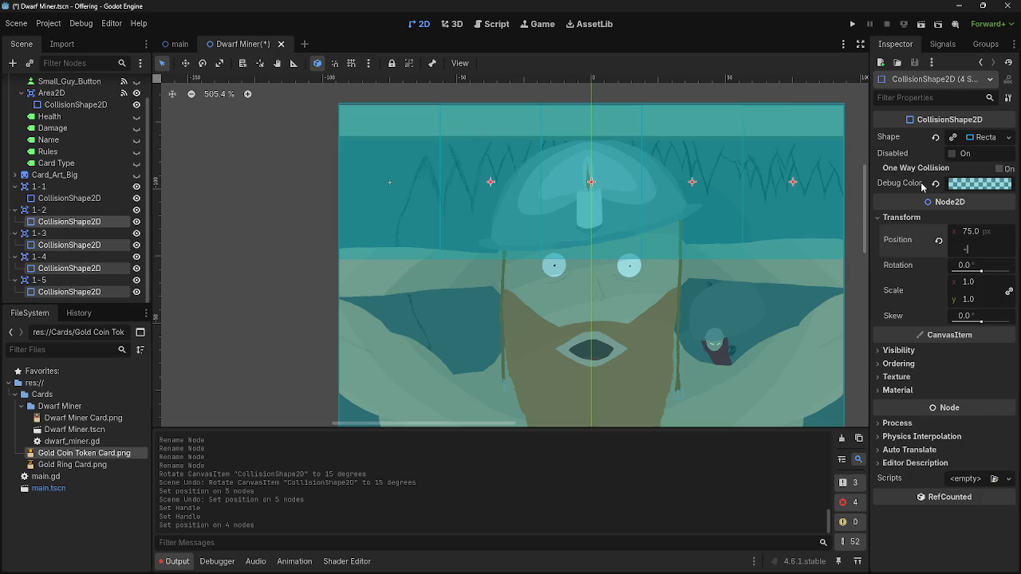
{"action": "type", "text": "102.5"}
{"action": "key", "text": "Return"}
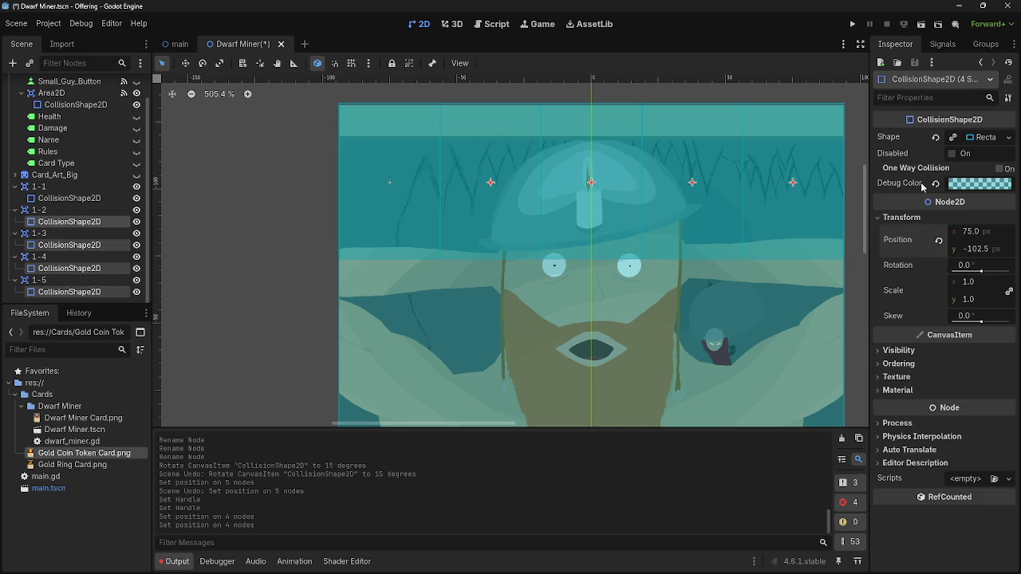
Clear the selection and collapse areas 1-1 through 1-5 in the Scene dock
{"action": "left_click", "coordinate": [266, 216]}
{"action": "scroll", "coordinate": [266, 217], "scroll_direction": "down", "scroll_amount": 7}
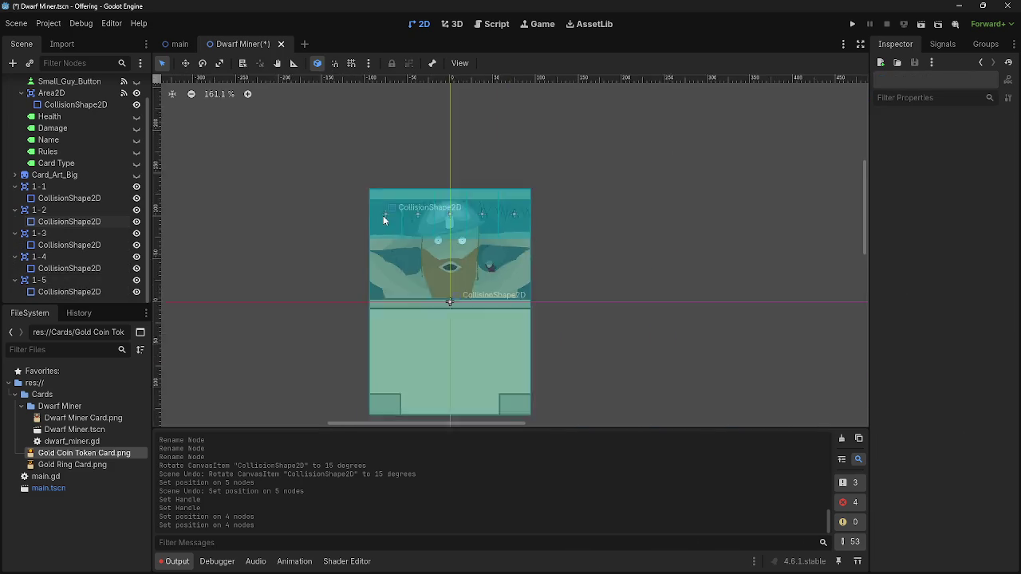
{"action": "scroll", "coordinate": [290, 234], "scroll_direction": "up", "scroll_amount": 4}
{"action": "left_click", "coordinate": [15, 186]}
{"action": "left_click", "coordinate": [15, 210]}
{"action": "left_click", "coordinate": [15, 233]}
{"action": "left_click", "coordinate": [15, 248]}
{"action": "left_click", "coordinate": [16, 260]}
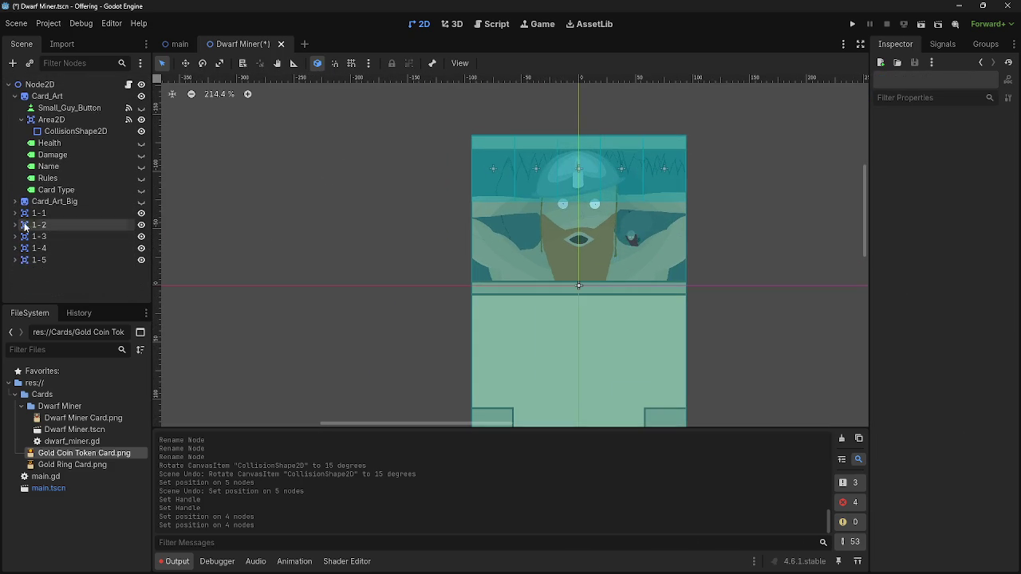
{"action": "left_click", "coordinate": [12, 62]}
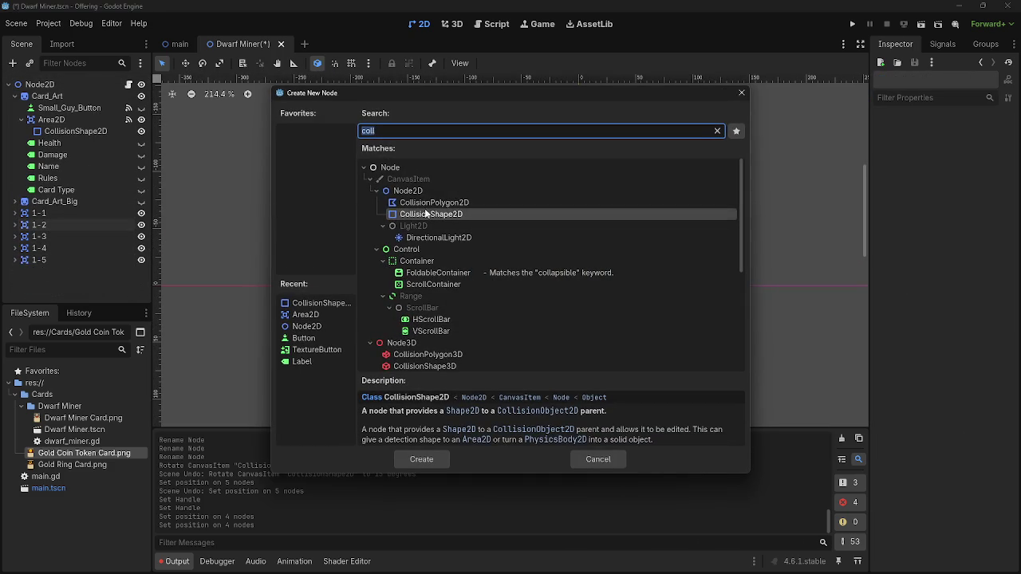
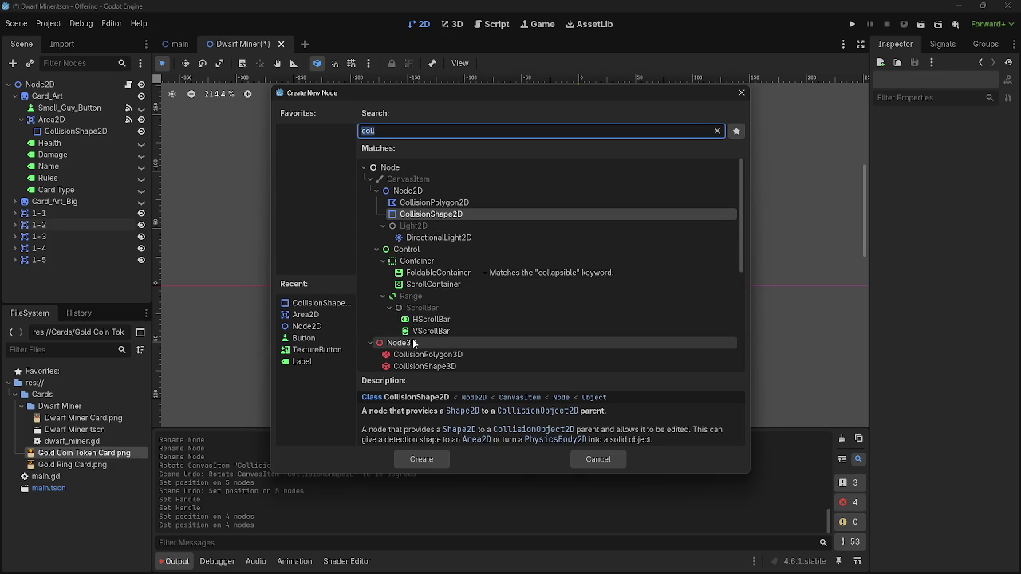
Add a new Node2D to the scene and place it below Card_Art_Big
{"action": "left_click", "coordinate": [408, 191]}
{"action": "left_click", "coordinate": [421, 459]}
{"action": "left_click_drag", "start_coordinate": [46, 271], "coordinate": [36, 207]}
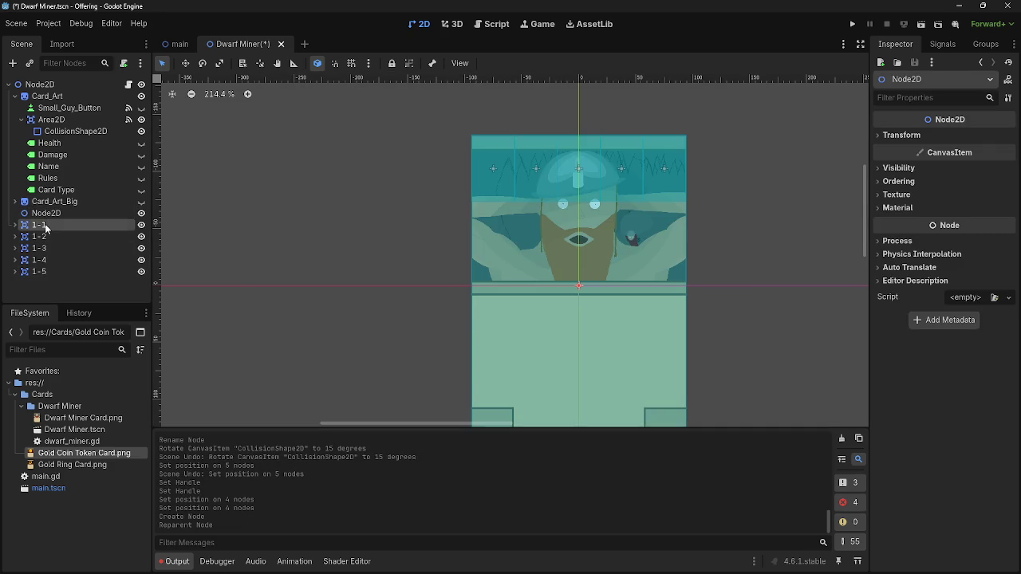
Rename grid cells 1-1, 1-2 and 1-3 to 1, 2 and 3
{"action": "left_click", "coordinate": [40, 225]}
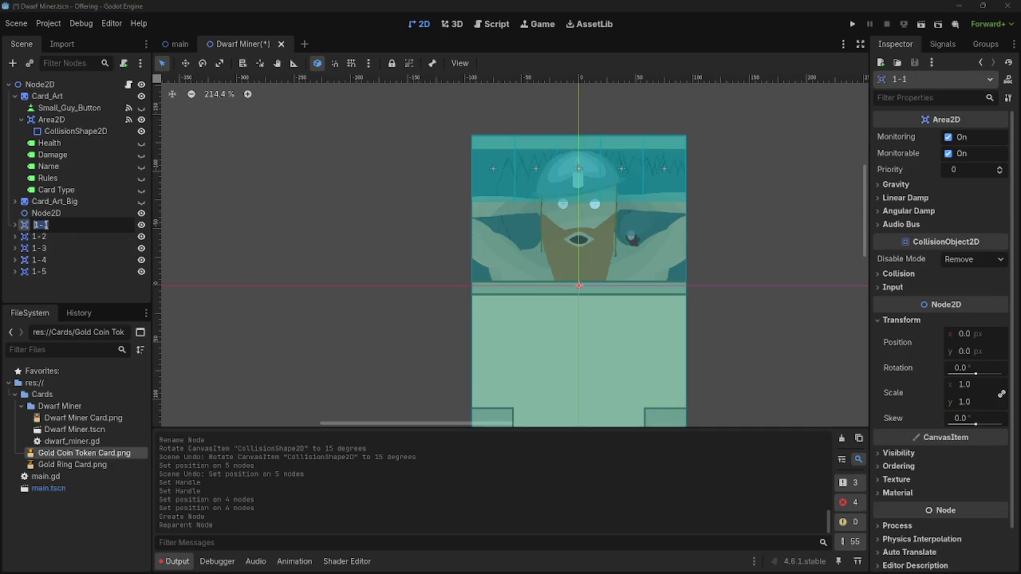
{"action": "type", "text": "1"}
{"action": "key", "text": "Return"}
{"action": "double_click", "coordinate": [48, 237]}
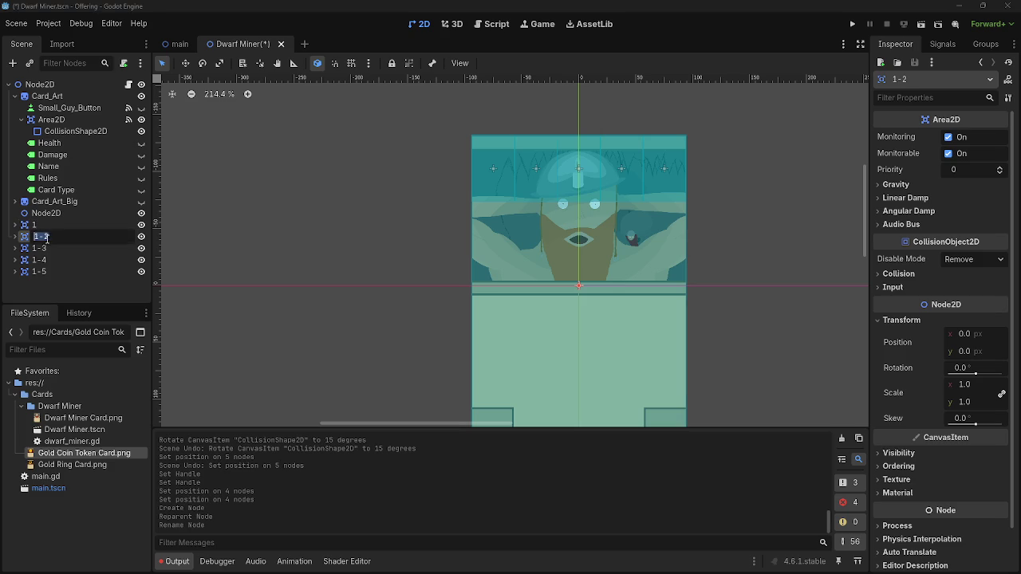
{"action": "type", "text": "2"}
{"action": "key", "text": "Return"}
{"action": "double_click", "coordinate": [45, 248]}
{"action": "type", "text": "3"}
{"action": "key", "text": "Return"}
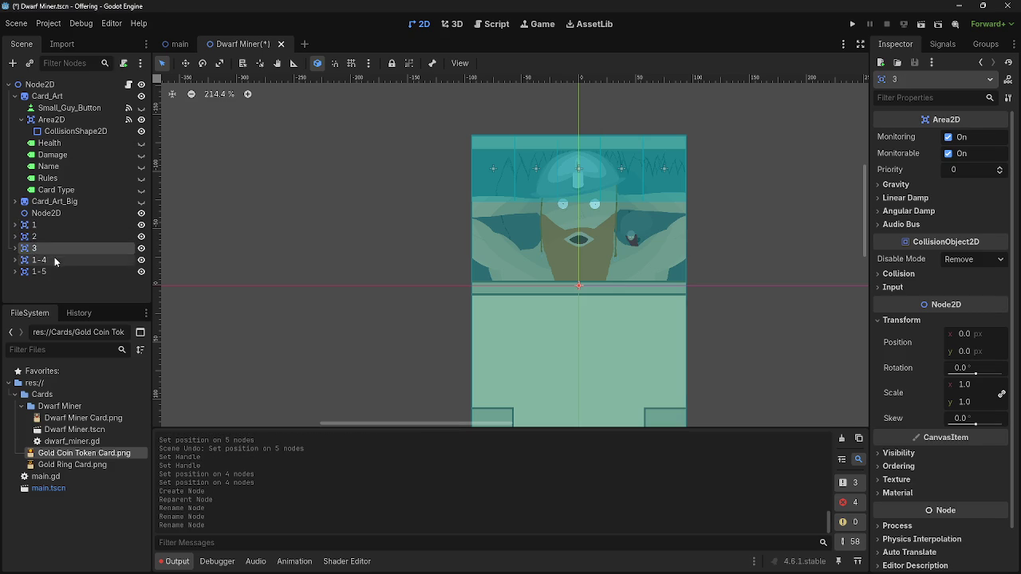
Rename cells 1-4 and 1-5 to 4 and 5, then select all five cells
{"action": "double_click", "coordinate": [50, 260]}
{"action": "key", "text": "BackSpace"}
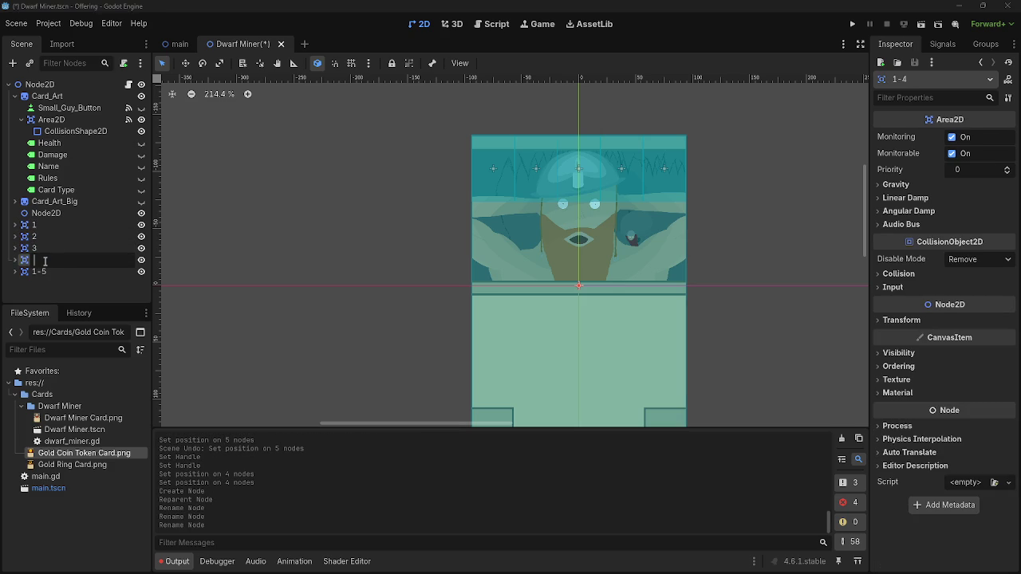
{"action": "type", "text": "4"}
{"action": "key", "text": "Return"}
{"action": "double_click", "coordinate": [41, 272]}
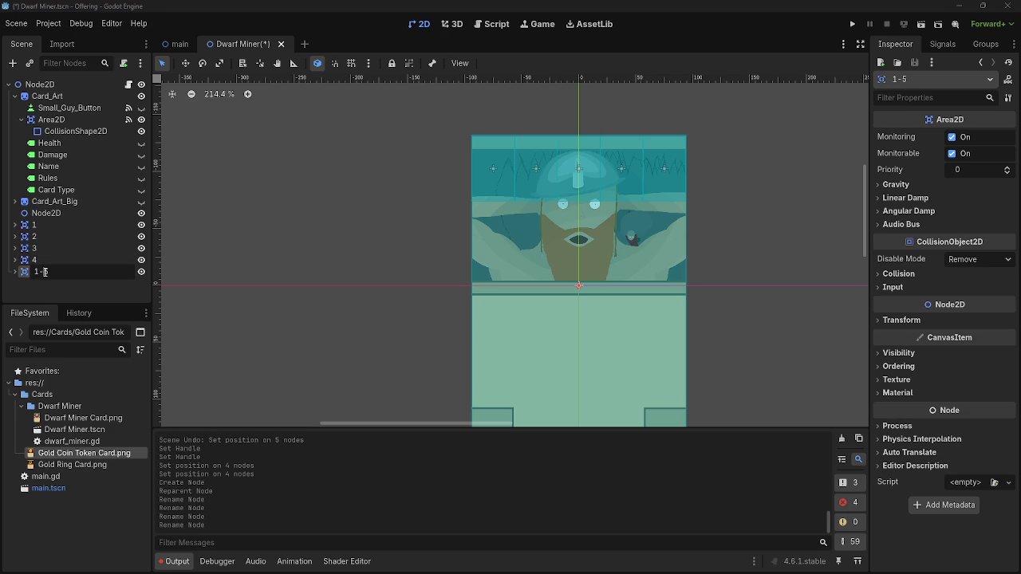
{"action": "type", "text": "5"}
{"action": "key", "text": "Return"}
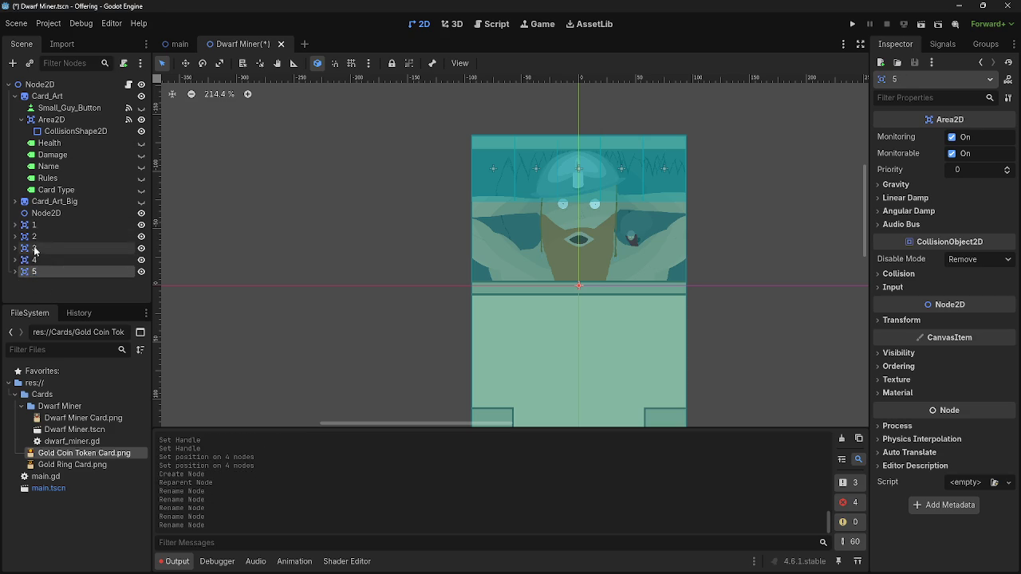
{"action": "left_click", "coordinate": [41, 234], "text": "shift"}
{"action": "left_click", "coordinate": [40, 225], "text": "shift"}
Move cells 1–5 inside the new Node2D group and collapse it
{"action": "left_click_drag", "start_coordinate": [40, 224], "coordinate": [44, 214]}
{"action": "left_click", "coordinate": [46, 215]}
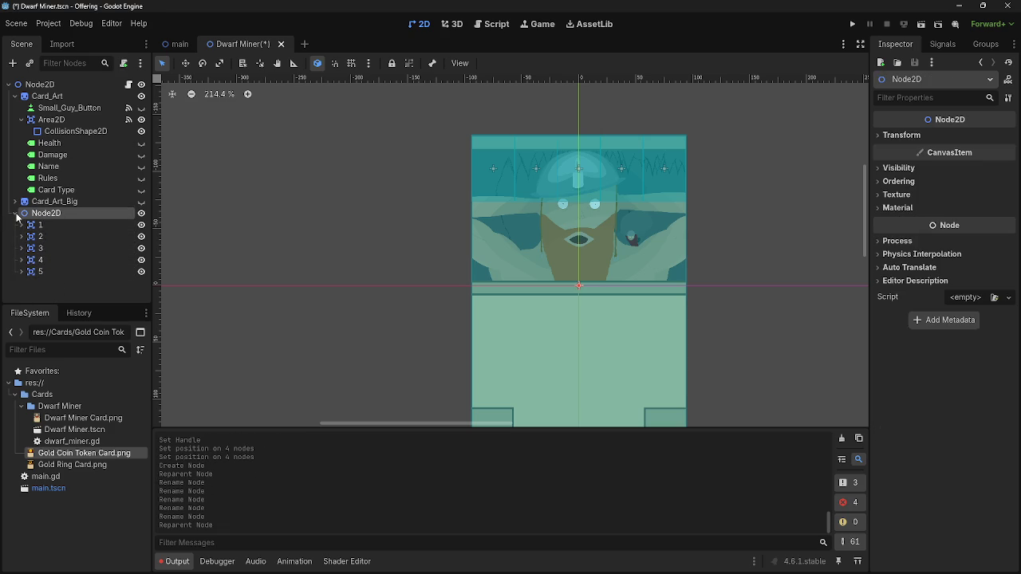
{"action": "key", "text": "f"}
{"action": "left_click", "coordinate": [40, 225]}
{"action": "left_click", "coordinate": [52, 214]}
Paste a duplicate of the cell group under the root Node2D
{"action": "key", "text": "Left"}
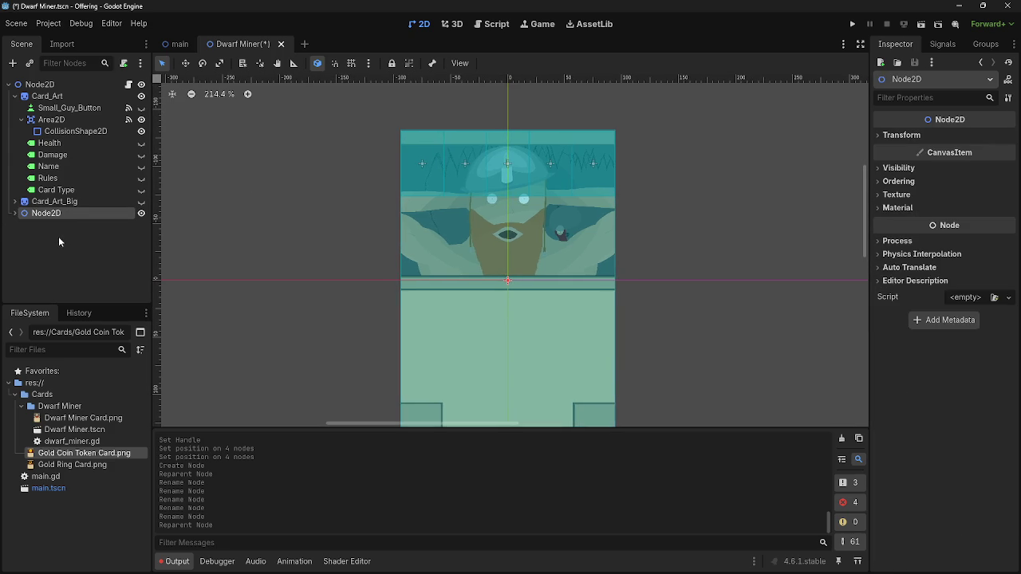
{"action": "key", "text": "ctrl+v"}
{"action": "key", "text": "ctrl+z"}
{"action": "left_click", "coordinate": [58, 84]}
{"action": "key", "text": "ctrl+v"}
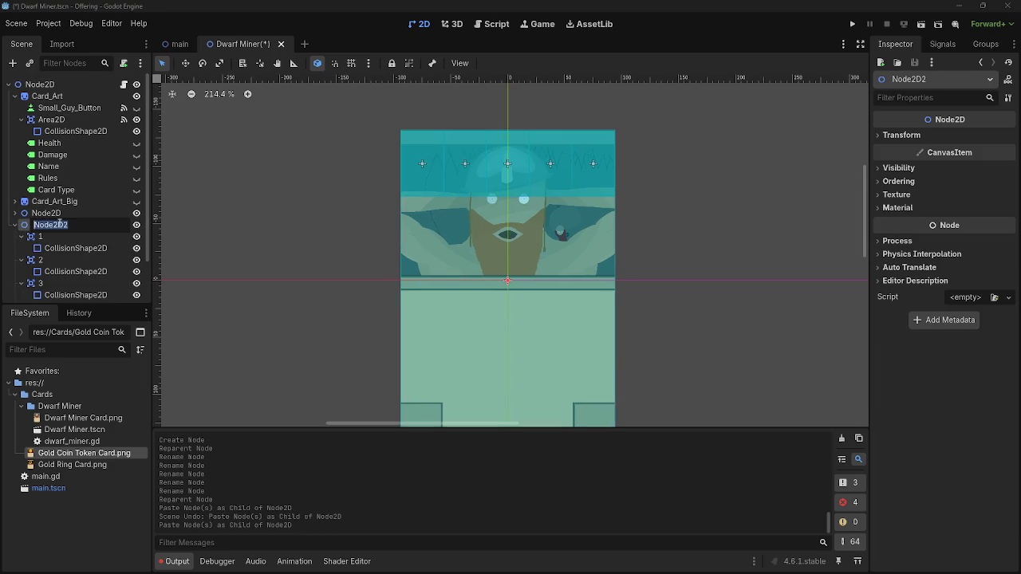
Name the pasted group 2 and the original group 1
{"action": "double_click", "coordinate": [71, 225]}
{"action": "type", "text": "2"}
{"action": "key", "text": "Return"}
{"action": "double_click", "coordinate": [71, 215]}
{"action": "type", "text": "1"}
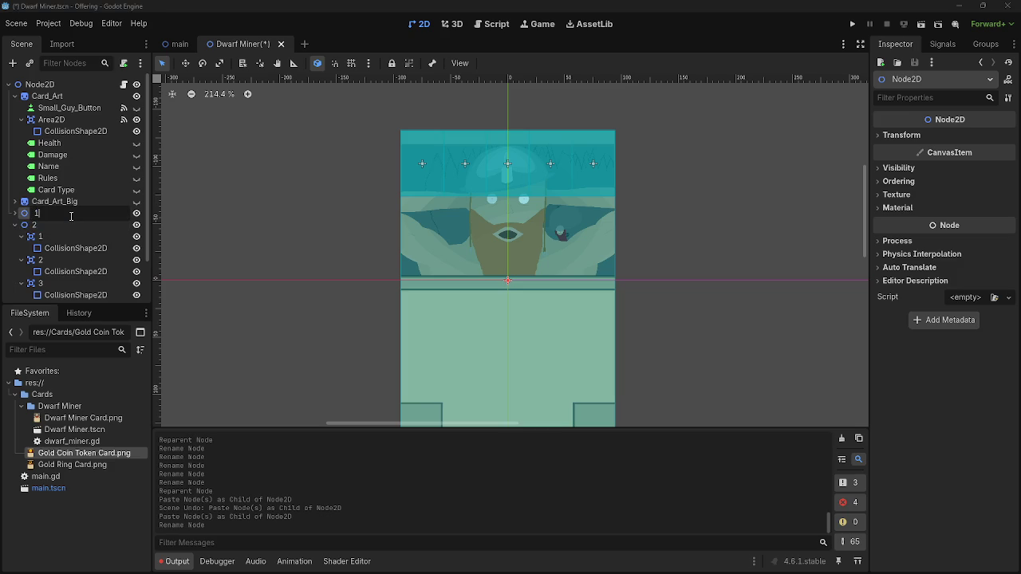
{"action": "key", "text": "Return"}
{"action": "left_click", "coordinate": [14, 225]}
Rename the two groups Row 1 and Row_two
{"action": "double_click", "coordinate": [46, 214]}
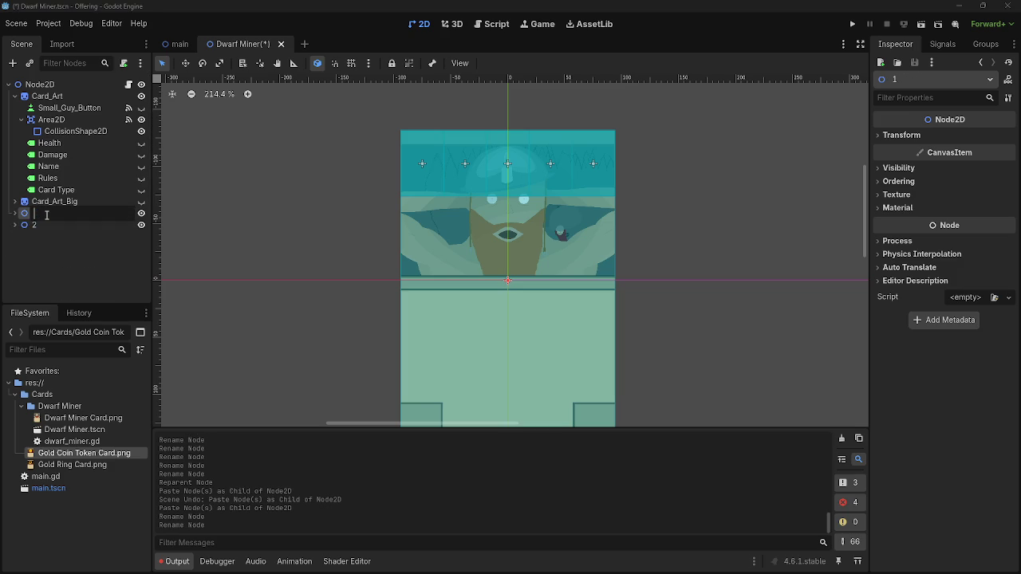
{"action": "type", "text": "Row1"}
{"action": "key", "text": "Return"}
{"action": "double_click", "coordinate": [47, 226]}
{"action": "type", "text": "Row_two"}
{"action": "key", "text": "Return"}
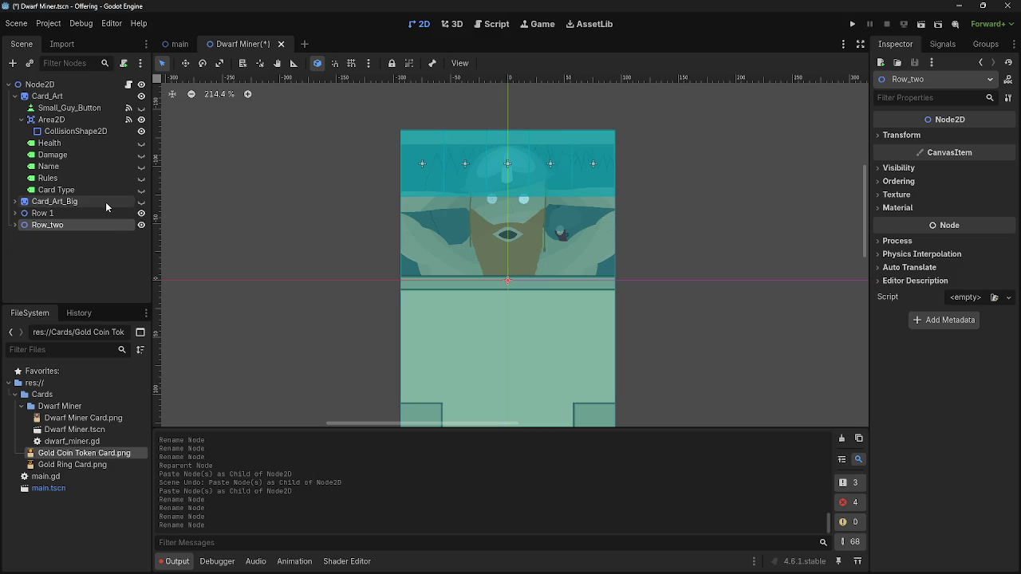
Lowercase the second group's name to row_two
{"action": "left_click", "coordinate": [52, 226]}
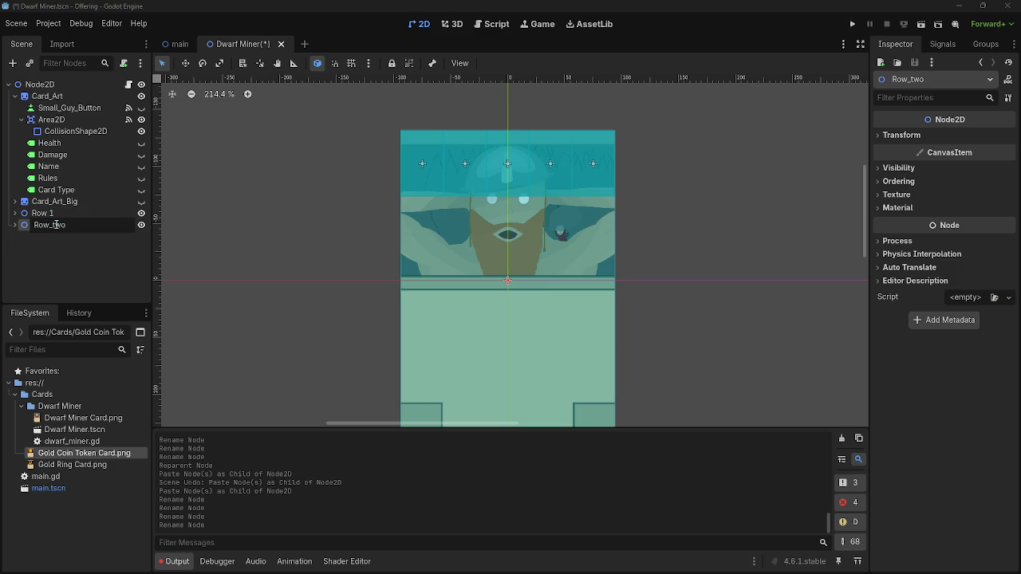
{"action": "left_click", "coordinate": [38, 226]}
{"action": "key", "text": "BackSpace"}
{"action": "type", "text": "r"}
{"action": "key", "text": "Return"}
{"action": "left_click", "coordinate": [37, 214]}
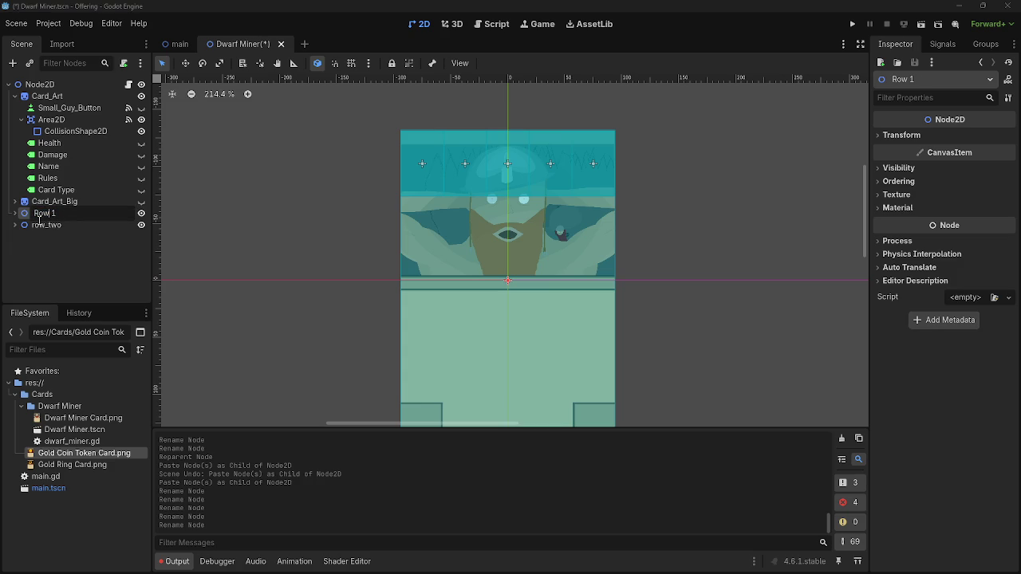
Rename the first row group to Row_Two and look over the dwarf_miner.gd script
{"action": "left_click", "coordinate": [51, 214]}
{"action": "type", "text": "_Two"}
{"action": "key", "text": "Return"}
{"action": "key", "text": "ctrl+F3"}
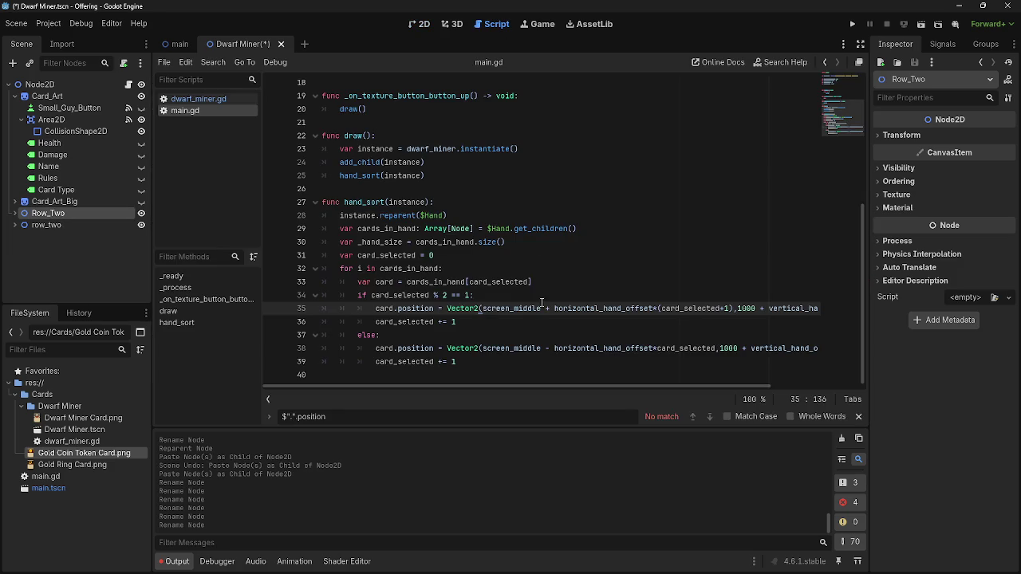
{"action": "scroll", "coordinate": [401, 283], "scroll_direction": "up", "scroll_amount": 6}
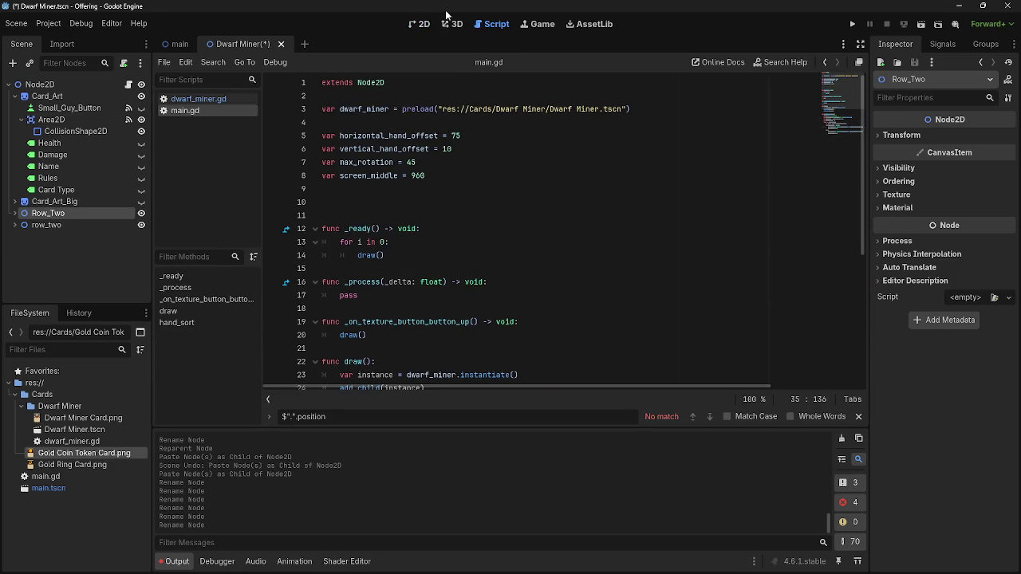
{"action": "left_click", "coordinate": [421, 24]}
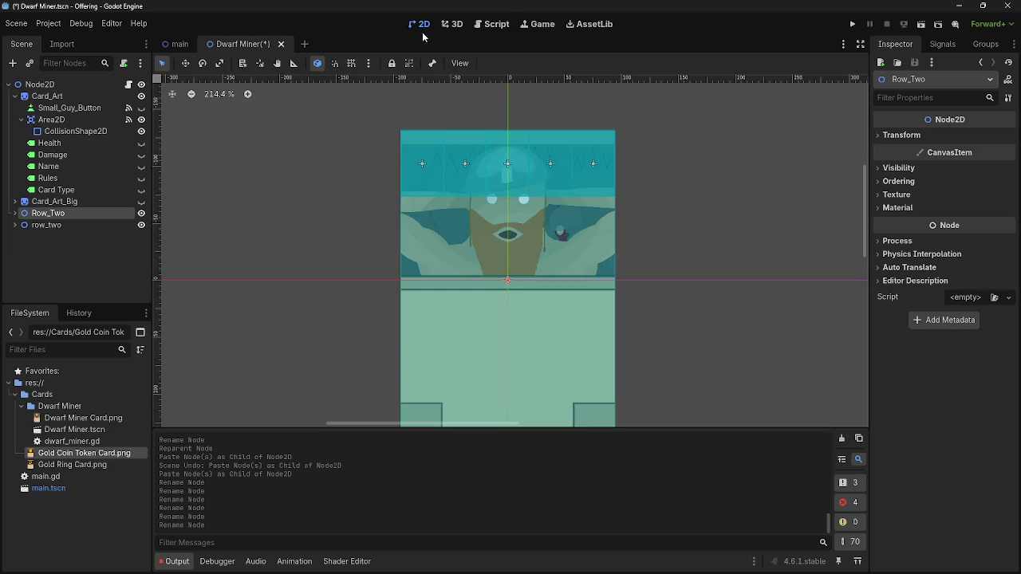
{"action": "left_click", "coordinate": [497, 24]}
{"action": "scroll", "coordinate": [502, 279], "scroll_direction": "down", "scroll_amount": 6}
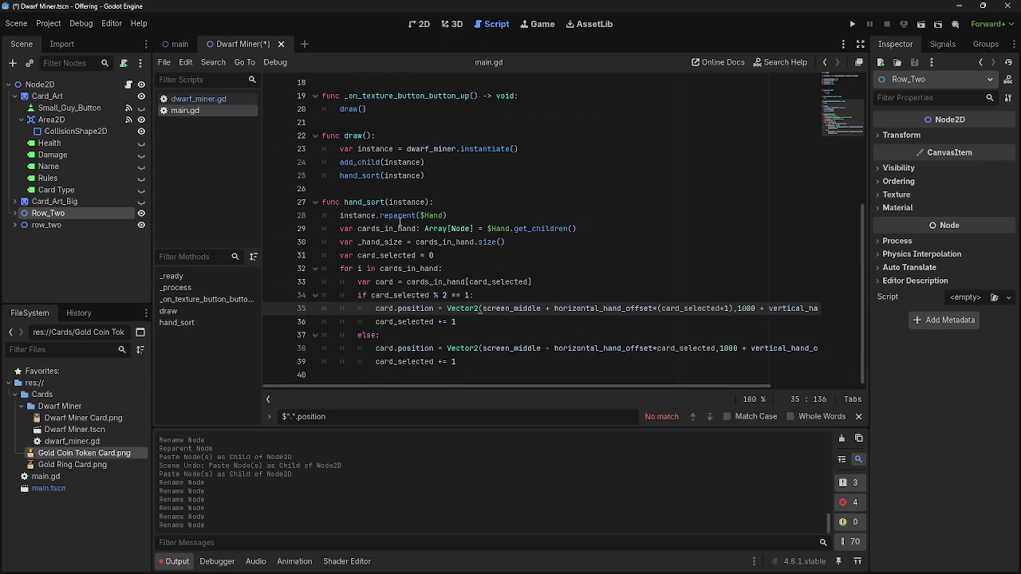
{"action": "left_click", "coordinate": [219, 98]}
{"action": "scroll", "coordinate": [423, 253], "scroll_direction": "down", "scroll_amount": 6}
{"action": "scroll", "coordinate": [366, 246], "scroll_direction": "down", "scroll_amount": 3}
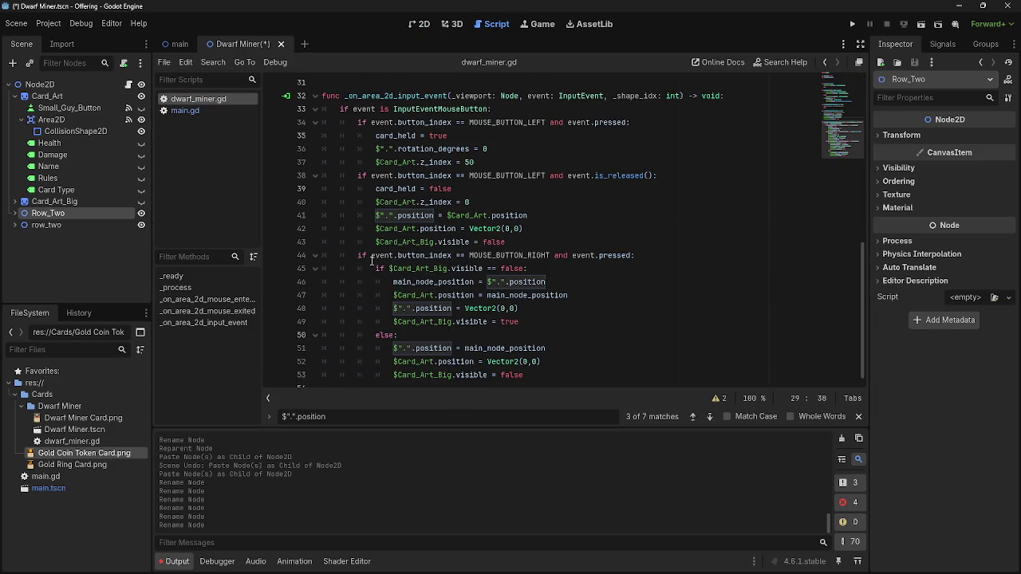
Capitalise the second group's name from row_two to Row_Two
{"action": "left_click", "coordinate": [51, 225]}
{"action": "left_click", "coordinate": [59, 227]}
{"action": "left_click", "coordinate": [40, 228]}
{"action": "key", "text": "Delete"}
{"action": "type", "text": "R"}
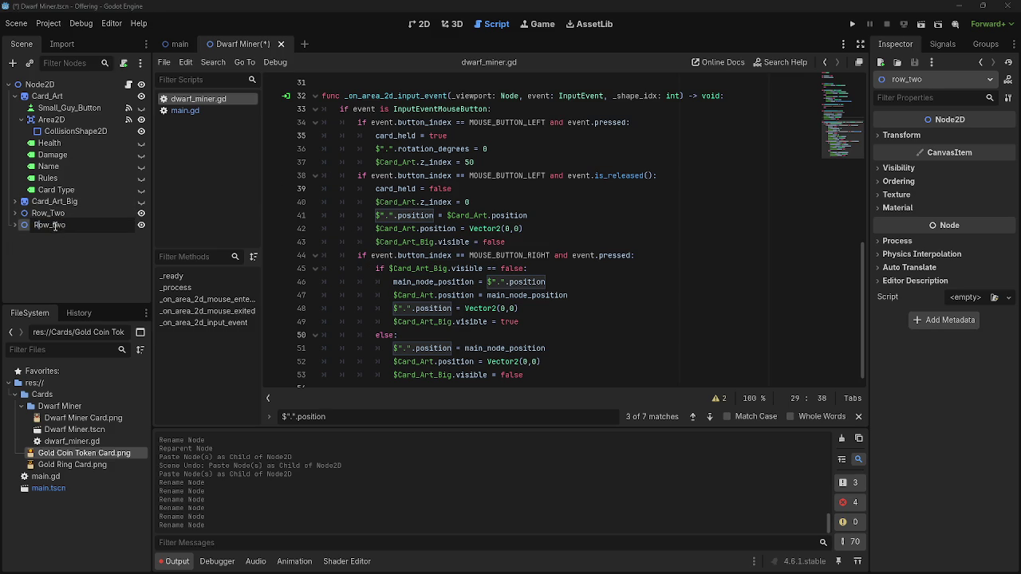
{"action": "key", "text": "Return"}
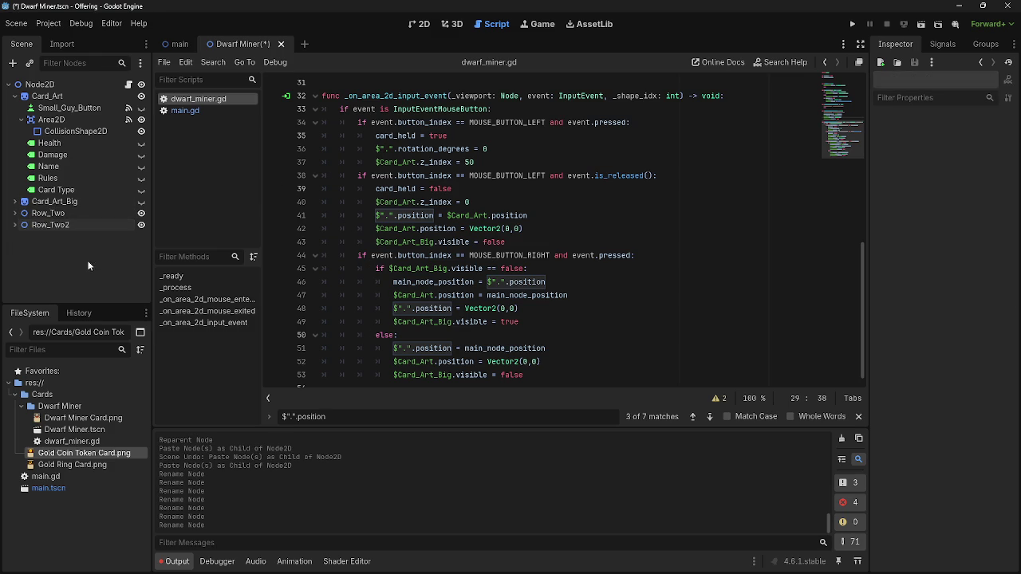
{"action": "left_click", "coordinate": [80, 225]}
{"action": "key", "text": "BackSpace"}
{"action": "key", "text": "Return"}
Rename the upper group Row_One and the lower group from Row_Two2 to Row_Two
{"action": "double_click", "coordinate": [65, 214]}
{"action": "left_click", "coordinate": [70, 214]}
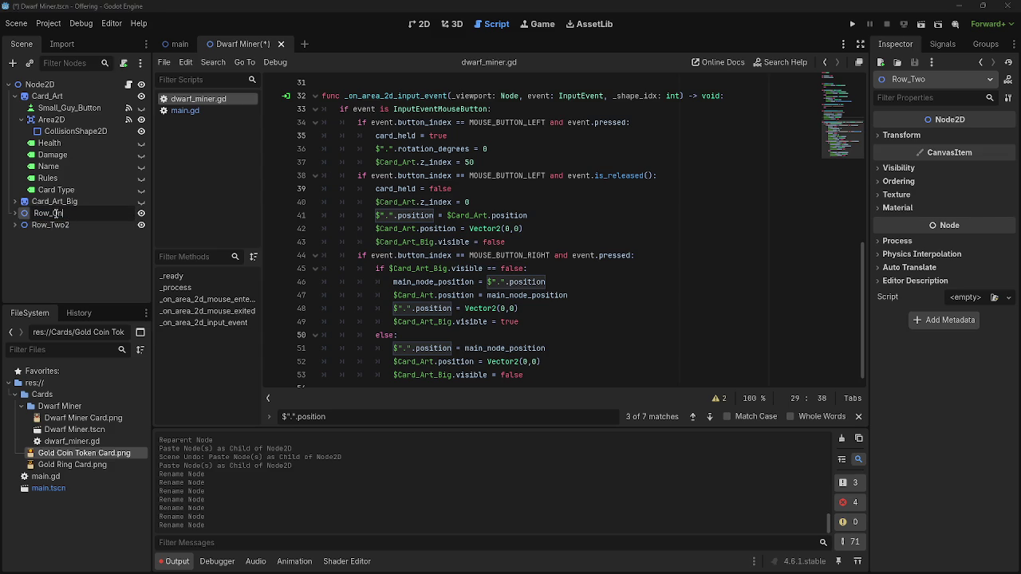
{"action": "type", "text": "e"}
{"action": "key", "text": "Return"}
{"action": "left_click", "coordinate": [20, 227]}
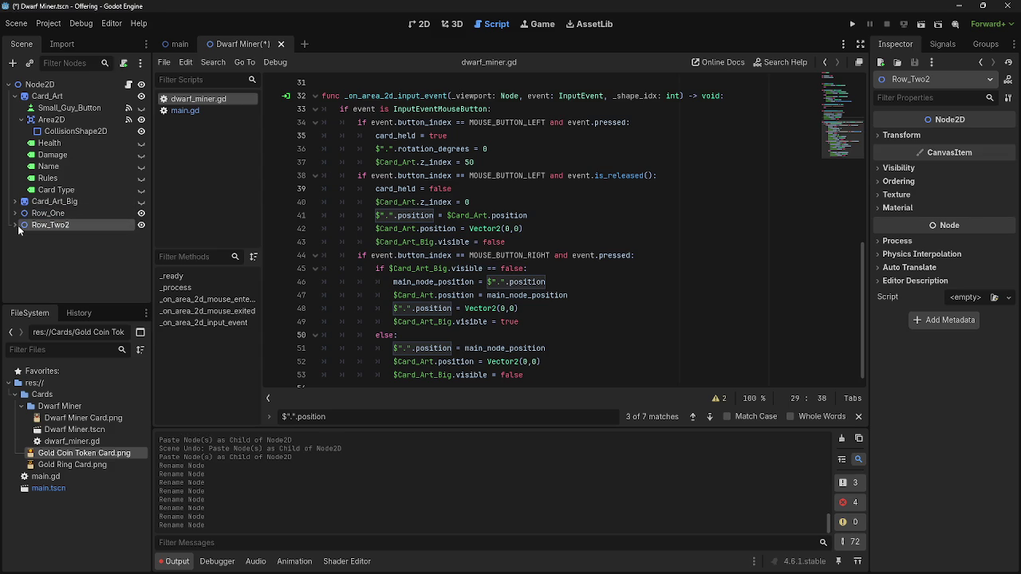
{"action": "left_click", "coordinate": [14, 225]}
{"action": "double_click", "coordinate": [63, 226]}
{"action": "key", "text": "BackSpace"}
{"action": "key", "text": "Return"}
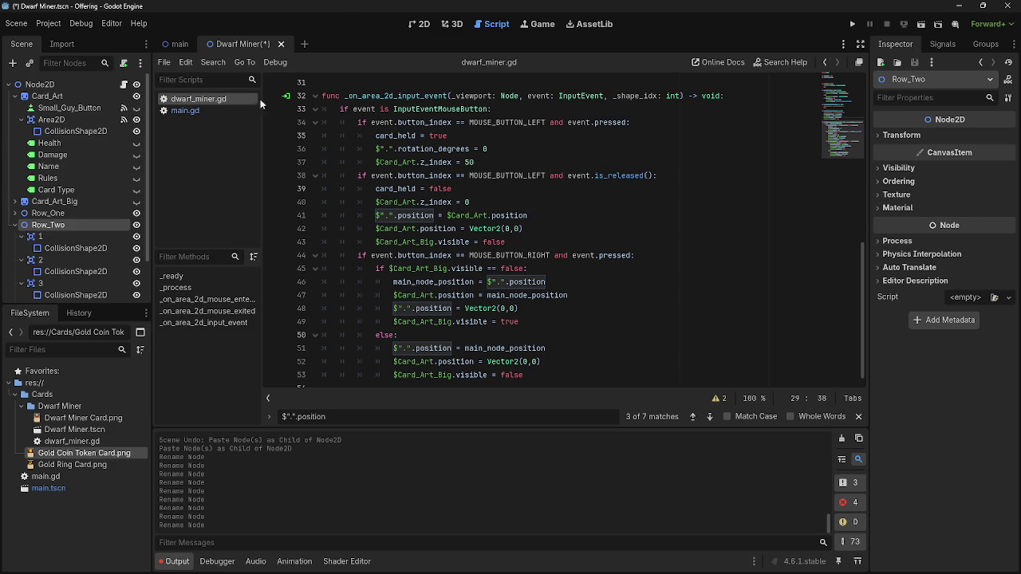
{"action": "left_click", "coordinate": [422, 24]}
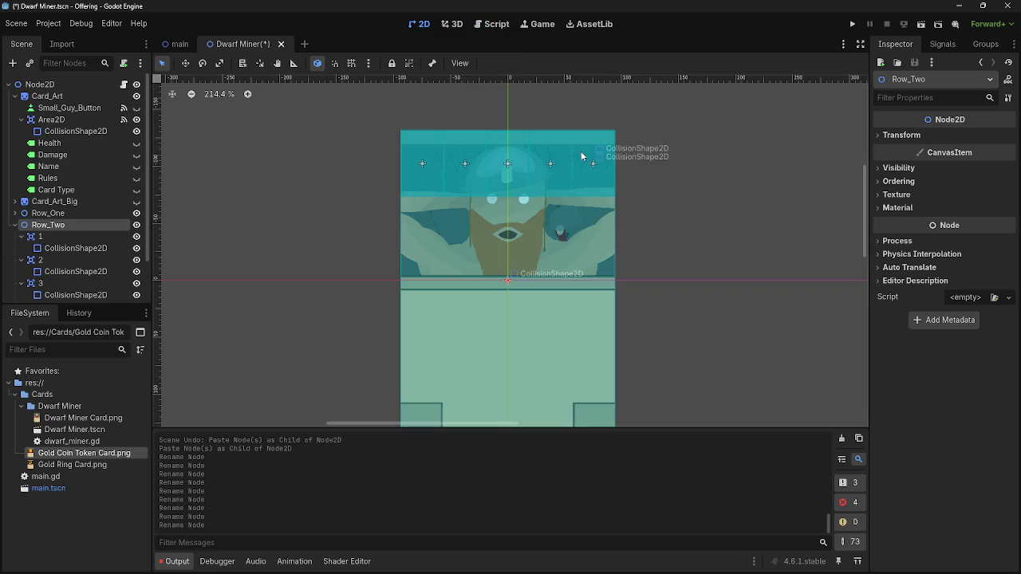
Drag Row_Two slightly upward on the card and view its Transform properties
{"action": "left_click", "coordinate": [14, 225]}
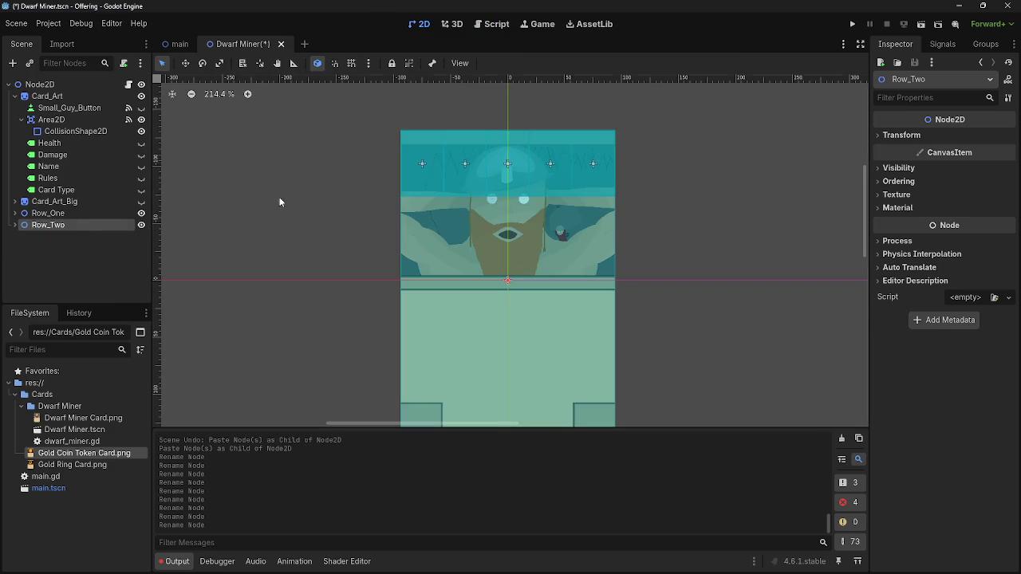
{"action": "left_click", "coordinate": [943, 136]}
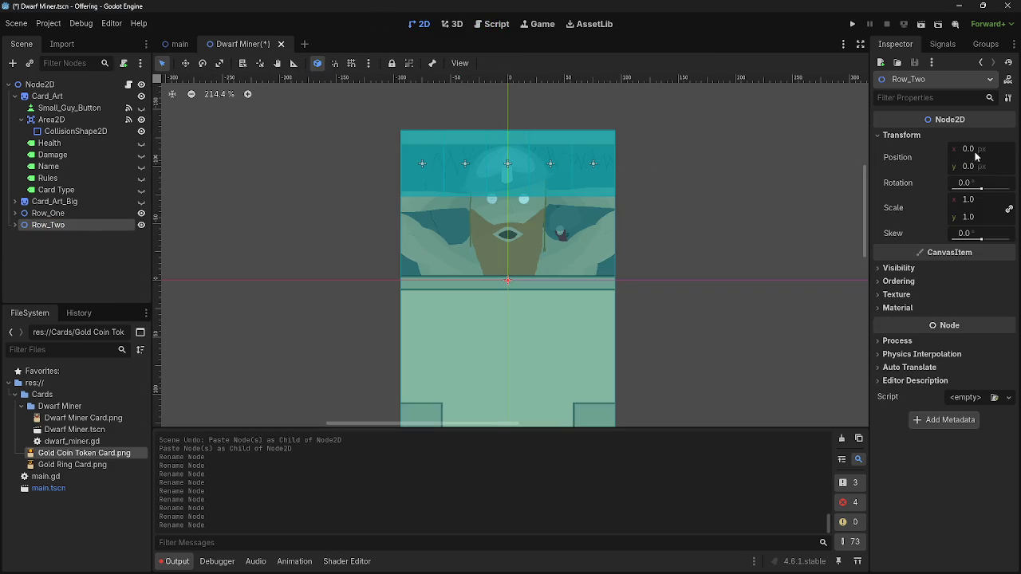
{"action": "left_click_drag", "start_coordinate": [973, 167], "coordinate": [507, 280]}
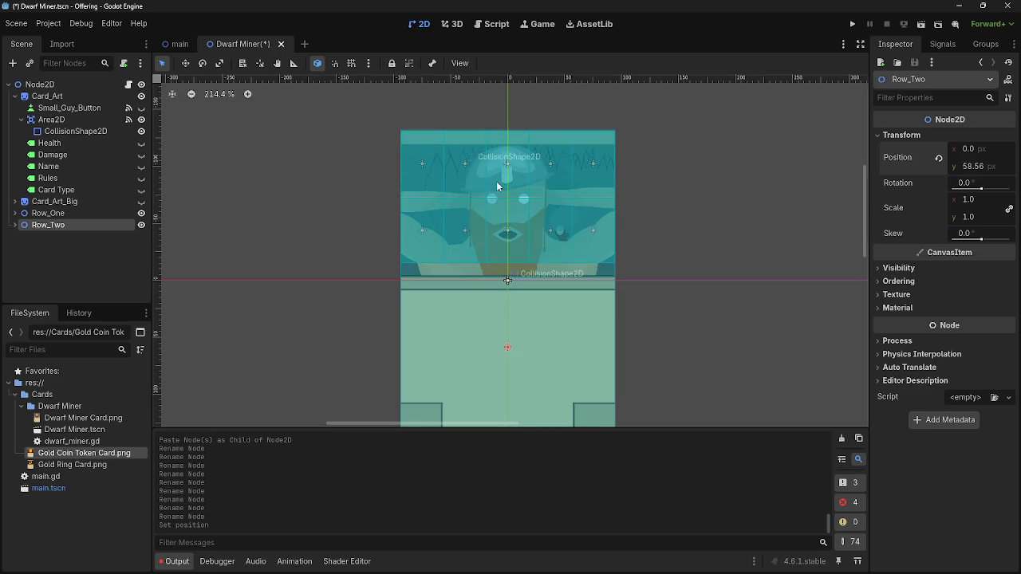
{"action": "scroll", "coordinate": [537, 160], "scroll_direction": "up", "scroll_amount": 5}
{"action": "scroll", "coordinate": [537, 160], "scroll_direction": "up", "scroll_amount": 12}
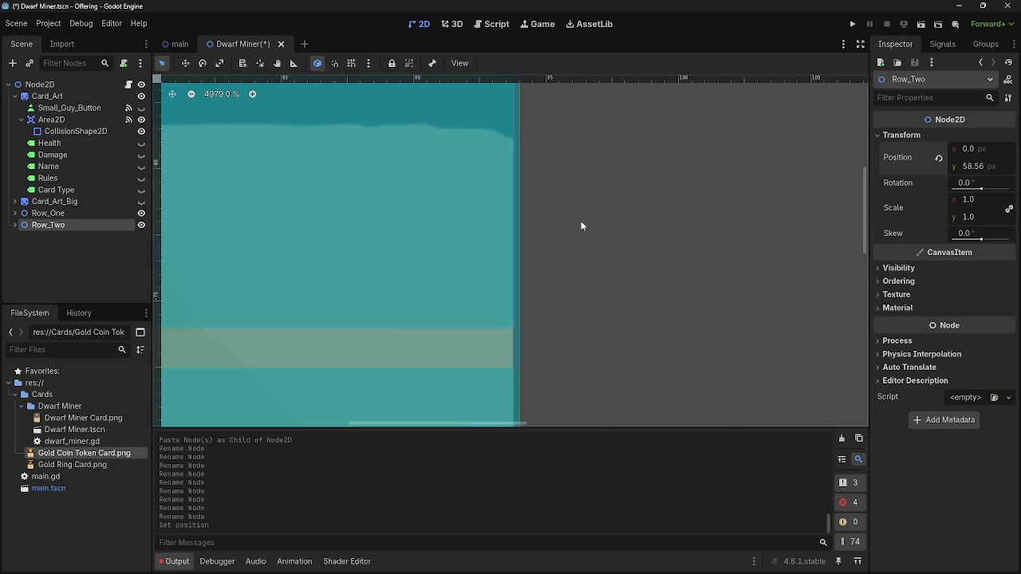
{"action": "left_click_drag", "start_coordinate": [973, 174], "coordinate": [966, 175]}
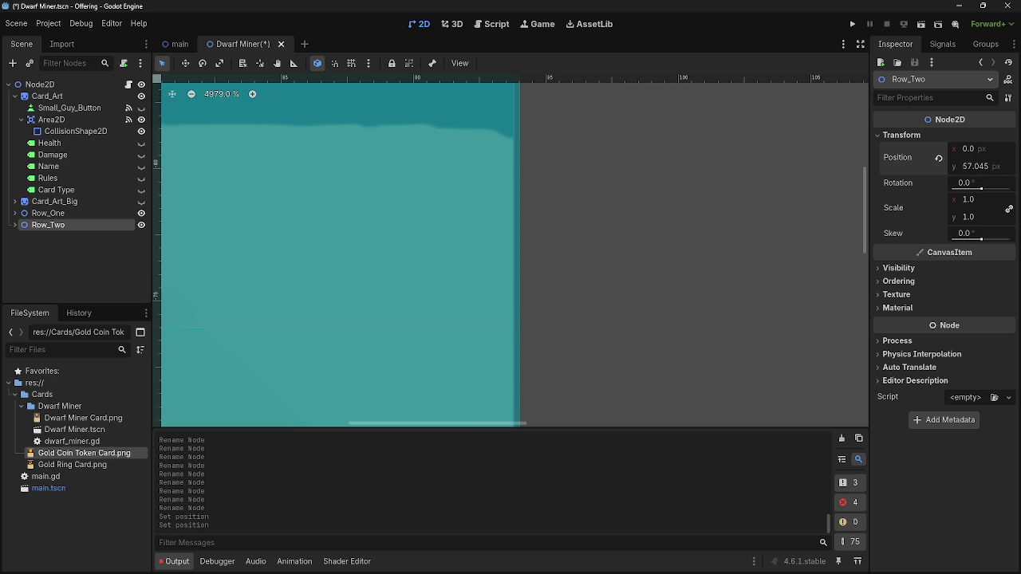
{"action": "scroll", "coordinate": [508, 330], "scroll_direction": "up", "scroll_amount": 5}
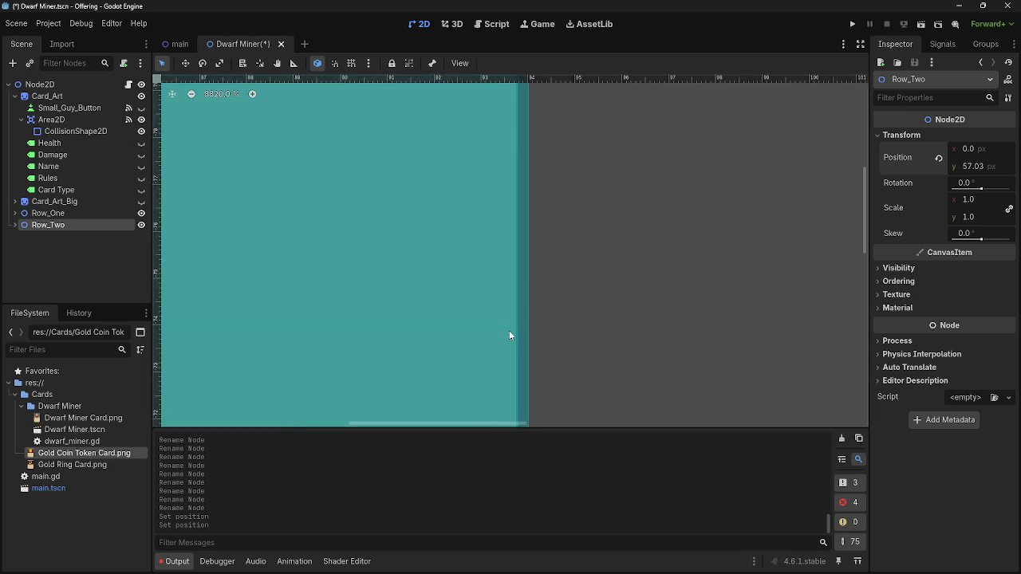
Enter 57 as Row_Two's Position y
{"action": "left_click", "coordinate": [973, 167]}
{"action": "type", "text": "57"}
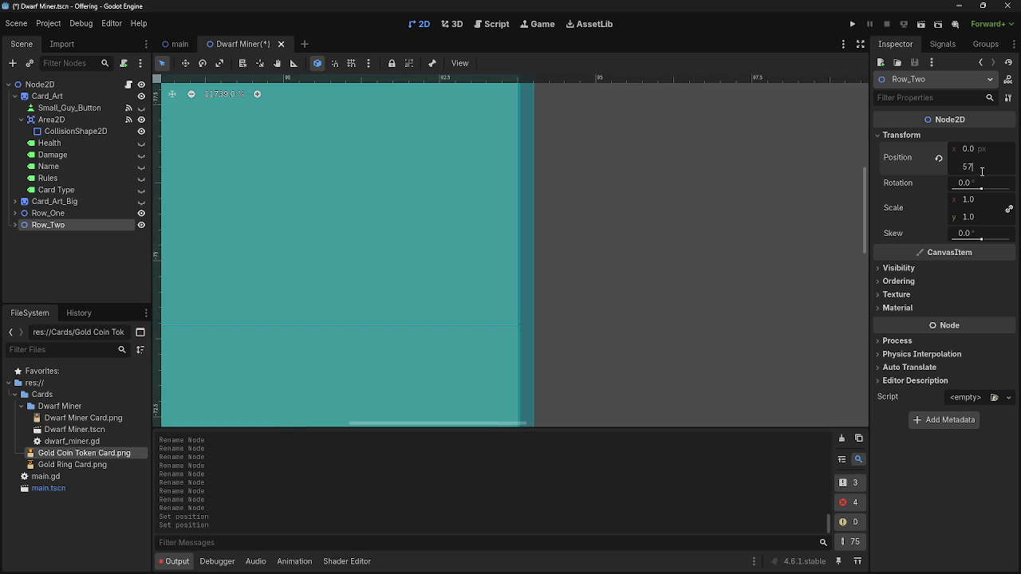
{"action": "key", "text": "Return"}
{"action": "scroll", "coordinate": [578, 296], "scroll_direction": "down", "scroll_amount": 18}
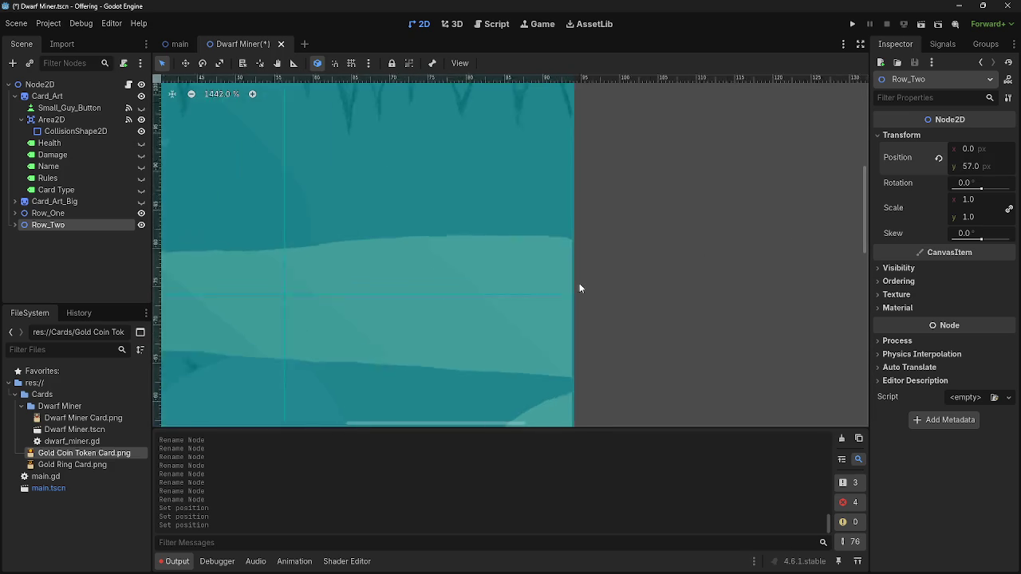
{"action": "scroll", "coordinate": [577, 266], "scroll_direction": "down", "scroll_amount": 8}
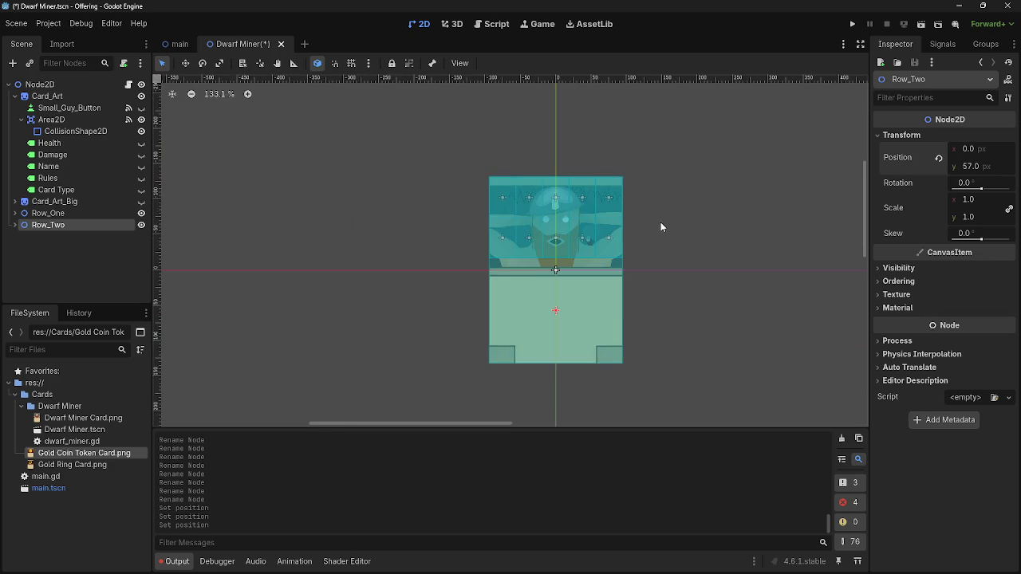
{"action": "scroll", "coordinate": [660, 221], "scroll_direction": "up", "scroll_amount": 4}
{"action": "scroll", "coordinate": [654, 245], "scroll_direction": "up", "scroll_amount": 3}
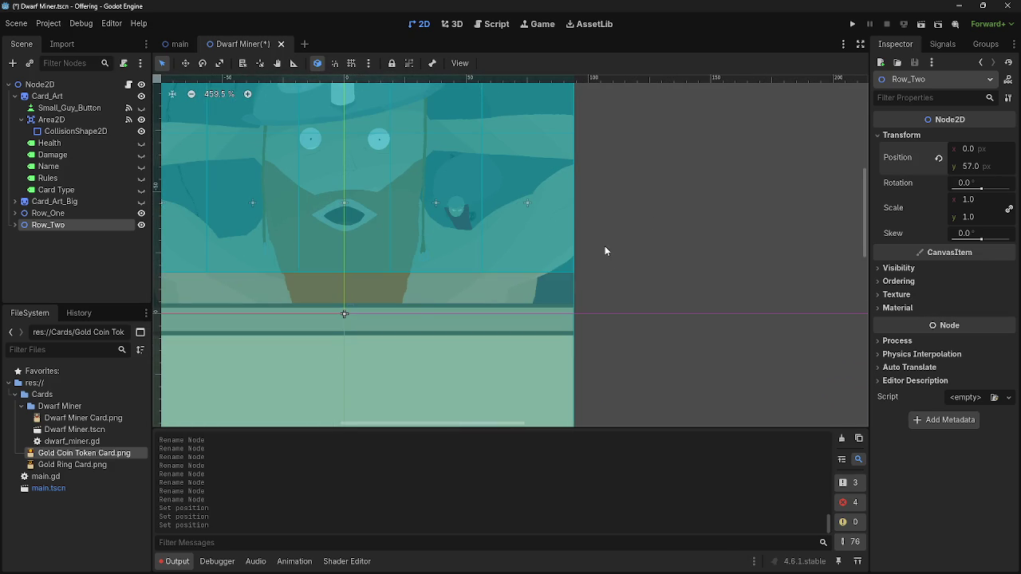
{"action": "left_click", "coordinate": [39, 84]}
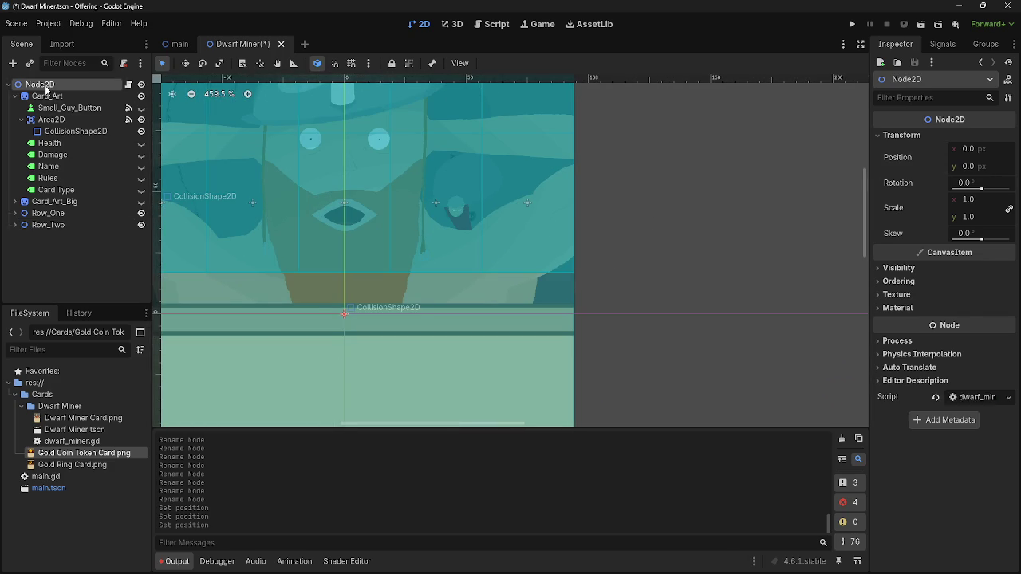
Paste a copy of Row_Two under the root and rename it Row_Three
{"action": "key", "text": "ctrl+v"}
{"action": "double_click", "coordinate": [61, 238]}
{"action": "left_click", "coordinate": [61, 237]}
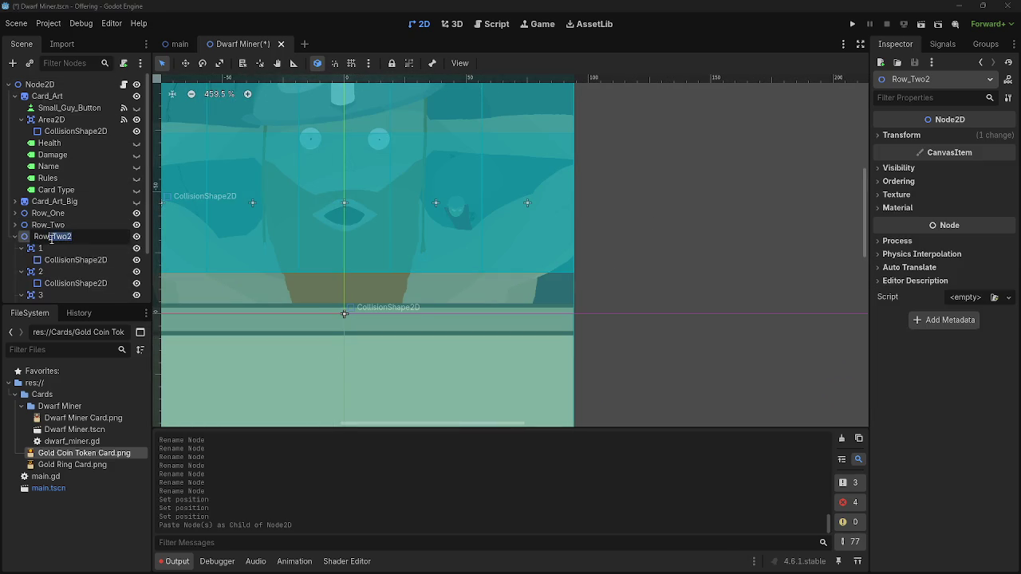
{"action": "key", "text": "BackSpace"}
{"action": "key", "text": "BackSpace"}
{"action": "key", "text": "BackSpace"}
{"action": "type", "text": "th"}
{"action": "key", "text": "Return"}
{"action": "left_click", "coordinate": [16, 237]}
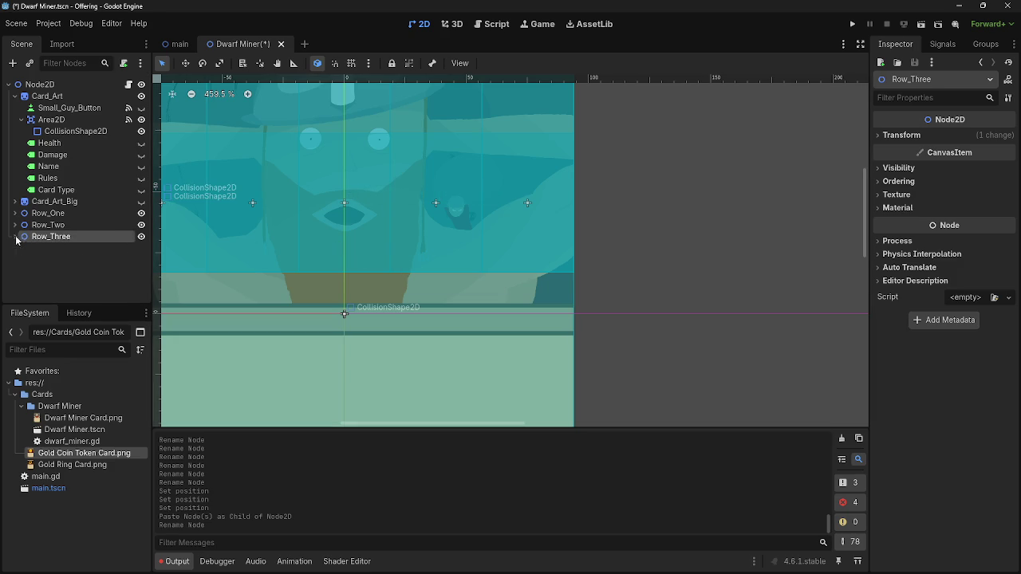
Drag Row_Three's Position y from 57 down to about 102, below Row_Two
{"action": "left_click", "coordinate": [918, 135]}
{"action": "left_click", "coordinate": [984, 169]}
{"action": "key", "text": "Return"}
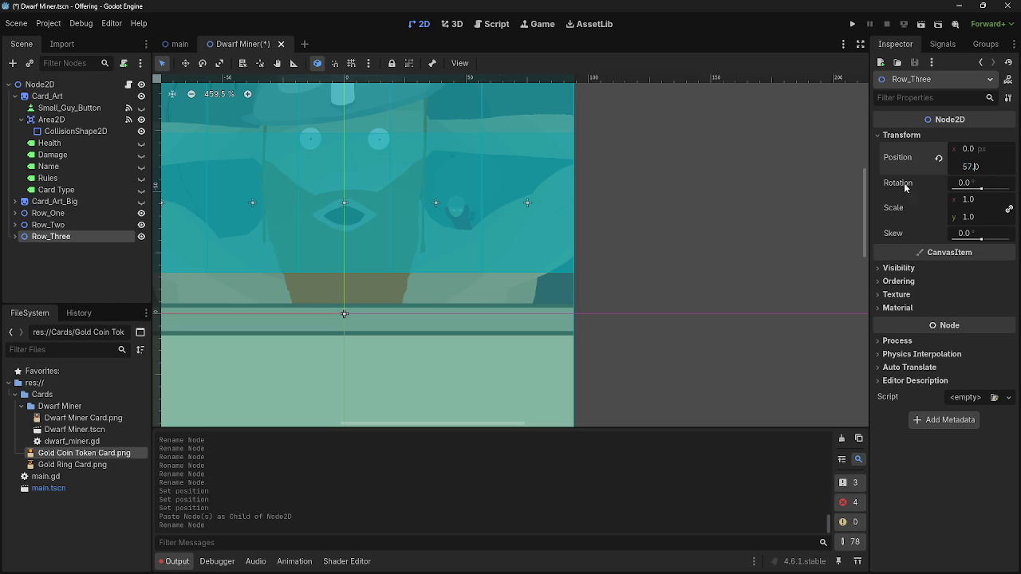
{"action": "left_click_drag", "start_coordinate": [973, 166], "coordinate": [1002, 166]}
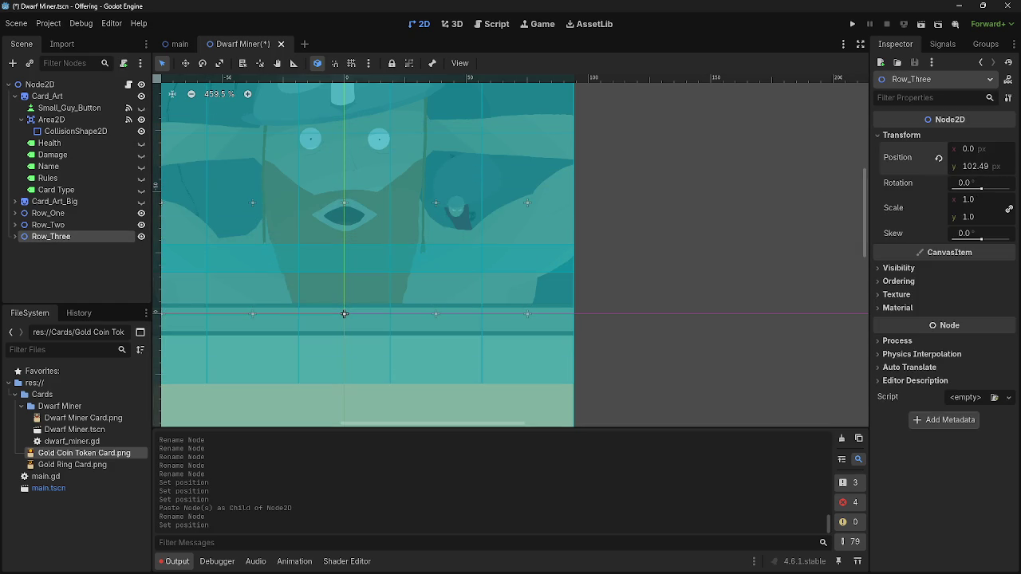
{"action": "scroll", "coordinate": [563, 284], "scroll_direction": "up", "scroll_amount": 5}
{"action": "scroll", "coordinate": [525, 411], "scroll_direction": "left", "scroll_amount": 10}
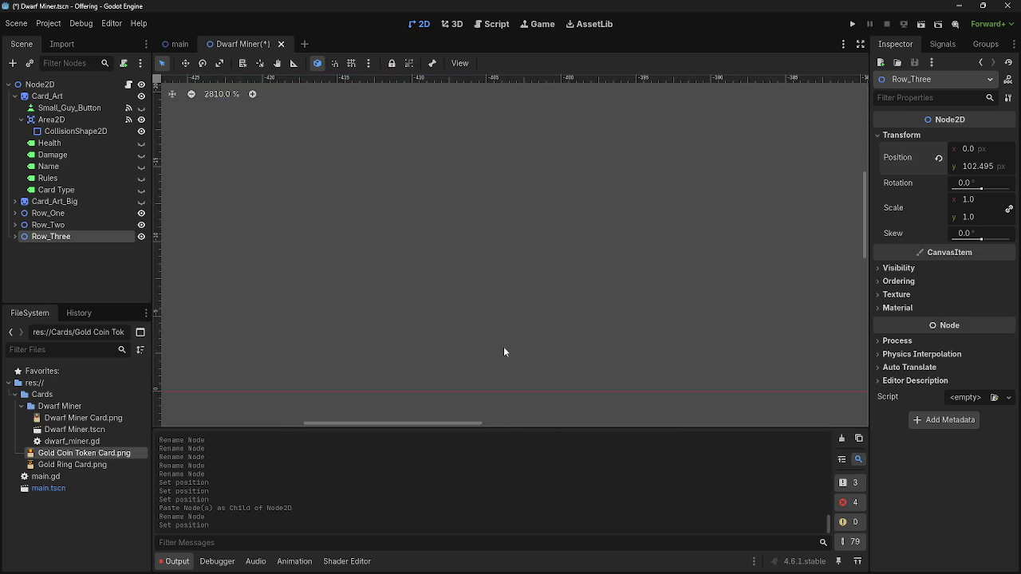
{"action": "scroll", "coordinate": [503, 345], "scroll_direction": "down", "scroll_amount": 10}
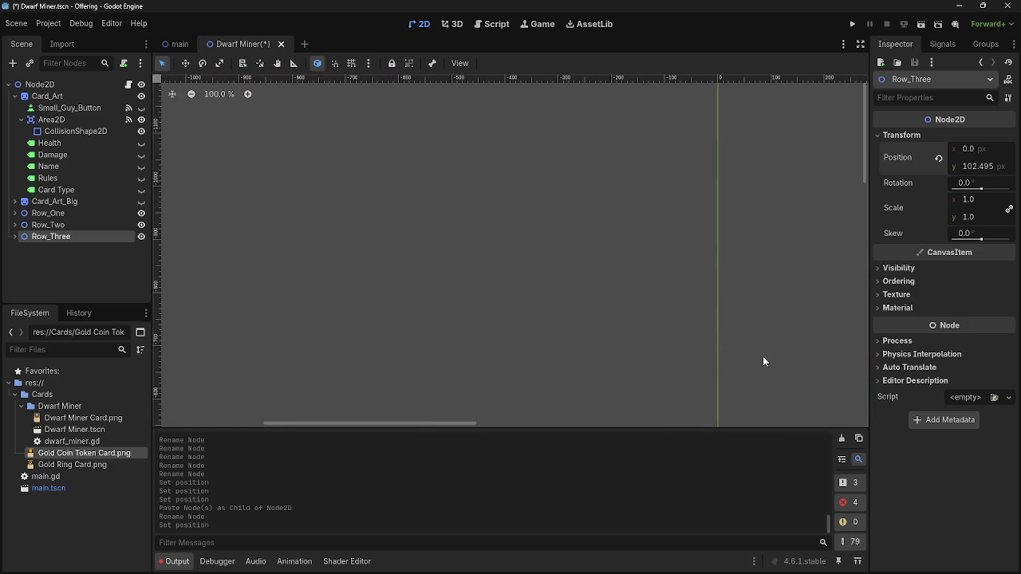
{"action": "scroll", "coordinate": [593, 247], "scroll_direction": "up", "scroll_amount": 11}
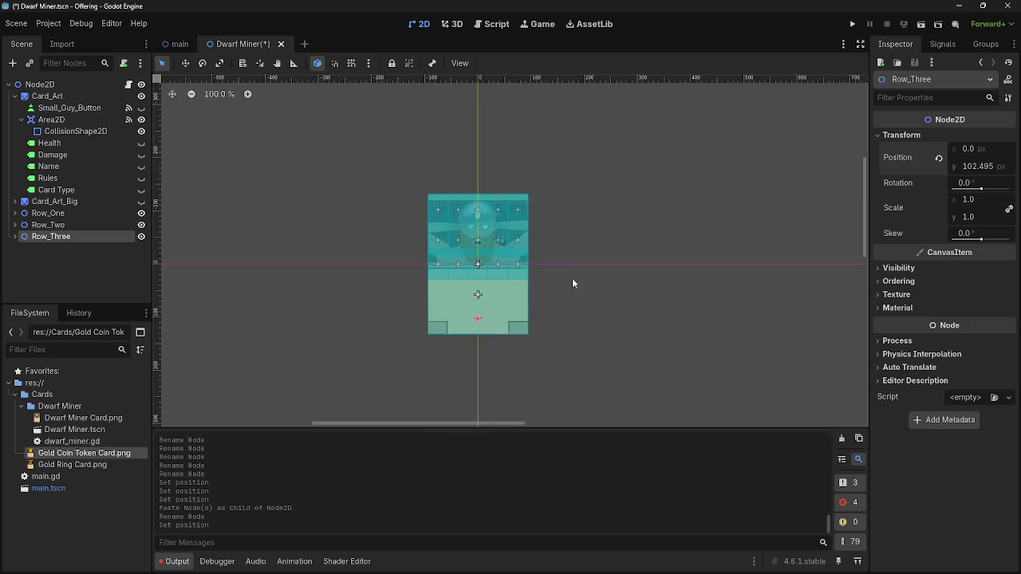
{"action": "scroll", "coordinate": [521, 259], "scroll_direction": "up", "scroll_amount": 12}
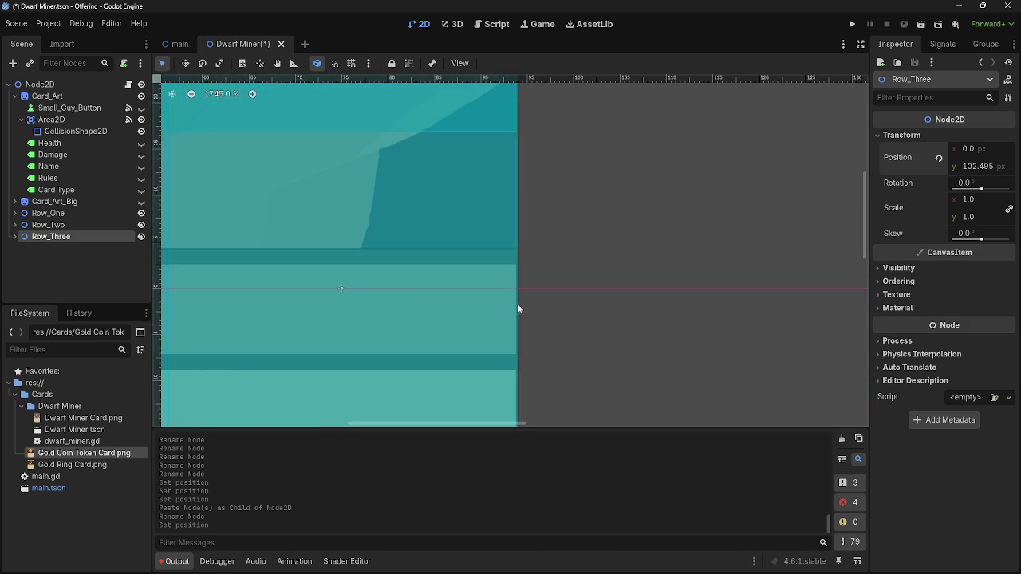
{"action": "scroll", "coordinate": [513, 308], "scroll_direction": "up", "scroll_amount": 6}
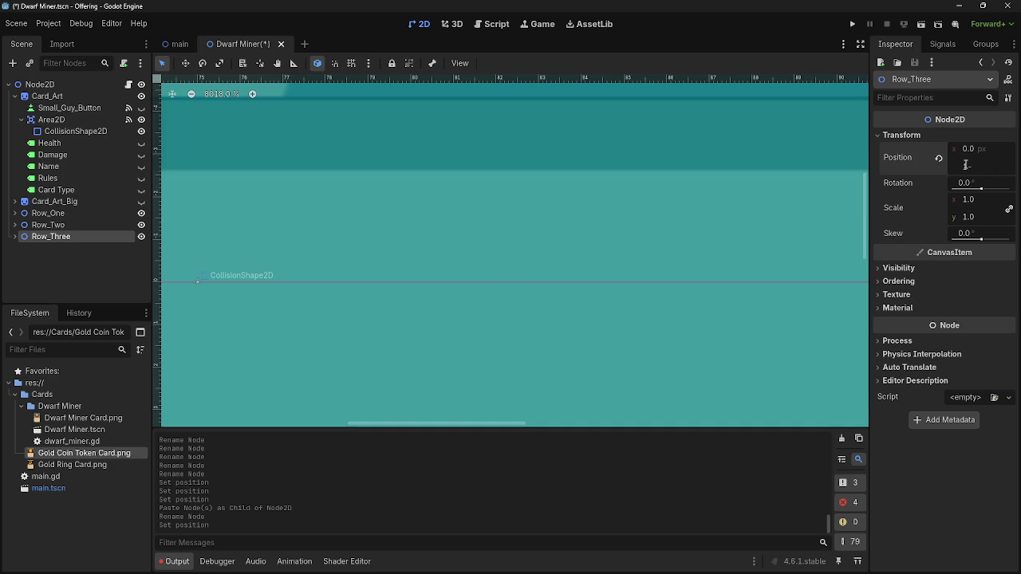
{"action": "type", "text": "102"}
{"action": "key", "text": "Return"}
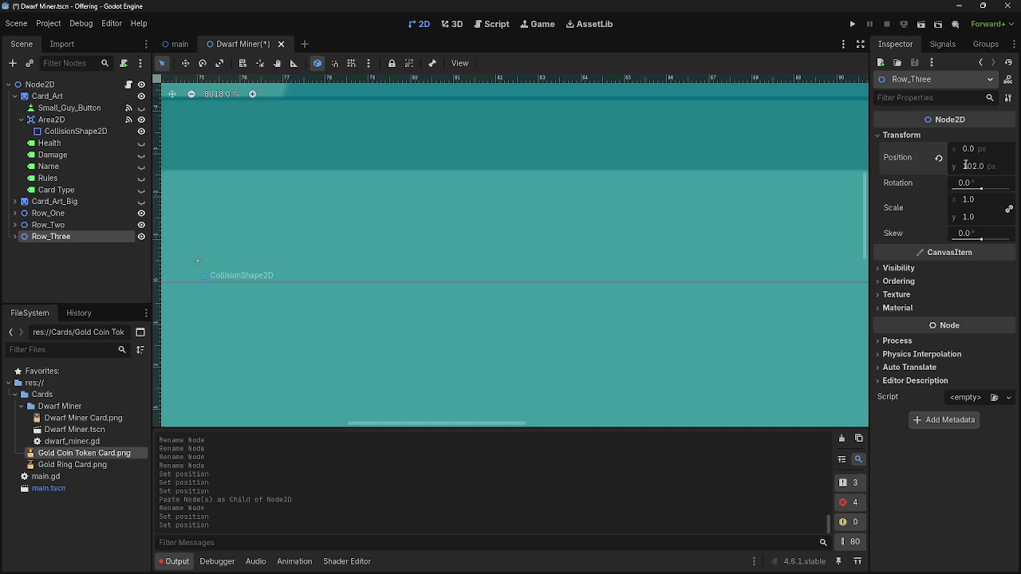
Fine-tune Row_Three's Position y through 103, 102.91 and 102.485 to 102.5
{"action": "left_click", "coordinate": [979, 166]}
{"action": "type", "text": "10"}
{"action": "type", "text": "3"}
{"action": "key", "text": "Return"}
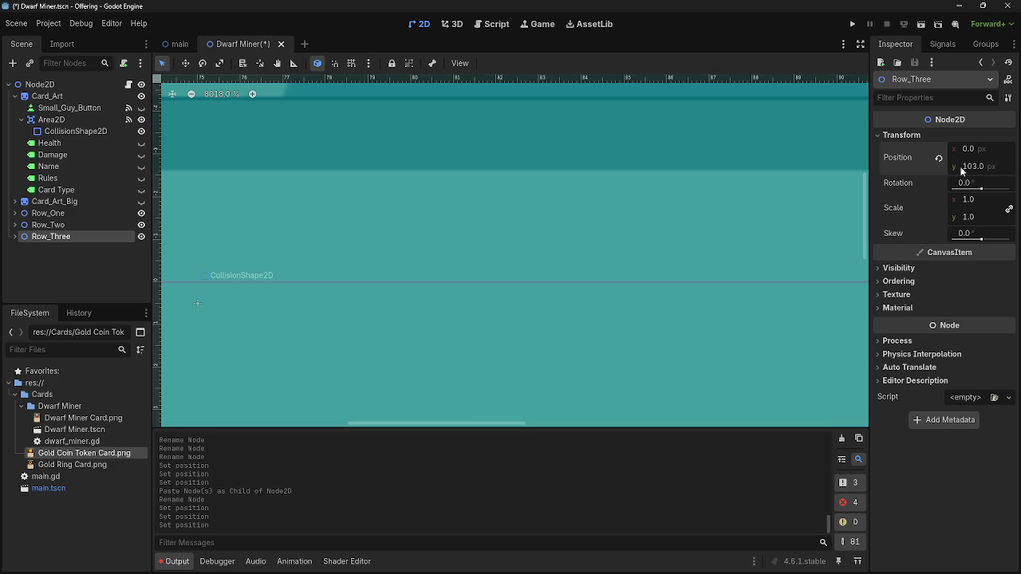
{"action": "scroll", "coordinate": [632, 290], "scroll_direction": "down", "scroll_amount": 10}
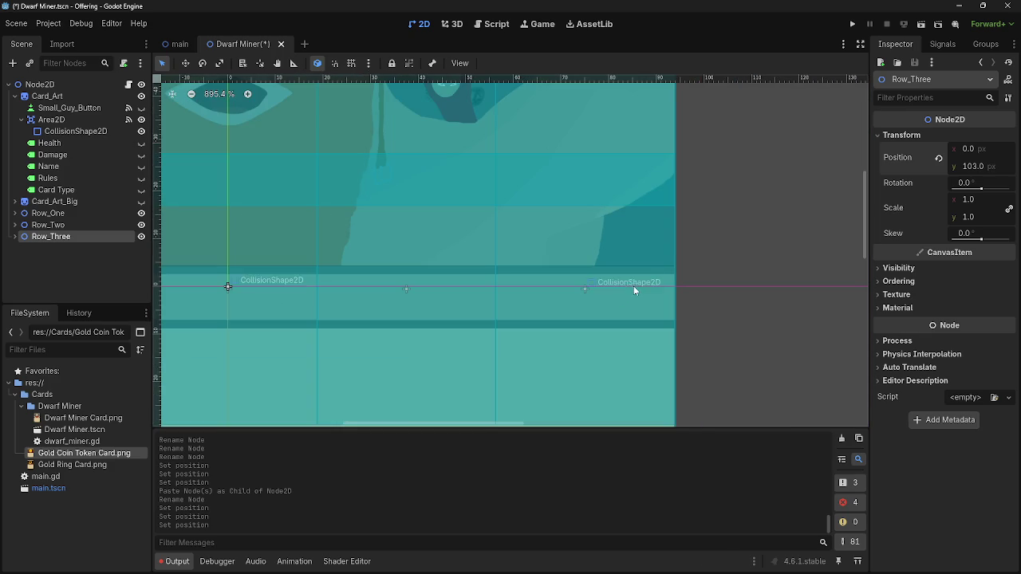
{"action": "left_click", "coordinate": [975, 165]}
{"action": "left_click", "coordinate": [975, 166]}
{"action": "type", "text": "102.91"}
{"action": "key", "text": "Return"}
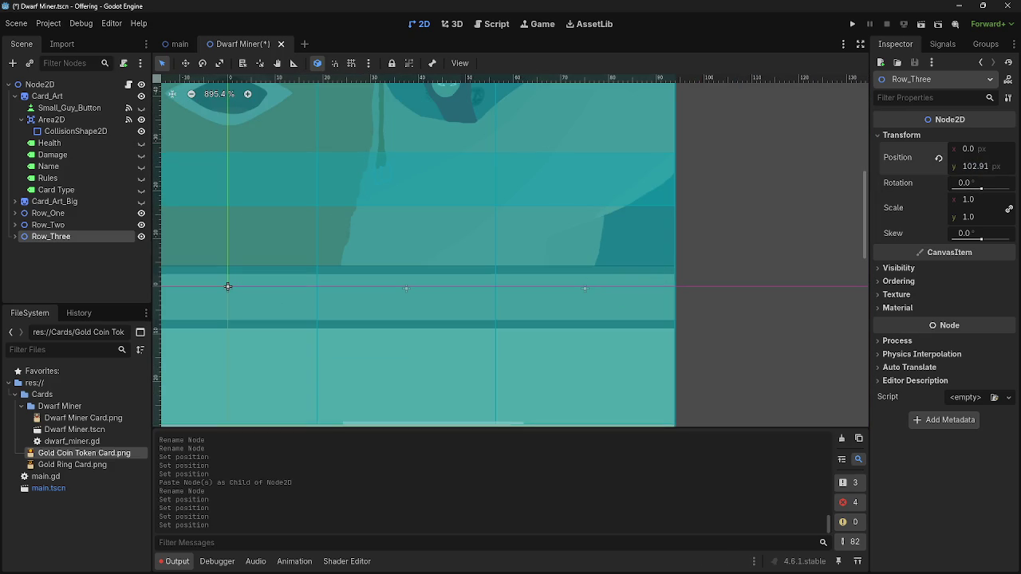
{"action": "type", "text": "102.485"}
{"action": "key", "text": "Return"}
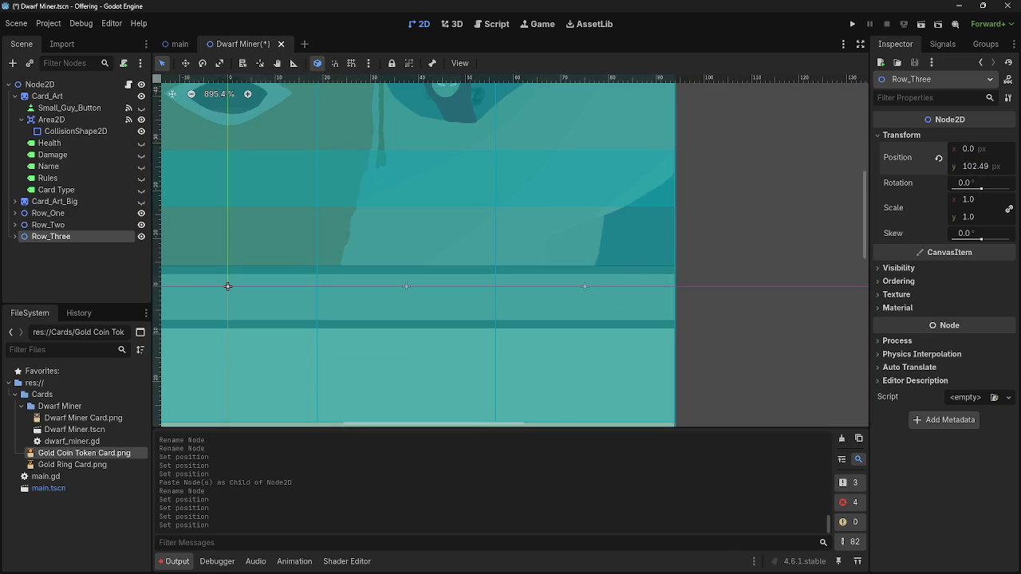
{"action": "left_click", "coordinate": [996, 168]}
{"action": "double_click", "coordinate": [996, 167]}
{"action": "key", "text": "Return"}
Expand Row_Three in the scene tree to check its grid cells
{"action": "scroll", "coordinate": [574, 299], "scroll_direction": "up", "scroll_amount": 10}
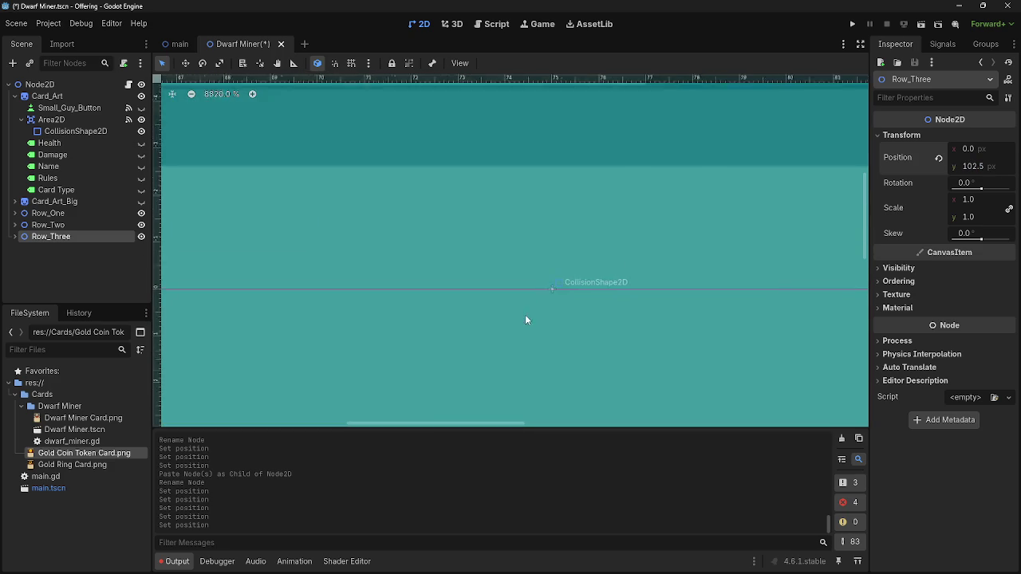
{"action": "scroll", "coordinate": [547, 292], "scroll_direction": "down", "scroll_amount": 11}
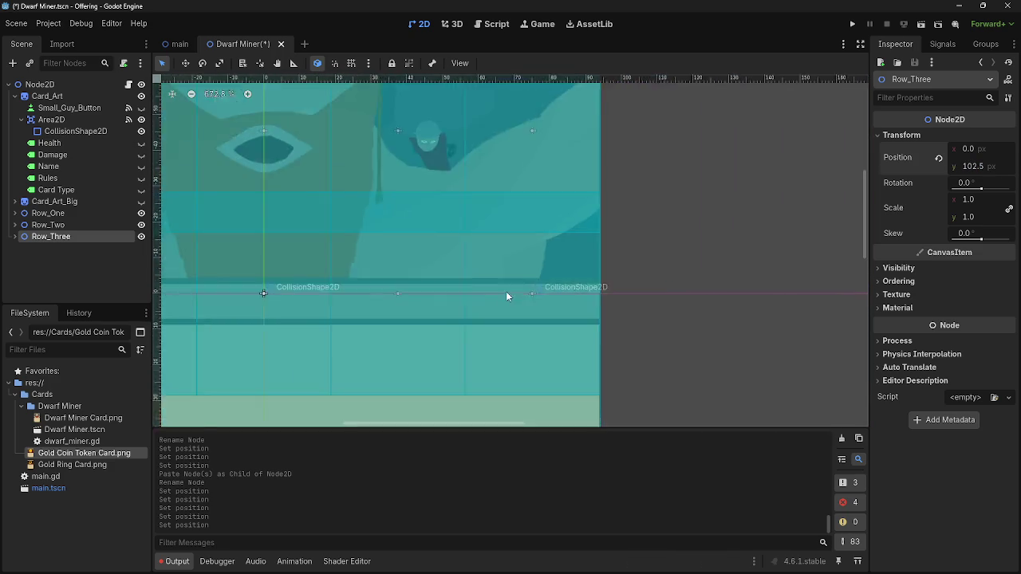
{"action": "scroll", "coordinate": [507, 293], "scroll_direction": "down", "scroll_amount": 6}
{"action": "scroll", "coordinate": [435, 249], "scroll_direction": "up", "scroll_amount": 3}
{"action": "scroll", "coordinate": [435, 250], "scroll_direction": "down", "scroll_amount": 1}
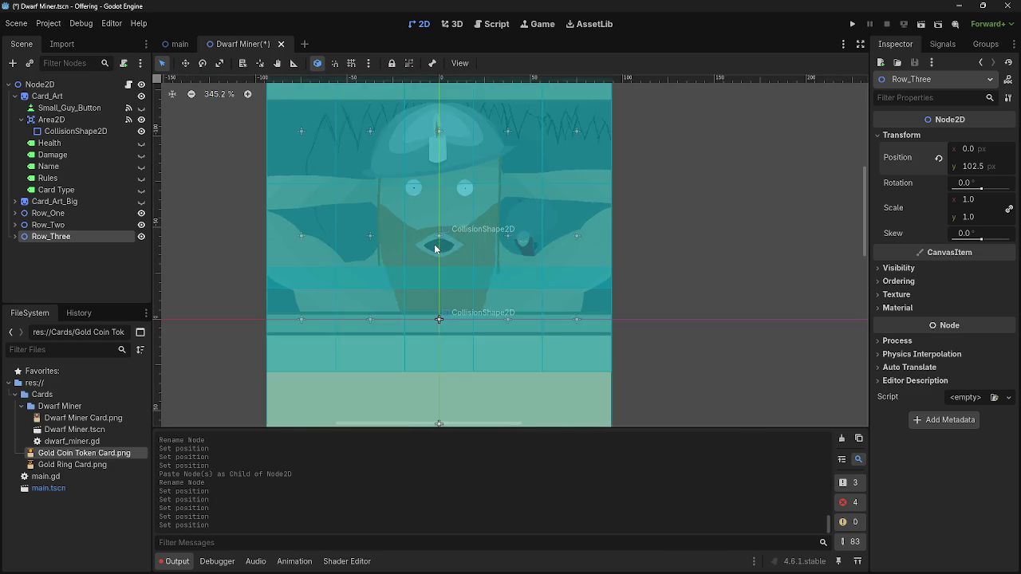
{"action": "scroll", "coordinate": [434, 249], "scroll_direction": "down", "scroll_amount": 3}
{"action": "scroll", "coordinate": [358, 292], "scroll_direction": "up", "scroll_amount": 4}
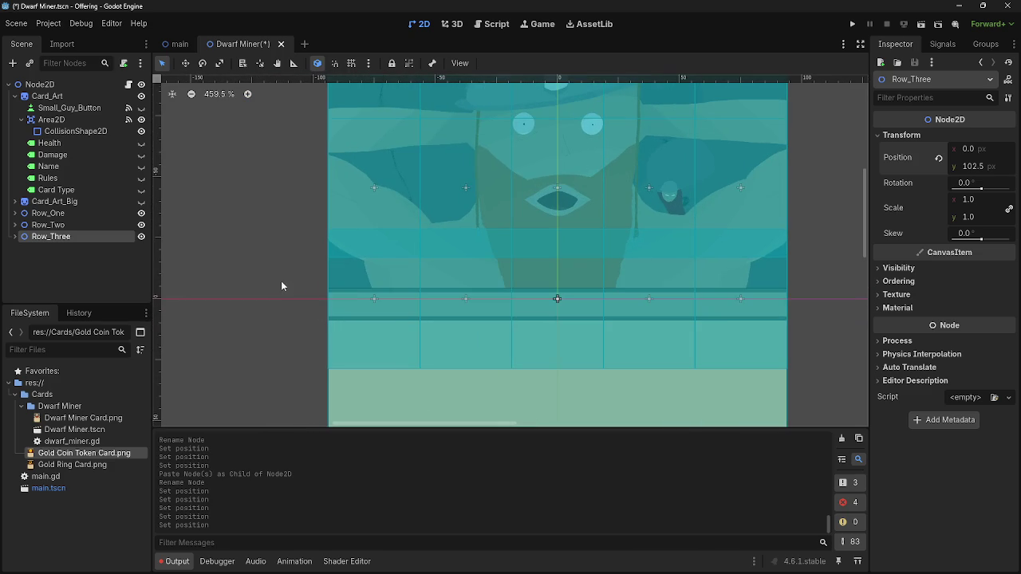
{"action": "left_click", "coordinate": [16, 237]}
{"action": "scroll", "coordinate": [23, 257], "scroll_direction": "down", "scroll_amount": 1}
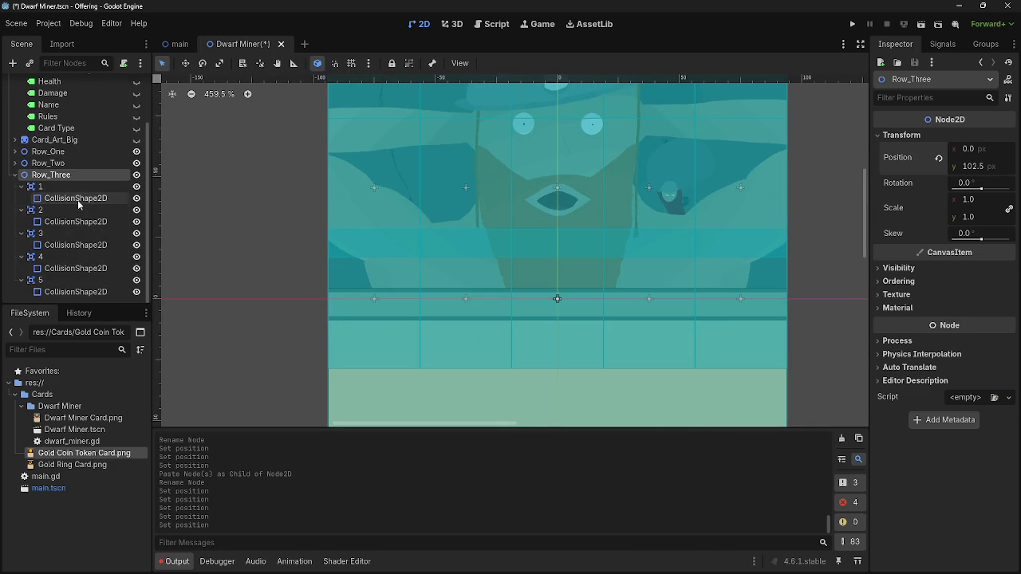
Select all five Row_Three collision shapes and show their Transform properties
{"action": "left_click", "coordinate": [78, 199]}
{"action": "left_click", "coordinate": [75, 221], "text": "ctrl"}
{"action": "left_click", "coordinate": [74, 245], "text": "ctrl"}
{"action": "left_click", "coordinate": [76, 268], "text": "ctrl"}
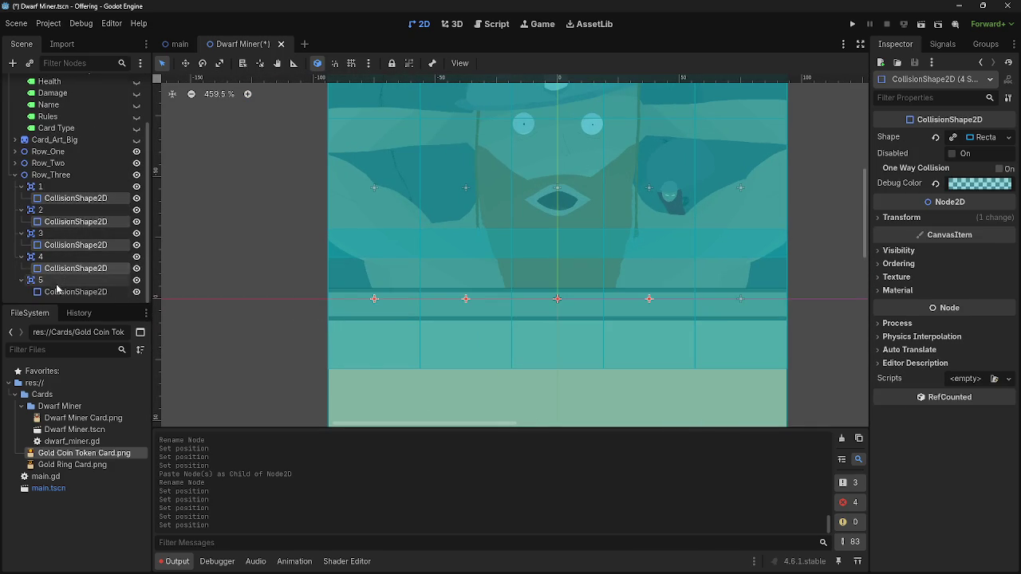
{"action": "left_click", "coordinate": [76, 292], "text": "ctrl"}
{"action": "left_click", "coordinate": [952, 217]}
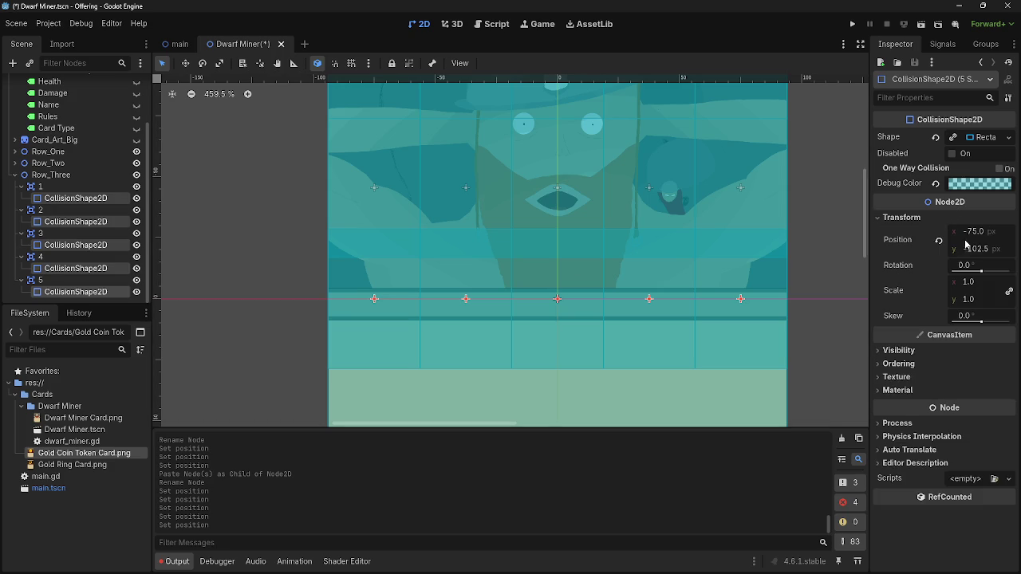
Drag the shapes' Scale y down to 0.75, undoing the trial position and size edits
{"action": "left_click_drag", "start_coordinate": [980, 253], "coordinate": [987, 254]}
{"action": "key", "text": "ctrl+z"}
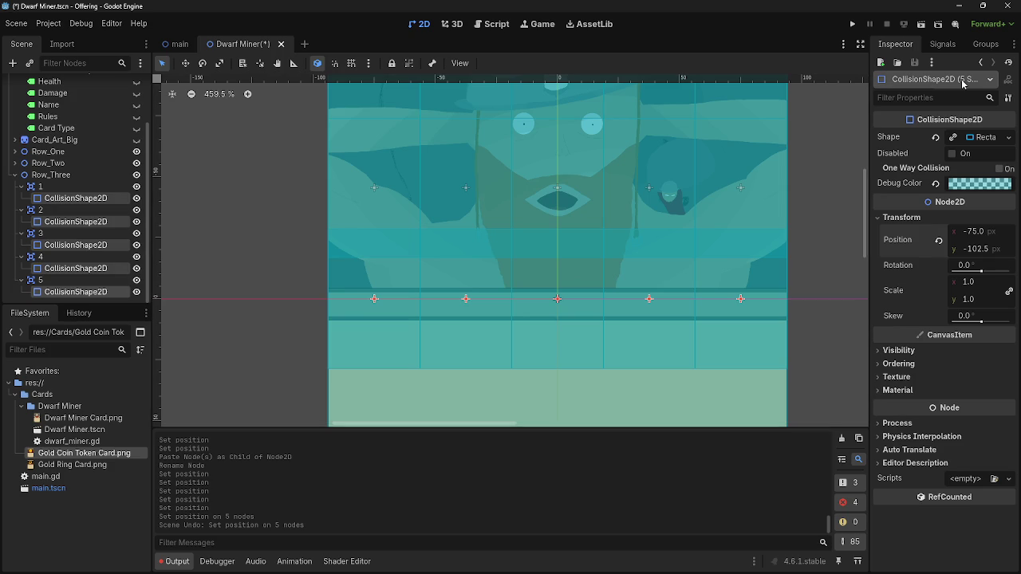
{"action": "left_click_drag", "start_coordinate": [968, 299], "coordinate": [935, 299]}
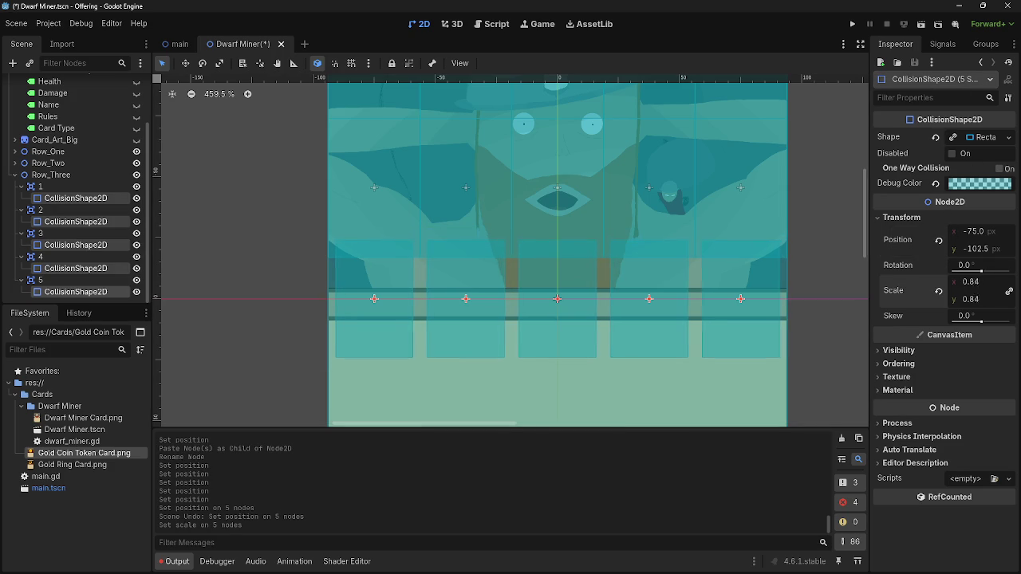
{"action": "key", "text": "ctrl+z"}
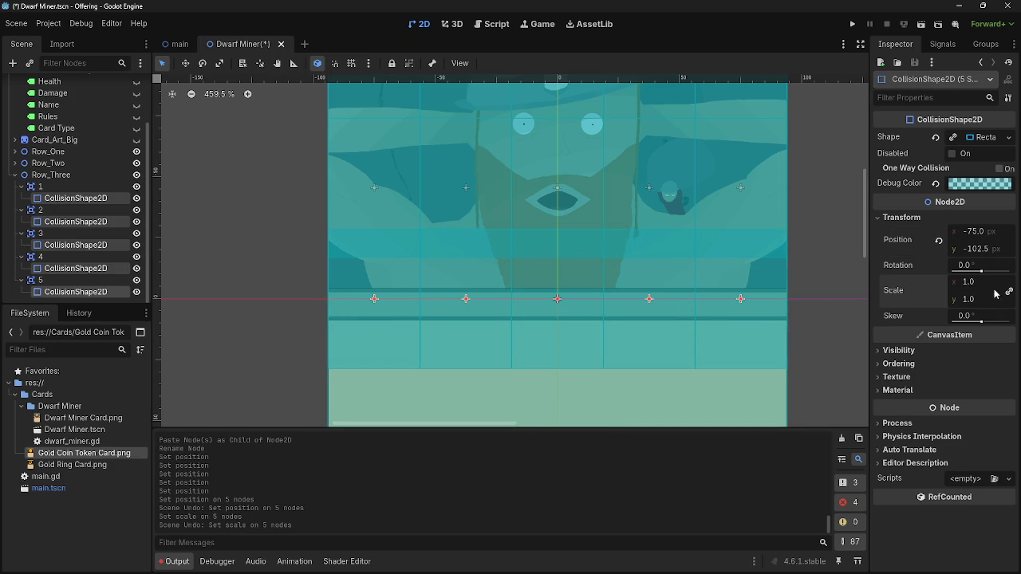
{"action": "left_click_drag", "start_coordinate": [973, 302], "coordinate": [950, 301]}
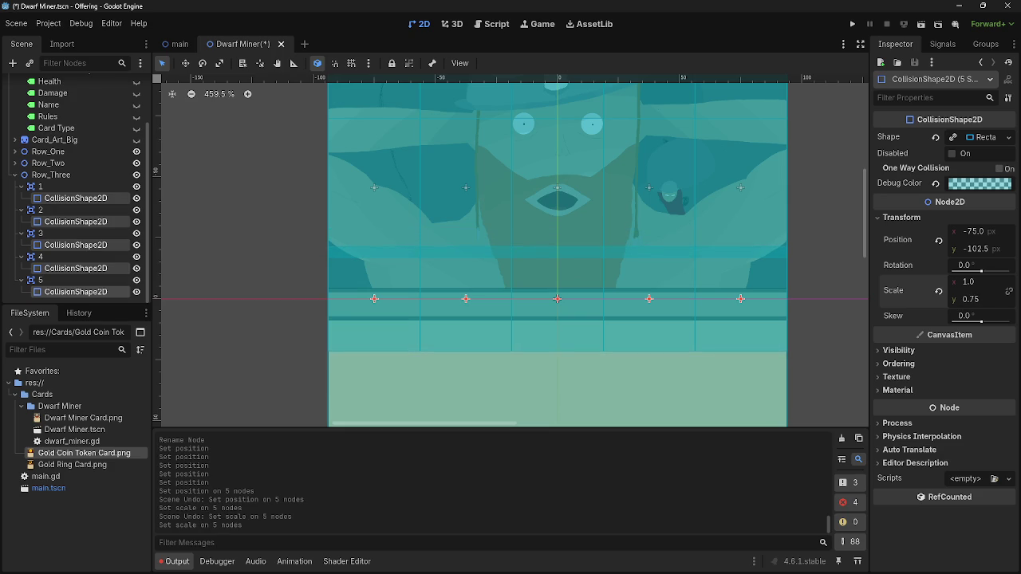
{"action": "left_click", "coordinate": [654, 189]}
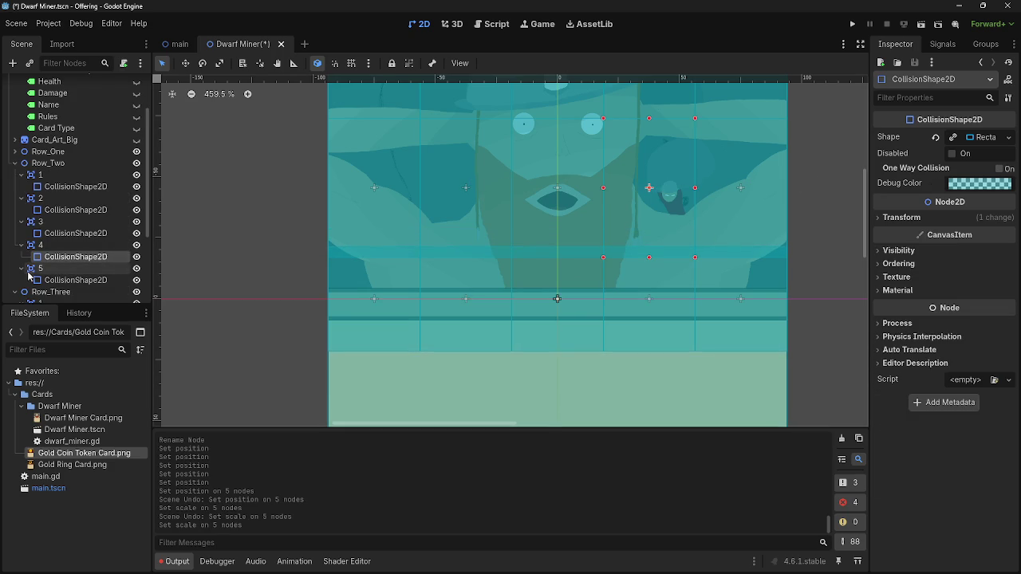
Multi-select the five Row_Two collision shapes and drag their Scale y to about 0.8, width kept at 1.0
{"action": "left_click", "coordinate": [52, 281]}
{"action": "left_click", "coordinate": [58, 257], "text": "ctrl"}
{"action": "left_click", "coordinate": [62, 232], "text": "ctrl"}
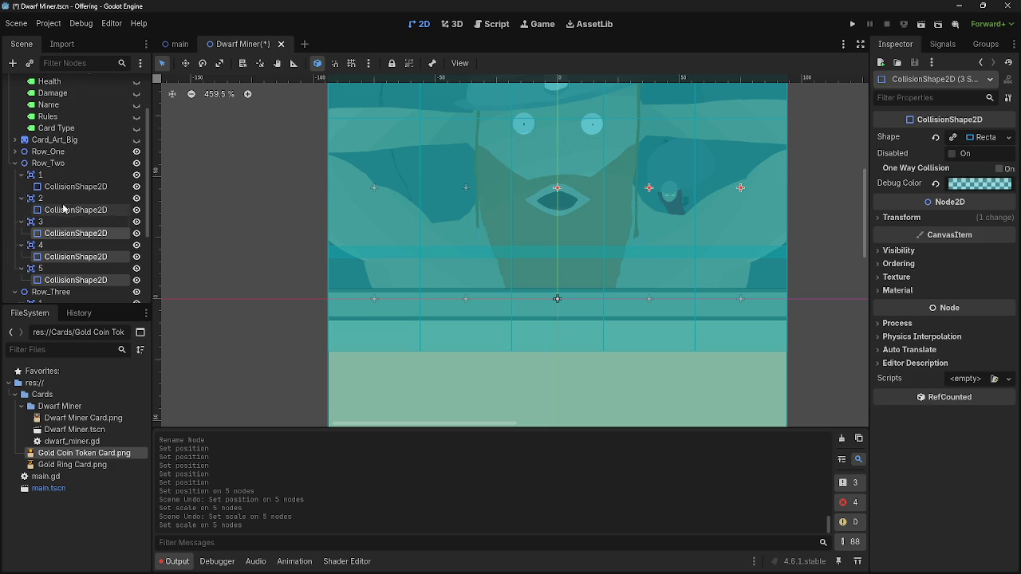
{"action": "left_click", "coordinate": [64, 188], "text": "ctrl"}
{"action": "left_click", "coordinate": [75, 210], "text": "ctrl"}
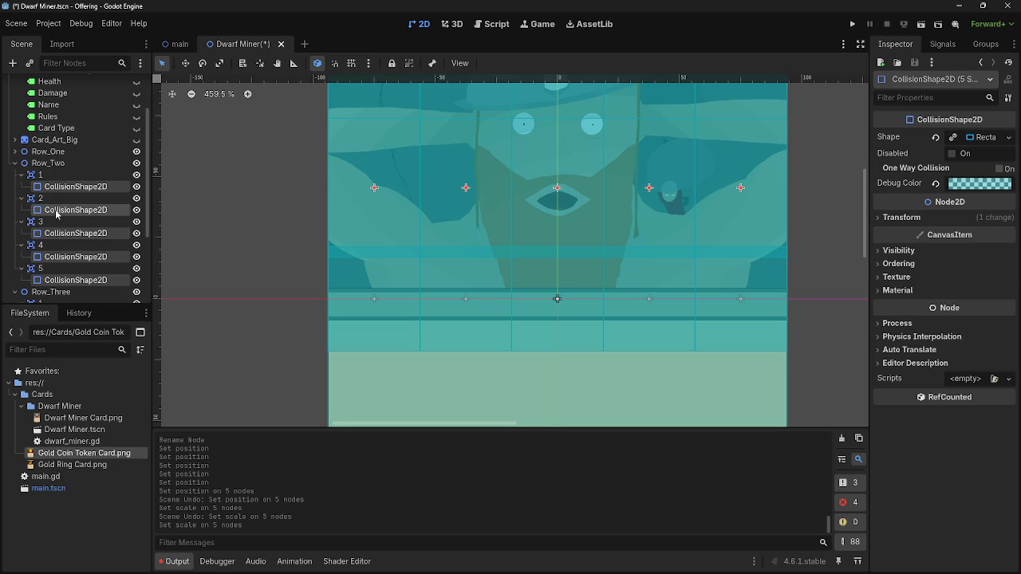
{"action": "left_click", "coordinate": [901, 217]}
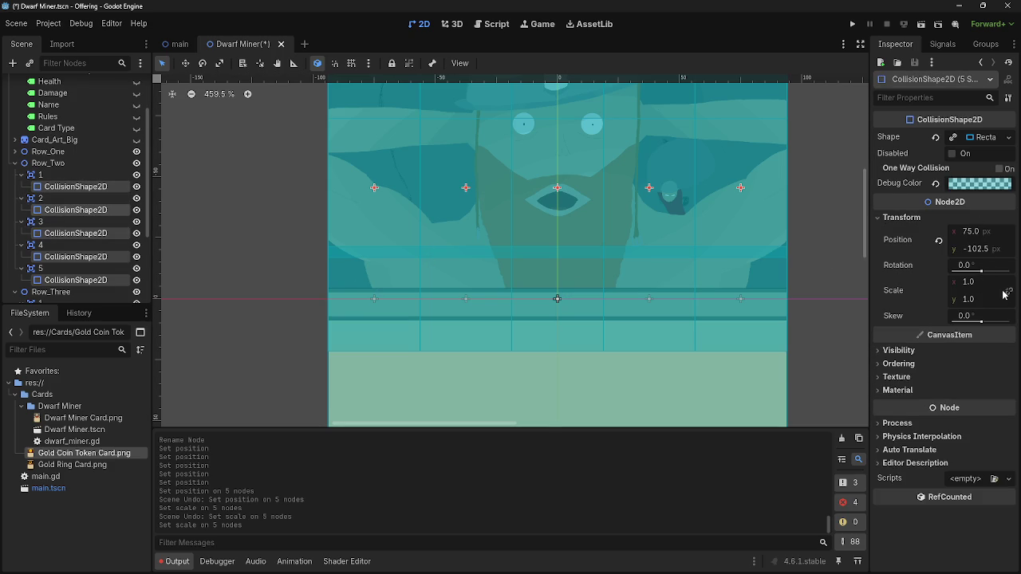
{"action": "left_click_drag", "start_coordinate": [965, 299], "coordinate": [923, 300]}
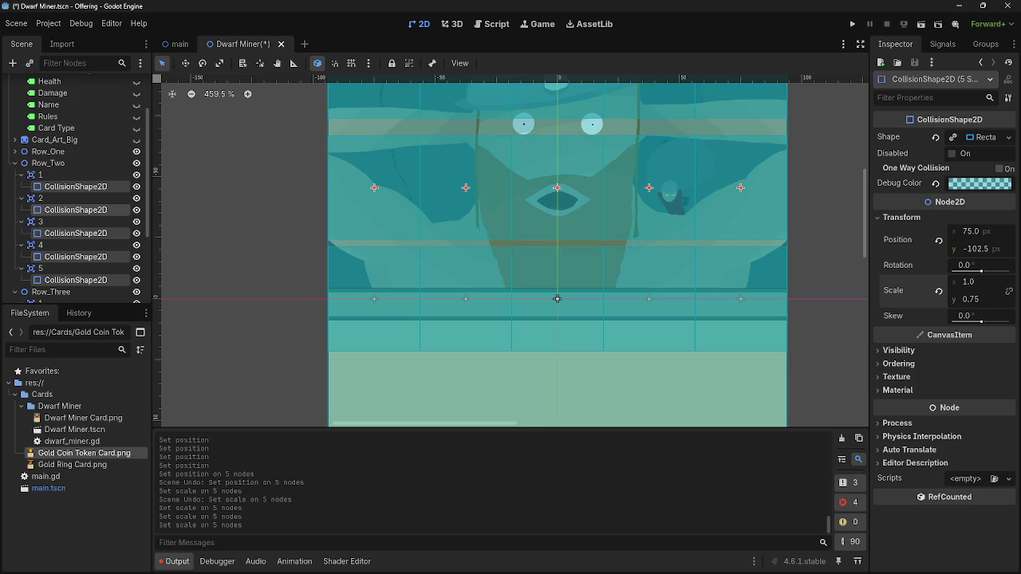
{"action": "scroll", "coordinate": [807, 227], "scroll_direction": "up", "scroll_amount": 6}
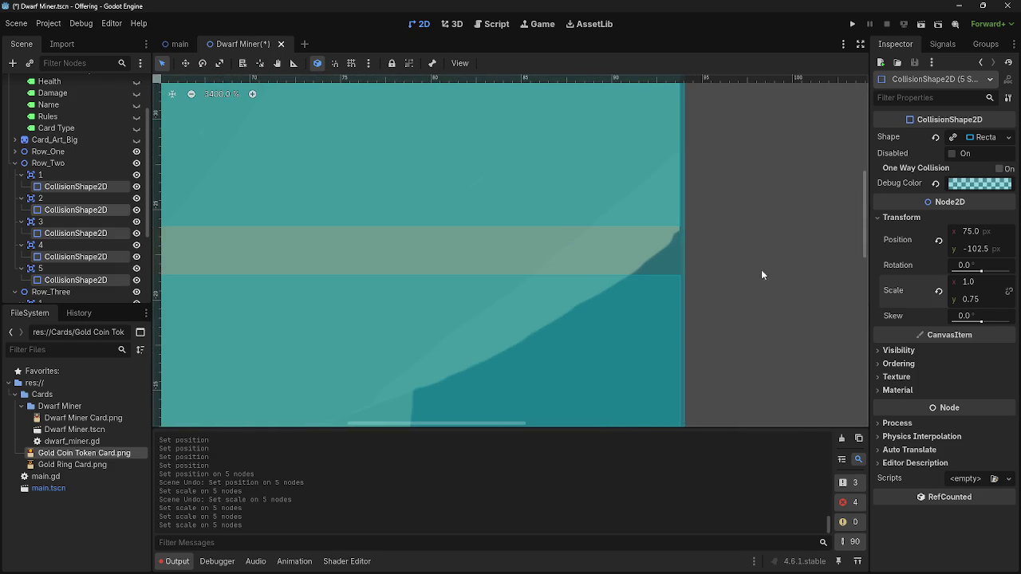
{"action": "left_click_drag", "start_coordinate": [972, 301], "coordinate": [972, 303]}
{"action": "left_click", "coordinate": [15, 162]}
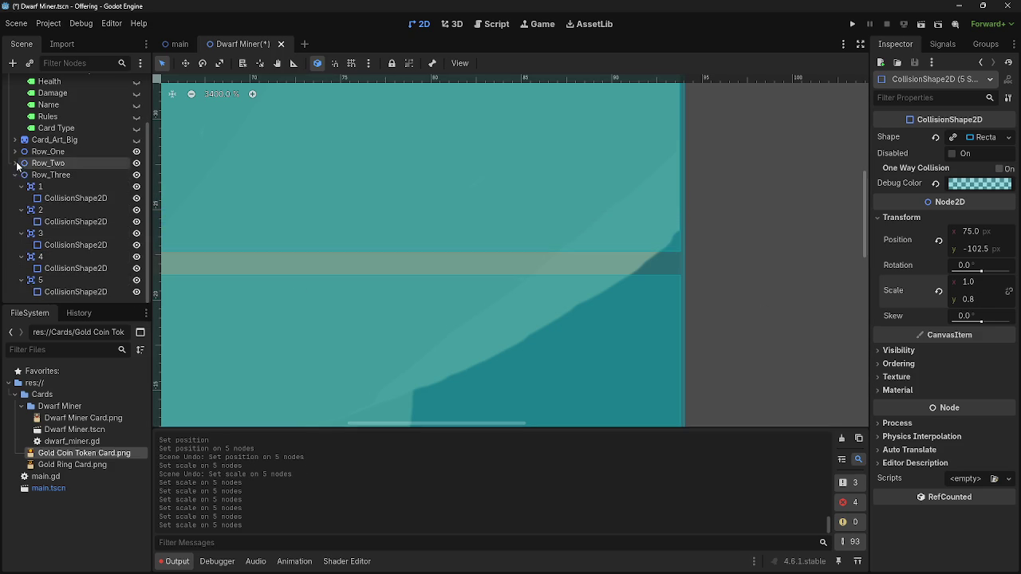
Select the five Row_Three collision shapes and show their Transform properties
{"action": "left_click", "coordinate": [52, 199]}
{"action": "left_click", "coordinate": [61, 224]}
{"action": "left_click", "coordinate": [62, 200], "text": "ctrl"}
{"action": "left_click", "coordinate": [57, 246], "text": "ctrl"}
{"action": "left_click", "coordinate": [57, 269], "text": "ctrl"}
{"action": "left_click", "coordinate": [56, 293], "text": "ctrl"}
{"action": "left_click", "coordinate": [57, 293], "text": "ctrl"}
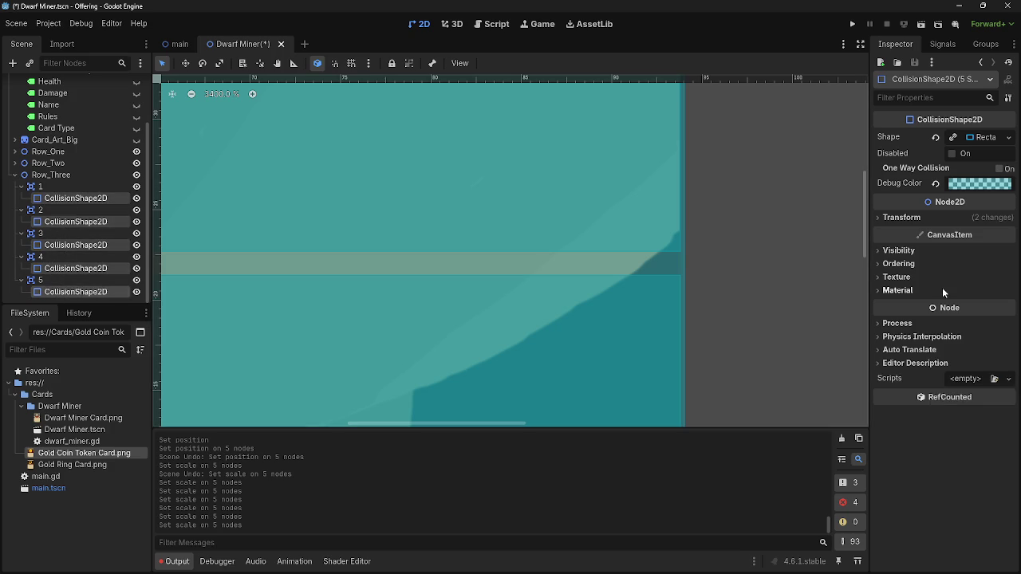
{"action": "left_click", "coordinate": [901, 218]}
Set the selected shapes' Scale y to 0.79, then adjust it to 0.799
{"action": "double_click", "coordinate": [972, 299]}
{"action": "type", "text": "0.79"}
{"action": "key", "text": "Return"}
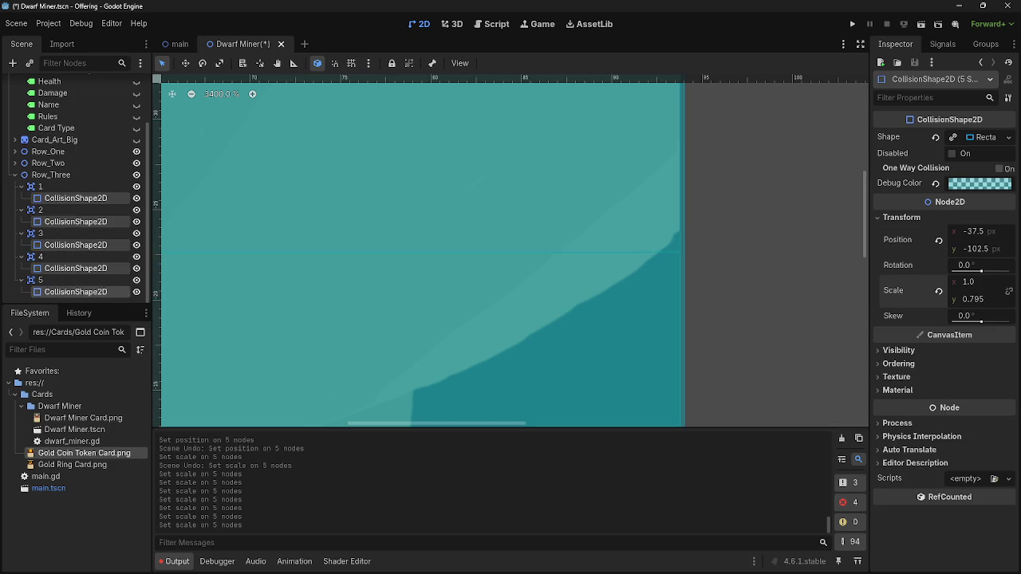
{"action": "left_click_drag", "start_coordinate": [973, 299], "coordinate": [967, 299]}
{"action": "scroll", "coordinate": [709, 247], "scroll_direction": "up", "scroll_amount": 8}
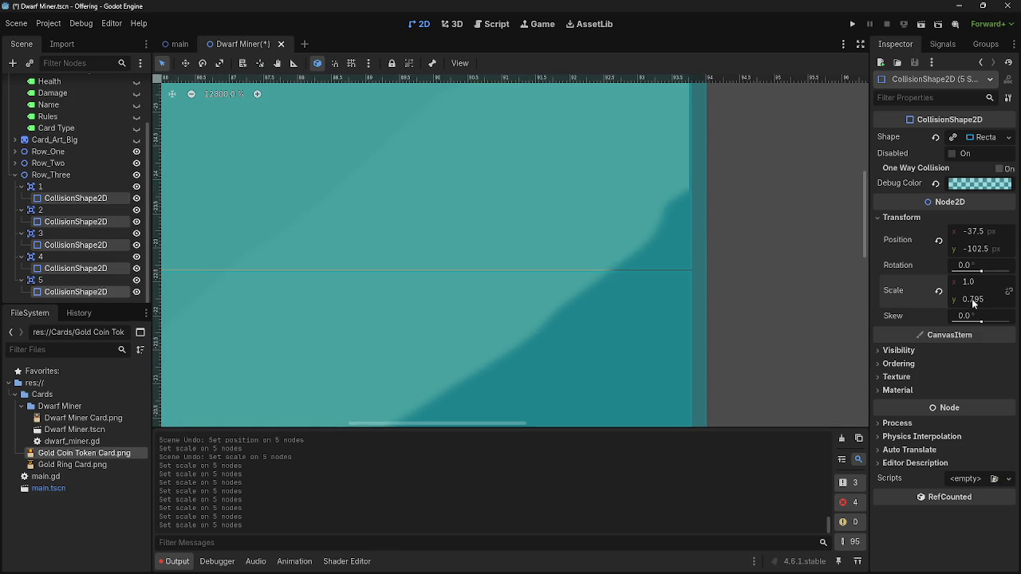
{"action": "left_click_drag", "start_coordinate": [974, 303], "coordinate": [989, 303]}
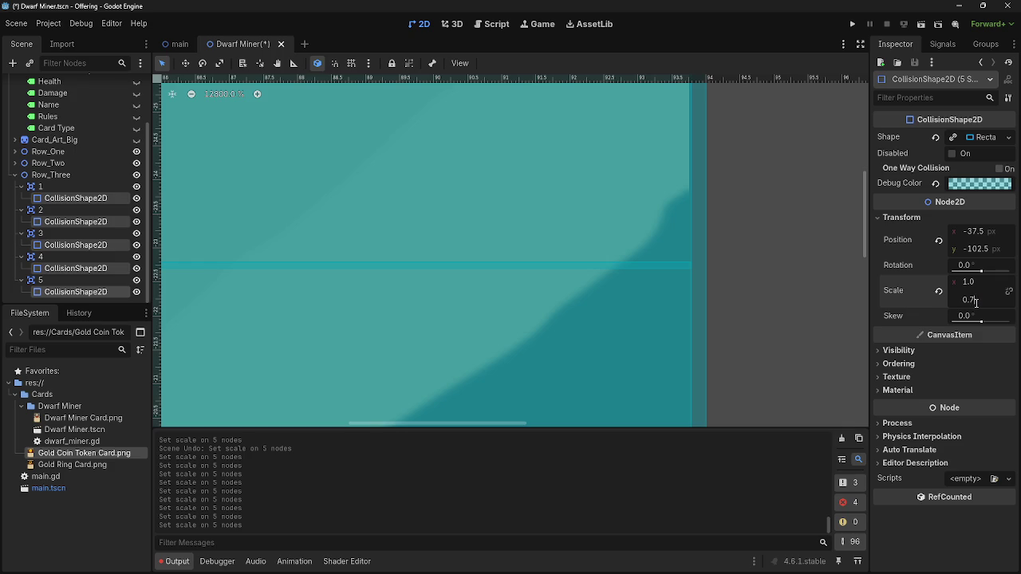
{"action": "type", "text": "59"}
{"action": "key", "text": "Return"}
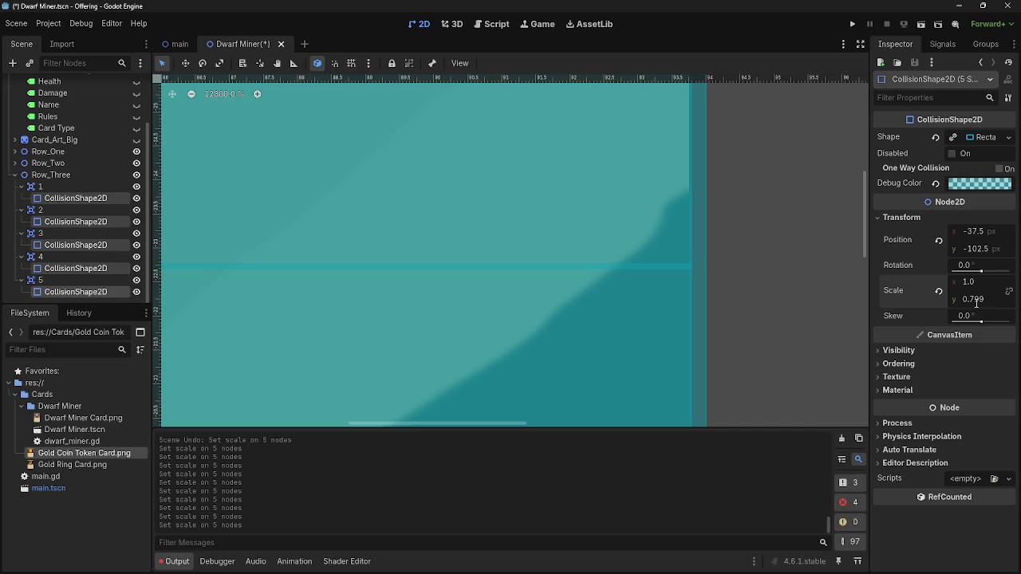
Switch the selection to all five Row_Two collision shapes
{"action": "left_click", "coordinate": [14, 175]}
{"action": "left_click", "coordinate": [14, 225]}
{"action": "left_click", "coordinate": [76, 248]}
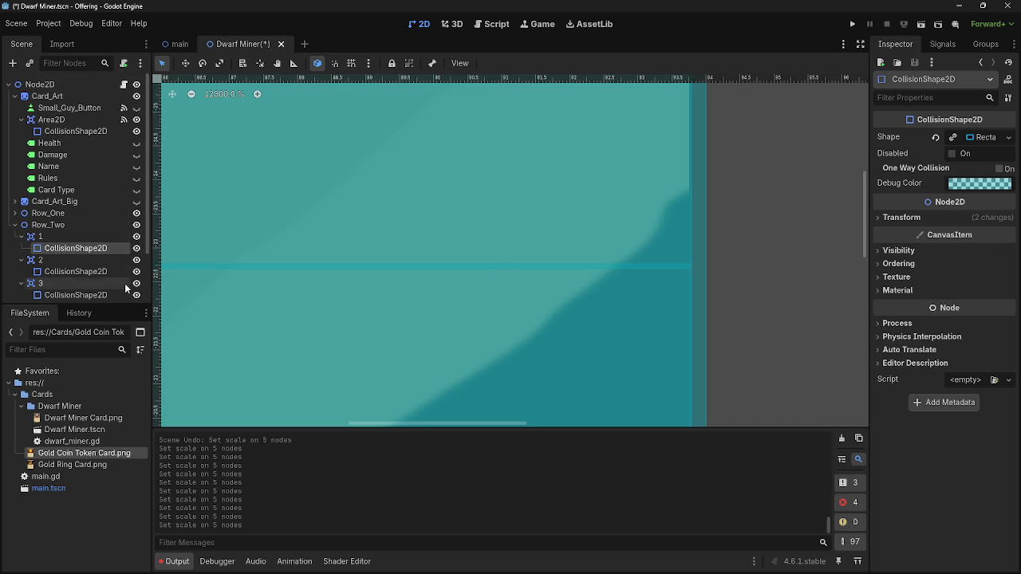
{"action": "scroll", "coordinate": [82, 270], "scroll_direction": "down", "scroll_amount": 1}
{"action": "left_click", "coordinate": [81, 270]}
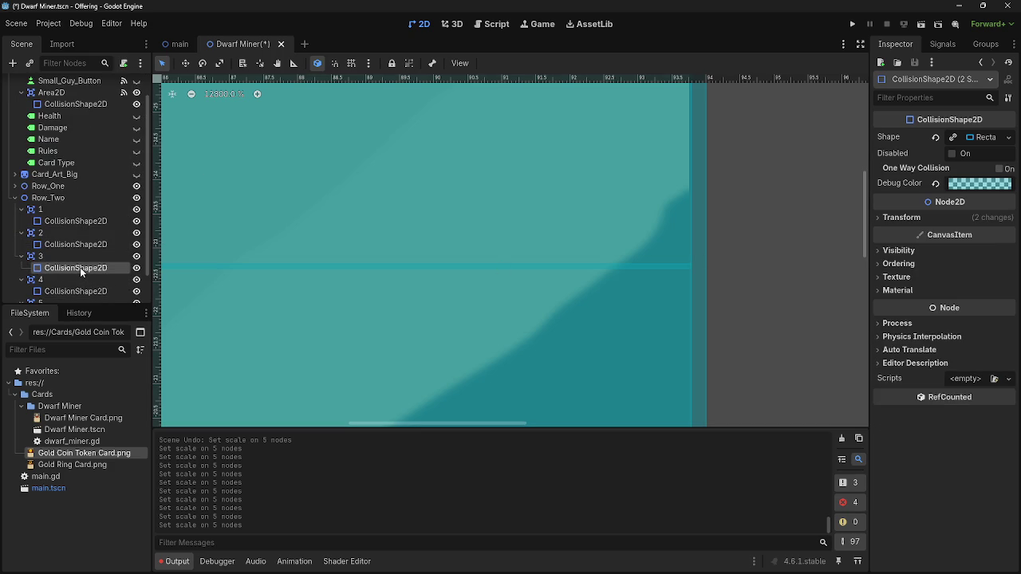
{"action": "left_click", "coordinate": [83, 246], "text": "ctrl"}
{"action": "left_click", "coordinate": [81, 221], "text": "ctrl"}
{"action": "scroll", "coordinate": [87, 255], "scroll_direction": "down", "scroll_amount": 1}
{"action": "left_click", "coordinate": [82, 256], "text": "ctrl"}
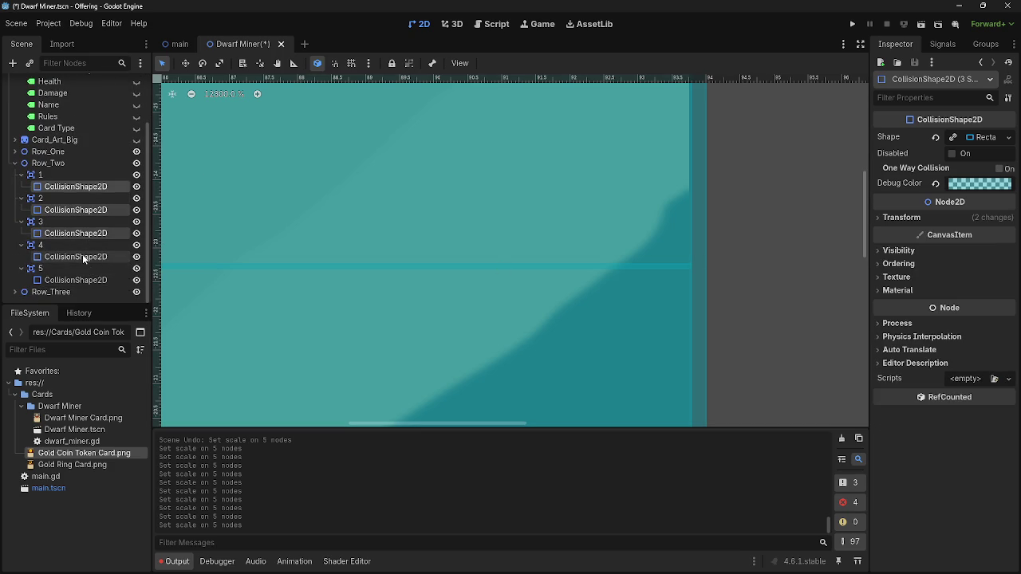
{"action": "left_click", "coordinate": [77, 280], "text": "ctrl"}
Set the Row_Two shapes' Scale y to 0.798
{"action": "left_click", "coordinate": [901, 217]}
{"action": "left_click", "coordinate": [969, 299]}
{"action": "type", "text": "0.79"}
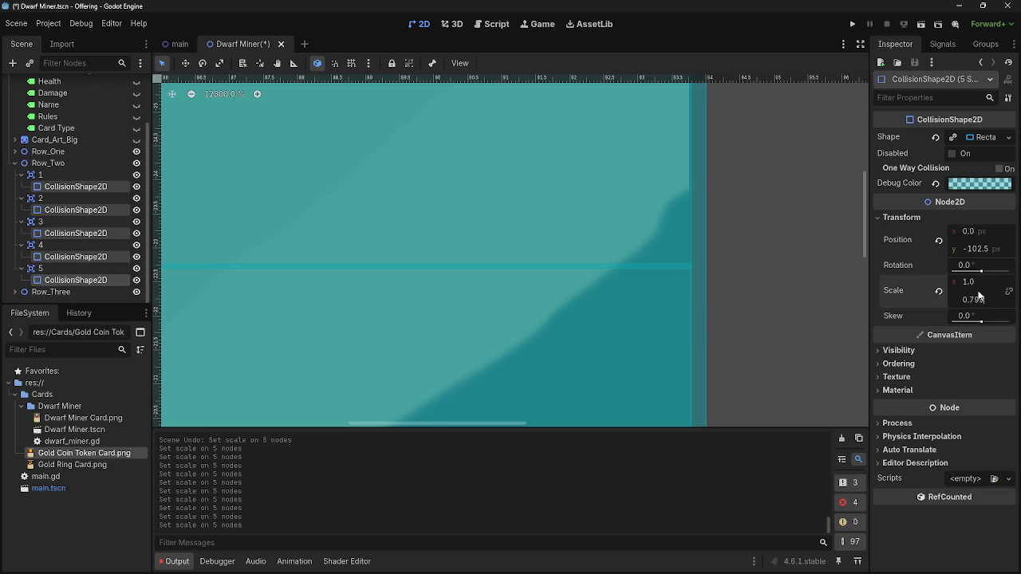
{"action": "key", "text": "Return"}
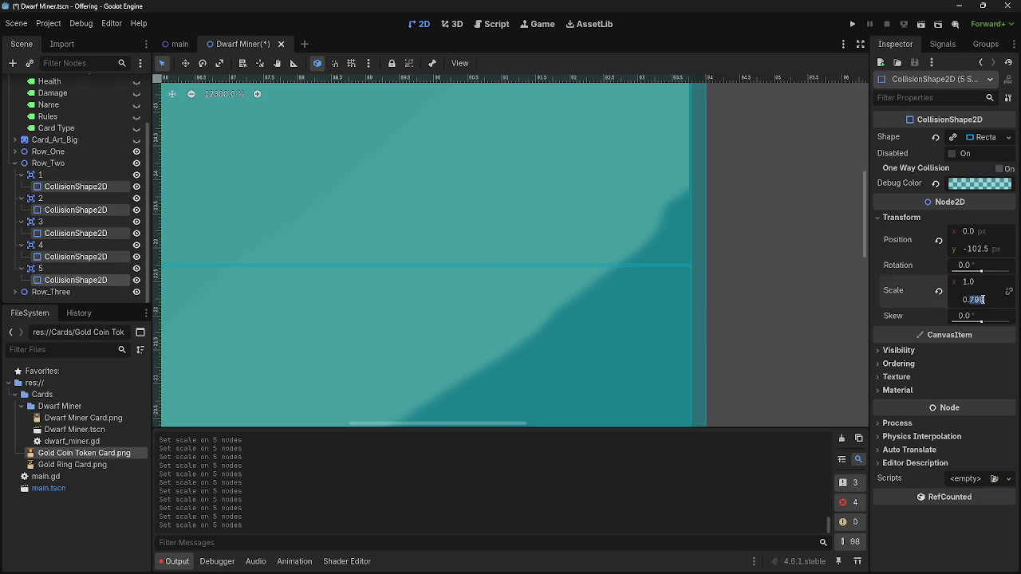
{"action": "key", "text": "Return"}
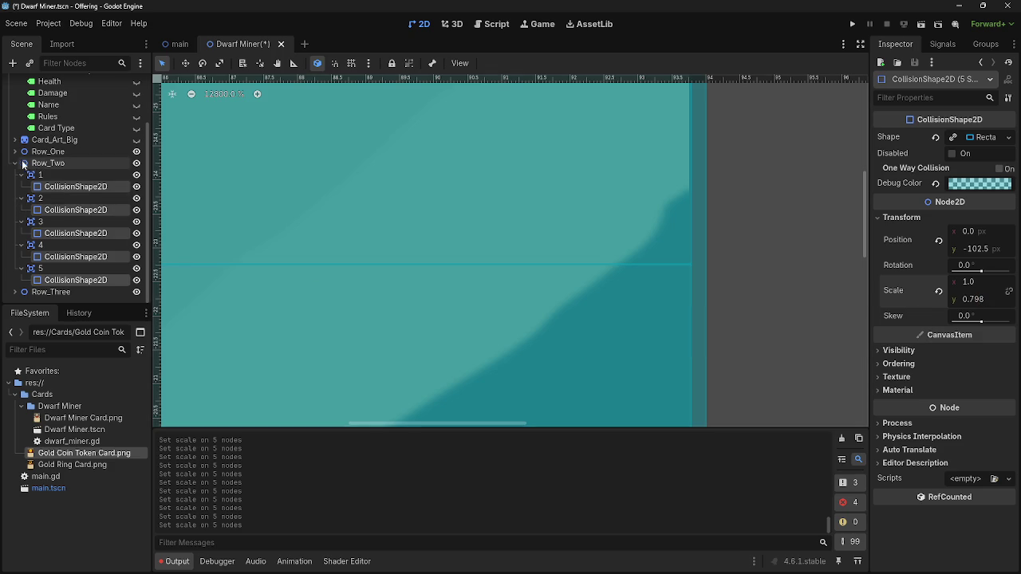
Collapse Row_Two, expand Row_Three, and multi-select its five collision shapes
{"action": "left_click", "coordinate": [24, 163]}
{"action": "scroll", "coordinate": [407, 283], "scroll_direction": "down", "scroll_amount": 5}
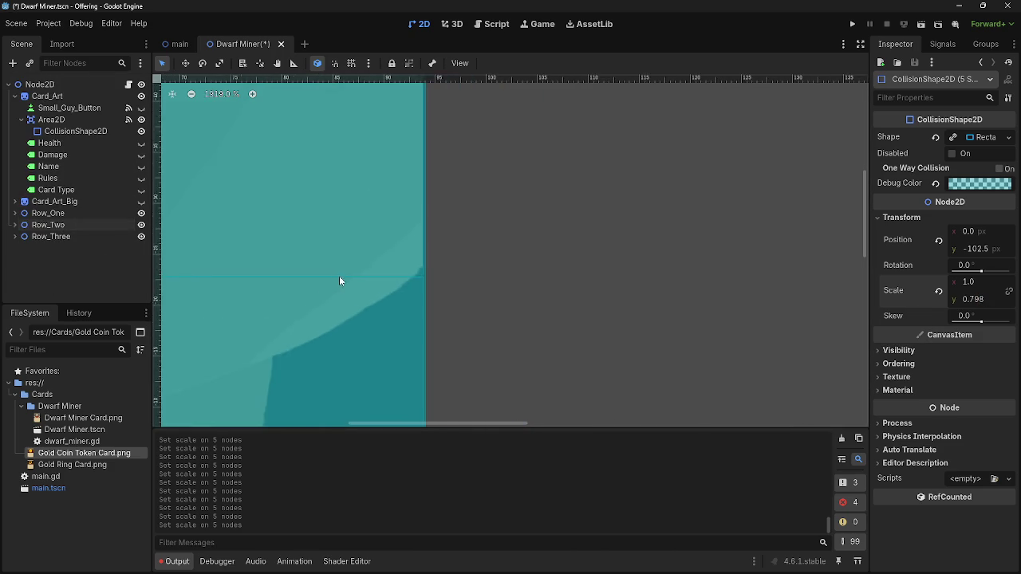
{"action": "scroll", "coordinate": [339, 280], "scroll_direction": "down", "scroll_amount": 8}
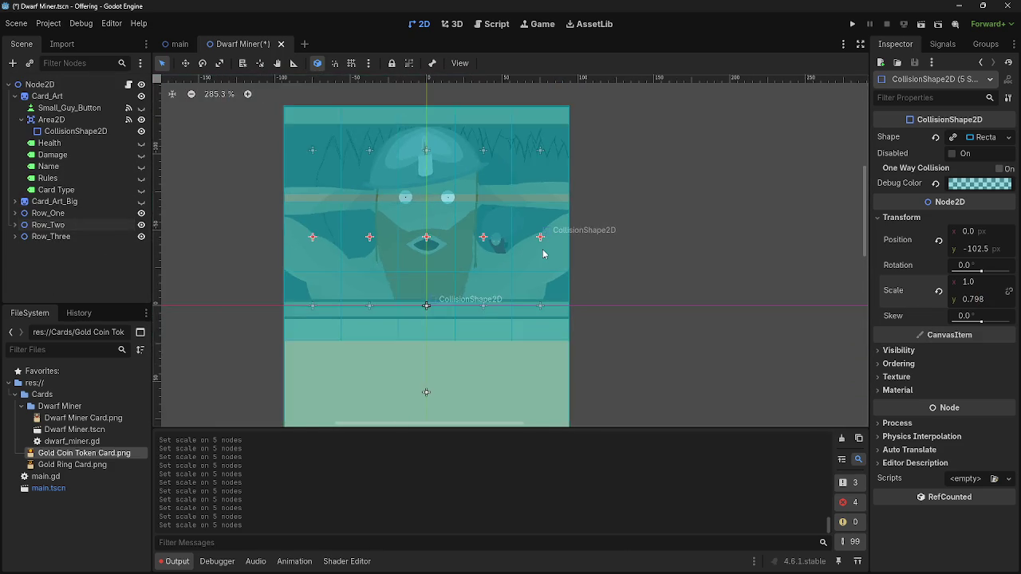
{"action": "scroll", "coordinate": [529, 191], "scroll_direction": "up", "scroll_amount": 2}
{"action": "scroll", "coordinate": [530, 191], "scroll_direction": "down", "scroll_amount": 2}
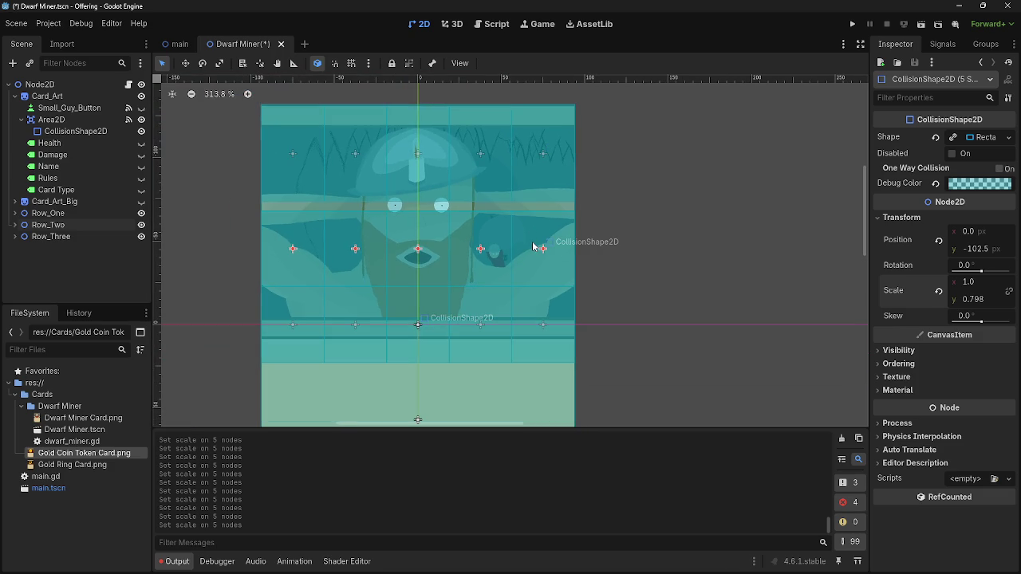
{"action": "left_click", "coordinate": [14, 237]}
{"action": "double_click", "coordinate": [40, 248]}
{"action": "scroll", "coordinate": [67, 254], "scroll_direction": "down", "scroll_amount": 2}
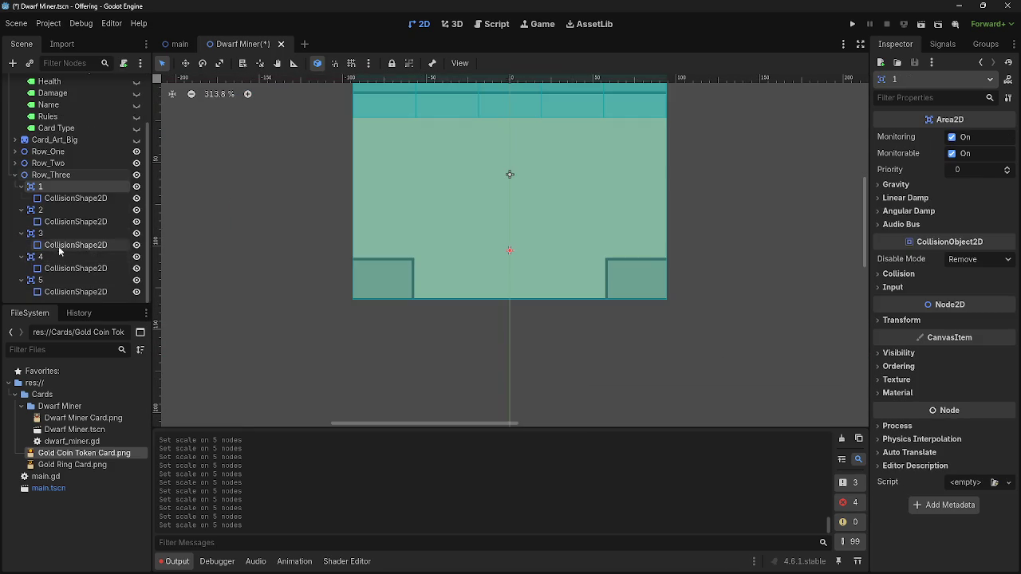
{"action": "left_click", "coordinate": [56, 199]}
{"action": "left_click", "coordinate": [56, 224]}
{"action": "left_click", "coordinate": [54, 247]}
{"action": "left_click", "coordinate": [50, 269]}
{"action": "left_click", "coordinate": [49, 292], "text": "ctrl"}
{"action": "left_click", "coordinate": [56, 244], "text": "ctrl"}
{"action": "left_click", "coordinate": [61, 221], "text": "ctrl"}
{"action": "left_click", "coordinate": [64, 199], "text": "ctrl"}
{"action": "left_click", "coordinate": [64, 199], "text": "ctrl"}
Raise the Row_Three shapes' Scale y from 0.75 to 0.9
{"action": "left_click", "coordinate": [901, 217]}
{"action": "left_click", "coordinate": [973, 299]}
{"action": "key", "text": "Return"}
{"action": "left_click_drag", "start_coordinate": [973, 299], "coordinate": [981, 299]}
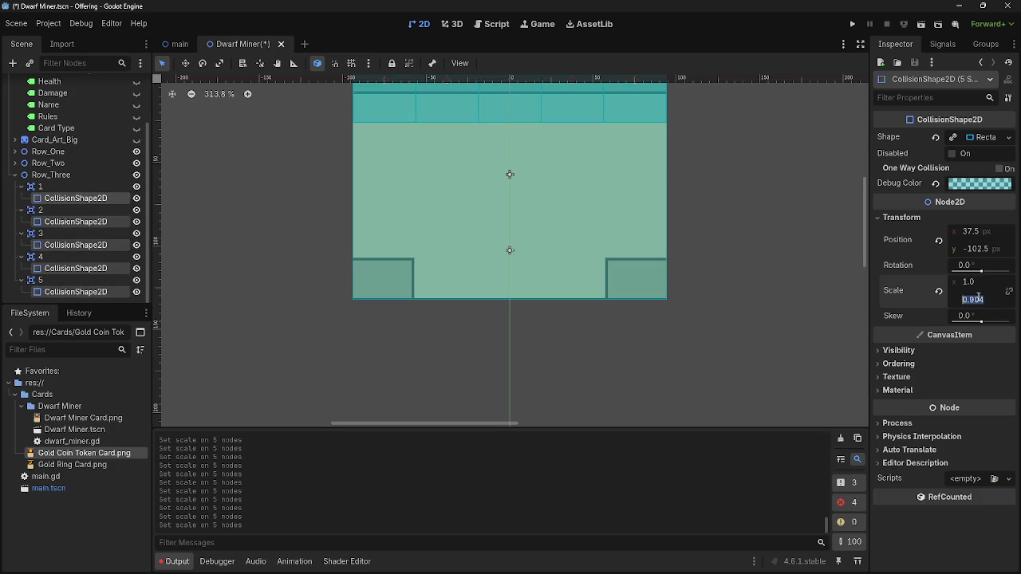
{"action": "type", "text": "0.9"}
{"action": "key", "text": "Return"}
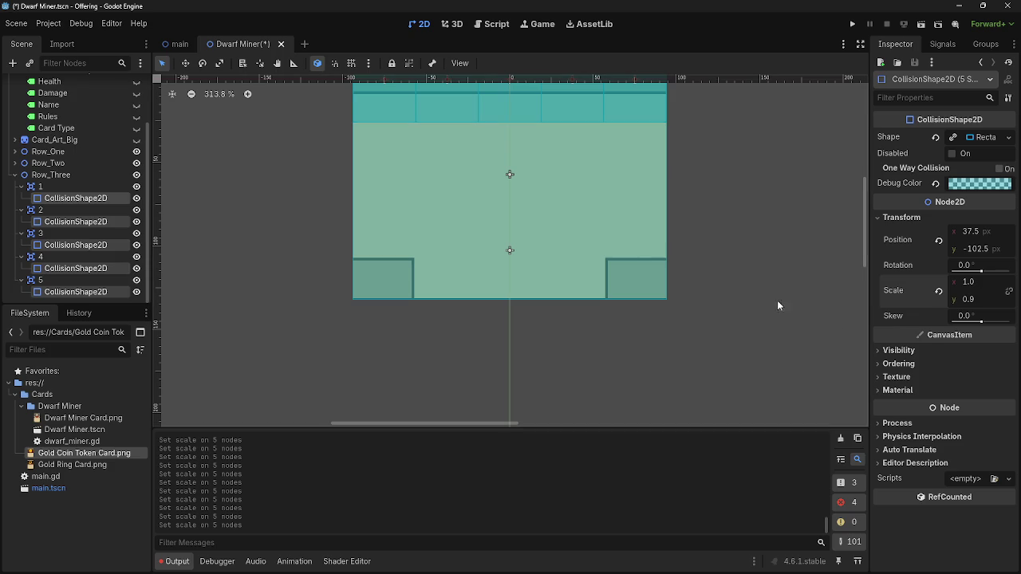
{"action": "scroll", "coordinate": [638, 263], "scroll_direction": "up", "scroll_amount": 3}
{"action": "left_click", "coordinate": [650, 196]}
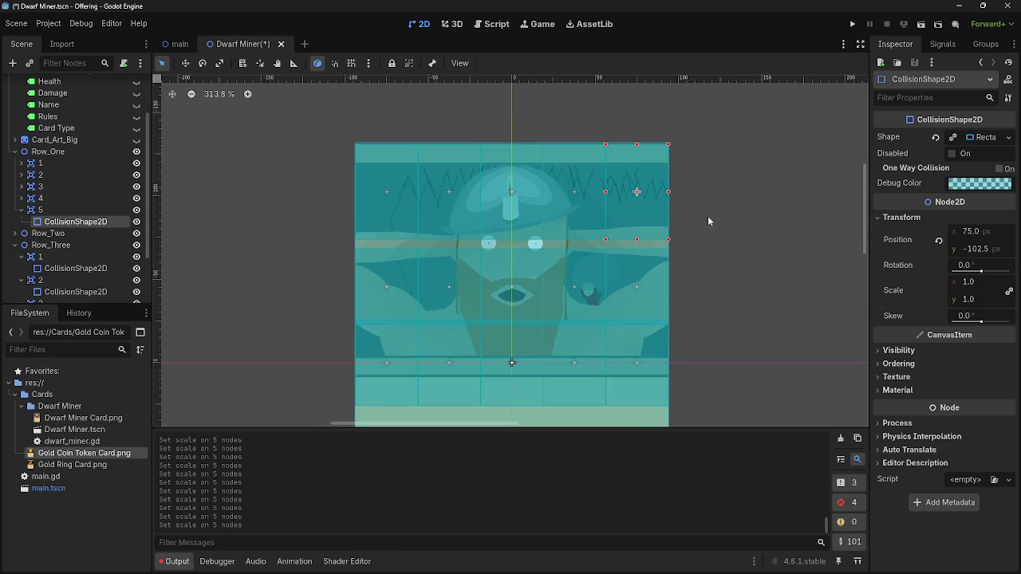
Expand the Row_One cells and select all five of their collision shapes
{"action": "left_click", "coordinate": [27, 166]}
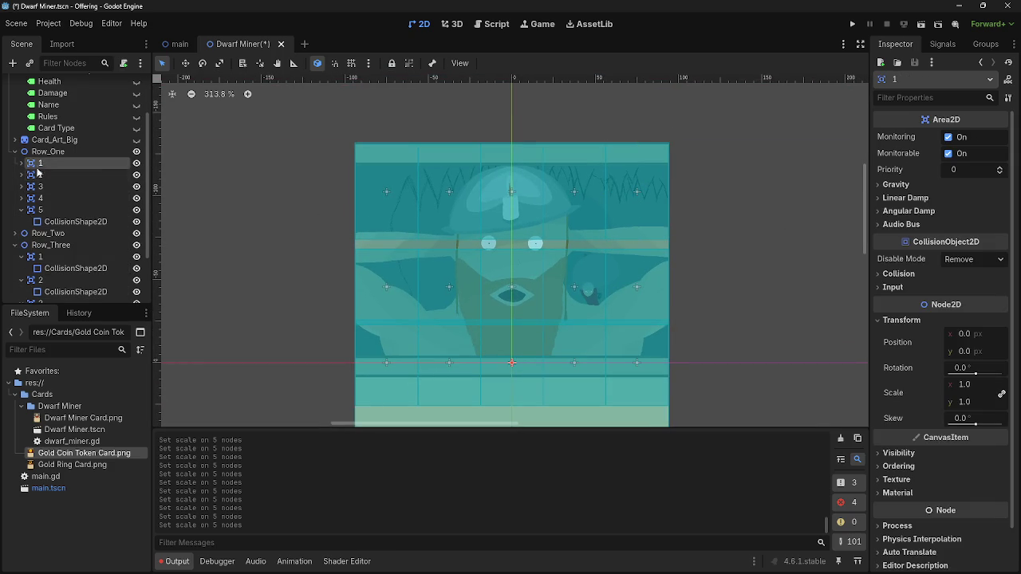
{"action": "left_click", "coordinate": [21, 162]}
{"action": "left_click", "coordinate": [21, 186]}
{"action": "left_click", "coordinate": [22, 210]}
{"action": "left_click", "coordinate": [21, 233]}
{"action": "left_click", "coordinate": [56, 268]}
{"action": "left_click", "coordinate": [59, 245], "text": "ctrl"}
{"action": "left_click", "coordinate": [60, 222], "text": "ctrl"}
{"action": "left_click", "coordinate": [60, 198], "text": "ctrl"}
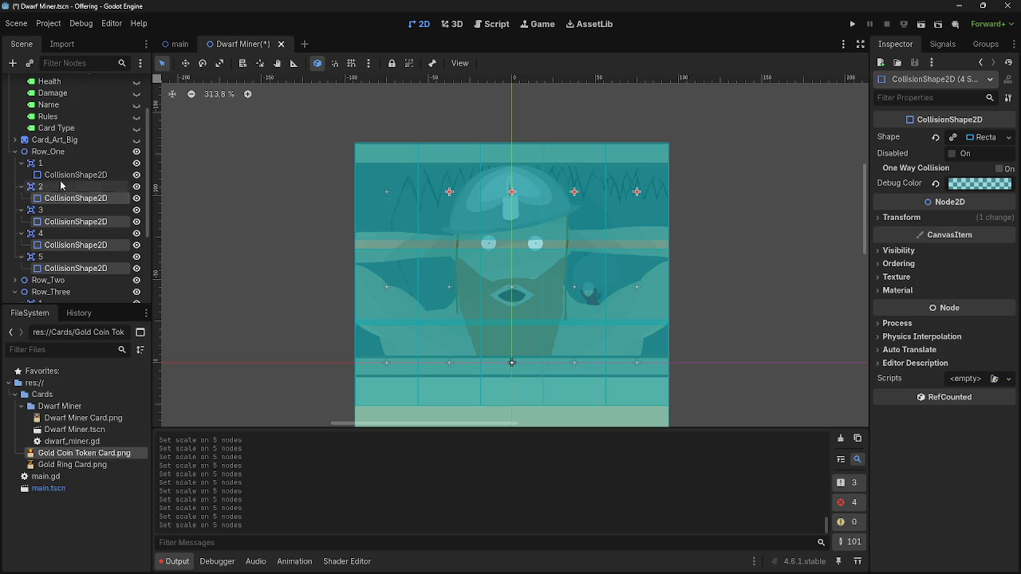
{"action": "left_click", "coordinate": [60, 174], "text": "ctrl"}
Set the Row_One shapes' Scale y to 0.9
{"action": "left_click", "coordinate": [889, 217]}
{"action": "left_click", "coordinate": [978, 299]}
{"action": "key", "text": "Return"}
{"action": "scroll", "coordinate": [351, 130], "scroll_direction": "up", "scroll_amount": 10}
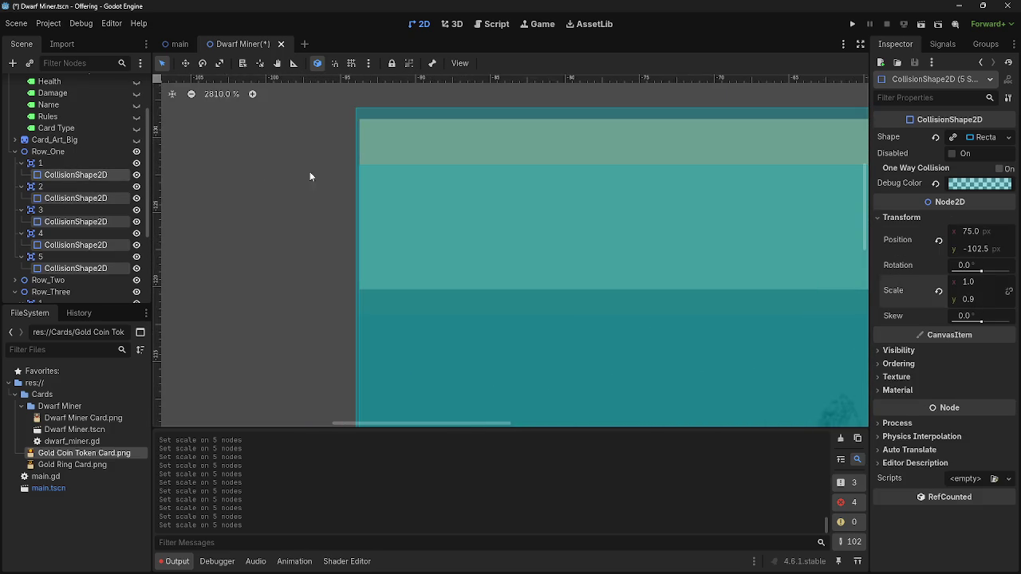
{"action": "scroll", "coordinate": [331, 173], "scroll_direction": "down", "scroll_amount": 3}
Move the Row_One shapes up to Position y -106
{"action": "left_click_drag", "start_coordinate": [992, 248], "coordinate": [983, 248]}
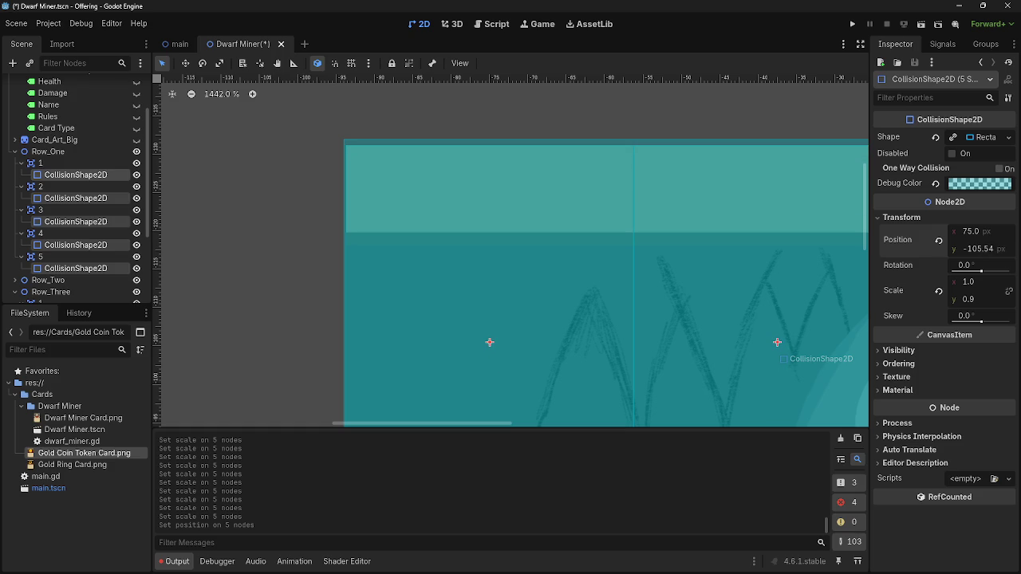
{"action": "left_click", "coordinate": [1007, 253]}
{"action": "type", "text": "-105"}
{"action": "key", "text": "Return"}
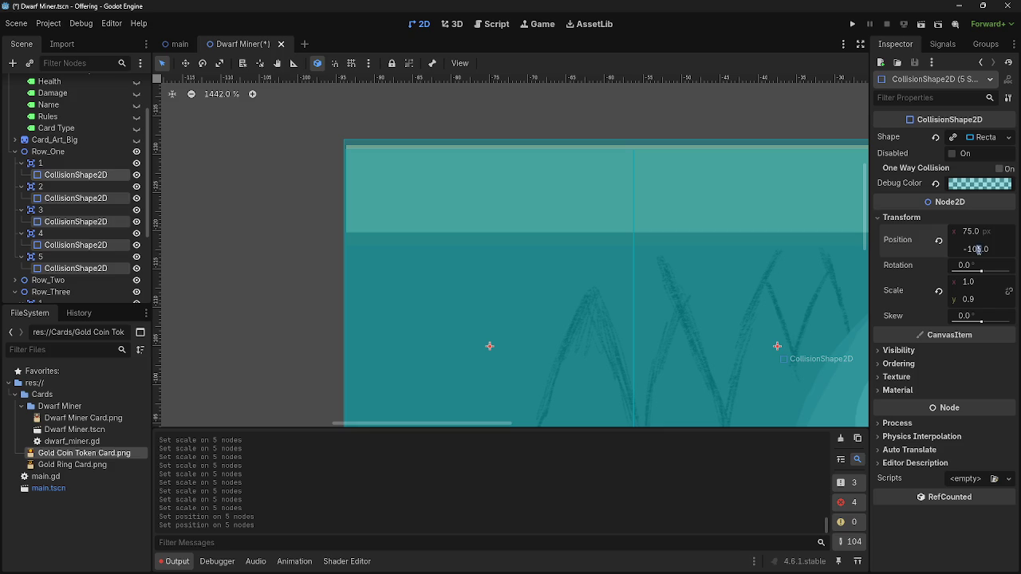
{"action": "key", "text": "Return"}
{"action": "left_click", "coordinate": [984, 249]}
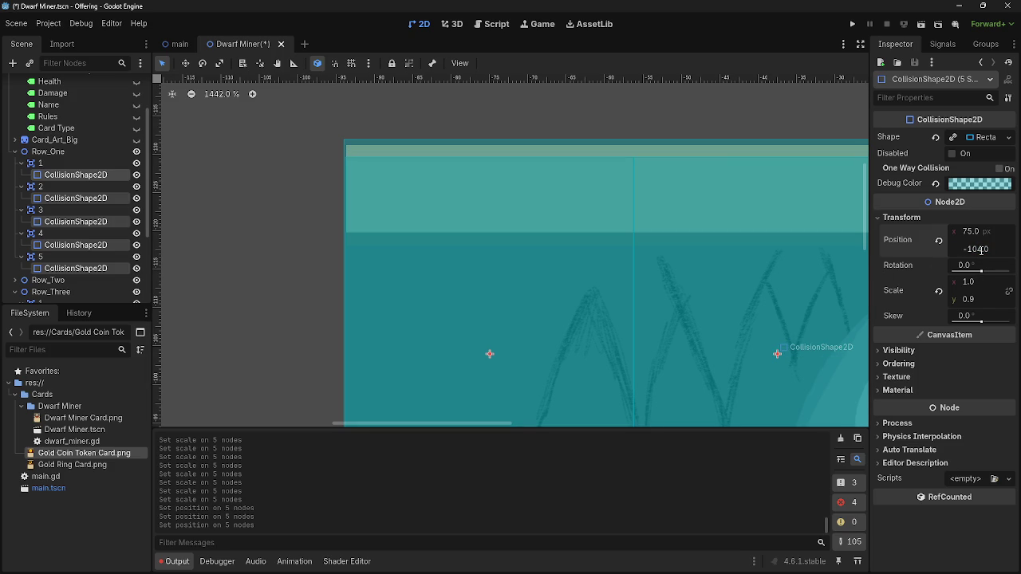
{"action": "key", "text": "Return"}
{"action": "scroll", "coordinate": [291, 160], "scroll_direction": "down", "scroll_amount": 10}
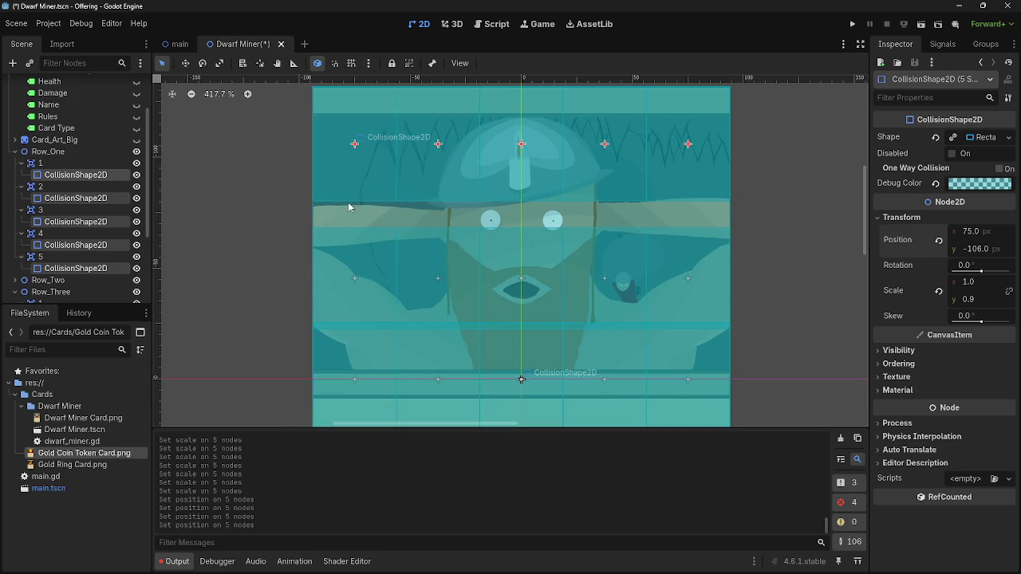
{"action": "left_click", "coordinate": [356, 241]}
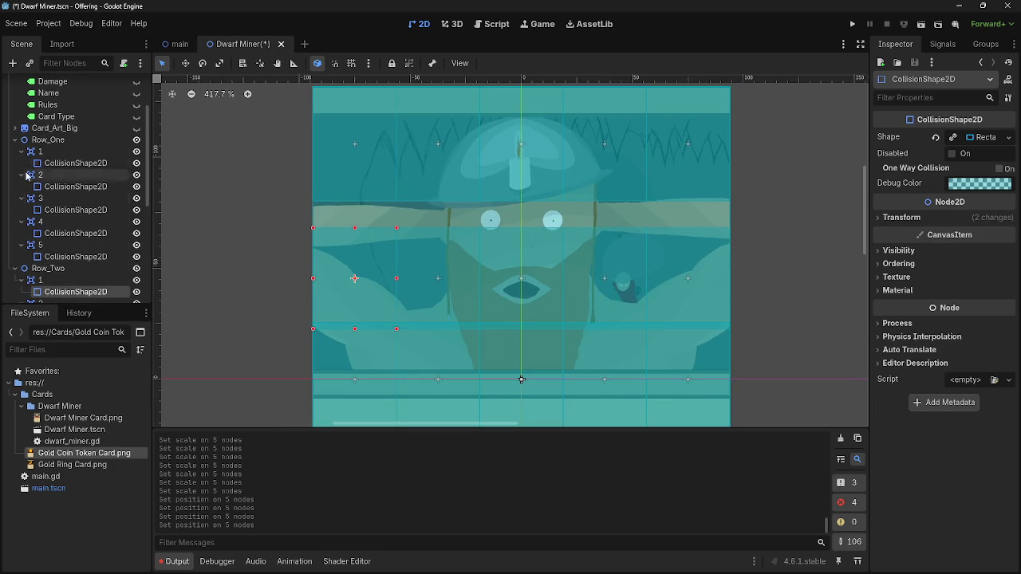
Add Row_Two cells 2–5 and Row_Three cell 1's collision shapes to the selection
{"action": "scroll", "coordinate": [63, 200], "scroll_direction": "down", "scroll_amount": 3}
{"action": "left_click", "coordinate": [57, 199], "text": "ctrl"}
{"action": "left_click", "coordinate": [60, 222], "text": "ctrl"}
{"action": "left_click", "coordinate": [60, 246], "text": "ctrl"}
{"action": "left_click", "coordinate": [59, 268], "text": "ctrl"}
{"action": "left_click", "coordinate": [50, 304], "text": "ctrl"}
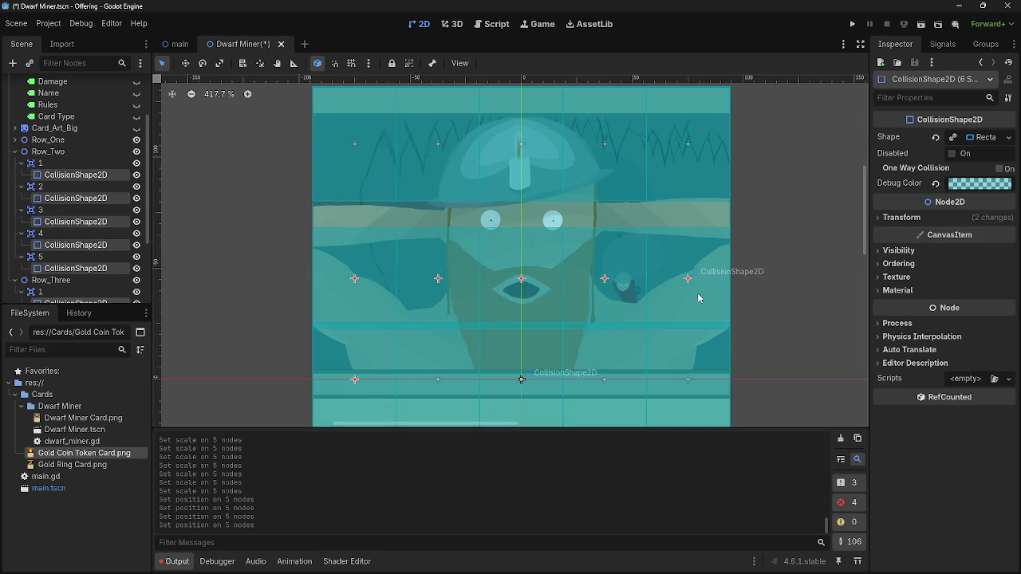
Give the six shapes Scale y 0.9 and raise them to about y -110
{"action": "left_click", "coordinate": [957, 220]}
{"action": "left_click", "coordinate": [984, 298]}
{"action": "type", "text": ".9"}
{"action": "key", "text": "Return"}
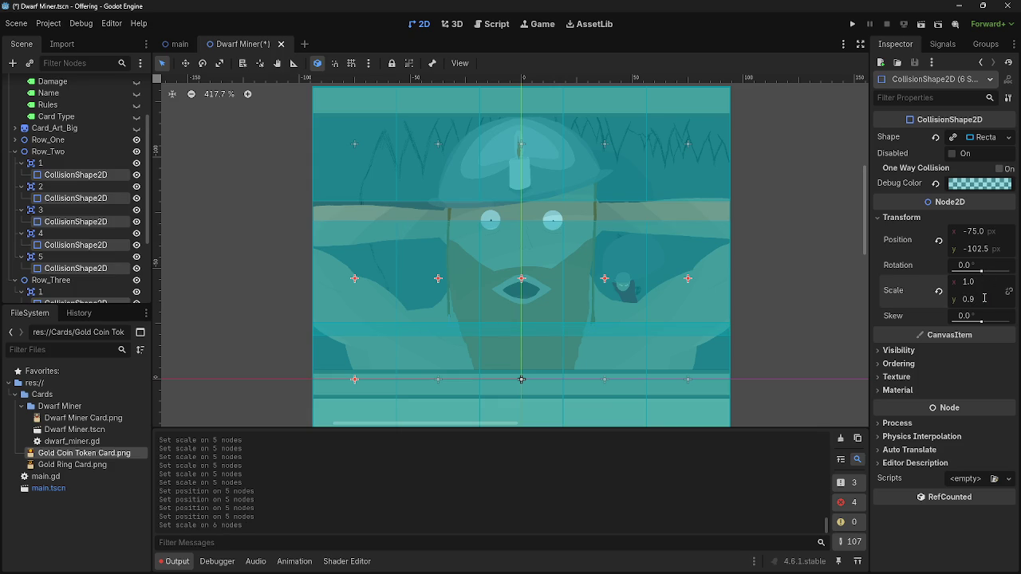
{"action": "left_click_drag", "start_coordinate": [974, 248], "coordinate": [945, 248]}
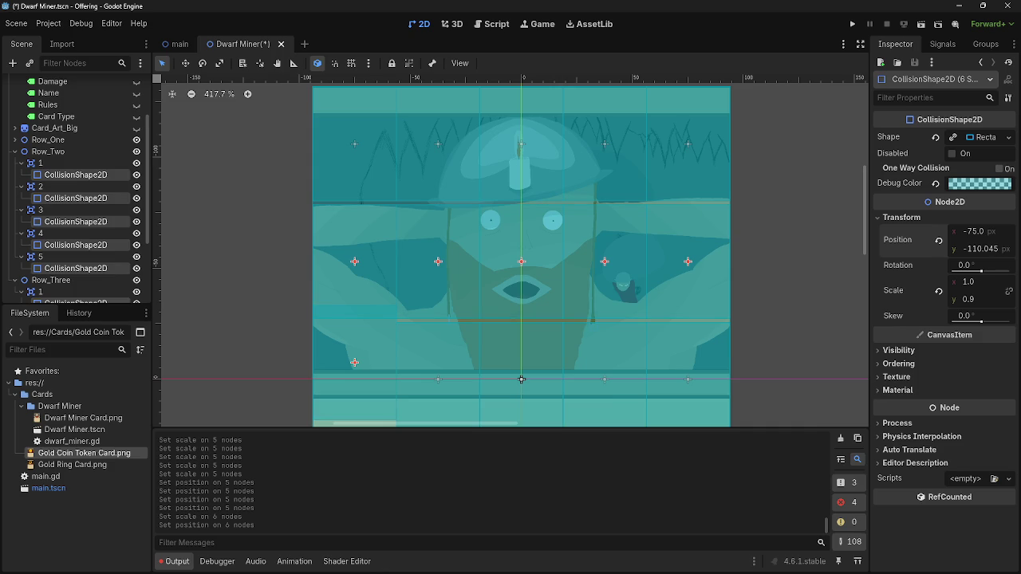
{"action": "scroll", "coordinate": [643, 298], "scroll_direction": "down", "scroll_amount": 4}
{"action": "scroll", "coordinate": [713, 327], "scroll_direction": "up", "scroll_amount": 5}
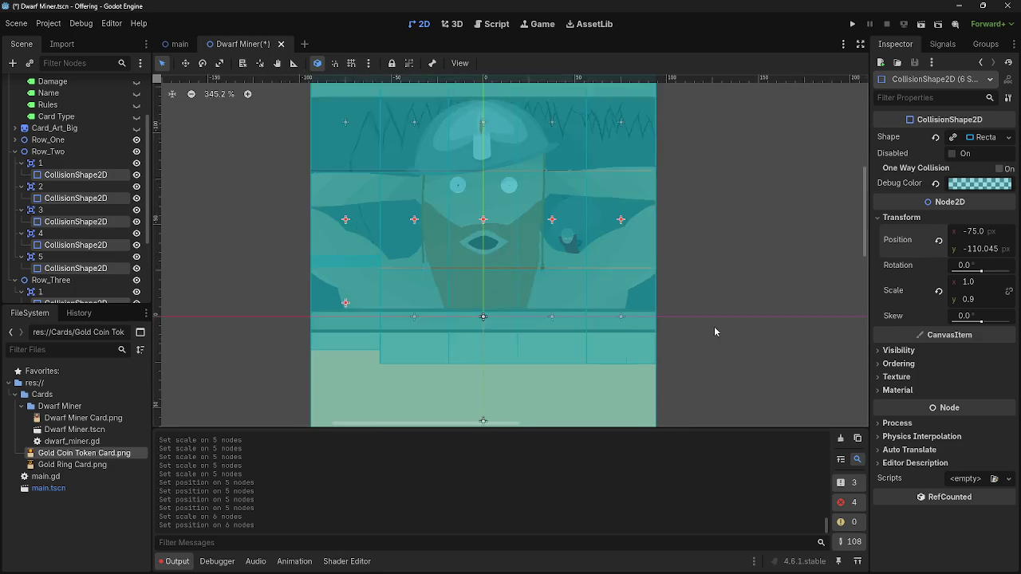
{"action": "mouse_move", "coordinate": [660, 205]}
{"action": "left_mouse_down"}
{"action": "mouse_move", "coordinate": [820, 181]}
{"action": "mouse_move", "coordinate": [838, 154]}
{"action": "left_mouse_up"}
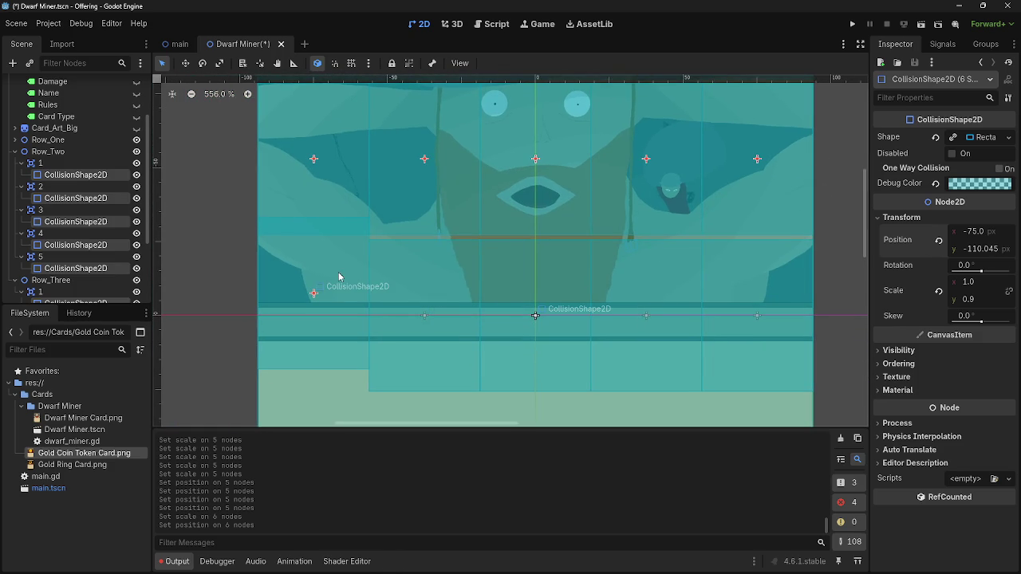
Set Row_Three cell 1's collision shape to Position y -102.5
{"action": "left_click", "coordinate": [14, 152]}
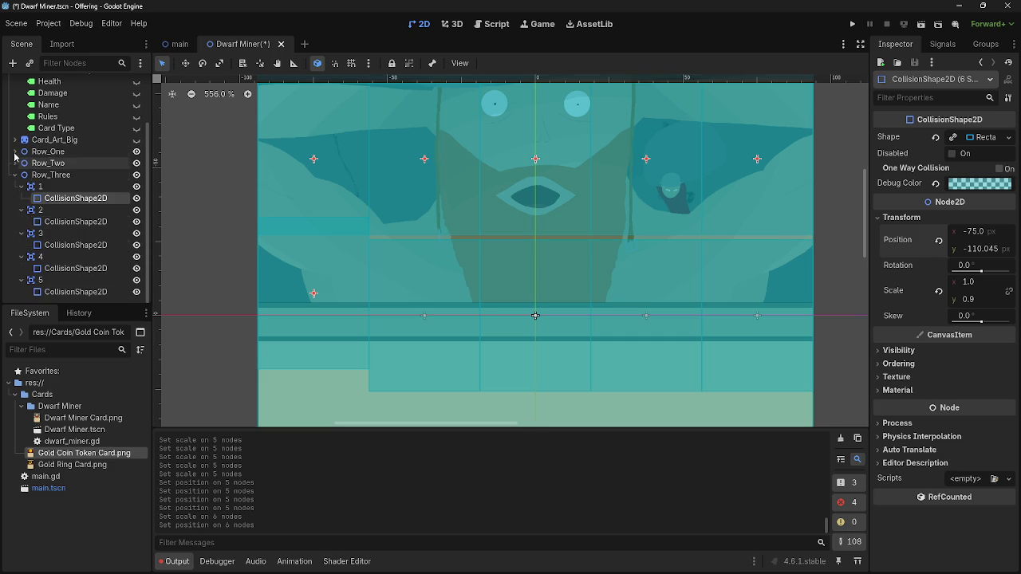
{"action": "left_click", "coordinate": [43, 200]}
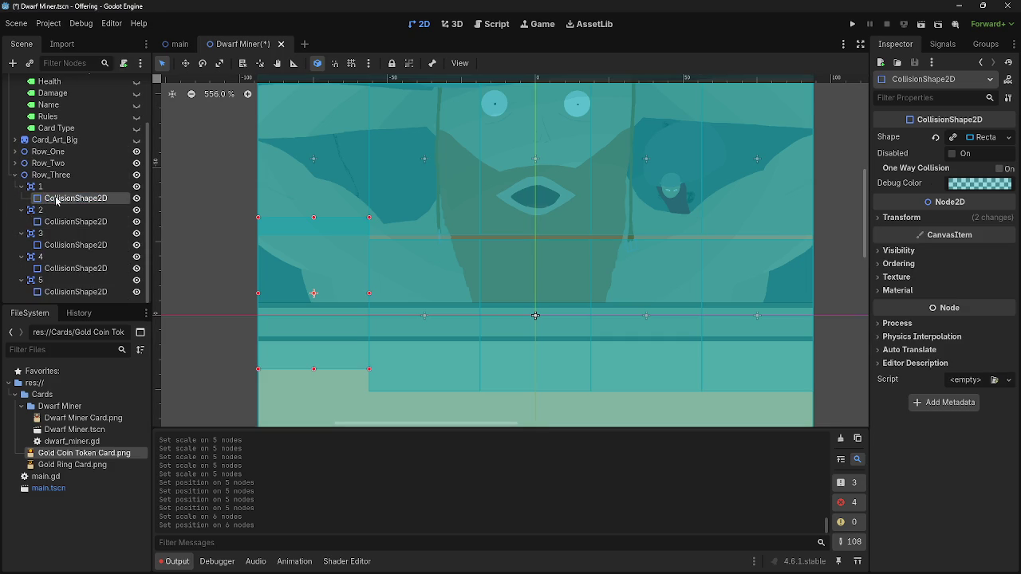
{"action": "left_click", "coordinate": [937, 221]}
{"action": "left_click_drag", "start_coordinate": [314, 293], "coordinate": [313, 316]}
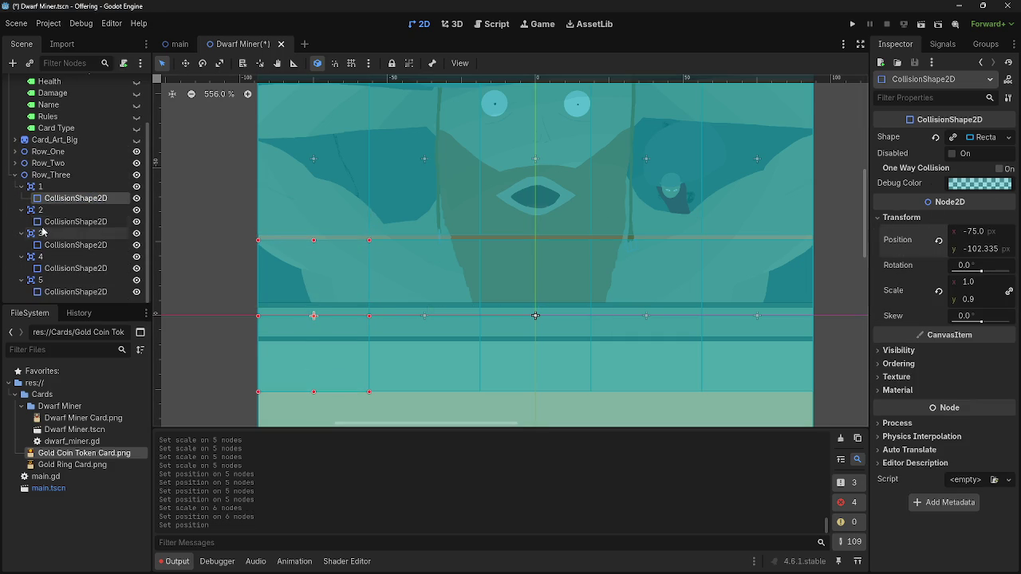
{"action": "left_click", "coordinate": [1000, 249]}
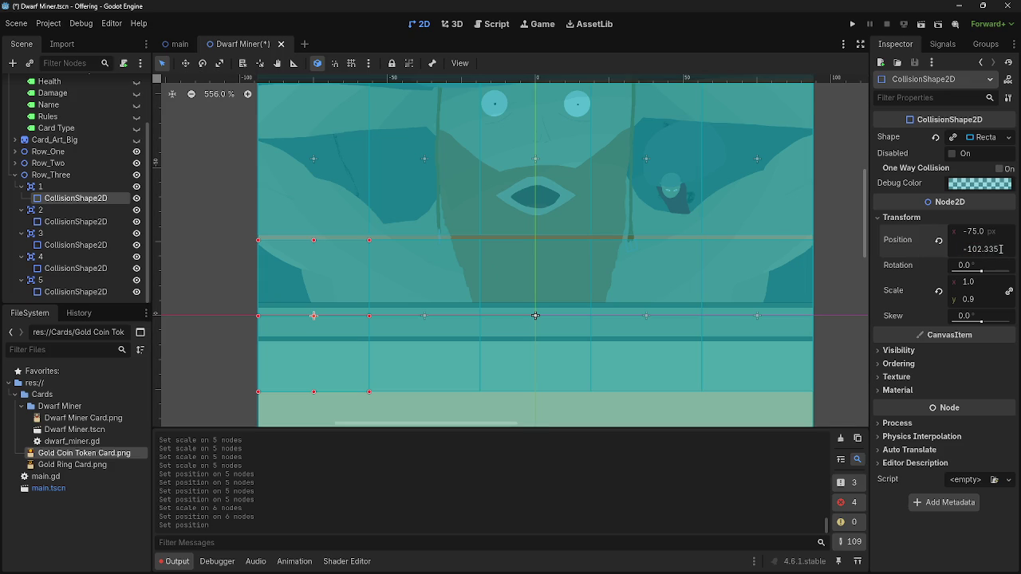
{"action": "key", "text": "BackSpace"}
{"action": "type", "text": "5"}
{"action": "key", "text": "Return"}
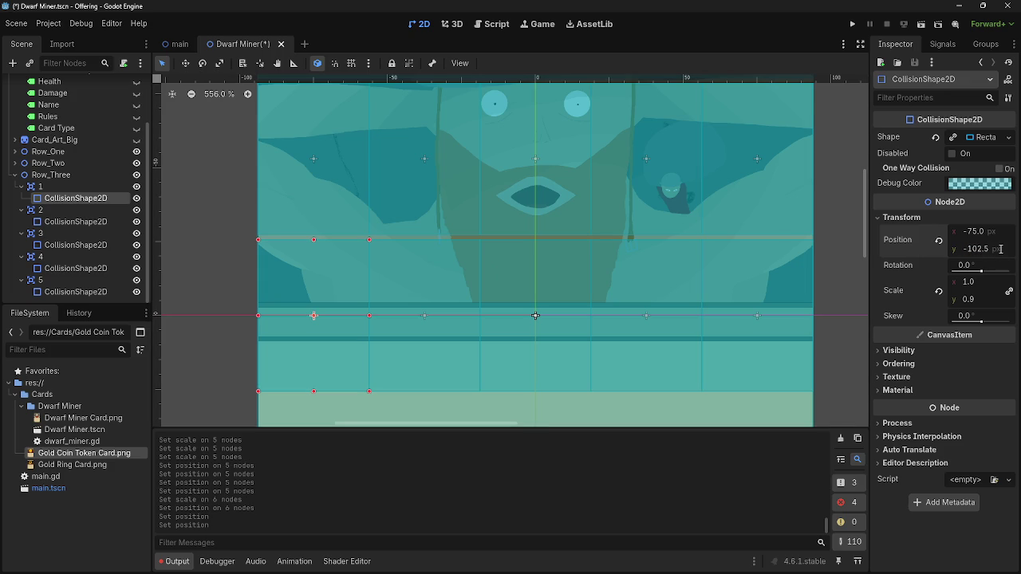
Clear the selection, then select the collision shapes of Row_Two cells 2 and 1
{"action": "scroll", "coordinate": [504, 244], "scroll_direction": "down", "scroll_amount": 6}
{"action": "left_click", "coordinate": [351, 181]}
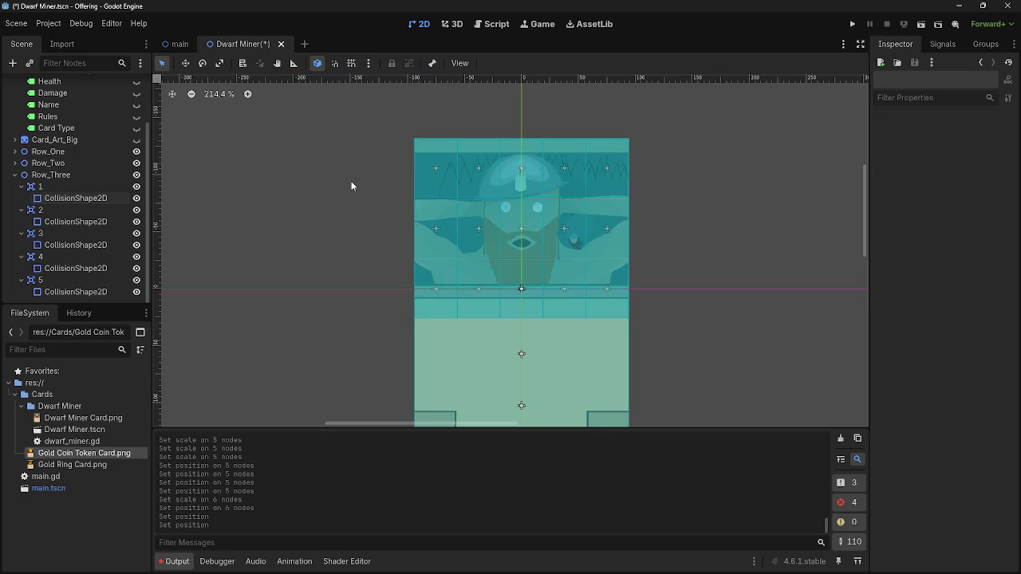
{"action": "scroll", "coordinate": [412, 278], "scroll_direction": "down", "scroll_amount": 1}
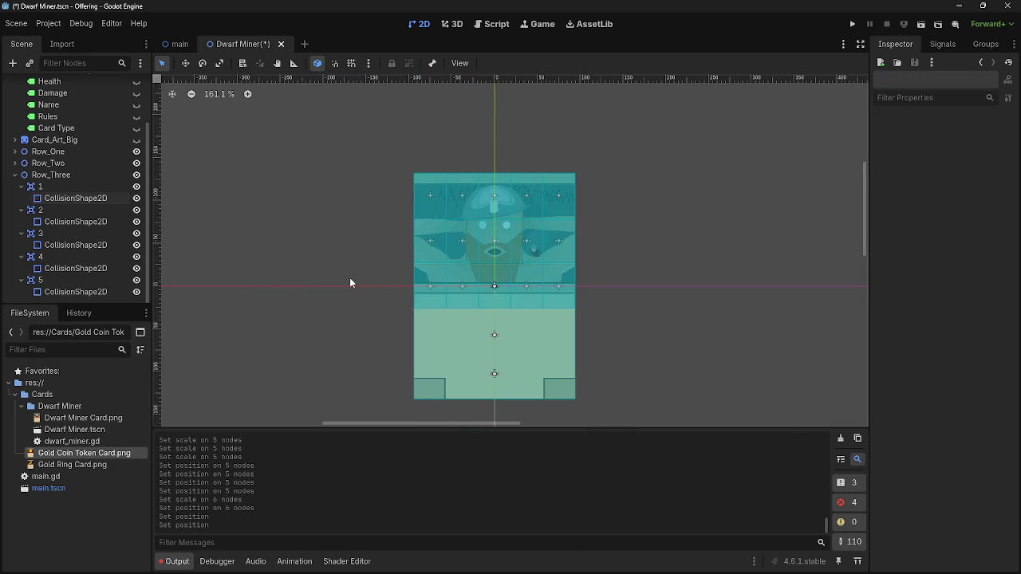
{"action": "scroll", "coordinate": [399, 172], "scroll_direction": "up", "scroll_amount": 15}
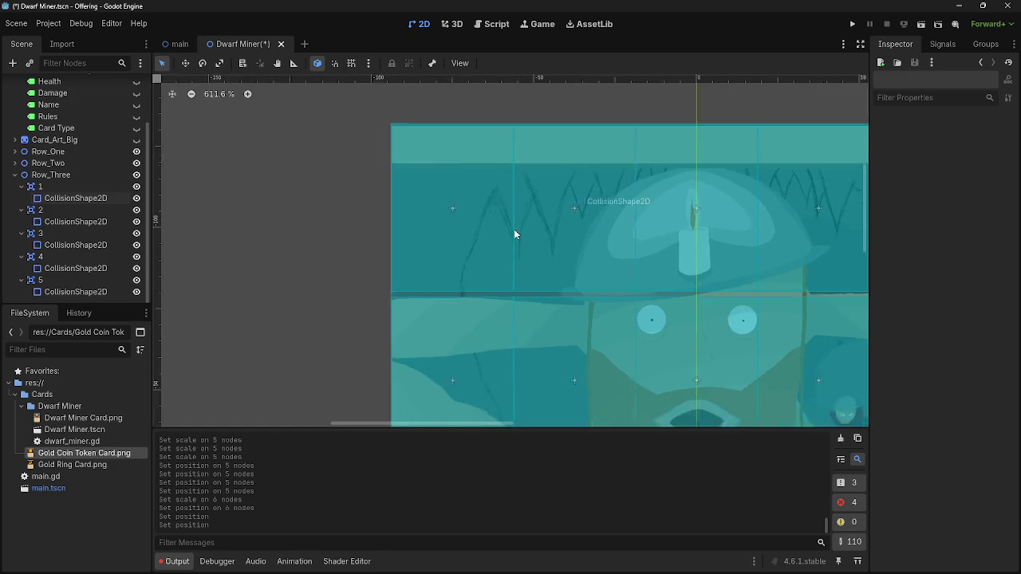
{"action": "scroll", "coordinate": [349, 260], "scroll_direction": "down", "scroll_amount": 4}
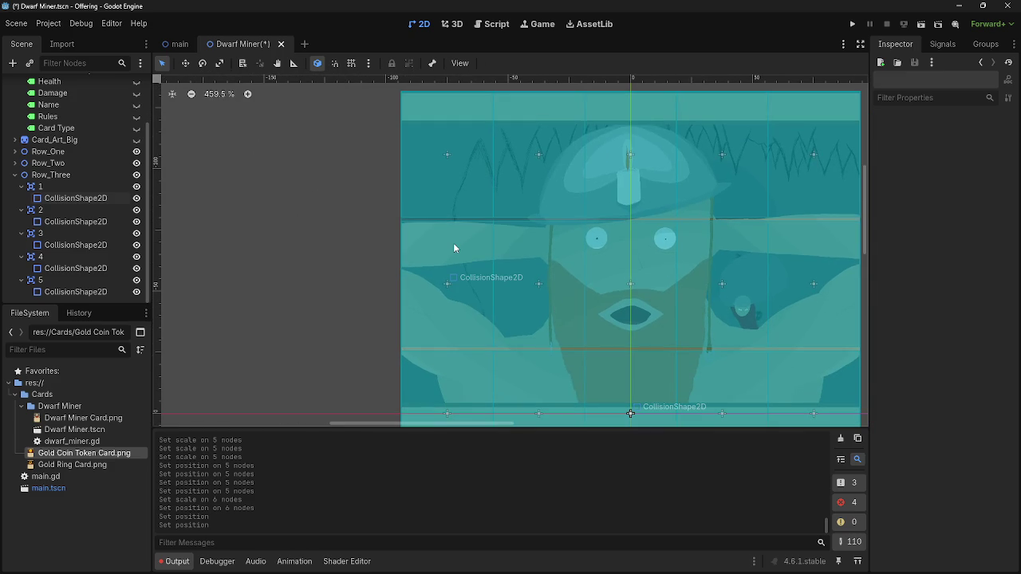
{"action": "left_click", "coordinate": [549, 254]}
{"action": "left_click", "coordinate": [64, 187], "text": "ctrl"}
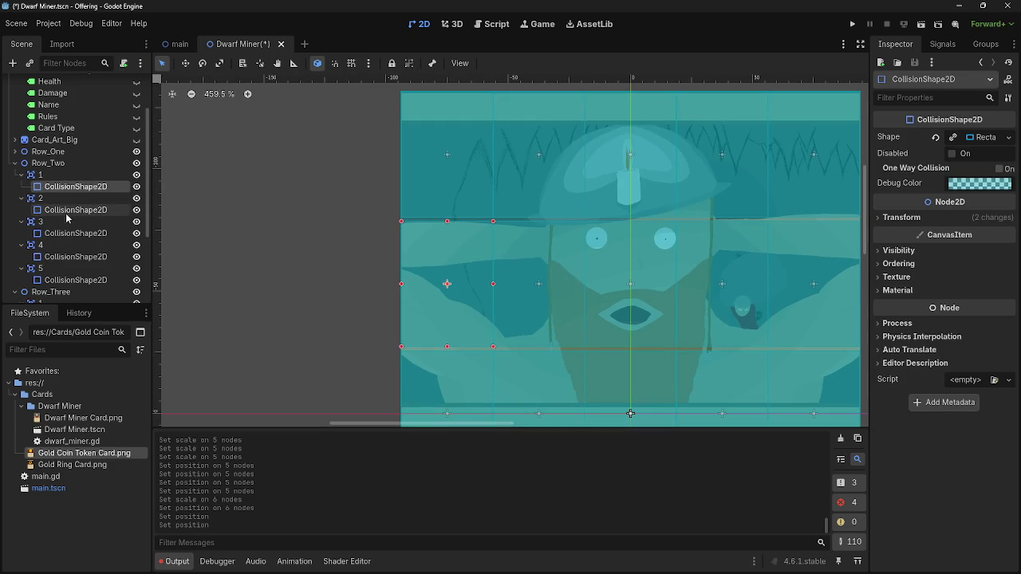
Select Row_Two's remaining collision shapes so all five are selected, and show their Transform properties
{"action": "left_click", "coordinate": [61, 233], "text": "ctrl"}
{"action": "left_click", "coordinate": [56, 256], "text": "ctrl"}
{"action": "left_click", "coordinate": [58, 280], "text": "ctrl"}
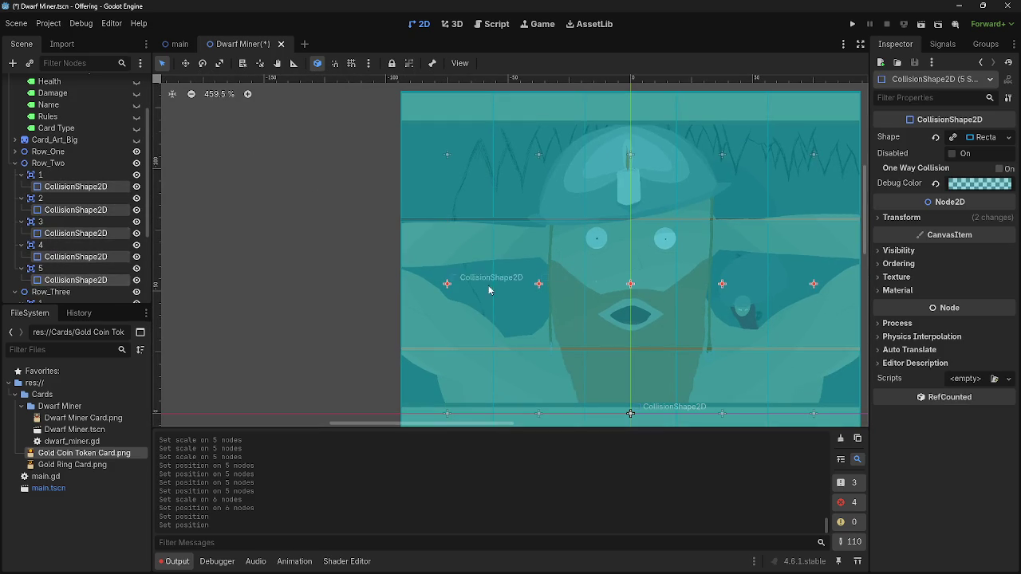
{"action": "scroll", "coordinate": [499, 147], "scroll_direction": "up", "scroll_amount": 5}
{"action": "scroll", "coordinate": [465, 240], "scroll_direction": "down", "scroll_amount": 6}
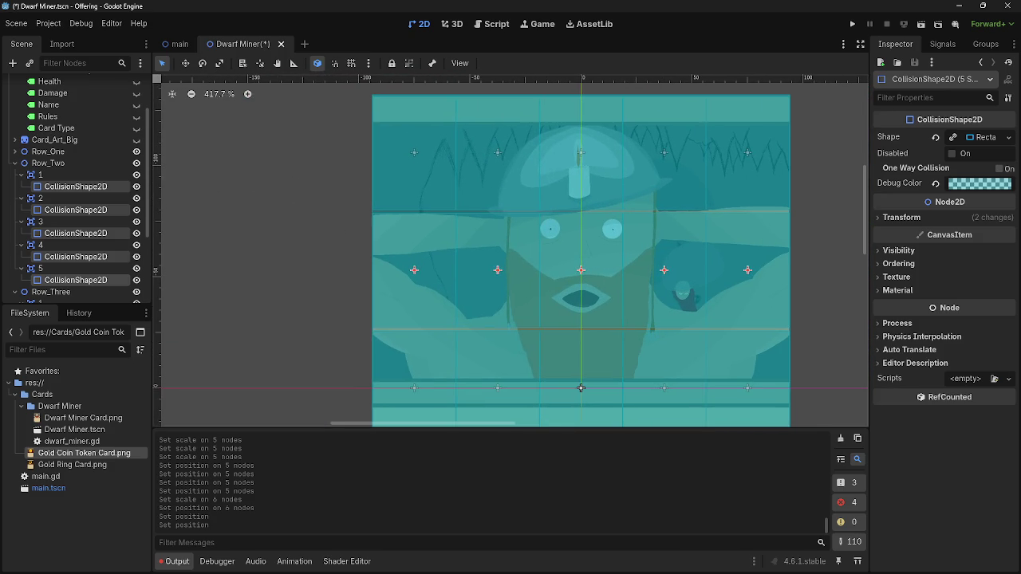
{"action": "left_click", "coordinate": [938, 215]}
{"action": "scroll", "coordinate": [733, 249], "scroll_direction": "down", "scroll_amount": 4}
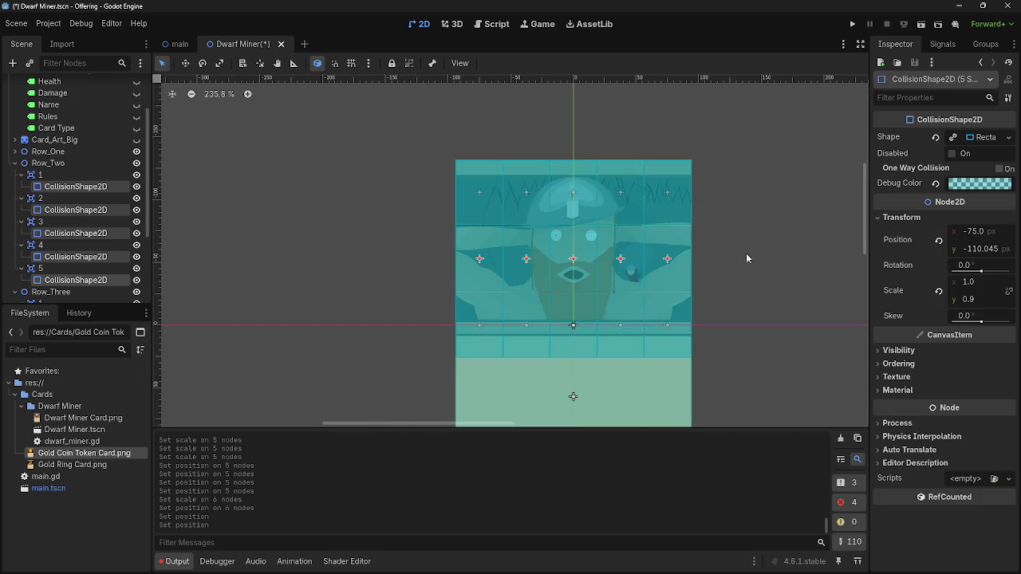
{"action": "scroll", "coordinate": [745, 259], "scroll_direction": "up", "scroll_amount": 4}
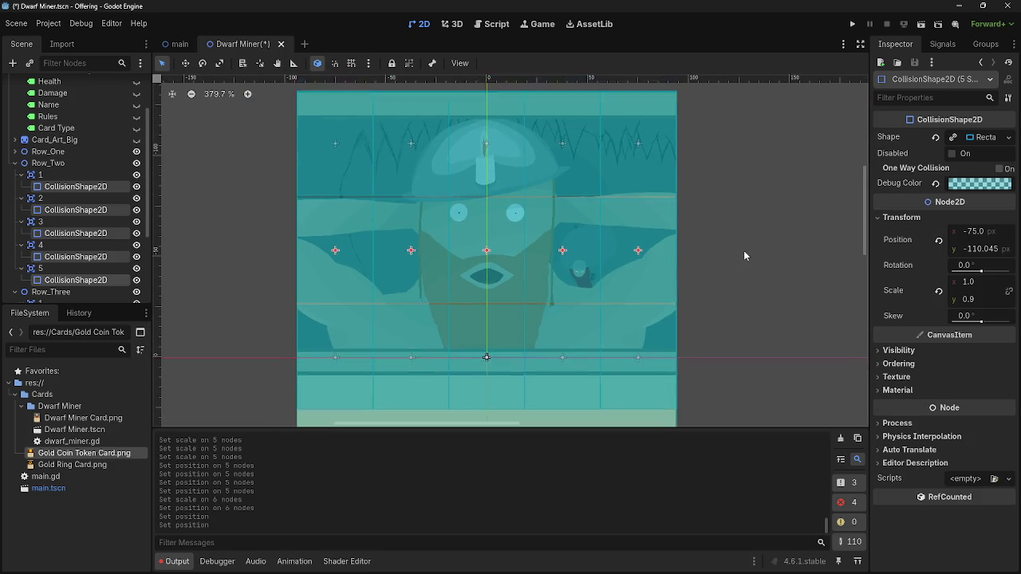
{"action": "scroll", "coordinate": [701, 220], "scroll_direction": "up", "scroll_amount": 4}
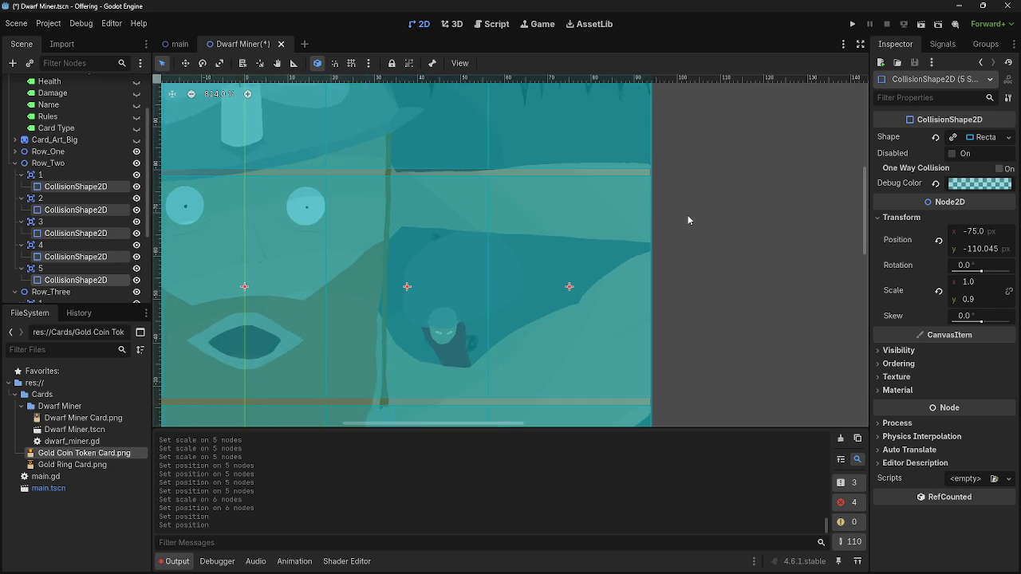
{"action": "scroll", "coordinate": [720, 219], "scroll_direction": "up", "scroll_amount": 3}
{"action": "scroll", "coordinate": [764, 285], "scroll_direction": "down", "scroll_amount": 2}
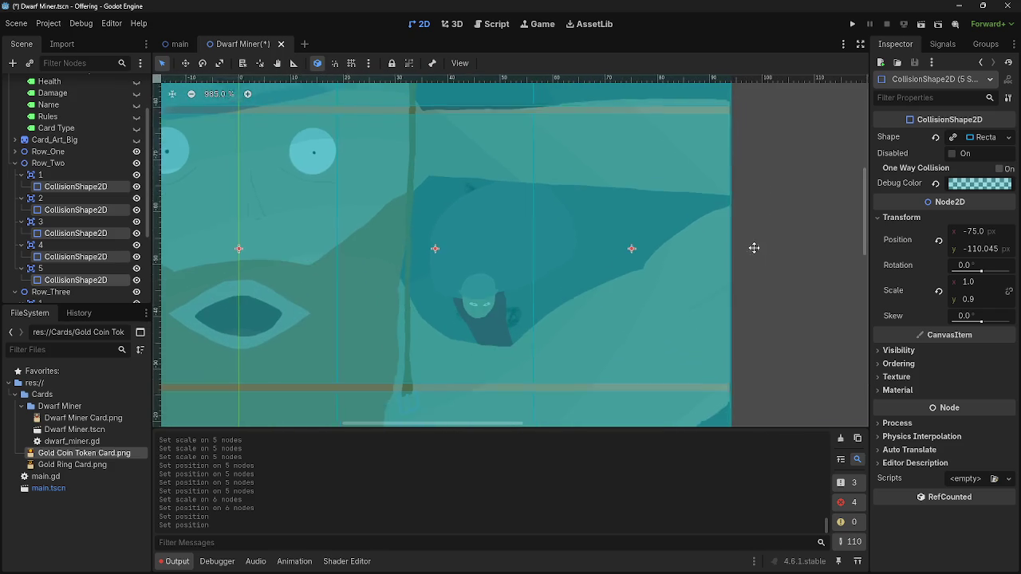
{"action": "scroll", "coordinate": [777, 288], "scroll_direction": "down", "scroll_amount": 2}
Set the five collision shapes' Scale y to 0.95, zooming in to check their edges meet
{"action": "left_click_drag", "start_coordinate": [969, 299], "coordinate": [980, 299]}
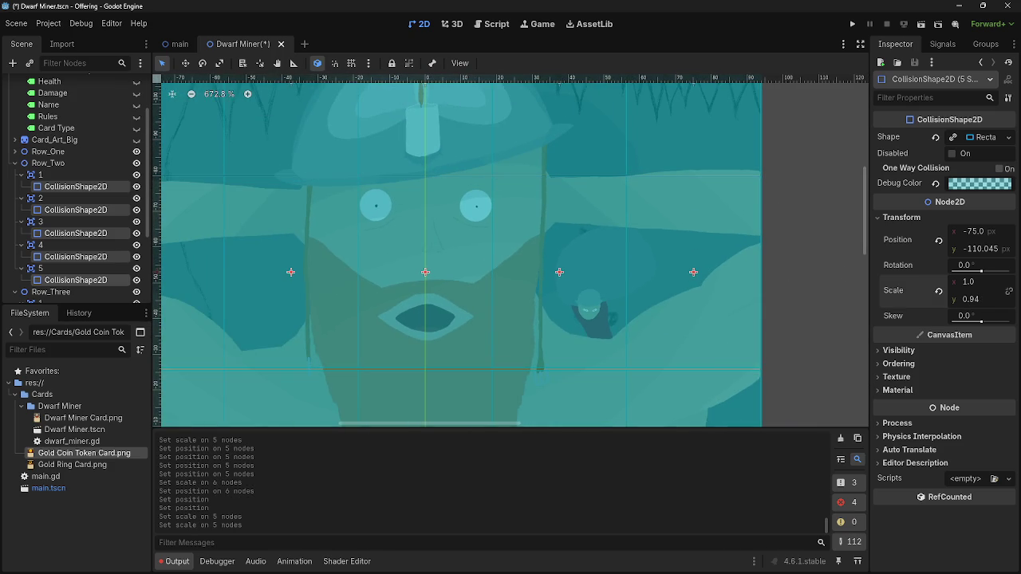
{"action": "scroll", "coordinate": [679, 279], "scroll_direction": "down", "scroll_amount": 3}
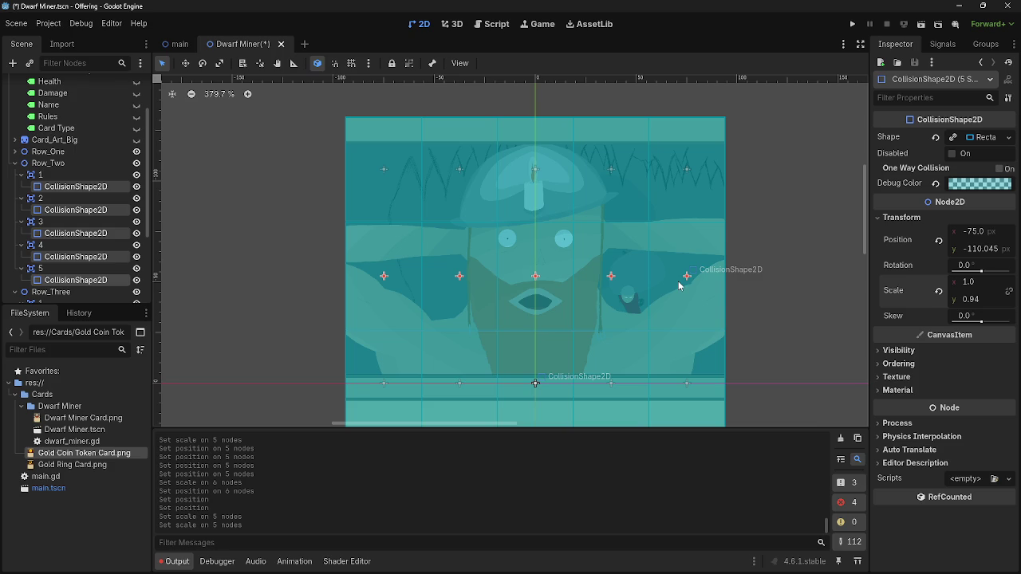
{"action": "scroll", "coordinate": [301, 258], "scroll_direction": "down", "scroll_amount": 1}
{"action": "left_click_drag", "start_coordinate": [303, 258], "coordinate": [418, 223]}
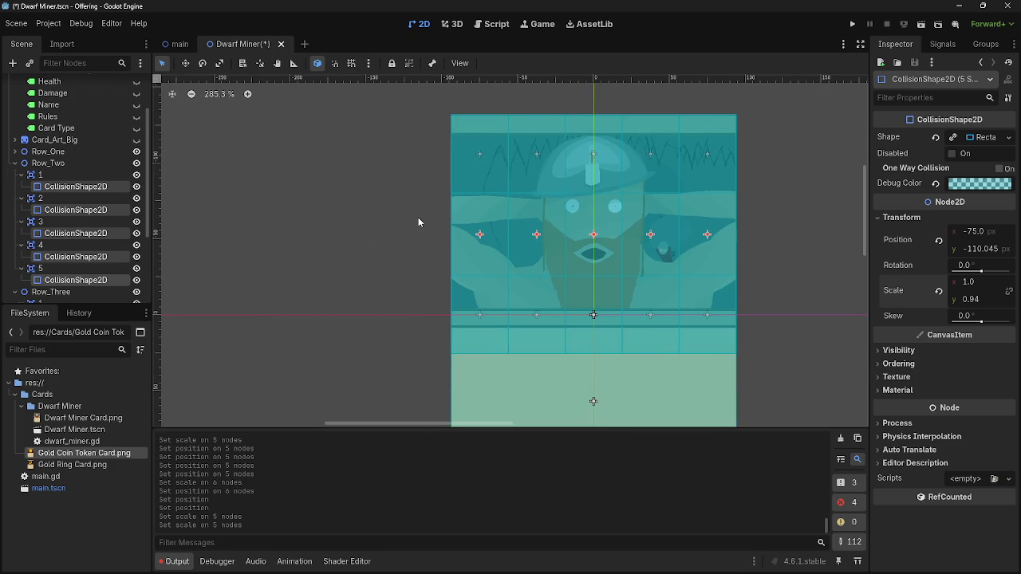
{"action": "scroll", "coordinate": [388, 224], "scroll_direction": "up", "scroll_amount": 5}
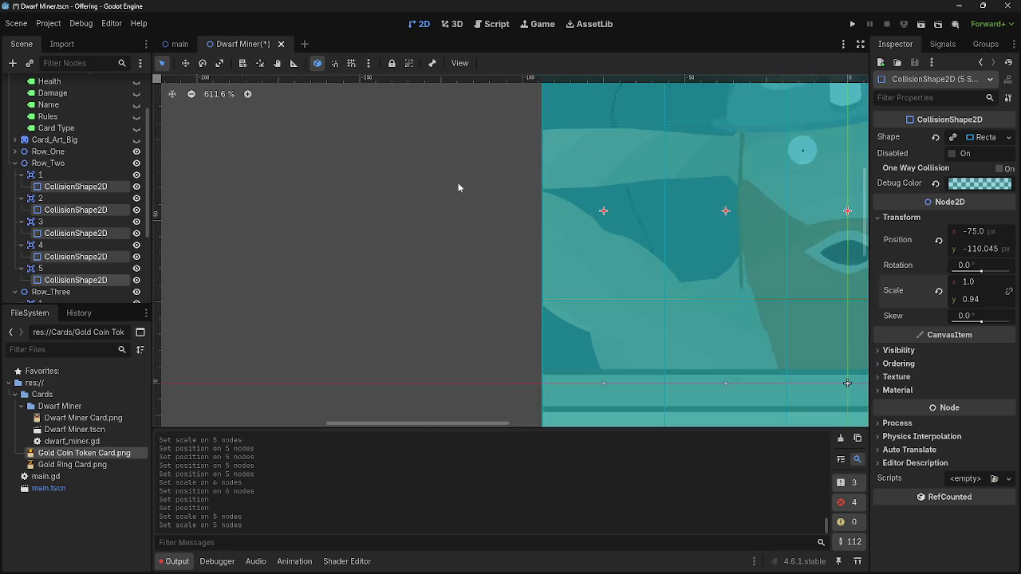
{"action": "scroll", "coordinate": [471, 189], "scroll_direction": "up", "scroll_amount": 1}
{"action": "mouse_move", "coordinate": [503, 159]}
{"action": "left_mouse_down"}
{"action": "mouse_move", "coordinate": [327, 264]}
{"action": "mouse_move", "coordinate": [338, 221]}
{"action": "mouse_move", "coordinate": [258, 128]}
{"action": "left_mouse_up"}
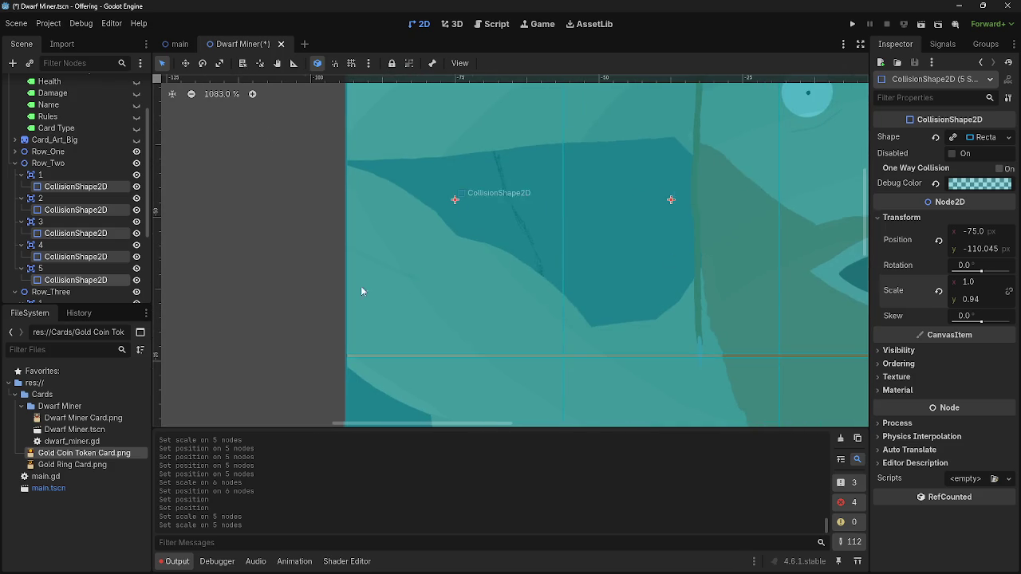
{"action": "scroll", "coordinate": [381, 278], "scroll_direction": "up", "scroll_amount": 10}
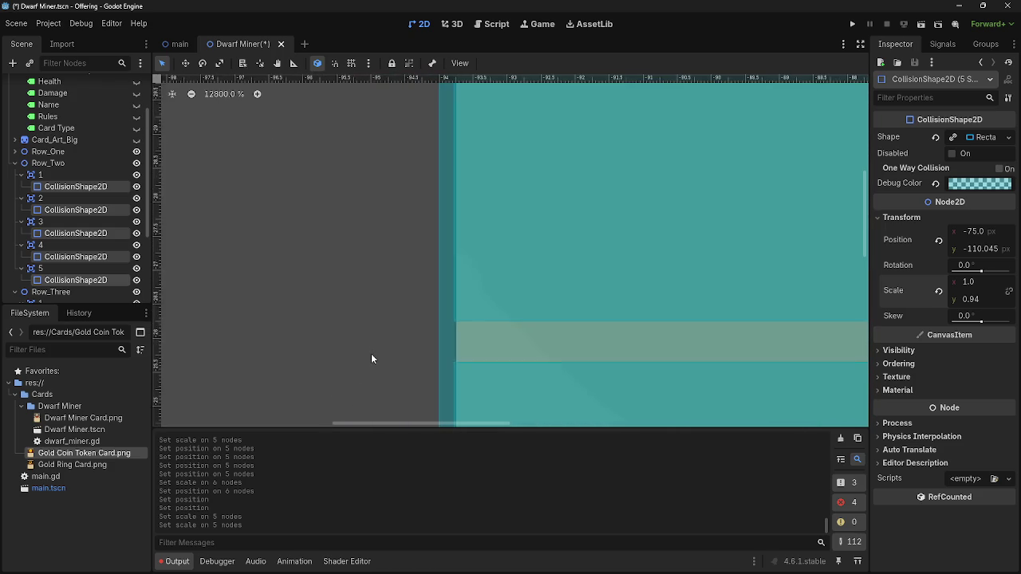
{"action": "scroll", "coordinate": [371, 359], "scroll_direction": "up", "scroll_amount": 1}
{"action": "left_click_drag", "start_coordinate": [371, 359], "coordinate": [362, 300]}
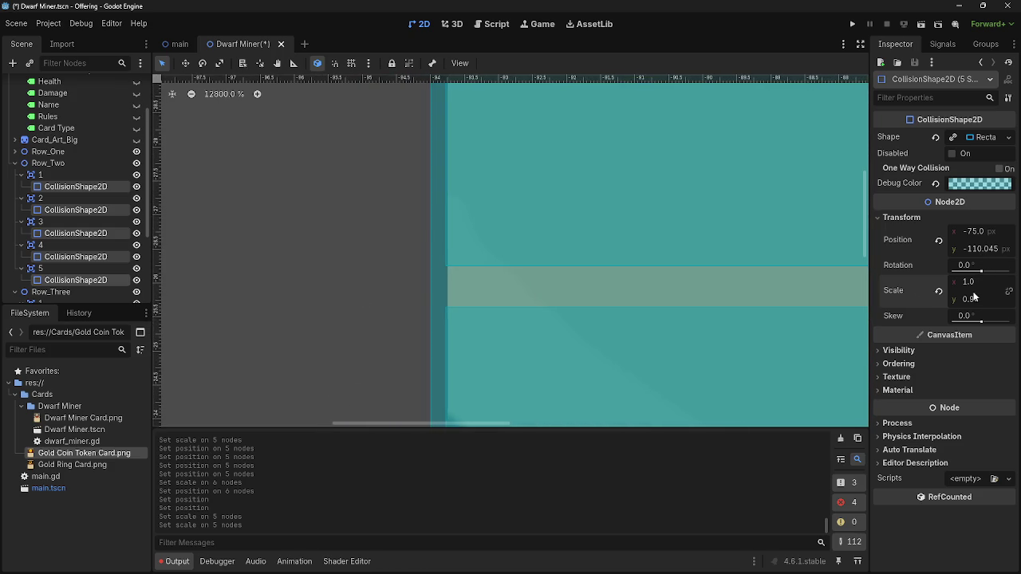
{"action": "left_click_drag", "start_coordinate": [974, 306], "coordinate": [990, 307]}
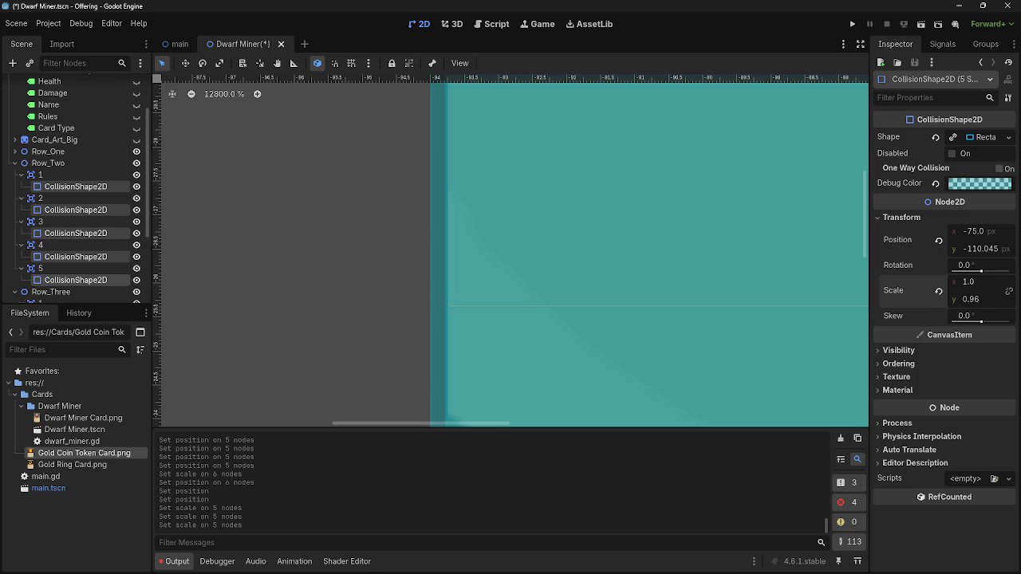
{"action": "scroll", "coordinate": [504, 274], "scroll_direction": "down", "scroll_amount": 6}
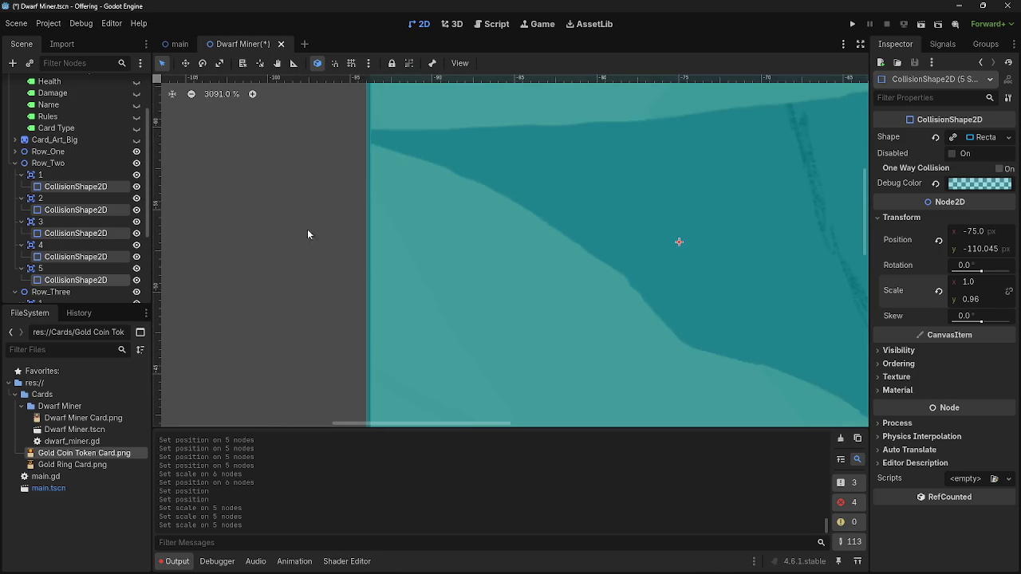
{"action": "scroll", "coordinate": [360, 194], "scroll_direction": "up", "scroll_amount": 6}
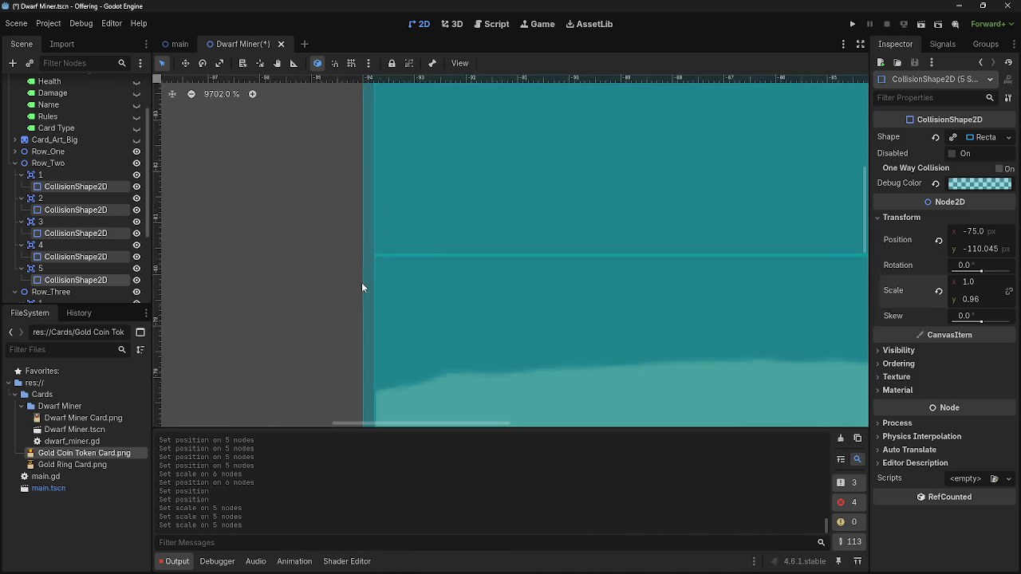
{"action": "scroll", "coordinate": [370, 270], "scroll_direction": "down", "scroll_amount": 10}
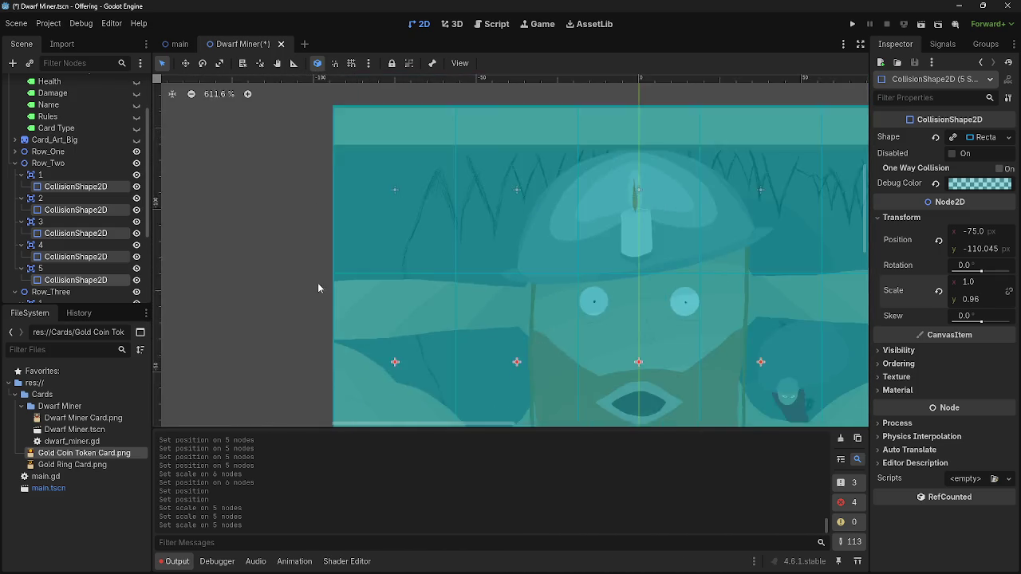
{"action": "scroll", "coordinate": [304, 285], "scroll_direction": "up", "scroll_amount": 9}
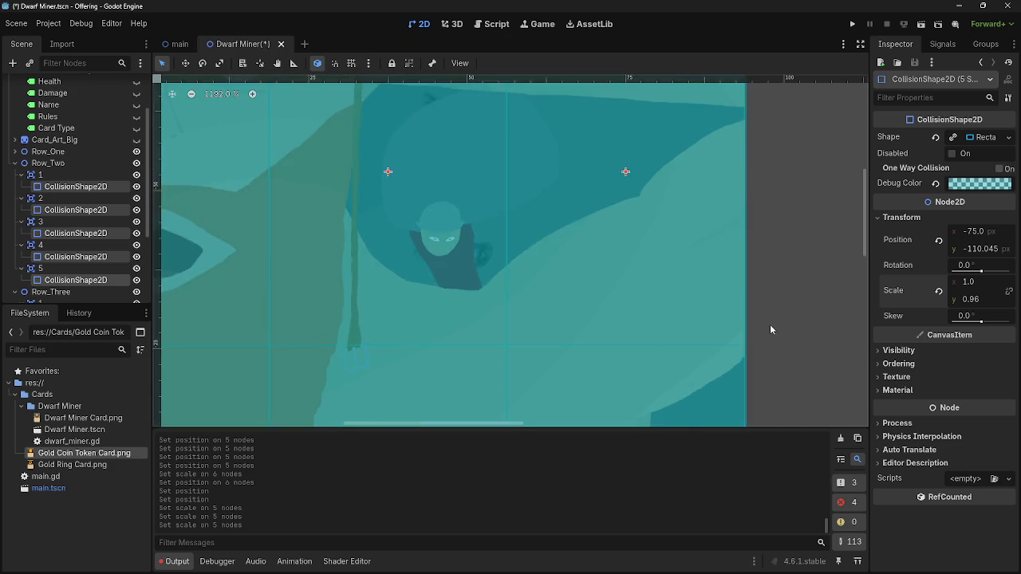
{"action": "scroll", "coordinate": [750, 358], "scroll_direction": "up", "scroll_amount": 7}
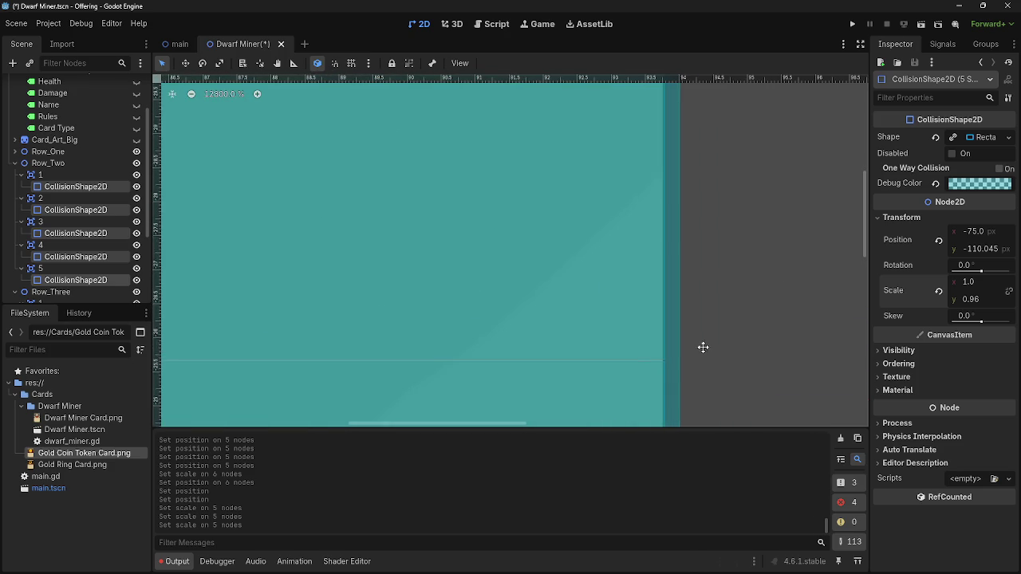
{"action": "left_click", "coordinate": [983, 301]}
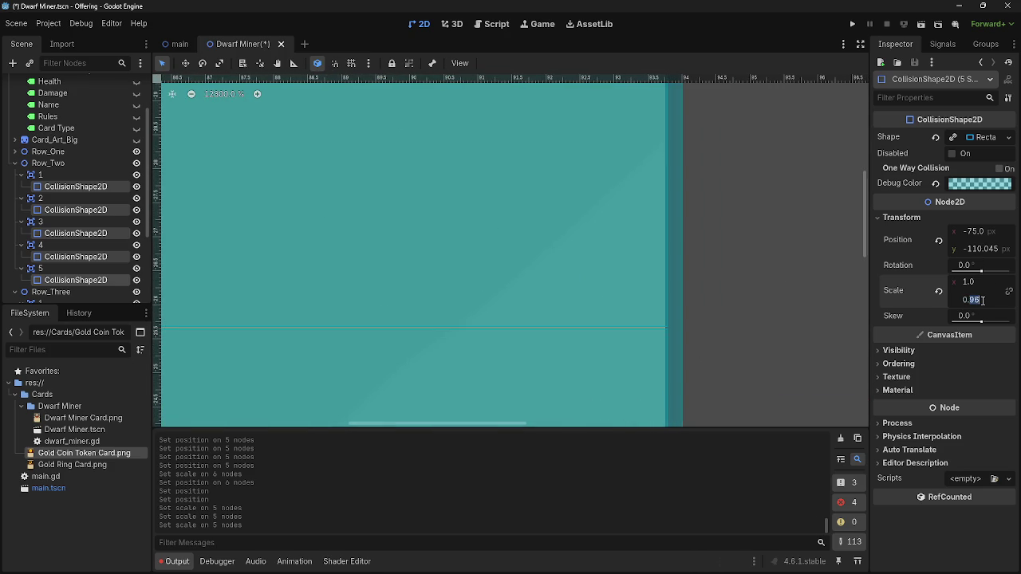
{"action": "type", "text": "0.95"}
{"action": "key", "text": "Return"}
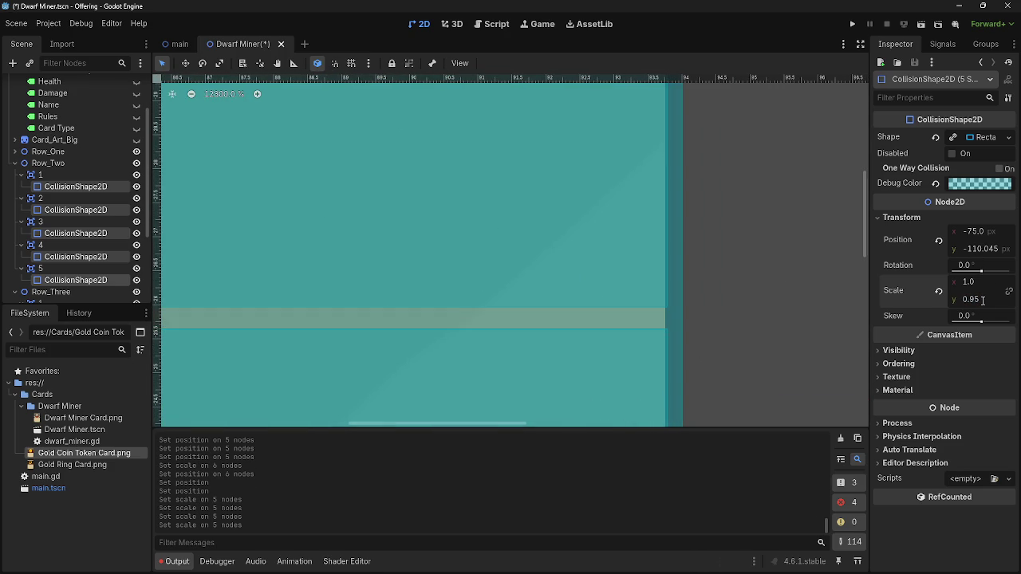
Round the shapes' Position y to -110
{"action": "scroll", "coordinate": [648, 221], "scroll_direction": "down", "scroll_amount": 10}
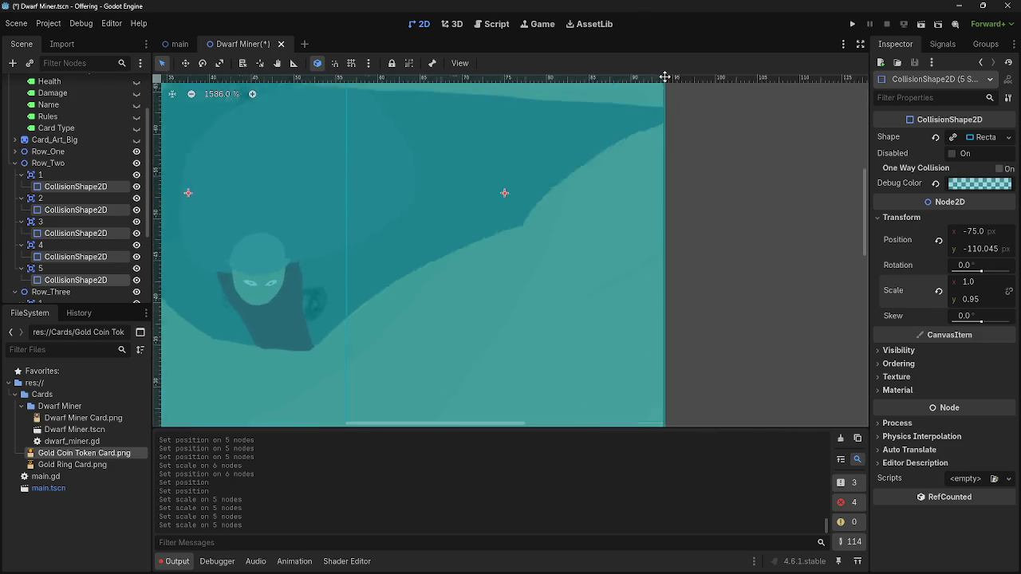
{"action": "scroll", "coordinate": [656, 127], "scroll_direction": "up", "scroll_amount": 5}
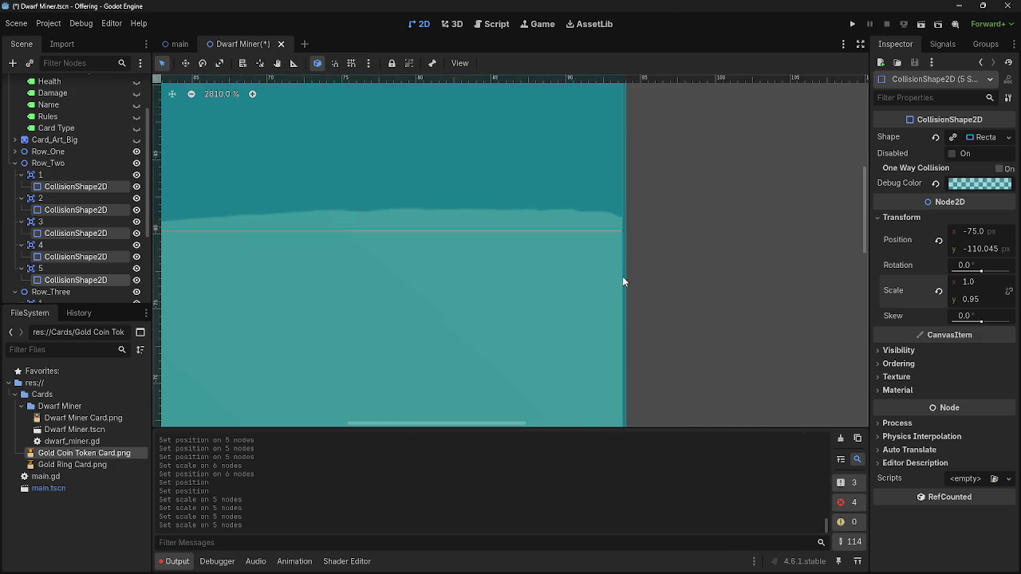
{"action": "scroll", "coordinate": [624, 271], "scroll_direction": "down", "scroll_amount": 10}
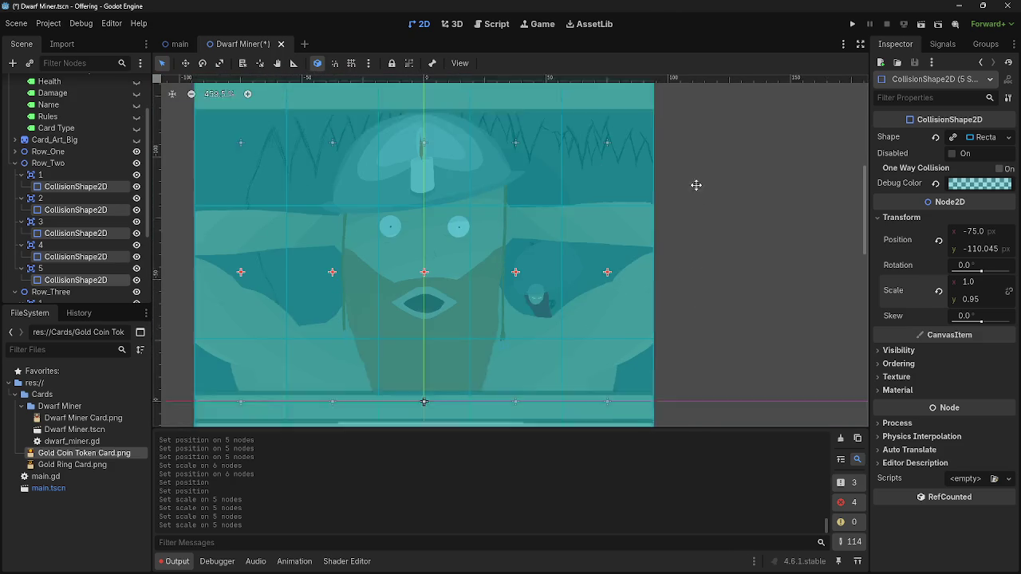
{"action": "scroll", "coordinate": [676, 301], "scroll_direction": "up", "scroll_amount": 10}
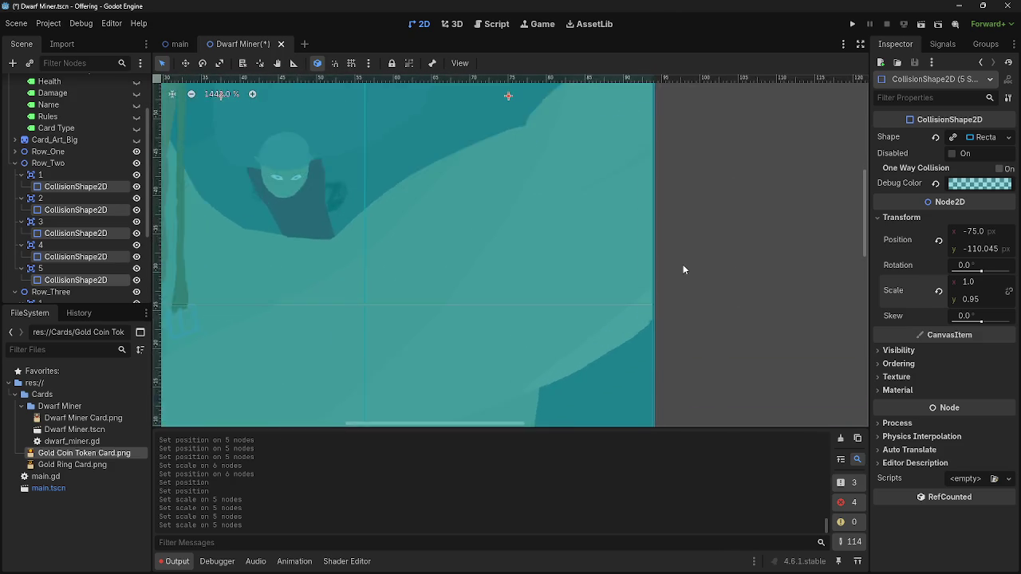
{"action": "scroll", "coordinate": [666, 279], "scroll_direction": "down", "scroll_amount": 2}
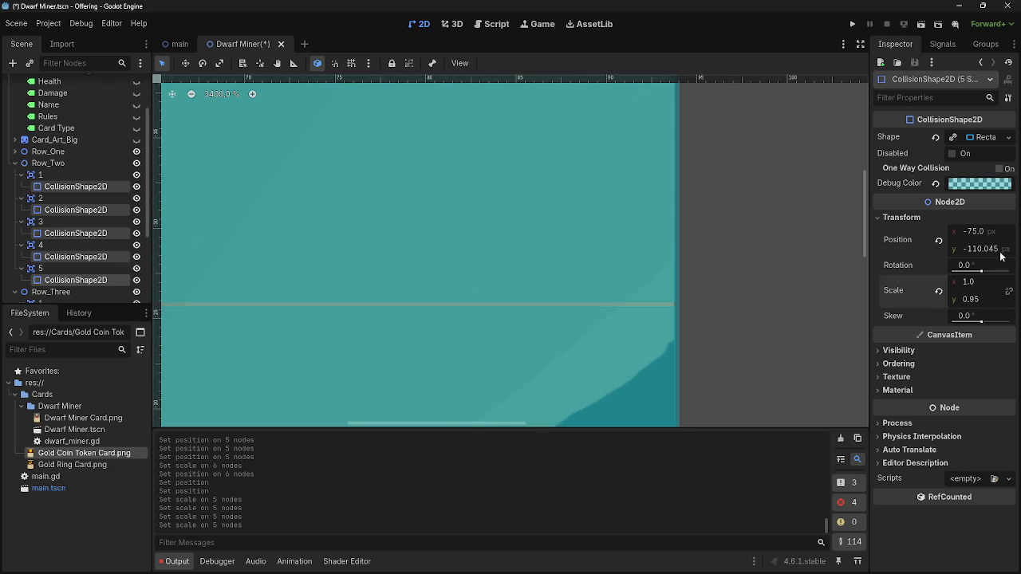
{"action": "key", "text": "Return"}
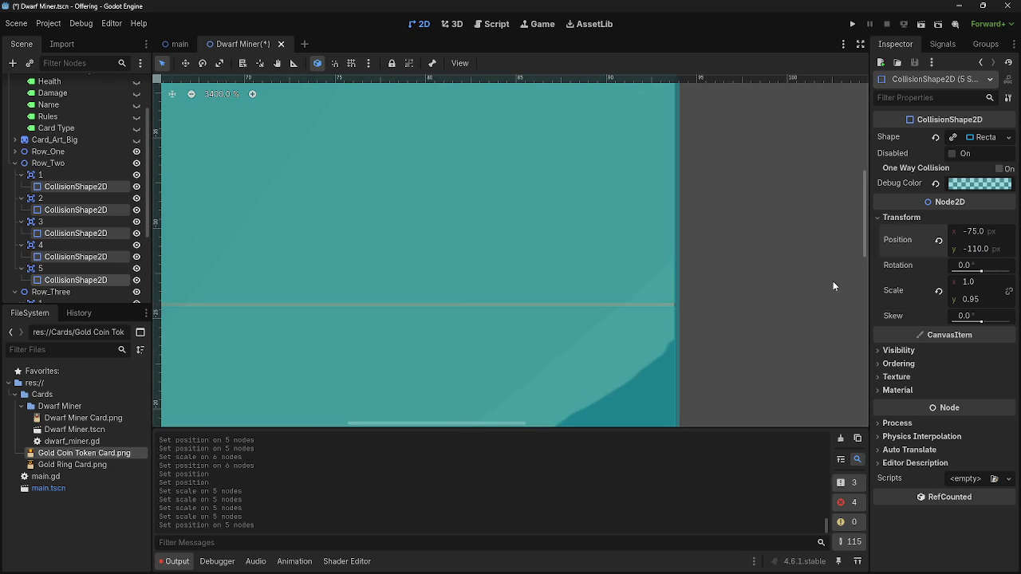
{"action": "scroll", "coordinate": [753, 281], "scroll_direction": "down", "scroll_amount": 8}
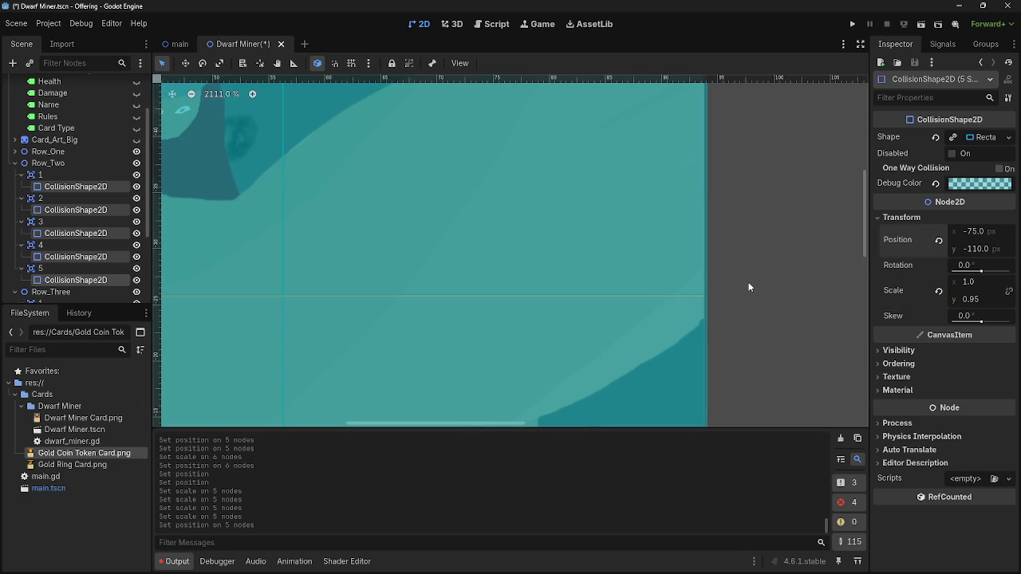
{"action": "scroll", "coordinate": [746, 279], "scroll_direction": "down", "scroll_amount": 4}
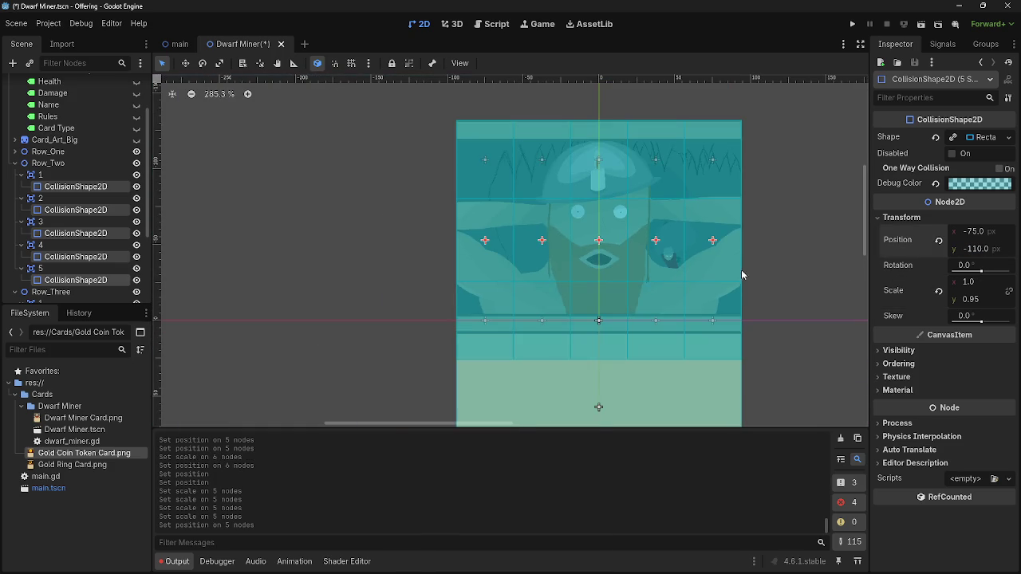
{"action": "scroll", "coordinate": [743, 275], "scroll_direction": "up", "scroll_amount": 7}
{"action": "scroll", "coordinate": [722, 223], "scroll_direction": "up", "scroll_amount": 1}
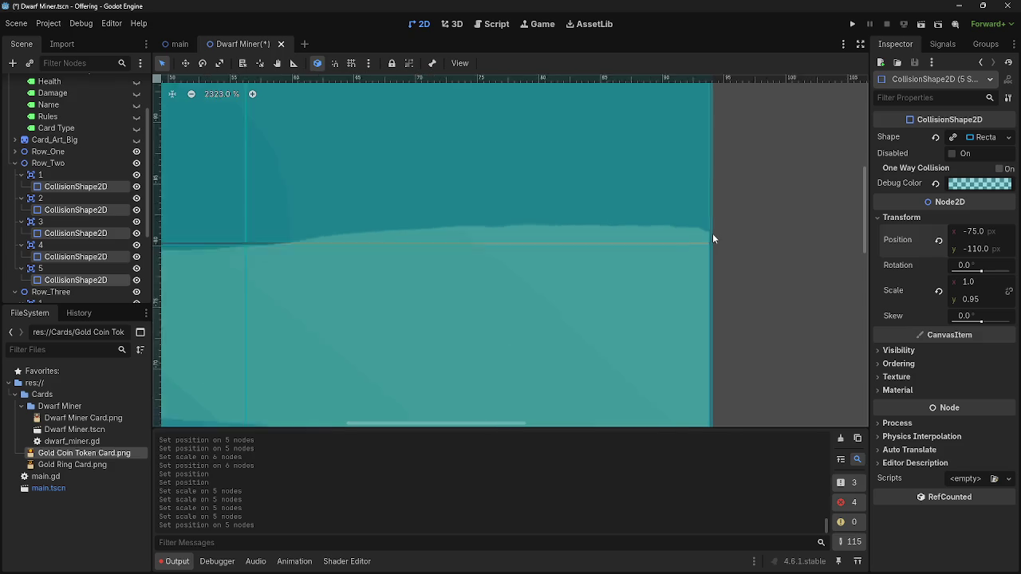
{"action": "scroll", "coordinate": [712, 233], "scroll_direction": "down", "scroll_amount": 8}
{"action": "scroll", "coordinate": [736, 224], "scroll_direction": "down", "scroll_amount": 1}
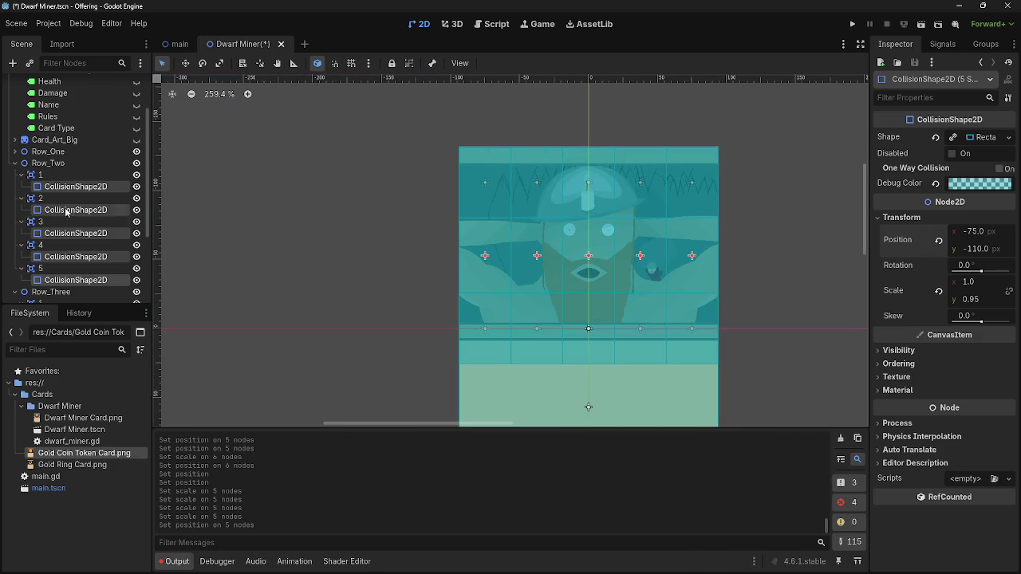
Duplicate Row_Two under the root node and rename the copy Row_four
{"action": "left_click", "coordinate": [15, 163]}
{"action": "left_click", "coordinate": [15, 174]}
{"action": "left_click", "coordinate": [56, 225]}
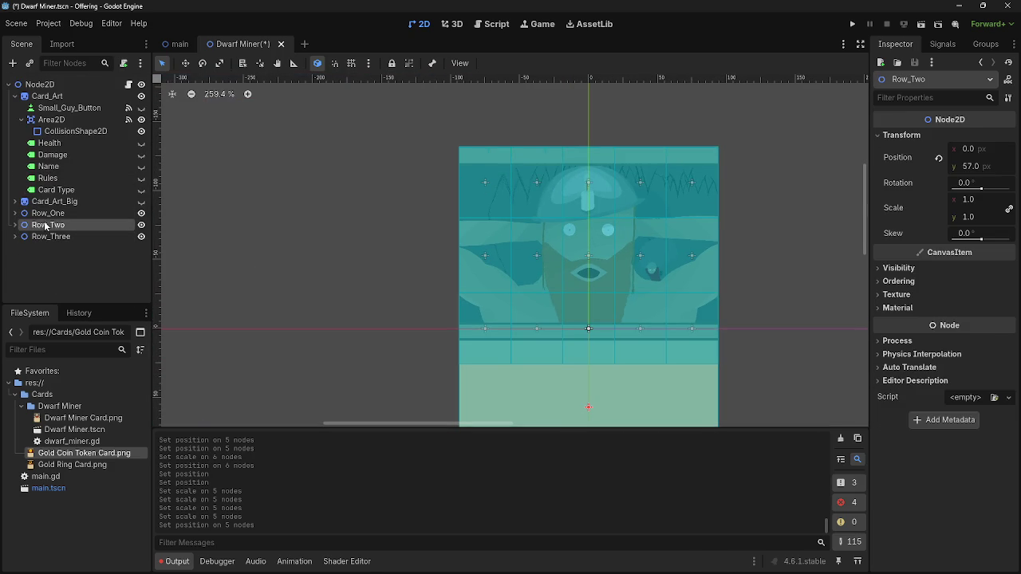
{"action": "key", "text": "ctrl+c"}
{"action": "left_click", "coordinate": [40, 84]}
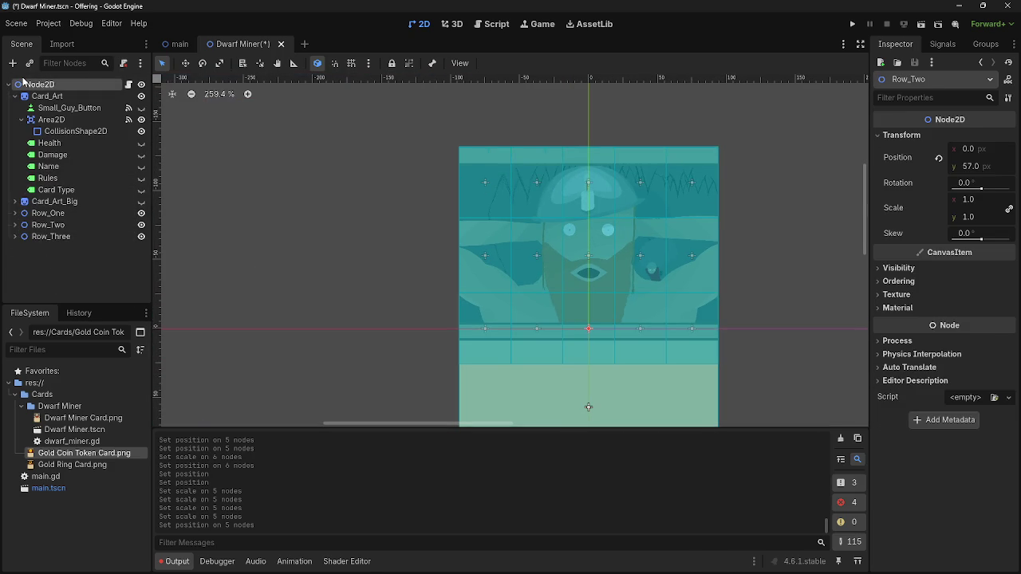
{"action": "key", "text": "ctrl+v"}
{"action": "left_click", "coordinate": [58, 248]}
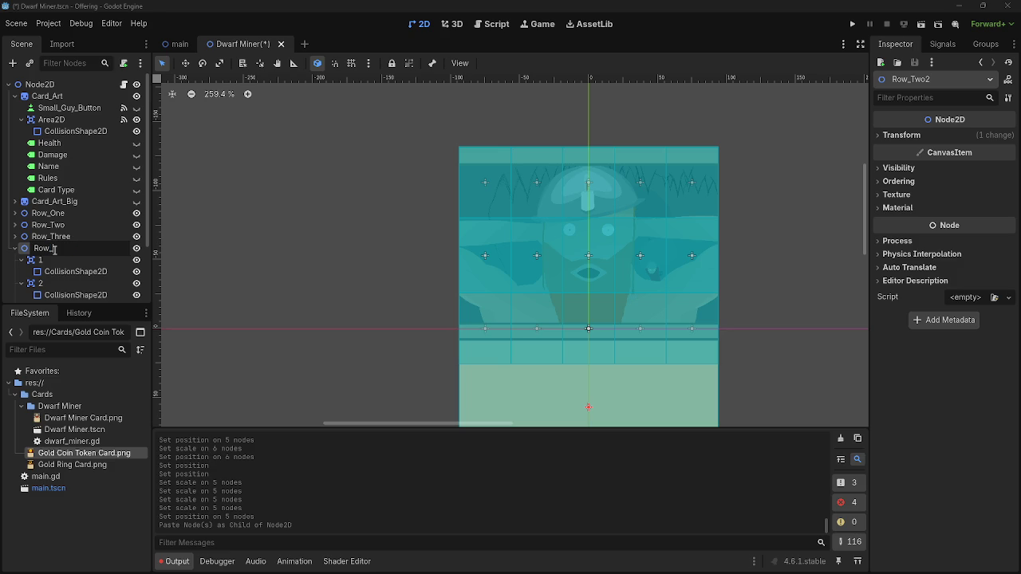
{"action": "type", "text": "four"}
{"action": "key", "text": "Return"}
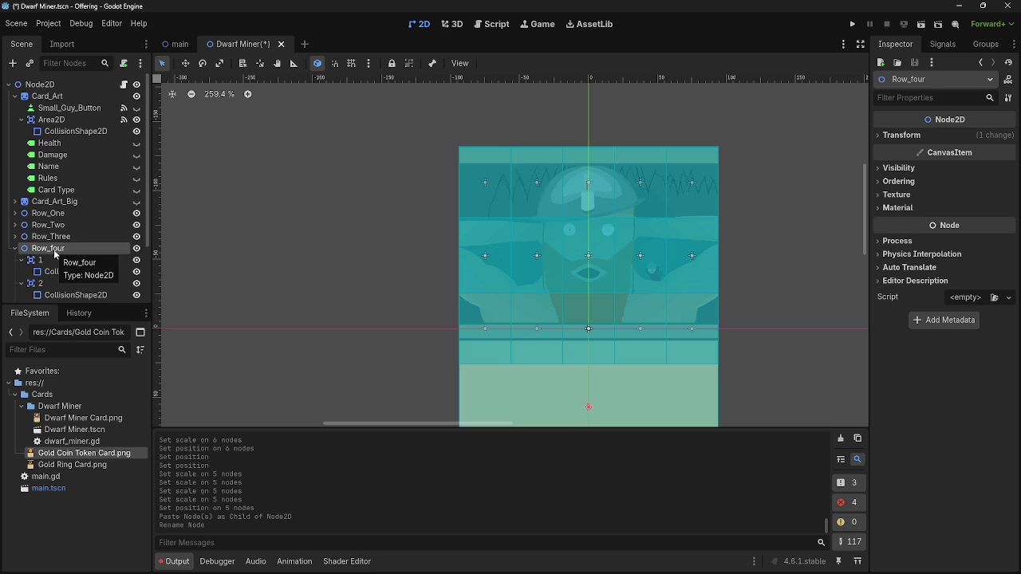
Move Row_four down below Row_Three to about Position y 163.6
{"action": "left_click", "coordinate": [16, 249]}
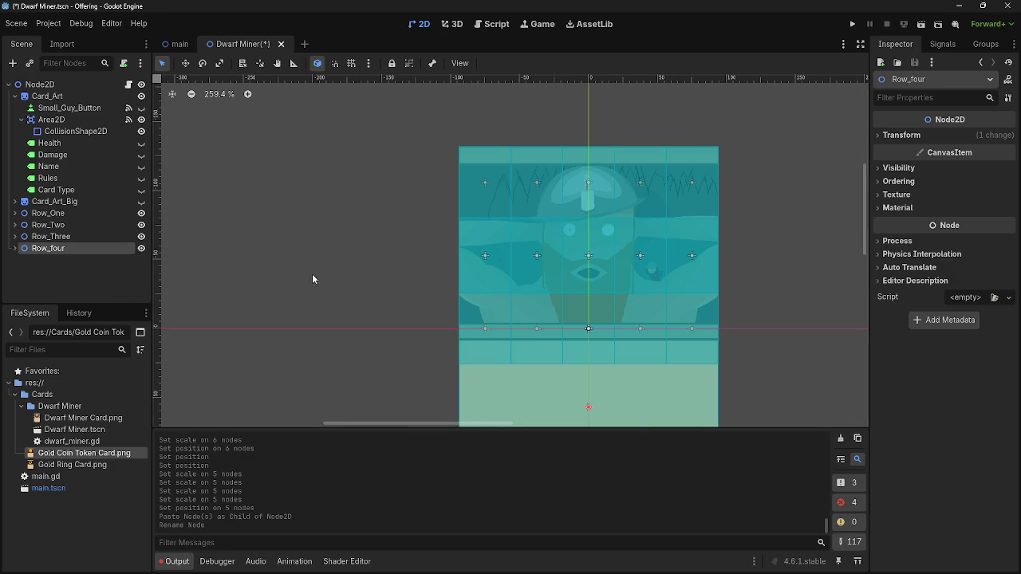
{"action": "scroll", "coordinate": [307, 273], "scroll_direction": "down", "scroll_amount": 3}
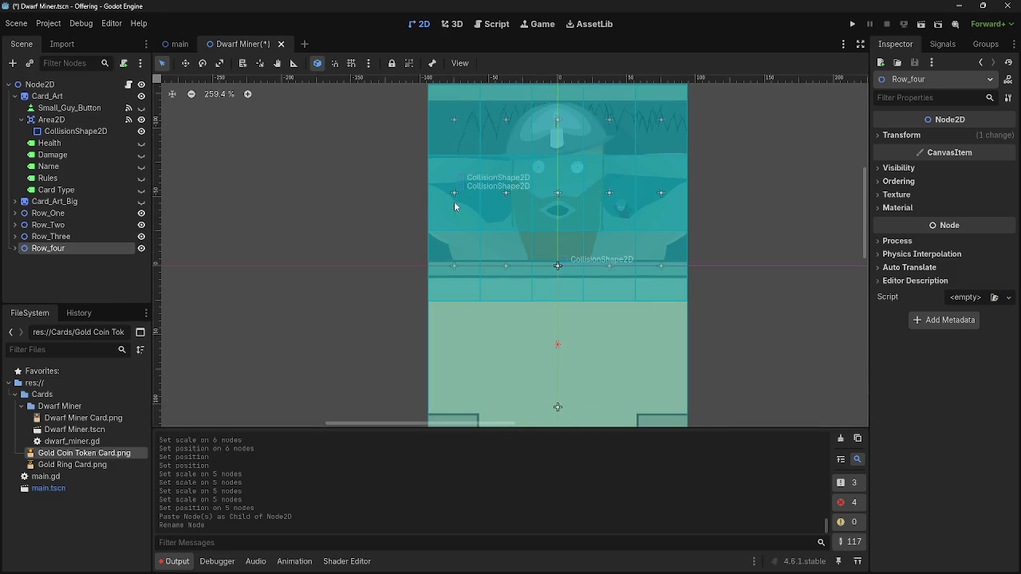
{"action": "left_click", "coordinate": [944, 134]}
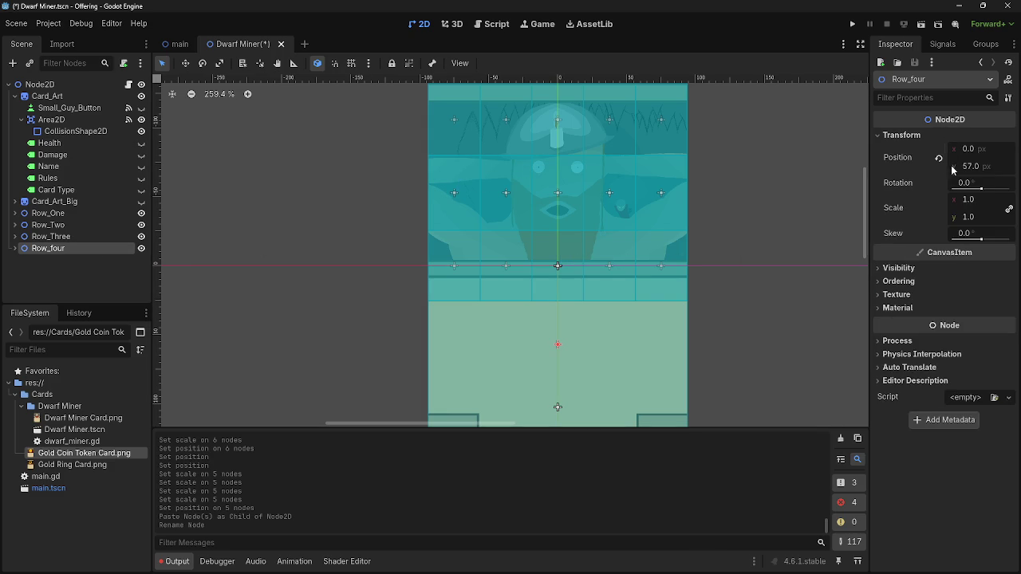
{"action": "left_click", "coordinate": [917, 135]}
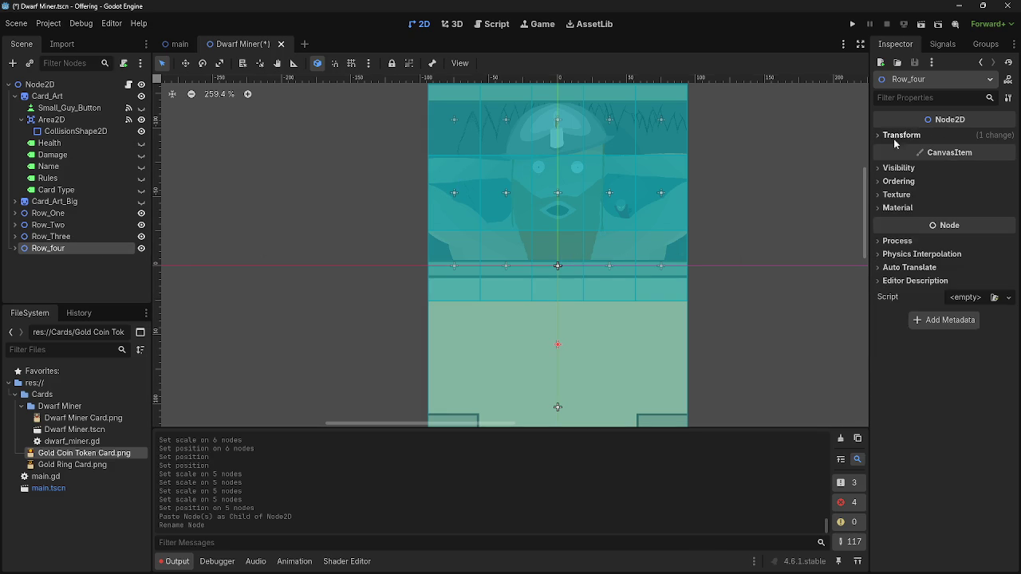
{"action": "left_click", "coordinate": [944, 136]}
{"action": "left_click_drag", "start_coordinate": [964, 171], "coordinate": [989, 170]}
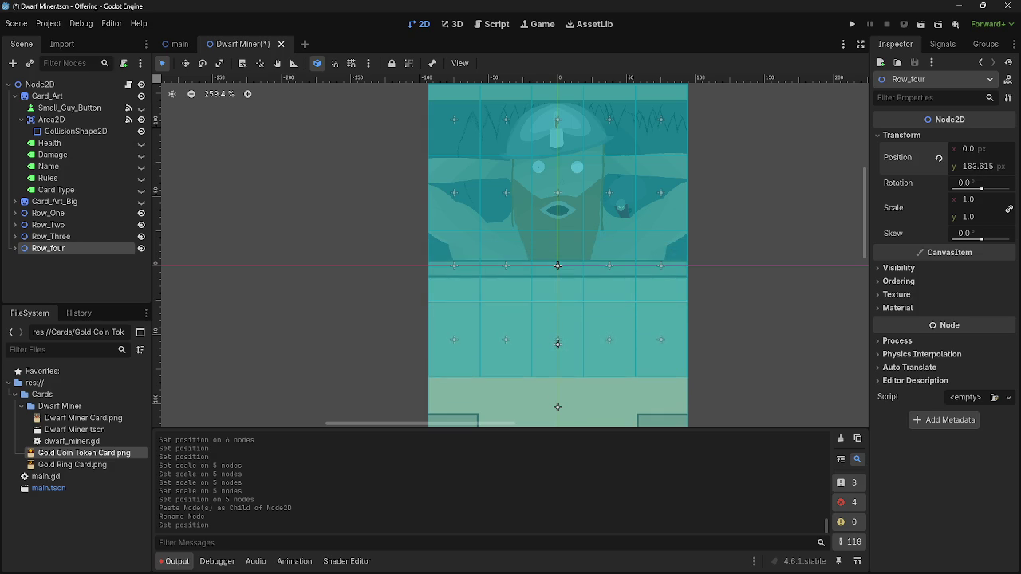
Zoom into the row seam and nudge Row_four up to Position y 162.845
{"action": "scroll", "coordinate": [429, 321], "scroll_direction": "up", "scroll_amount": 15}
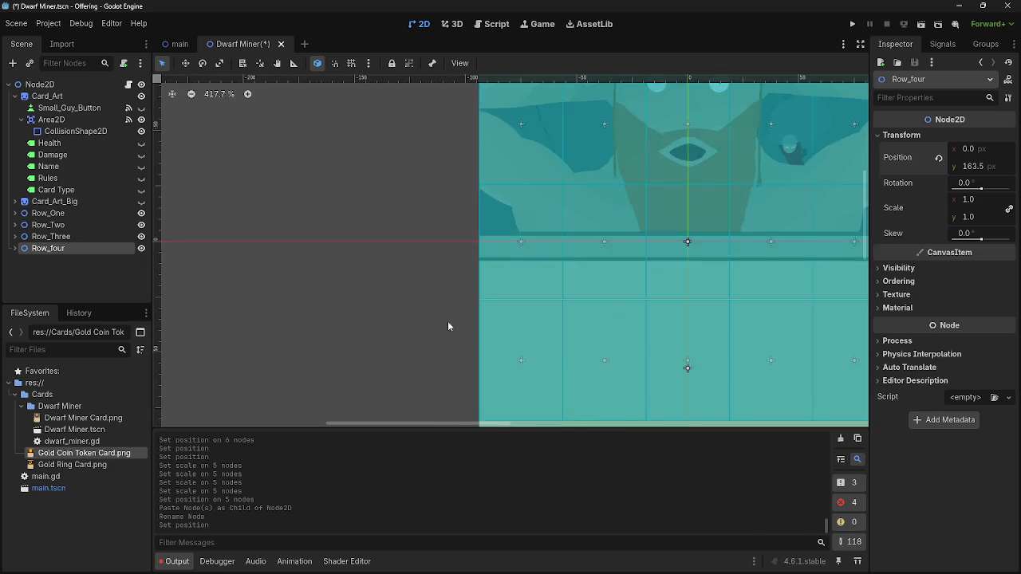
{"action": "scroll", "coordinate": [470, 183], "scroll_direction": "down", "scroll_amount": 4}
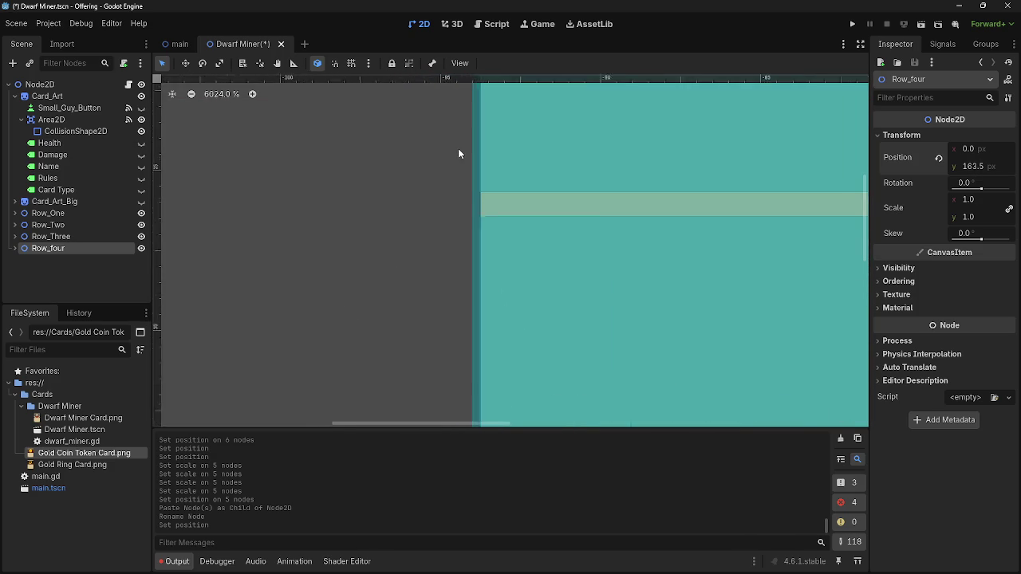
{"action": "scroll", "coordinate": [388, 183], "scroll_direction": "up", "scroll_amount": 6}
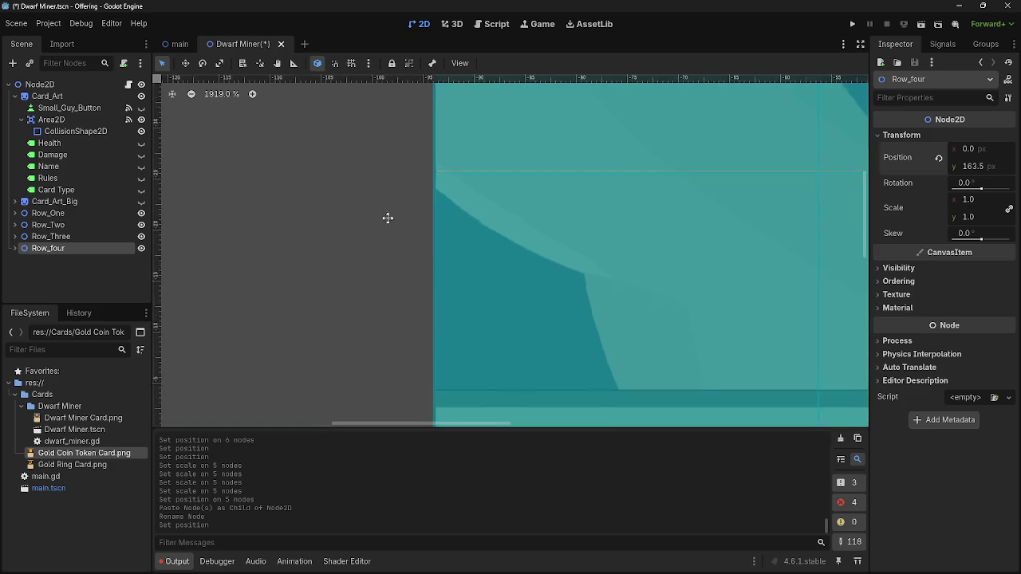
{"action": "scroll", "coordinate": [428, 343], "scroll_direction": "down", "scroll_amount": 4}
{"action": "mouse_move", "coordinate": [399, 273]}
{"action": "left_mouse_down"}
{"action": "mouse_move", "coordinate": [401, 176]}
{"action": "mouse_move", "coordinate": [387, 235]}
{"action": "mouse_move", "coordinate": [378, 205]}
{"action": "mouse_move", "coordinate": [415, 276]}
{"action": "left_mouse_up"}
{"action": "left_click", "coordinate": [975, 168]}
{"action": "left_click", "coordinate": [683, 250]}
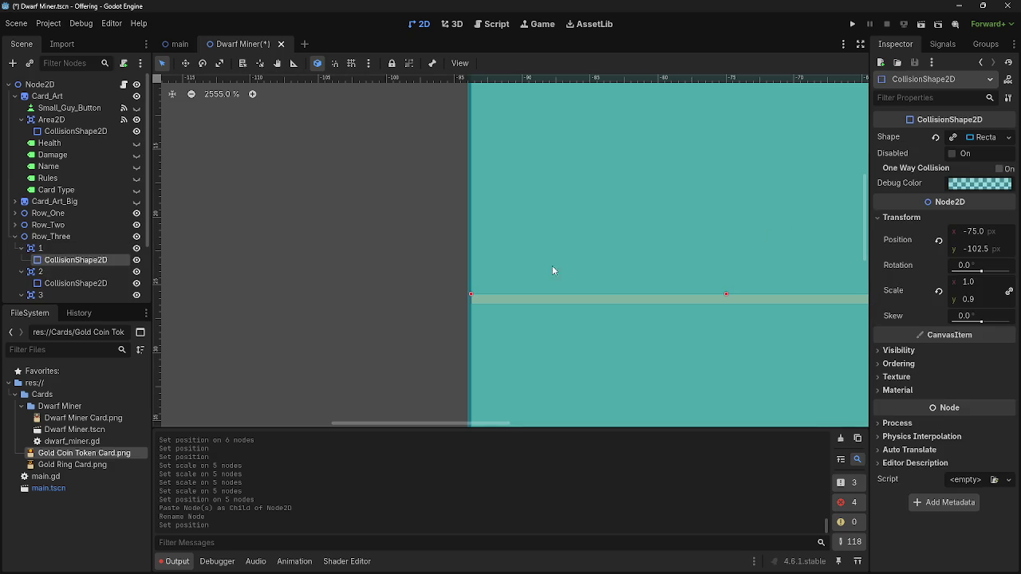
{"action": "left_click", "coordinate": [16, 236]}
{"action": "left_click", "coordinate": [48, 248]}
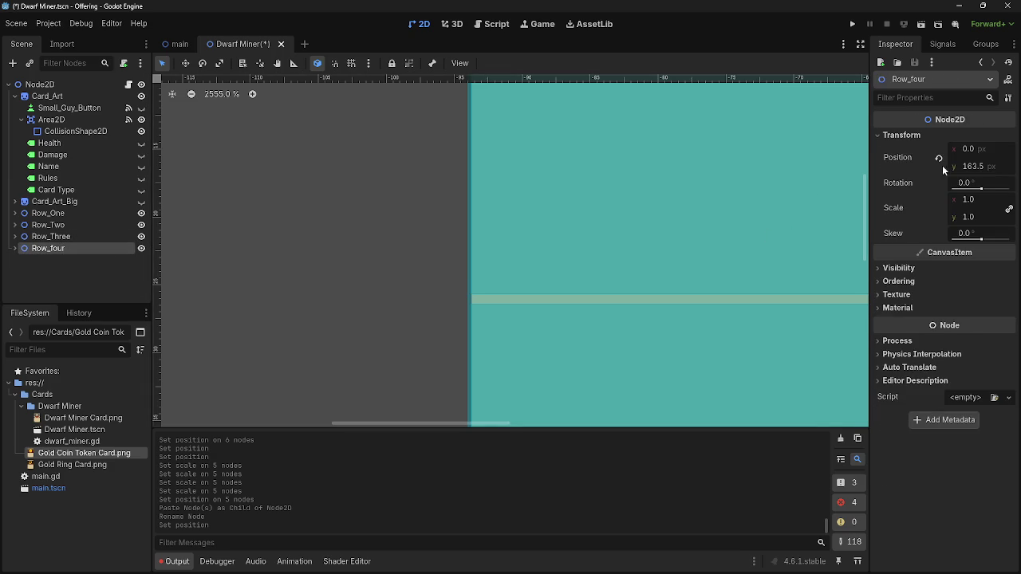
{"action": "left_click_drag", "start_coordinate": [972, 167], "coordinate": [949, 168]}
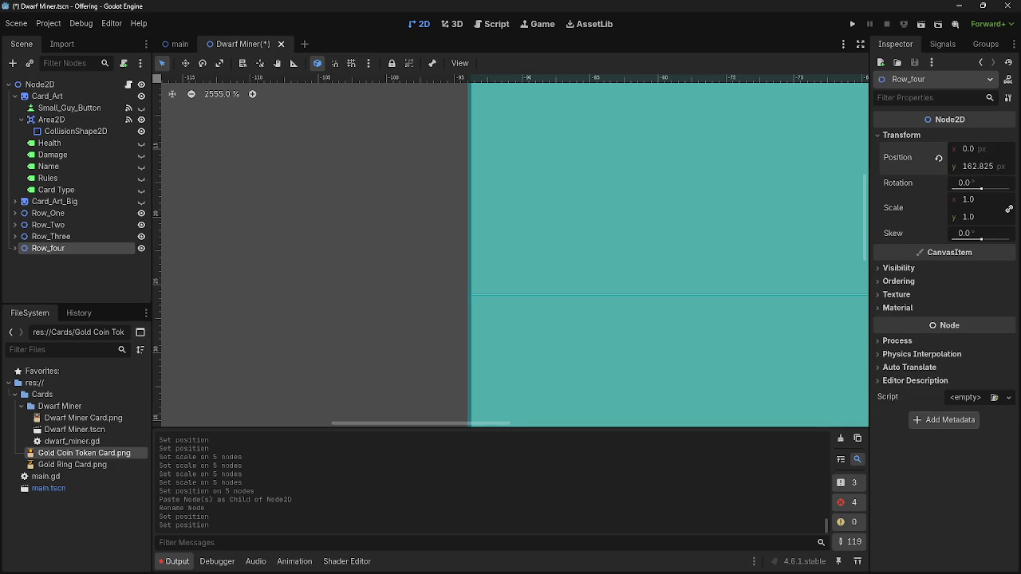
{"action": "left_click_drag", "start_coordinate": [961, 168], "coordinate": [963, 168]}
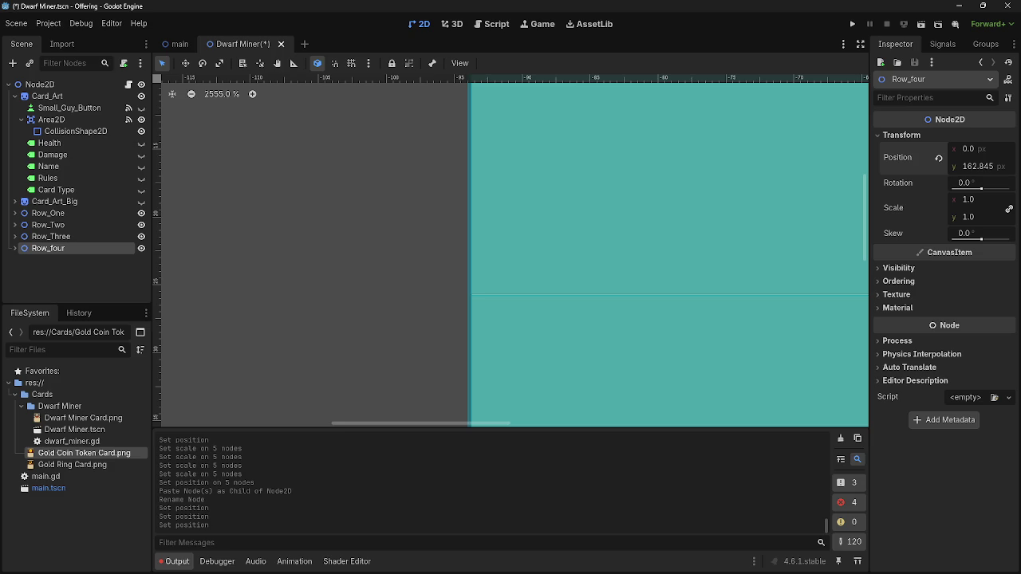
Compare Row_Two's and Row_Three's Position y values to gauge the row spacing
{"action": "left_click", "coordinate": [64, 225]}
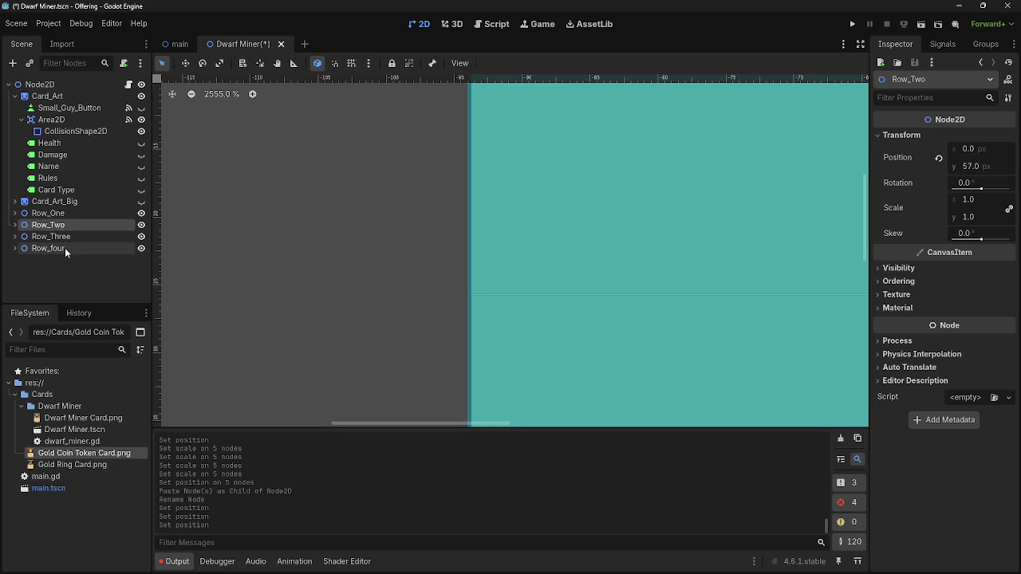
{"action": "left_click", "coordinate": [65, 236]}
{"action": "left_click", "coordinate": [69, 232]}
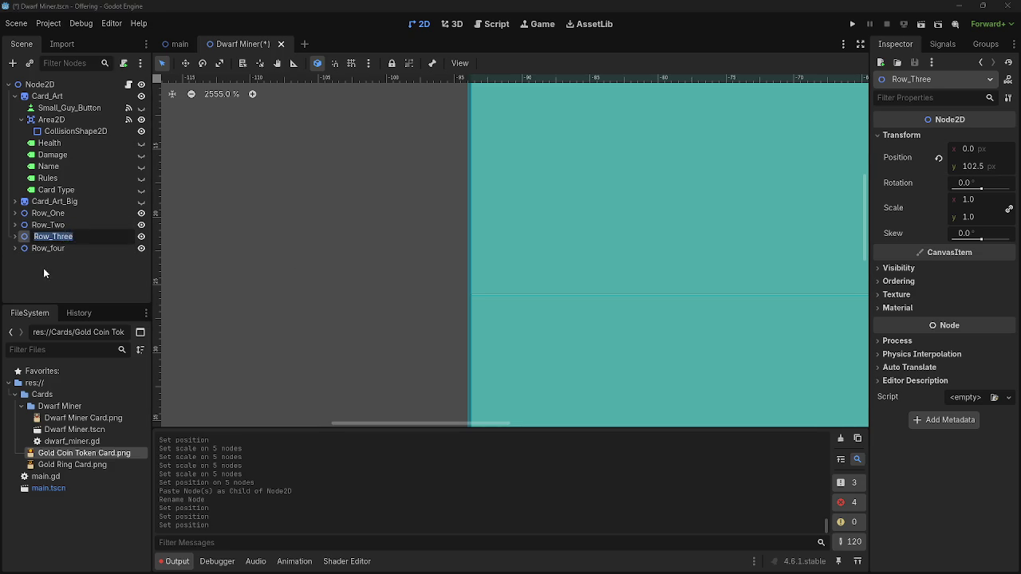
{"action": "left_click", "coordinate": [63, 226]}
{"action": "left_click", "coordinate": [63, 235]}
{"action": "left_click", "coordinate": [68, 226]}
{"action": "left_click", "coordinate": [68, 239]}
{"action": "left_click", "coordinate": [67, 226]}
{"action": "left_click", "coordinate": [66, 255]}
Set Row_four's Position y to 159.5
{"action": "left_click", "coordinate": [67, 250]}
{"action": "type", "text": "159.5"}
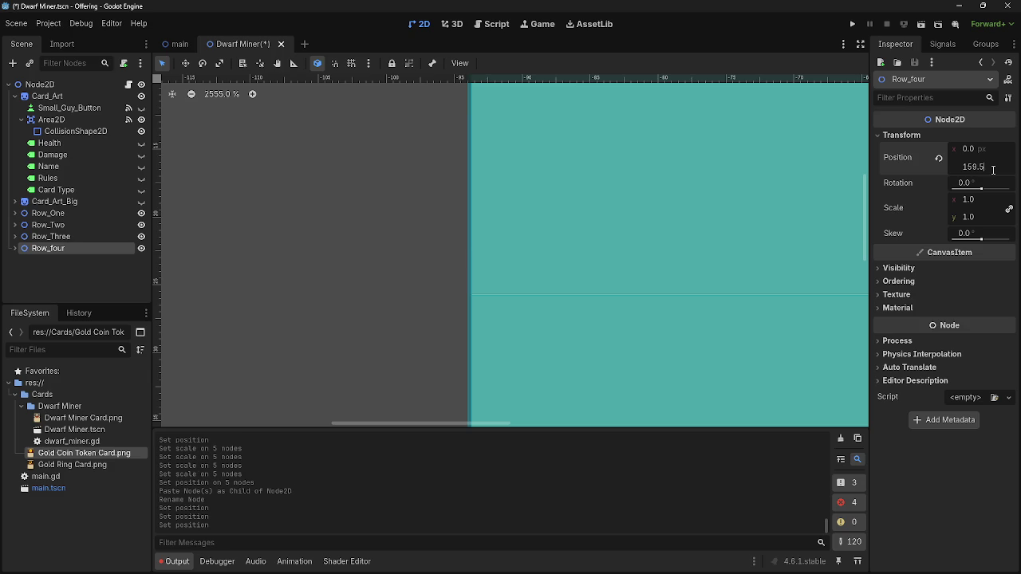
{"action": "key", "text": "Return"}
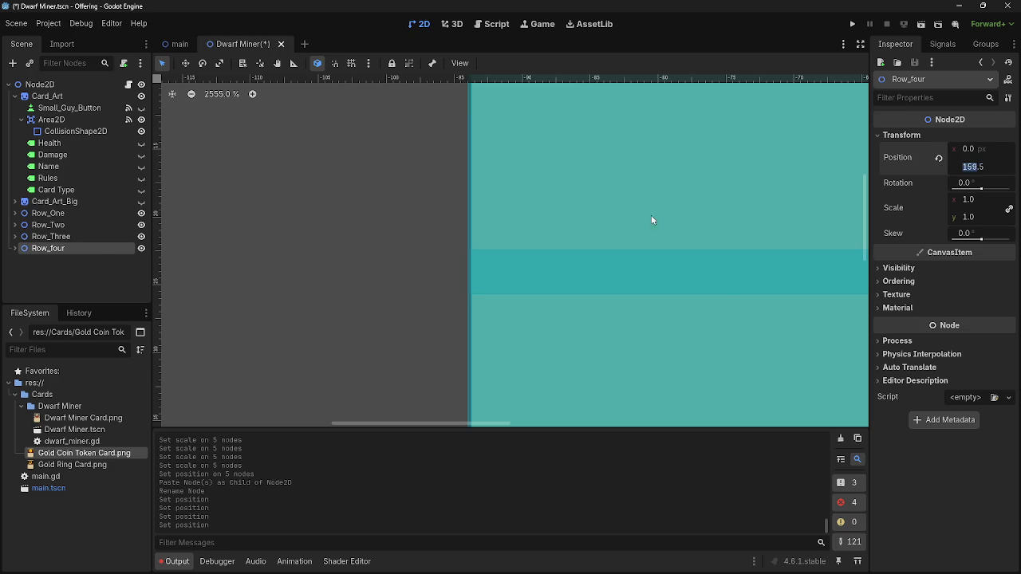
{"action": "left_click", "coordinate": [517, 236]}
{"action": "scroll", "coordinate": [354, 278], "scroll_direction": "down", "scroll_amount": 13}
{"action": "scroll", "coordinate": [314, 263], "scroll_direction": "down", "scroll_amount": 3}
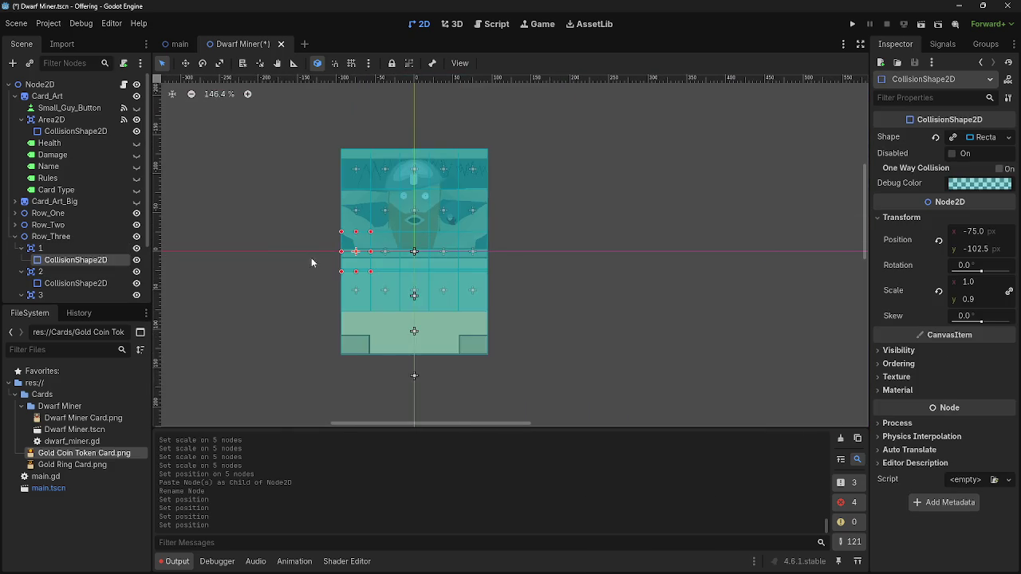
Try shifting Row_Three cell 1's collision shape vertically, then undo the move
{"action": "left_click", "coordinate": [54, 285]}
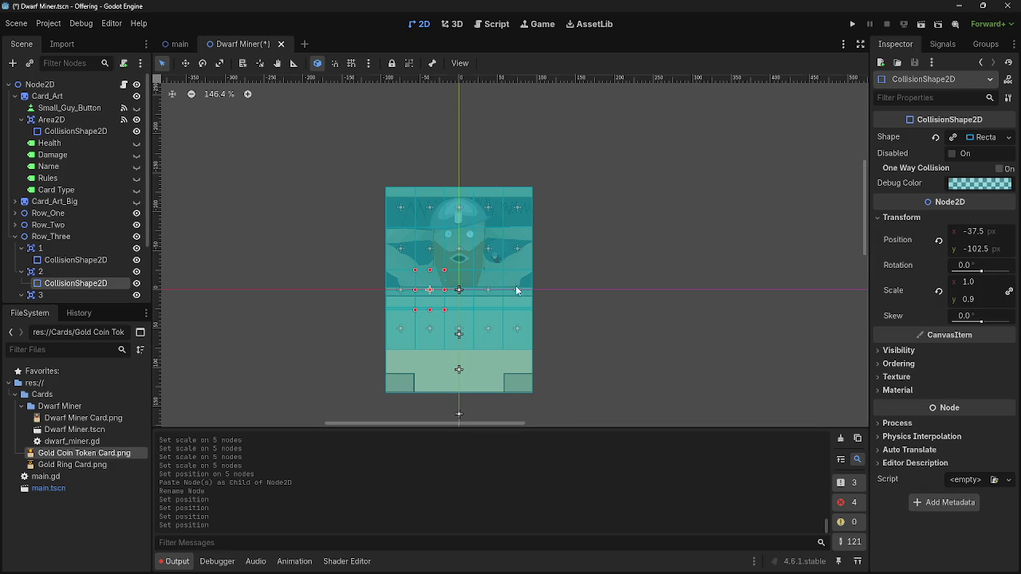
{"action": "left_click", "coordinate": [100, 260]}
{"action": "left_click_drag", "start_coordinate": [992, 257], "coordinate": [987, 257]}
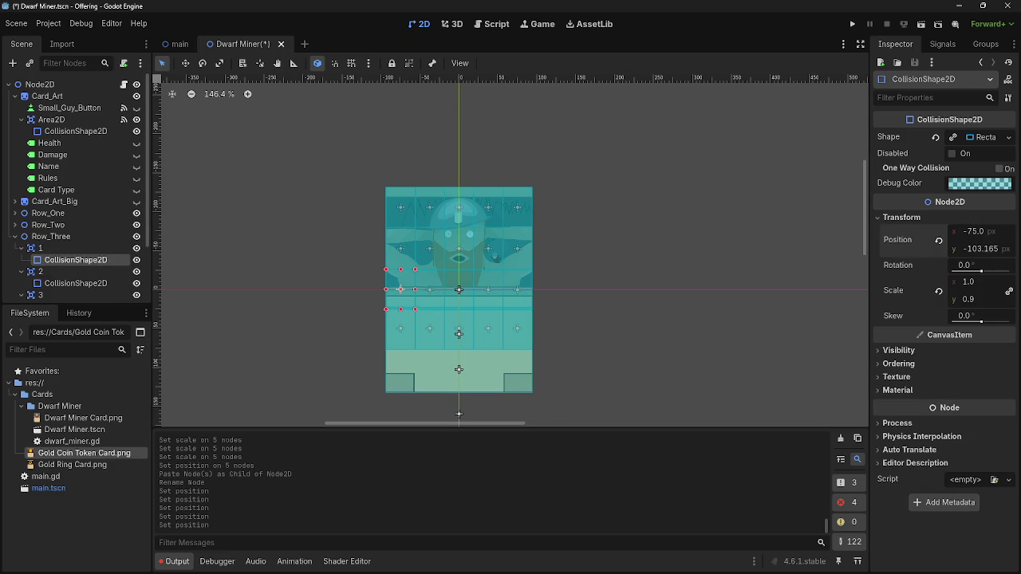
{"action": "mouse_move", "coordinate": [400, 286]}
{"action": "left_mouse_down"}
{"action": "mouse_move", "coordinate": [400, 276]}
{"action": "mouse_move", "coordinate": [400, 290]}
{"action": "left_mouse_up"}
{"action": "key", "text": "ctrl+z"}
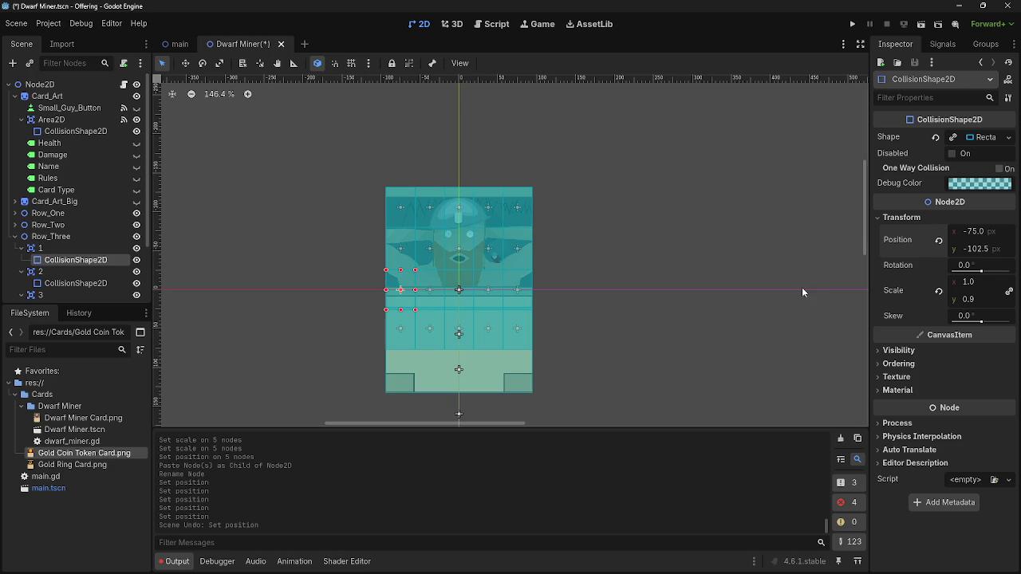
Collapse Row_Three and compare Row_four, Row_Two and Row_Three positions
{"action": "left_click", "coordinate": [14, 237]}
{"action": "left_click", "coordinate": [48, 249]}
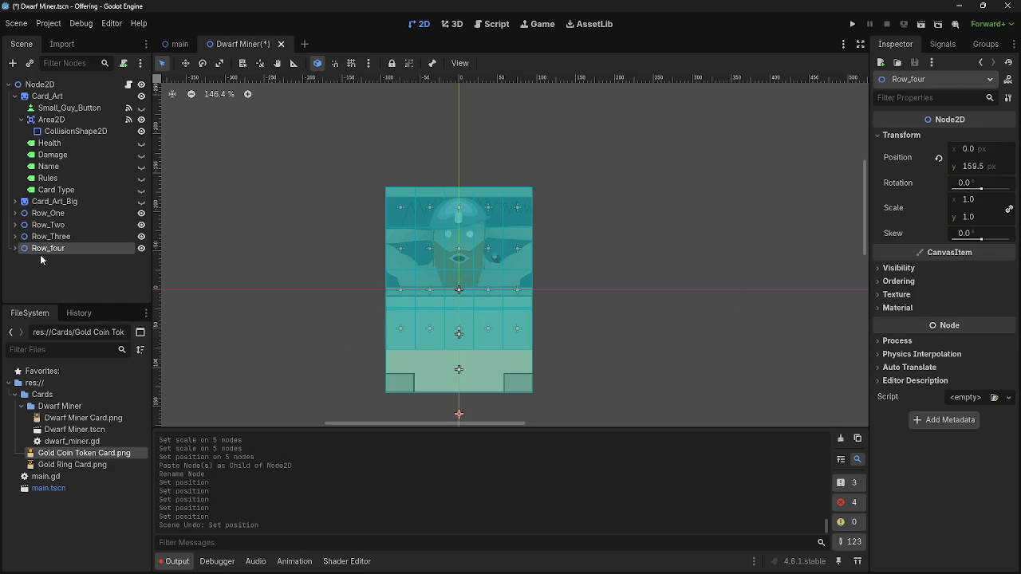
{"action": "scroll", "coordinate": [383, 373], "scroll_direction": "up", "scroll_amount": 6}
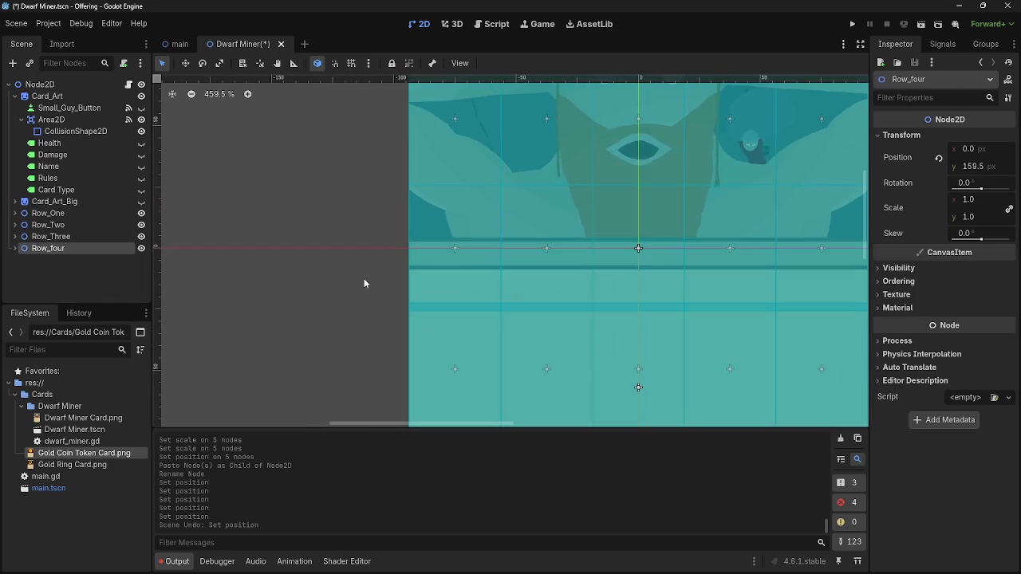
{"action": "scroll", "coordinate": [411, 352], "scroll_direction": "up", "scroll_amount": 10}
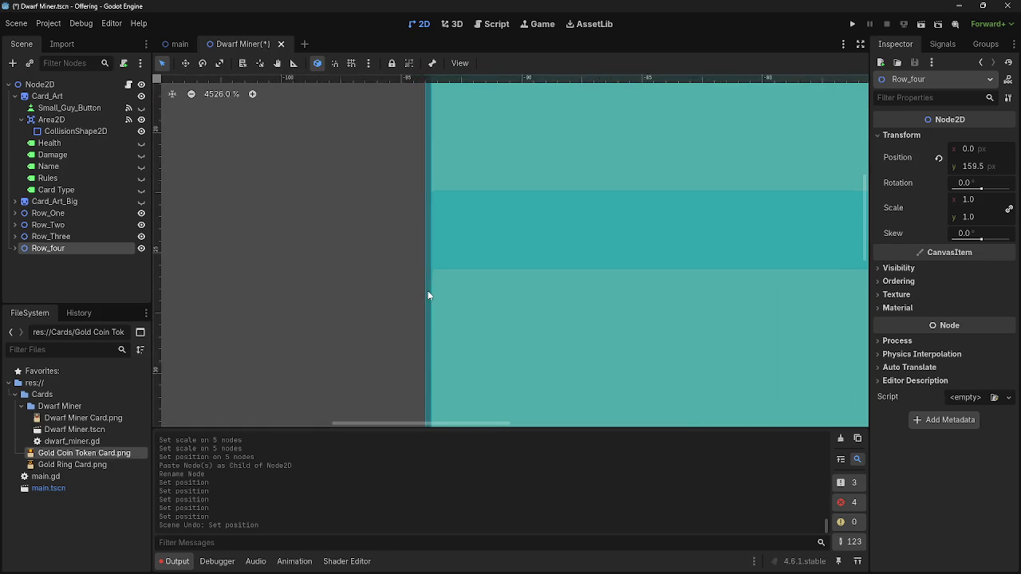
{"action": "scroll", "coordinate": [238, 270], "scroll_direction": "down", "scroll_amount": 10}
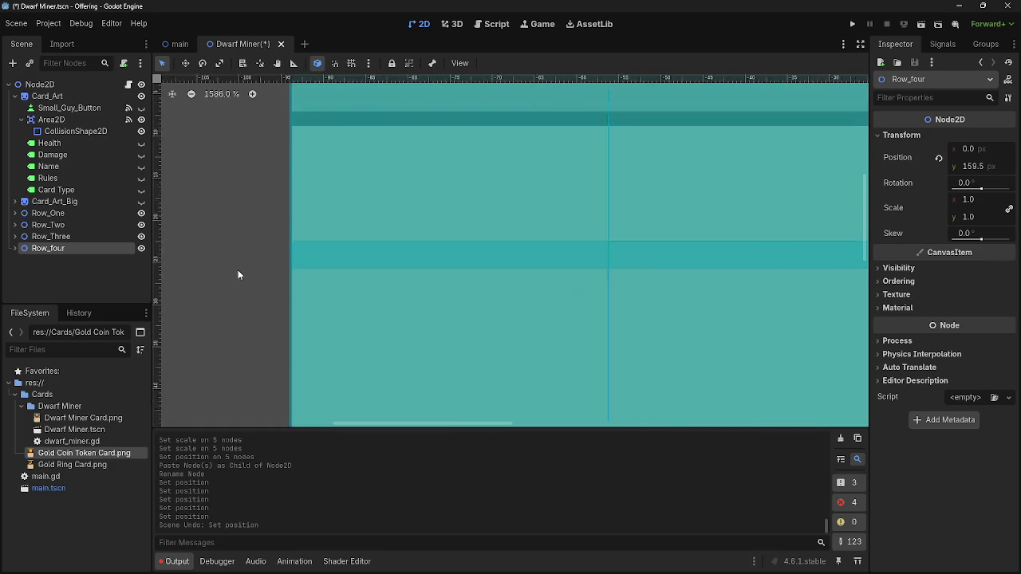
{"action": "left_click", "coordinate": [61, 237]}
{"action": "key", "text": "Up"}
{"action": "key", "text": "Down"}
{"action": "key", "text": "Up"}
{"action": "key", "text": "Down"}
{"action": "key", "text": "Up"}
{"action": "key", "text": "Down"}
{"action": "key", "text": "Up"}
{"action": "key", "text": "Down"}
{"action": "scroll", "coordinate": [230, 267], "scroll_direction": "down", "scroll_amount": 5}
{"action": "scroll", "coordinate": [225, 269], "scroll_direction": "down", "scroll_amount": 1}
Recentre the card and recheck Row_Two's and Row_Three's positions
{"action": "left_click_drag", "start_coordinate": [194, 257], "coordinate": [335, 313]}
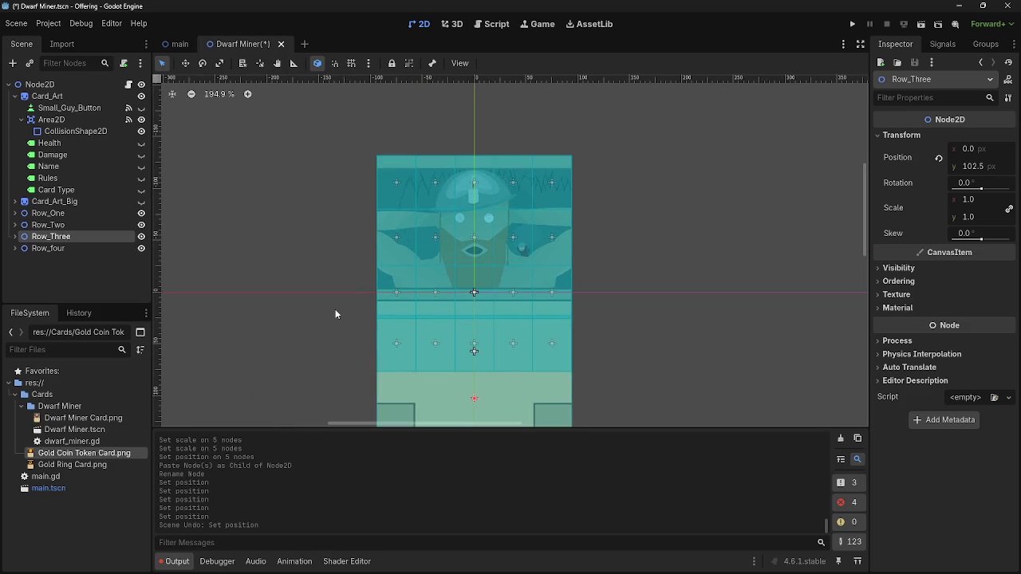
{"action": "scroll", "coordinate": [335, 314], "scroll_direction": "down", "scroll_amount": 4}
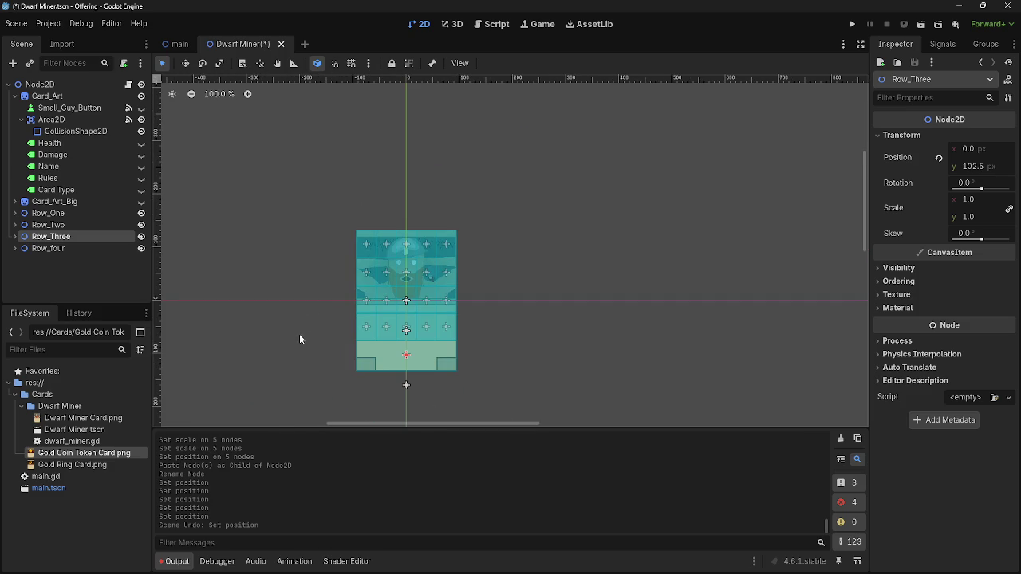
{"action": "scroll", "coordinate": [301, 343], "scroll_direction": "up", "scroll_amount": 4}
{"action": "scroll", "coordinate": [311, 351], "scroll_direction": "up", "scroll_amount": 1}
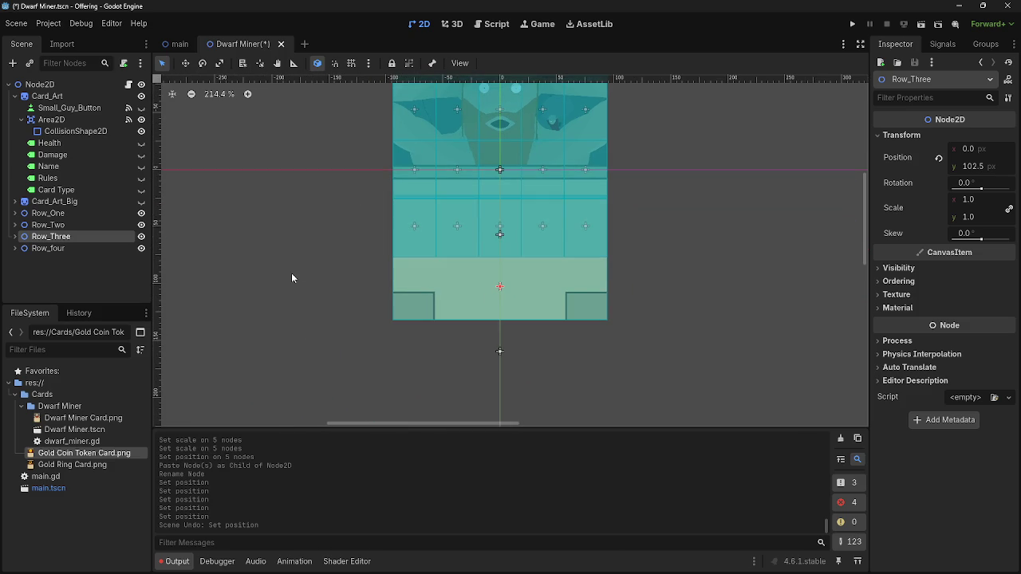
{"action": "left_click", "coordinate": [47, 225]}
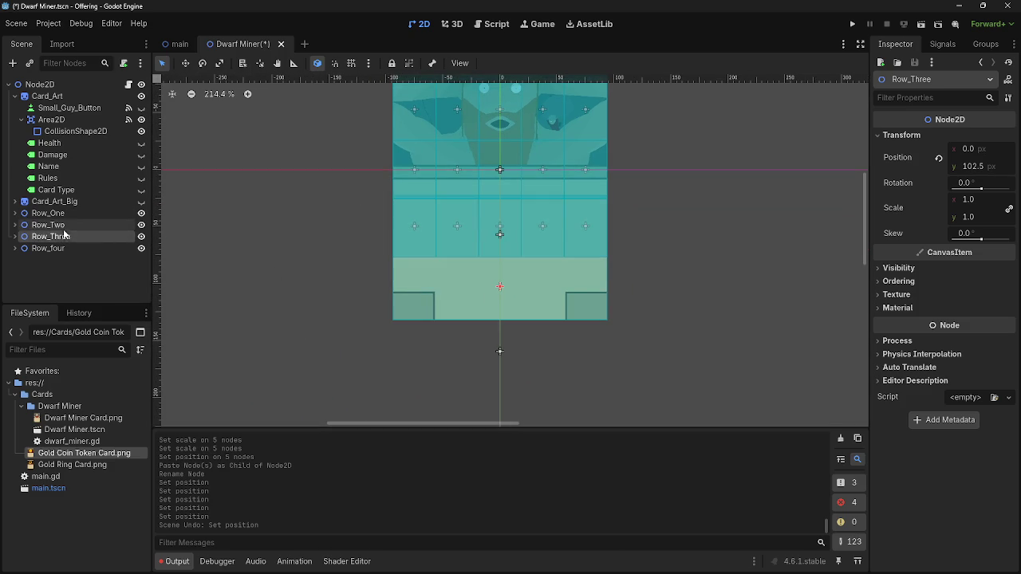
{"action": "left_click", "coordinate": [65, 237]}
{"action": "left_click", "coordinate": [67, 234]}
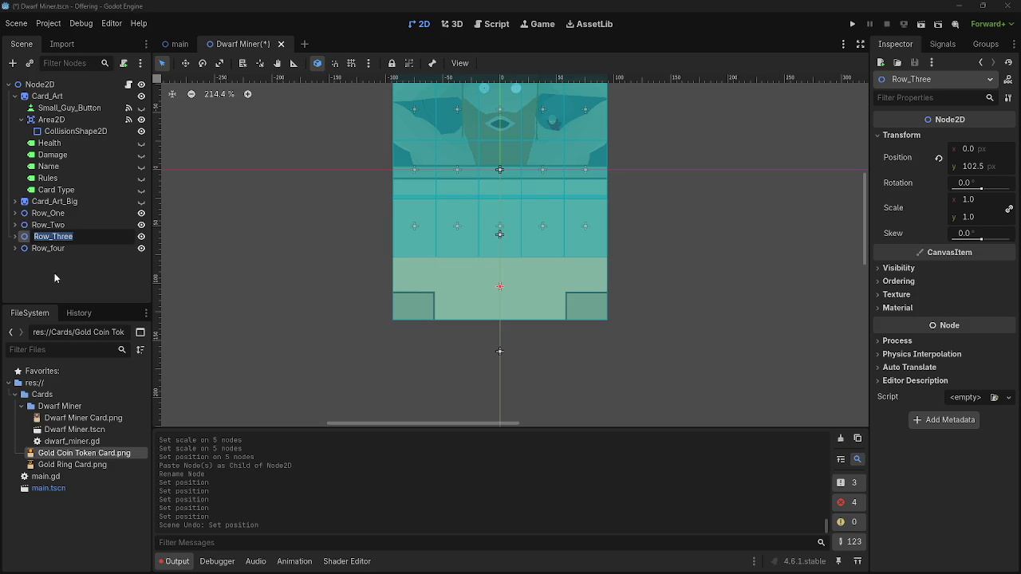
{"action": "scroll", "coordinate": [367, 159], "scroll_direction": "up", "scroll_amount": 3}
{"action": "scroll", "coordinate": [379, 244], "scroll_direction": "up", "scroll_amount": 6}
{"action": "scroll", "coordinate": [413, 344], "scroll_direction": "down", "scroll_amount": 2}
{"action": "scroll", "coordinate": [314, 280], "scroll_direction": "down", "scroll_amount": 4}
{"action": "scroll", "coordinate": [296, 295], "scroll_direction": "down", "scroll_amount": 2}
{"action": "scroll", "coordinate": [322, 277], "scroll_direction": "up", "scroll_amount": 15}
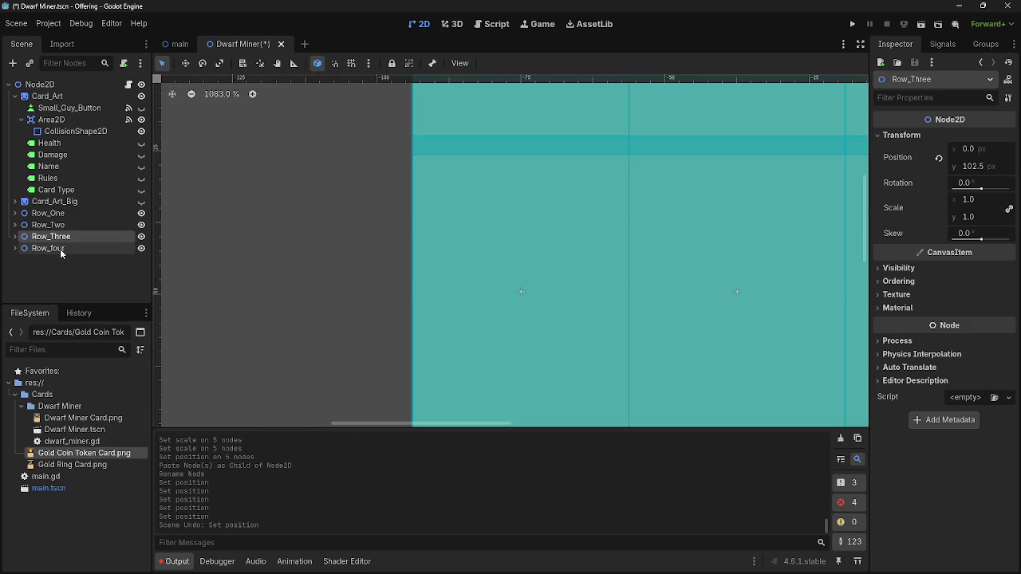
Move Row_four down to Position y 163, briefly passing through 165
{"action": "left_click", "coordinate": [59, 249]}
{"action": "scroll", "coordinate": [412, 100], "scroll_direction": "up", "scroll_amount": 5}
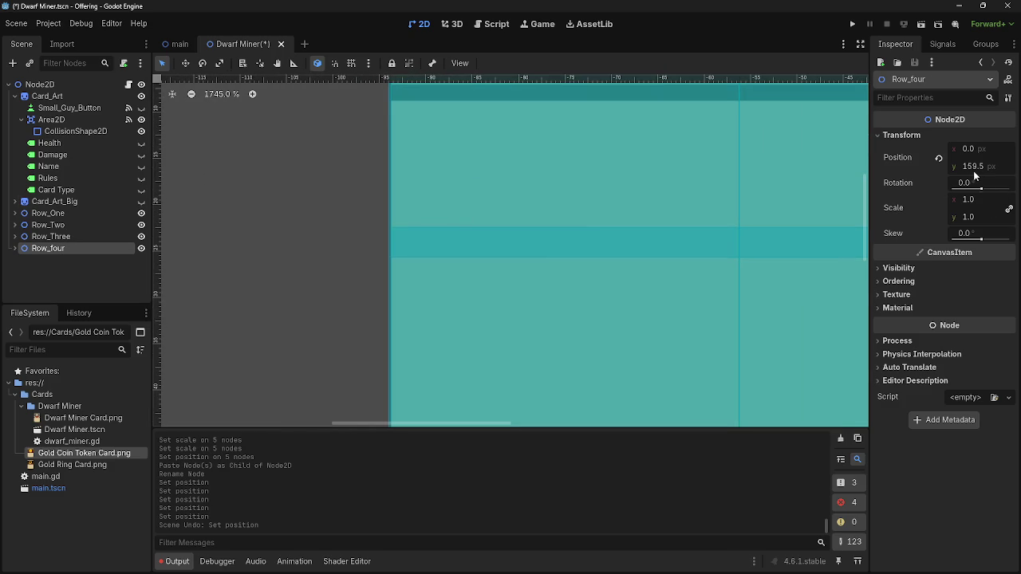
{"action": "left_click_drag", "start_coordinate": [977, 166], "coordinate": [990, 166]}
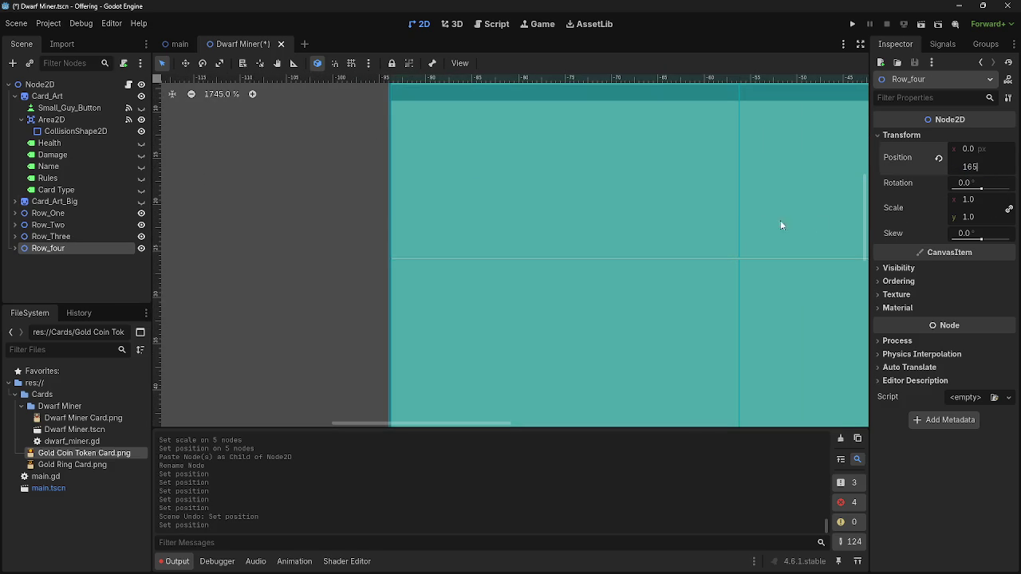
{"action": "key", "text": "Return"}
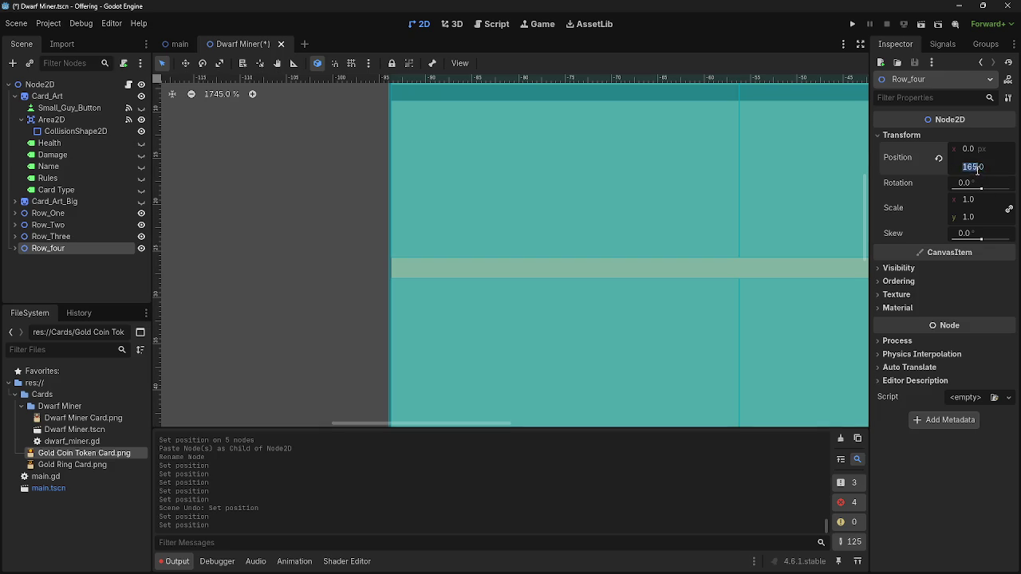
{"action": "type", "text": "163"}
{"action": "key", "text": "Return"}
{"action": "scroll", "coordinate": [482, 383], "scroll_direction": "down", "scroll_amount": 10}
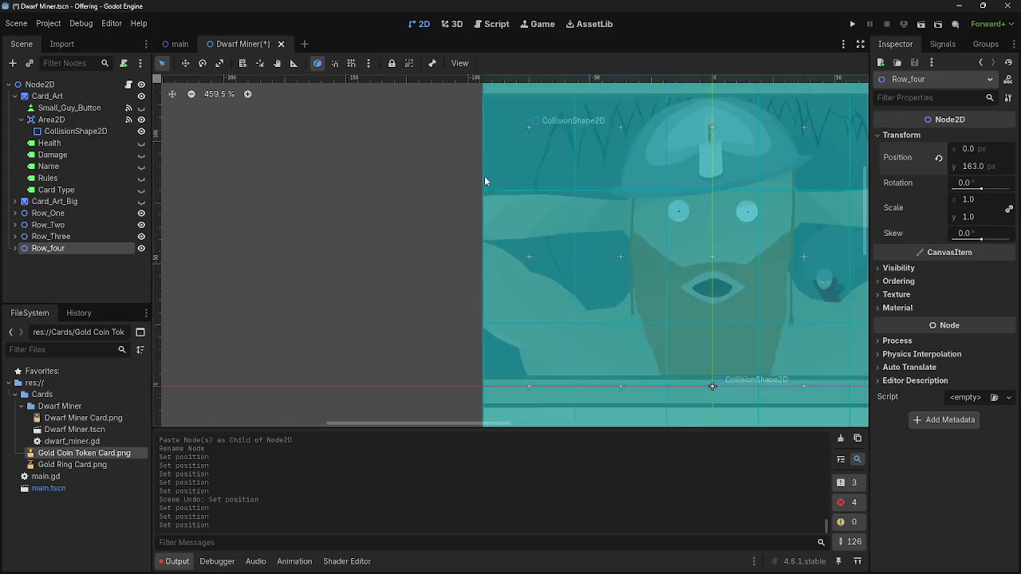
{"action": "scroll", "coordinate": [484, 188], "scroll_direction": "up", "scroll_amount": 5}
{"action": "scroll", "coordinate": [475, 165], "scroll_direction": "down", "scroll_amount": 3}
{"action": "scroll", "coordinate": [490, 144], "scroll_direction": "up", "scroll_amount": 5}
{"action": "scroll", "coordinate": [502, 151], "scroll_direction": "down", "scroll_amount": 7}
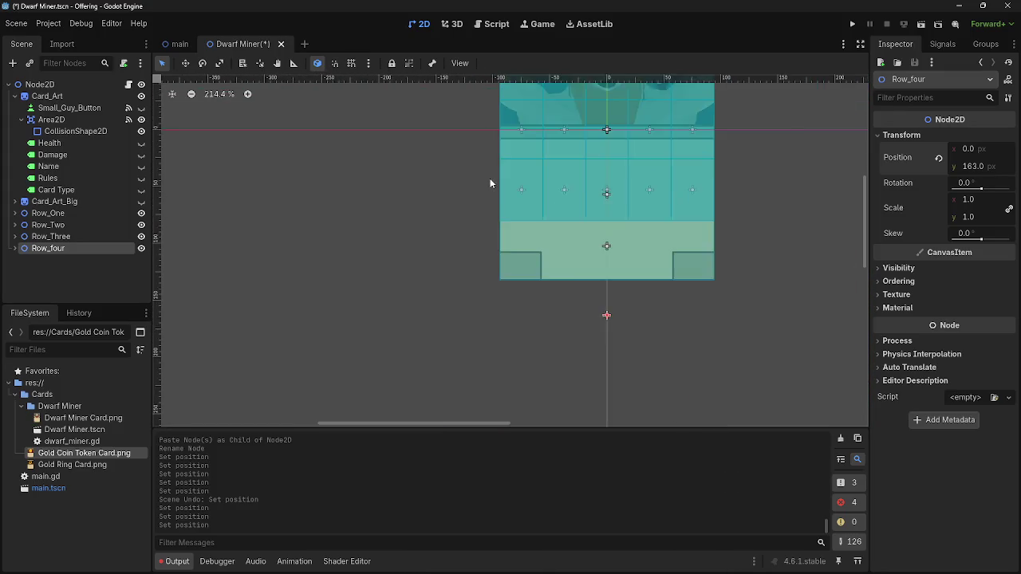
{"action": "left_click", "coordinate": [52, 213]}
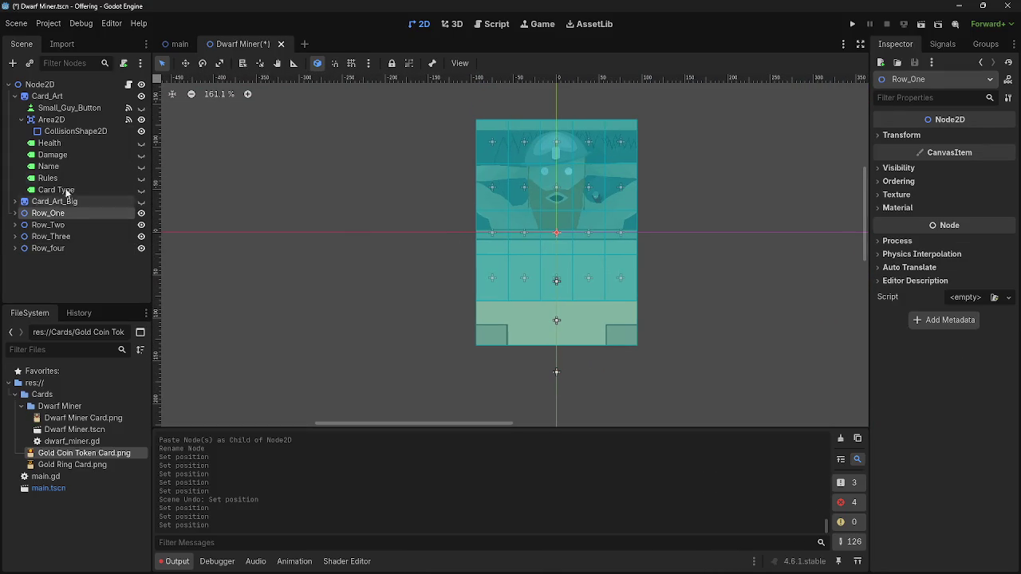
Paste a copy of Row_One and rename it Row_Five
{"action": "left_click", "coordinate": [66, 93]}
{"action": "key", "text": "ctrl+v"}
{"action": "double_click", "coordinate": [69, 259]}
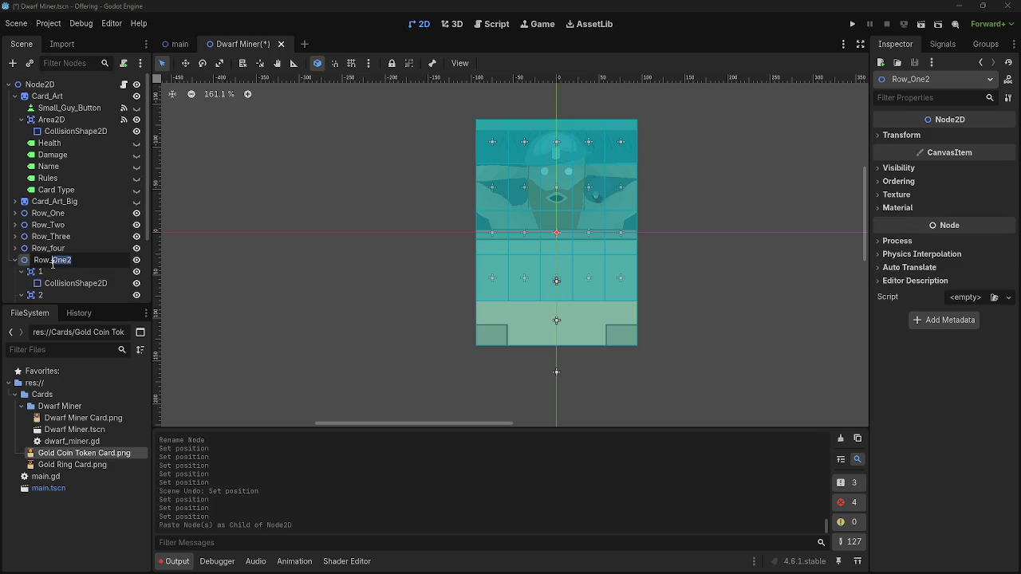
{"action": "type", "text": "e"}
{"action": "key", "text": "Return"}
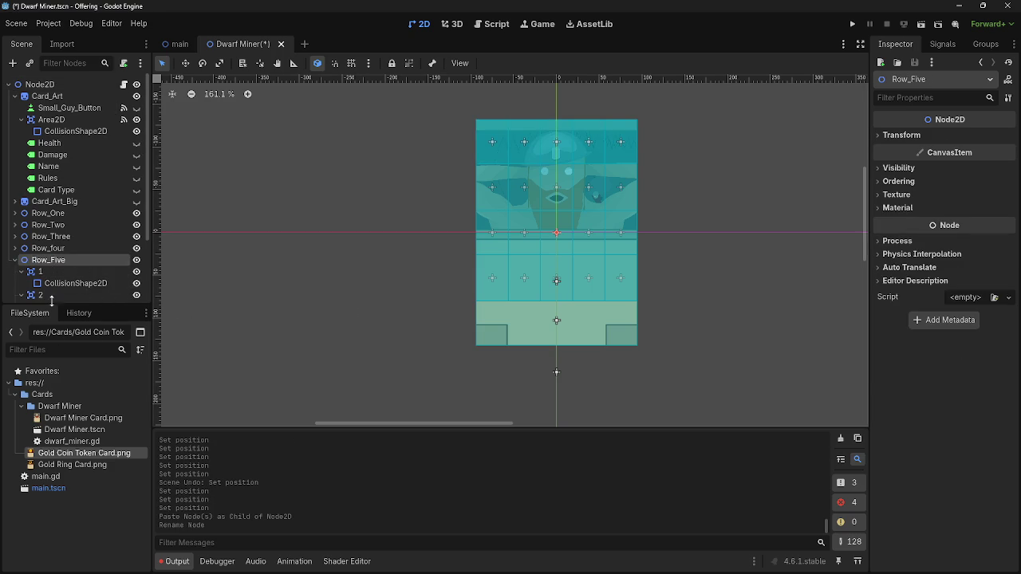
Multi-select Row_Five's five CollisionShape2D nodes and drag their Position y toward the card's bottom
{"action": "left_click", "coordinate": [76, 283]}
{"action": "scroll", "coordinate": [88, 239], "scroll_direction": "down", "scroll_amount": 3}
{"action": "left_click", "coordinate": [64, 222], "text": "ctrl"}
{"action": "left_click", "coordinate": [67, 244], "text": "ctrl"}
{"action": "left_click", "coordinate": [67, 268], "text": "ctrl"}
{"action": "left_click", "coordinate": [72, 292], "text": "ctrl"}
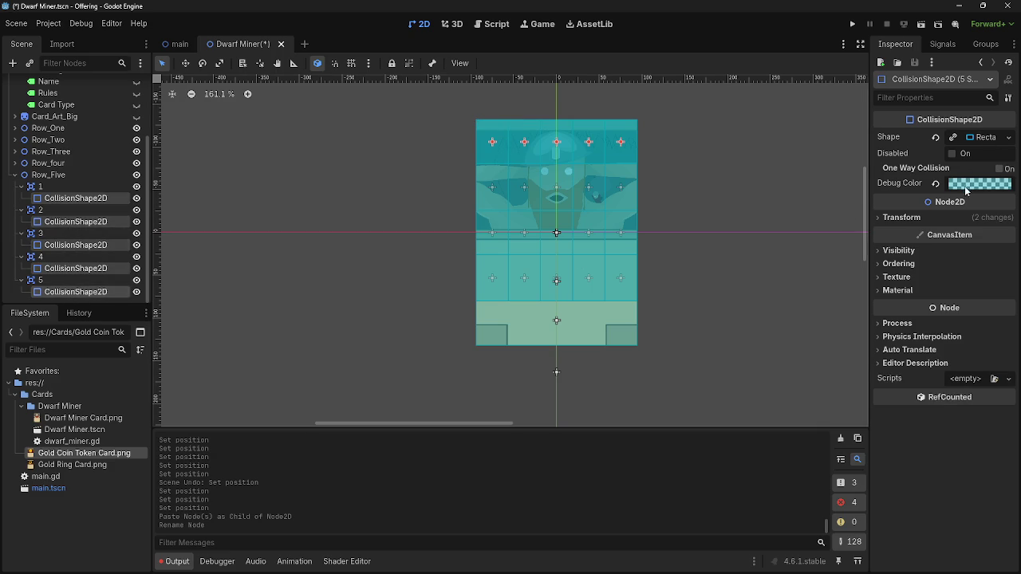
{"action": "left_click", "coordinate": [944, 216]}
{"action": "left_click_drag", "start_coordinate": [979, 249], "coordinate": [1008, 249]}
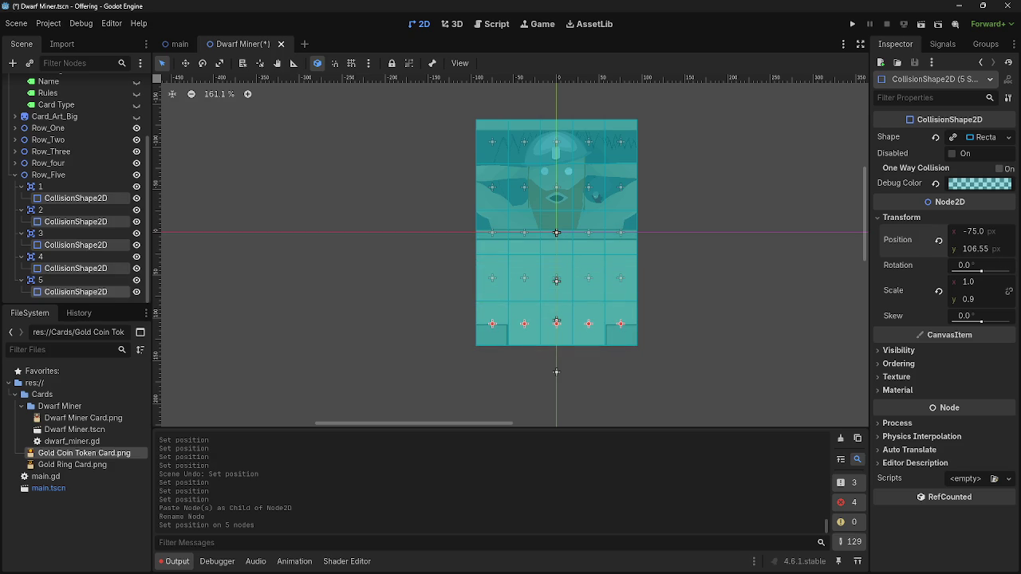
Fine-tune the five collision shapes' Position y to exactly 106
{"action": "scroll", "coordinate": [531, 294], "scroll_direction": "up", "scroll_amount": 8}
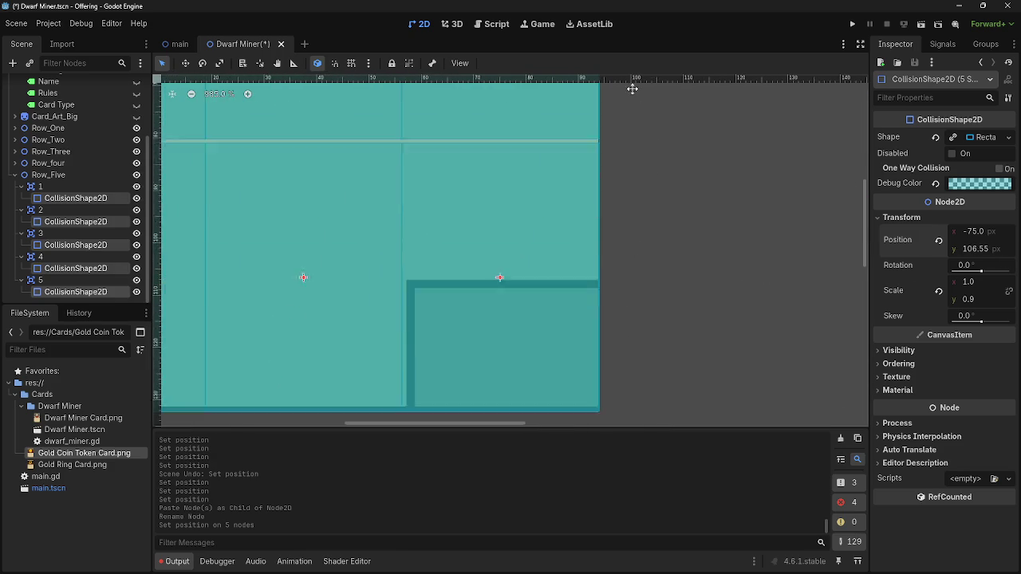
{"action": "scroll", "coordinate": [605, 255], "scroll_direction": "down", "scroll_amount": 1}
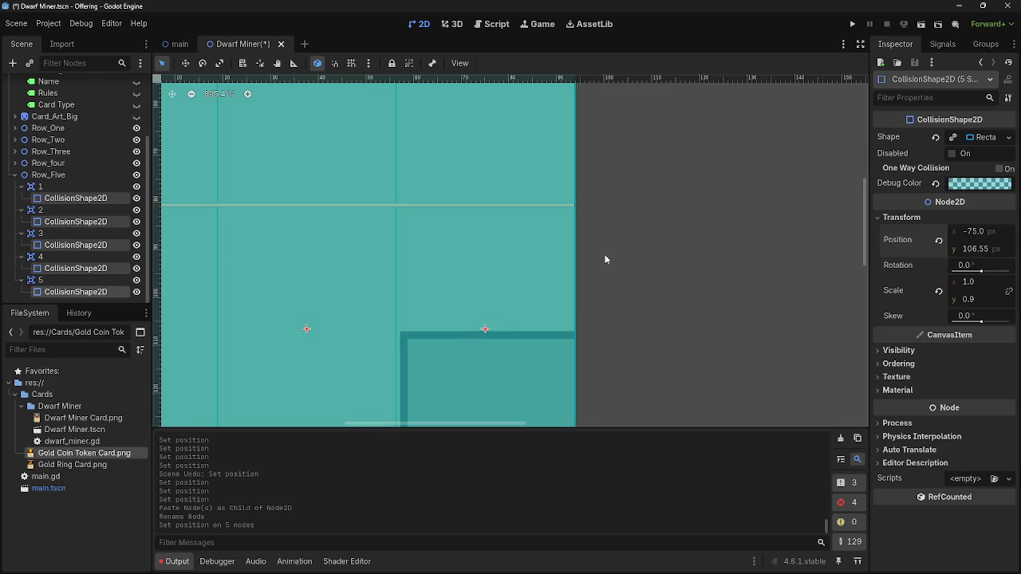
{"action": "left_click_drag", "start_coordinate": [604, 259], "coordinate": [624, 201]}
{"action": "left_click_drag", "start_coordinate": [967, 250], "coordinate": [962, 250]}
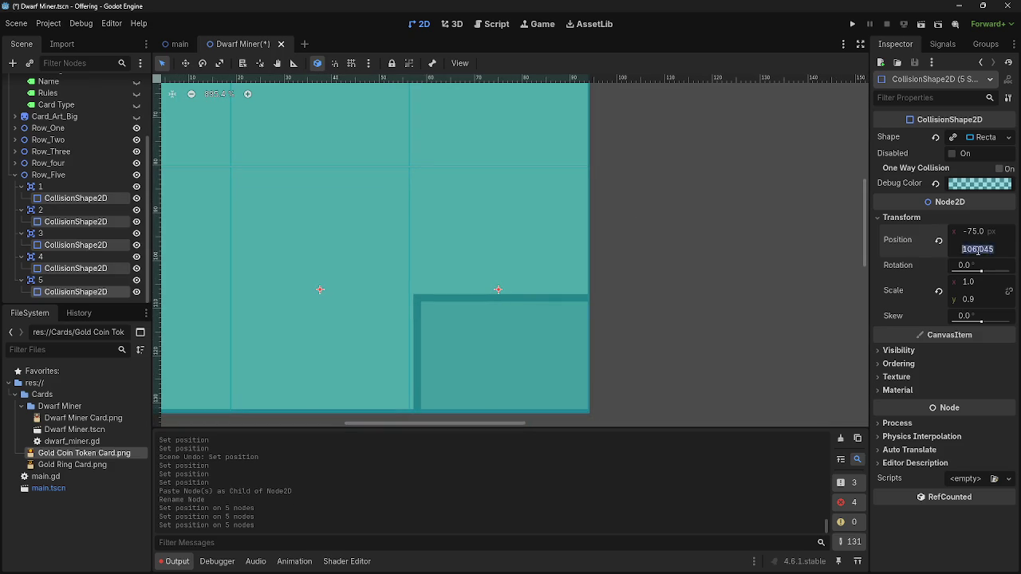
{"action": "key", "text": "BackSpace"}
{"action": "key", "text": "Return"}
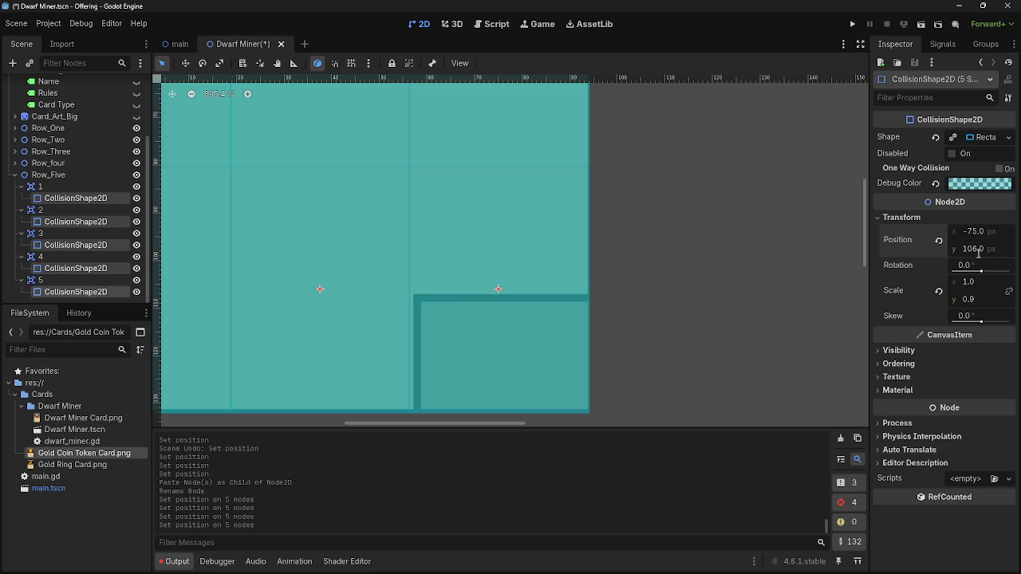
{"action": "scroll", "coordinate": [653, 255], "scroll_direction": "down", "scroll_amount": 10}
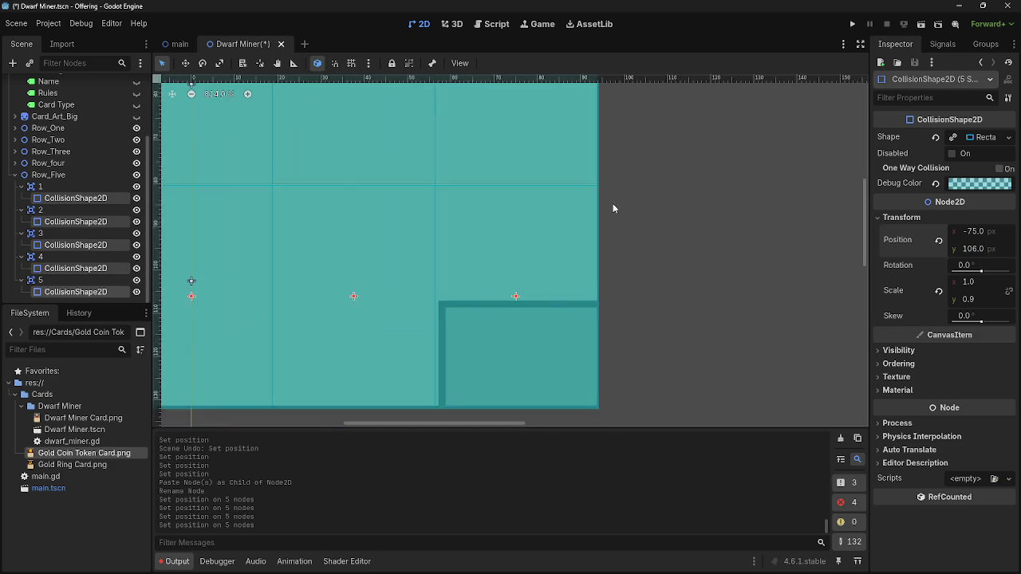
{"action": "left_click_drag", "start_coordinate": [640, 156], "coordinate": [618, 292]}
{"action": "left_click", "coordinate": [630, 298]}
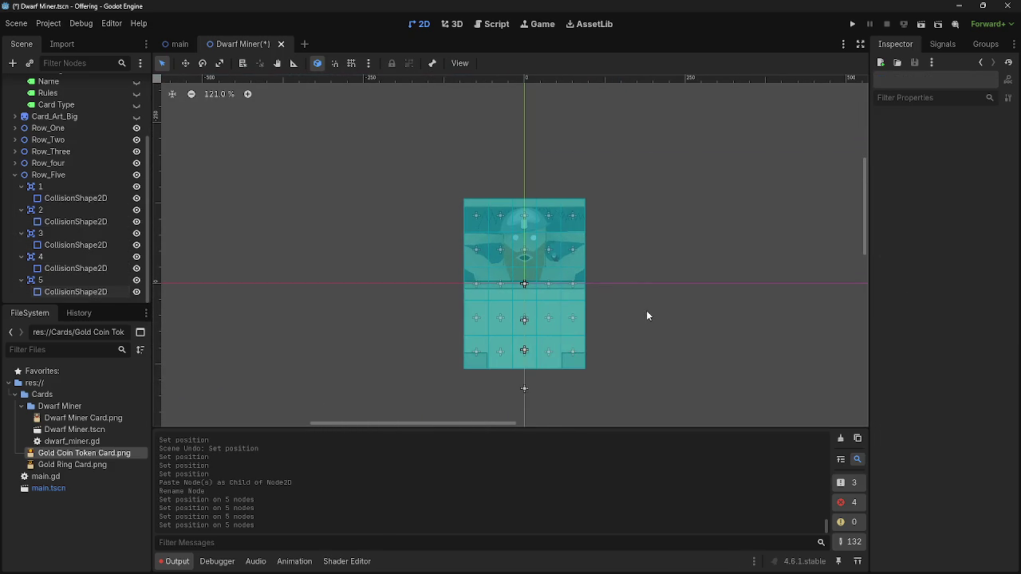
Run the project, drag a card up out of the hand, then stop the game with F8
{"action": "scroll", "coordinate": [630, 349], "scroll_direction": "down", "scroll_amount": 3}
{"action": "left_click", "coordinate": [852, 25]}
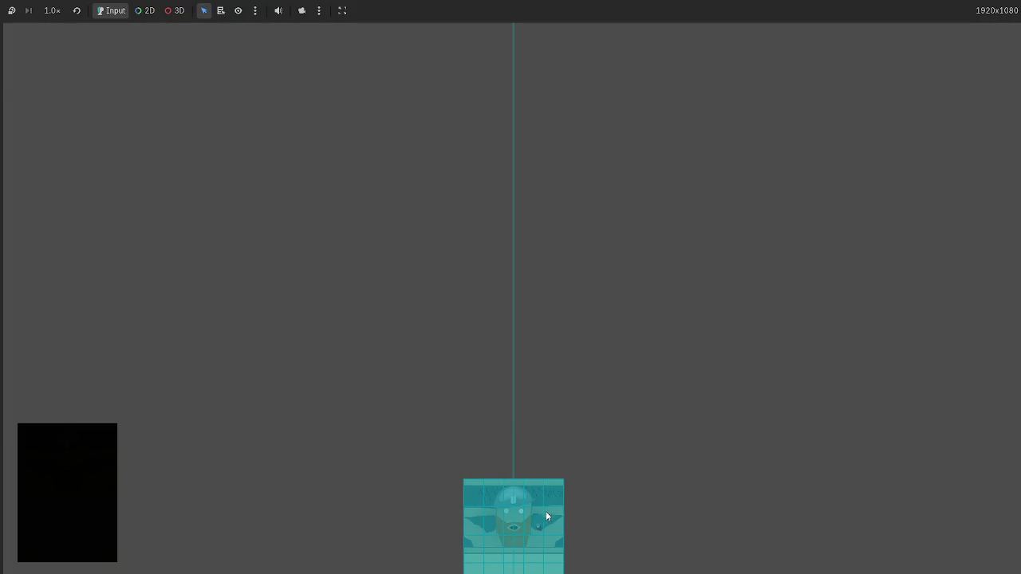
{"action": "mouse_move", "coordinate": [545, 511]}
{"action": "left_mouse_down"}
{"action": "mouse_move", "coordinate": [325, 283]}
{"action": "mouse_move", "coordinate": [614, 312]}
{"action": "mouse_move", "coordinate": [175, 190]}
{"action": "mouse_move", "coordinate": [401, 292]}
{"action": "mouse_move", "coordinate": [499, 317]}
{"action": "mouse_move", "coordinate": [567, 369]}
{"action": "mouse_move", "coordinate": [707, 406]}
{"action": "mouse_move", "coordinate": [416, 337]}
{"action": "mouse_move", "coordinate": [496, 385]}
{"action": "left_mouse_up"}
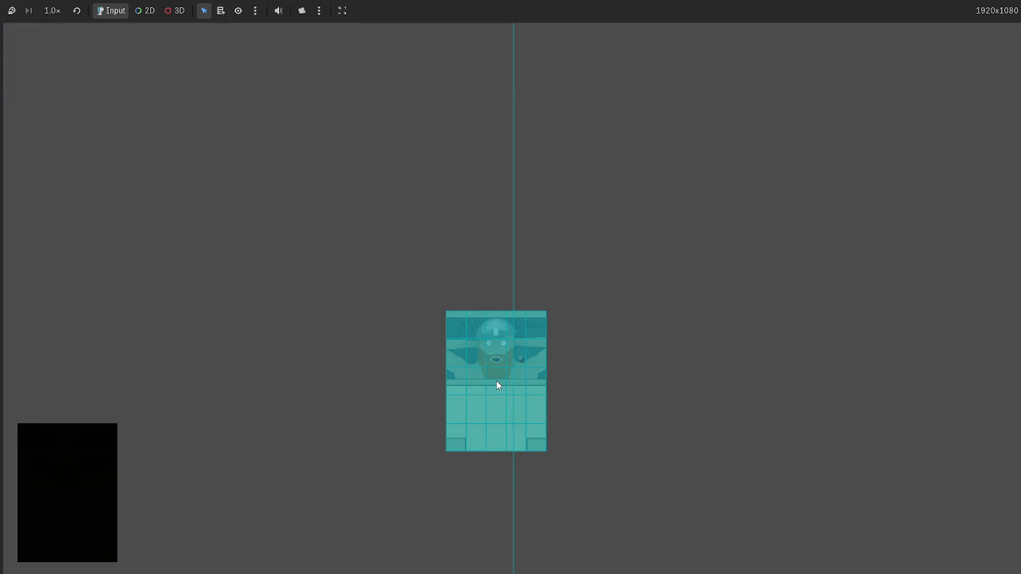
{"action": "key", "text": "F8"}
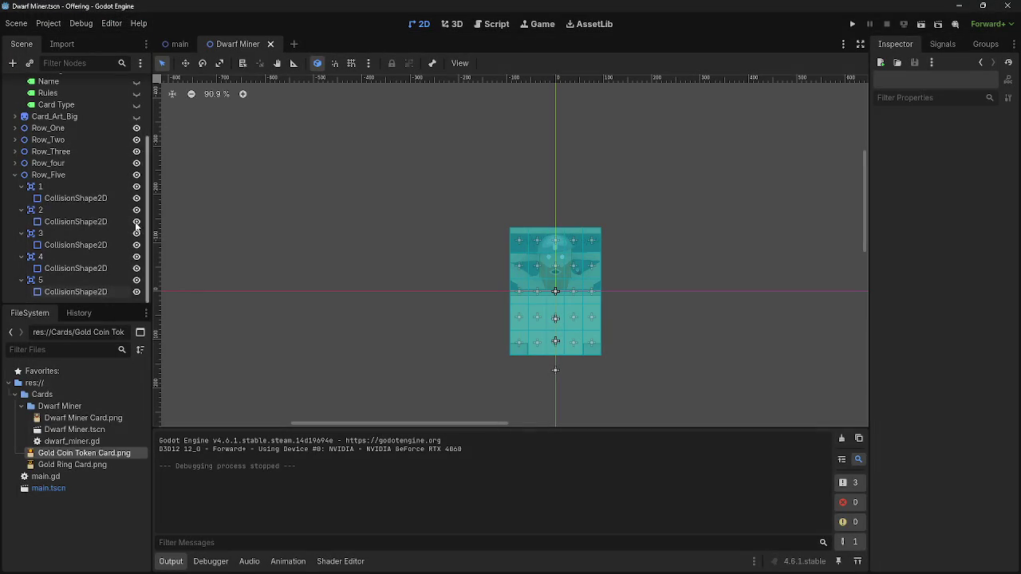
Reparent Row_One and Row_Two under Card_Art in the Scene dock
{"action": "scroll", "coordinate": [245, 217], "scroll_direction": "up", "scroll_amount": 2}
{"action": "scroll", "coordinate": [68, 205], "scroll_direction": "up", "scroll_amount": 3}
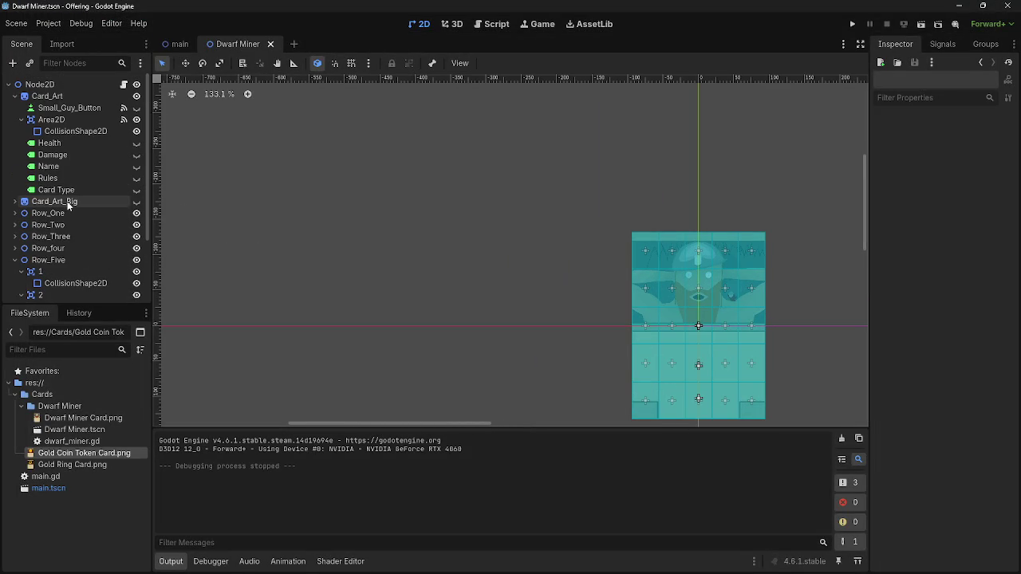
{"action": "scroll", "coordinate": [251, 225], "scroll_direction": "down", "scroll_amount": 7}
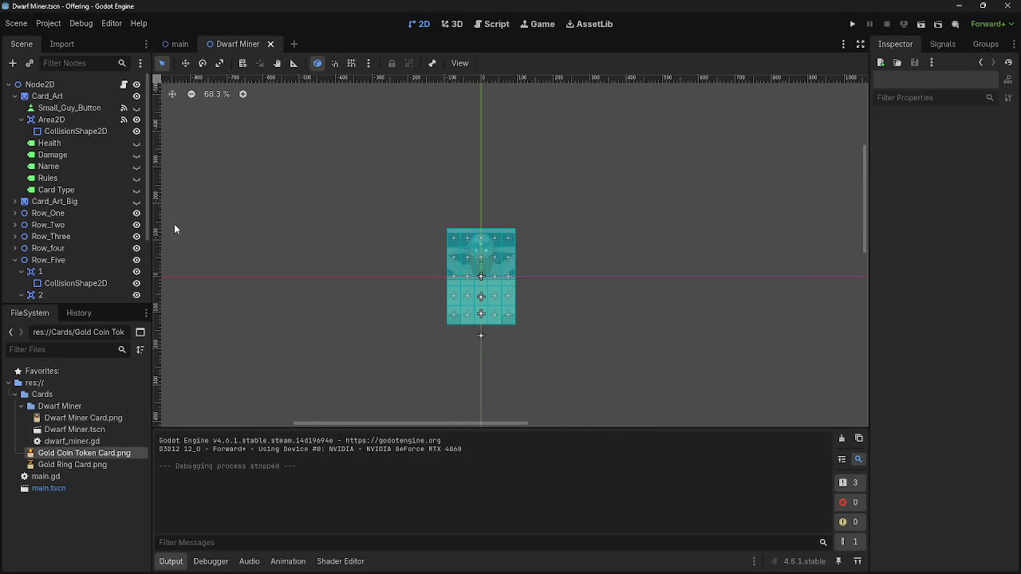
{"action": "scroll", "coordinate": [46, 224], "scroll_direction": "down", "scroll_amount": 1}
{"action": "scroll", "coordinate": [22, 220], "scroll_direction": "up", "scroll_amount": 1}
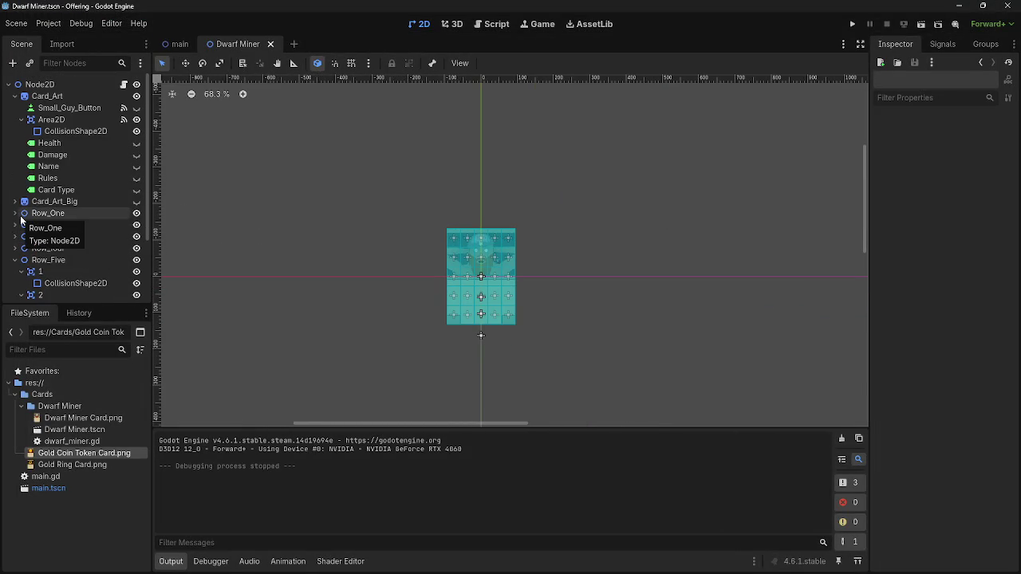
{"action": "left_click", "coordinate": [47, 217]}
{"action": "left_click_drag", "start_coordinate": [49, 218], "coordinate": [53, 96]}
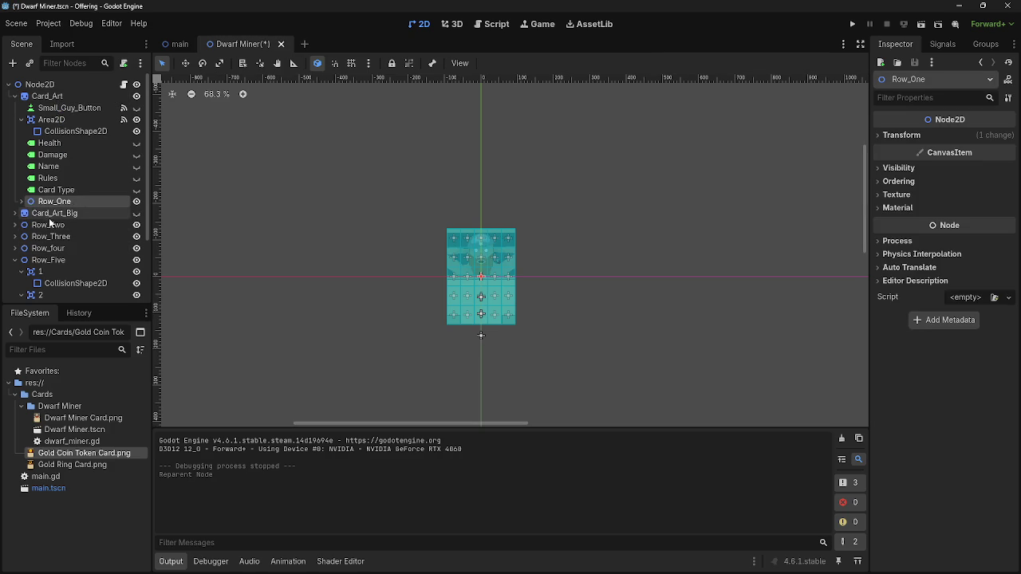
{"action": "left_click", "coordinate": [15, 260]}
{"action": "left_click_drag", "start_coordinate": [48, 225], "coordinate": [60, 102]}
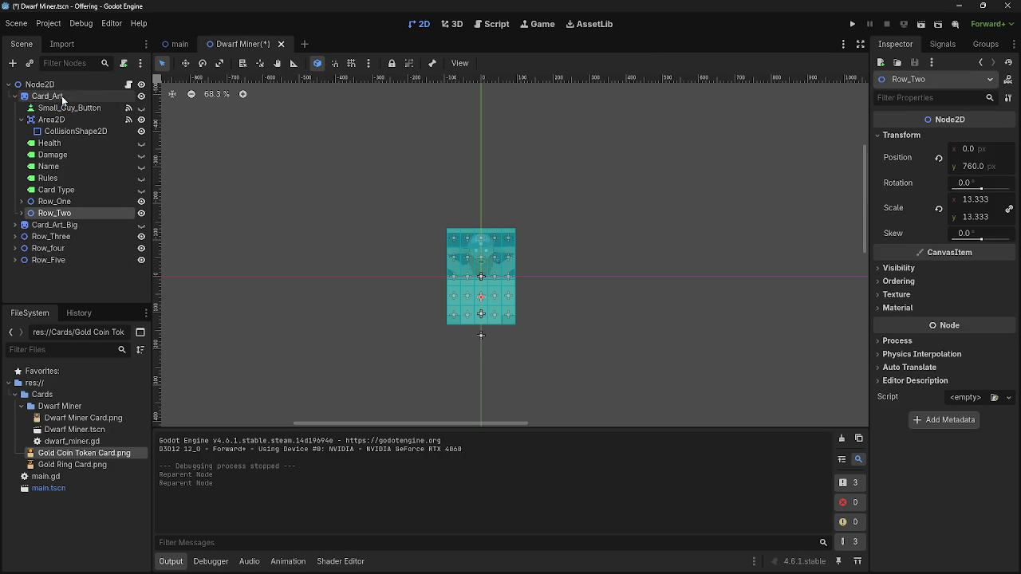
Reparent Row_Three, Row_four and Row_Five under Card_Art, then run the project
{"action": "left_click", "coordinate": [56, 239]}
{"action": "left_click_drag", "start_coordinate": [56, 242], "coordinate": [51, 96]}
{"action": "left_click_drag", "start_coordinate": [51, 250], "coordinate": [51, 99]}
{"action": "left_click_drag", "start_coordinate": [53, 262], "coordinate": [55, 97]}
{"action": "scroll", "coordinate": [396, 264], "scroll_direction": "up", "scroll_amount": 6}
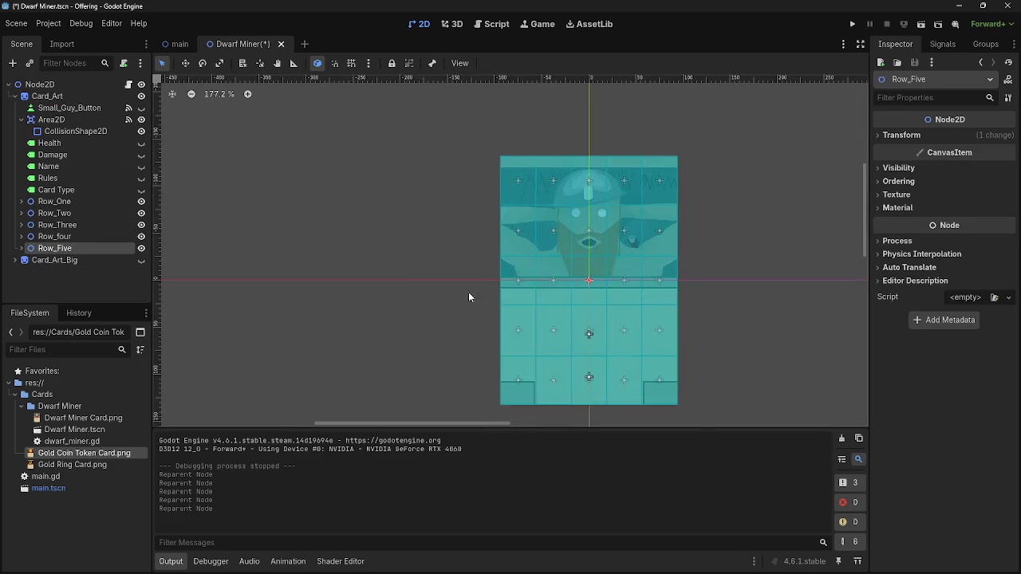
{"action": "left_click", "coordinate": [851, 24]}
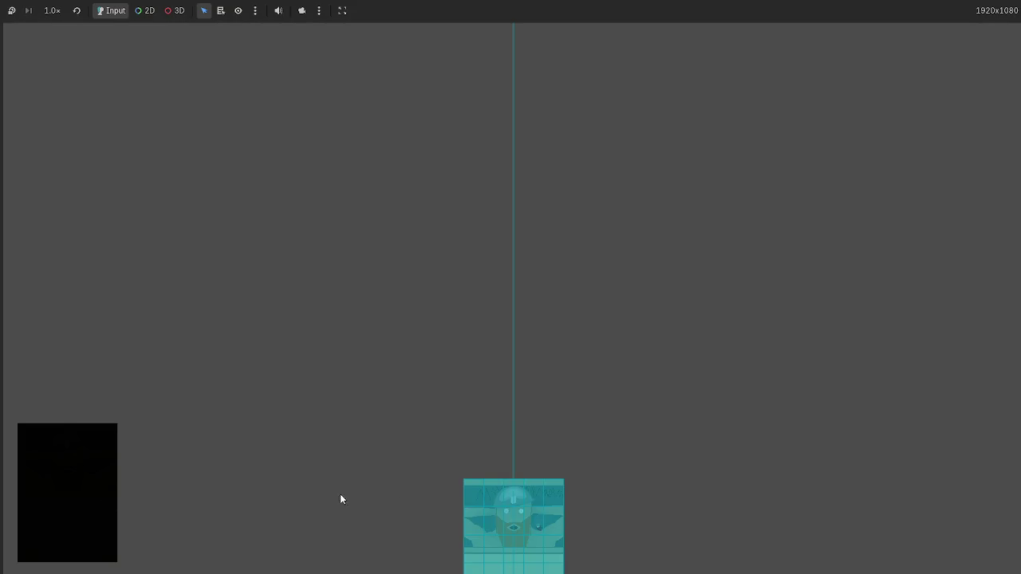
{"action": "mouse_move", "coordinate": [495, 518]}
{"action": "left_mouse_down"}
{"action": "mouse_move", "coordinate": [369, 239]}
{"action": "mouse_move", "coordinate": [466, 225]}
{"action": "mouse_move", "coordinate": [620, 301]}
{"action": "mouse_move", "coordinate": [383, 341]}
{"action": "mouse_move", "coordinate": [589, 373]}
{"action": "mouse_move", "coordinate": [454, 324]}
{"action": "mouse_move", "coordinate": [426, 362]}
{"action": "mouse_move", "coordinate": [440, 305]}
{"action": "mouse_move", "coordinate": [364, 355]}
{"action": "mouse_move", "coordinate": [340, 354]}
{"action": "mouse_move", "coordinate": [553, 358]}
{"action": "left_mouse_up"}
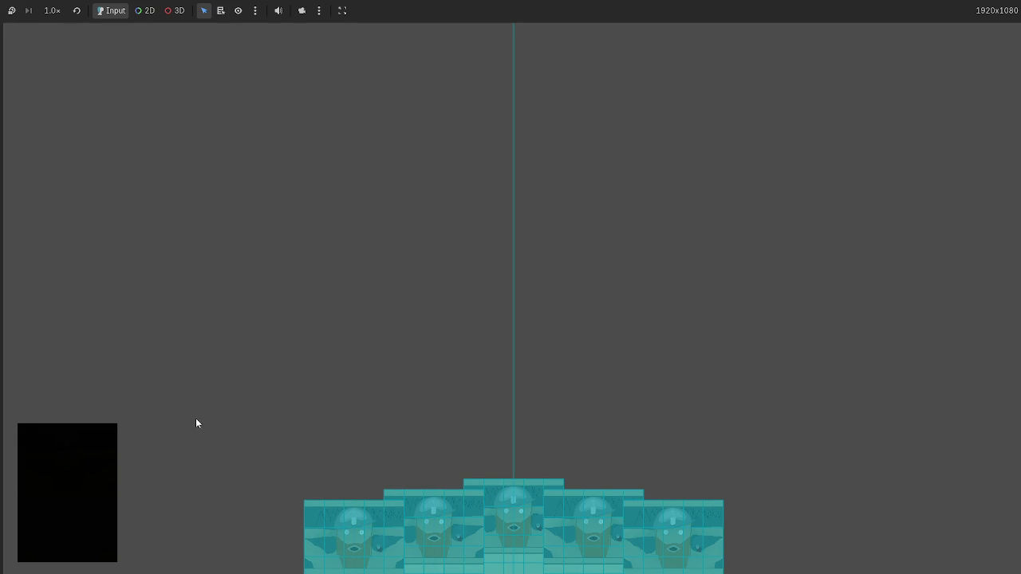
{"action": "key", "text": "F8"}
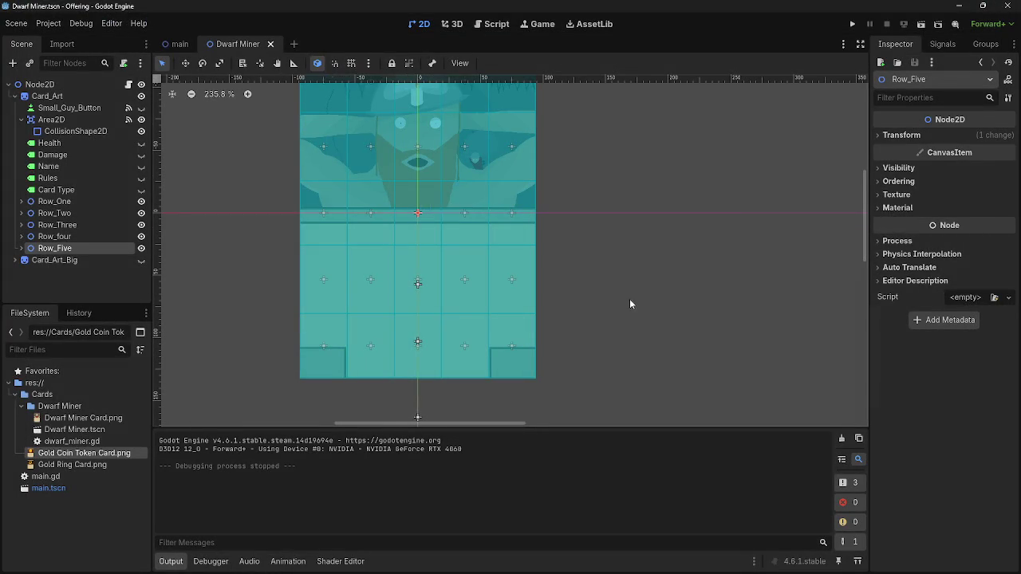
{"action": "scroll", "coordinate": [399, 231], "scroll_direction": "down", "scroll_amount": 5}
{"action": "left_click", "coordinate": [79, 24]}
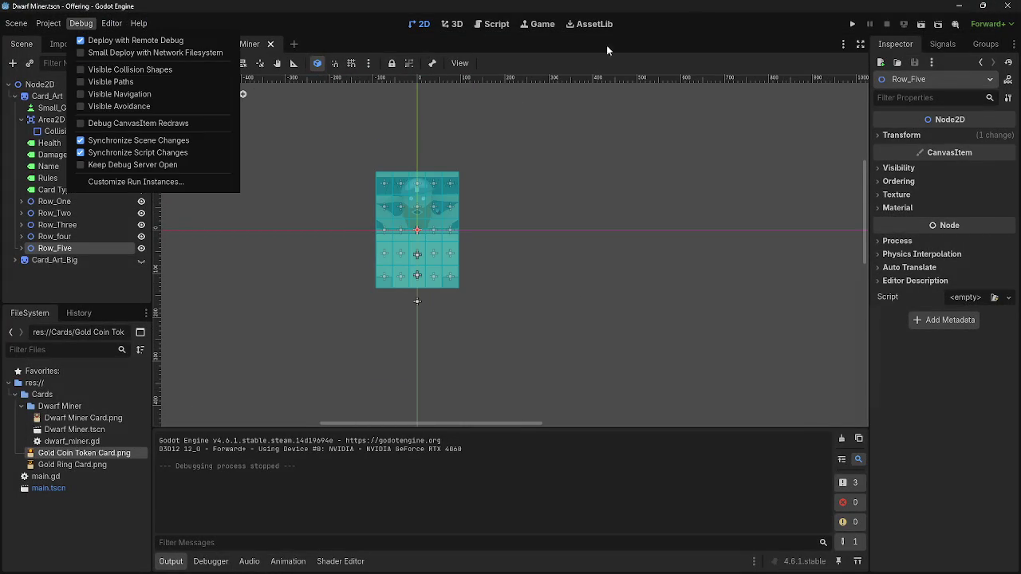
{"action": "left_click", "coordinate": [850, 24]}
{"action": "left_click", "coordinate": [851, 23]}
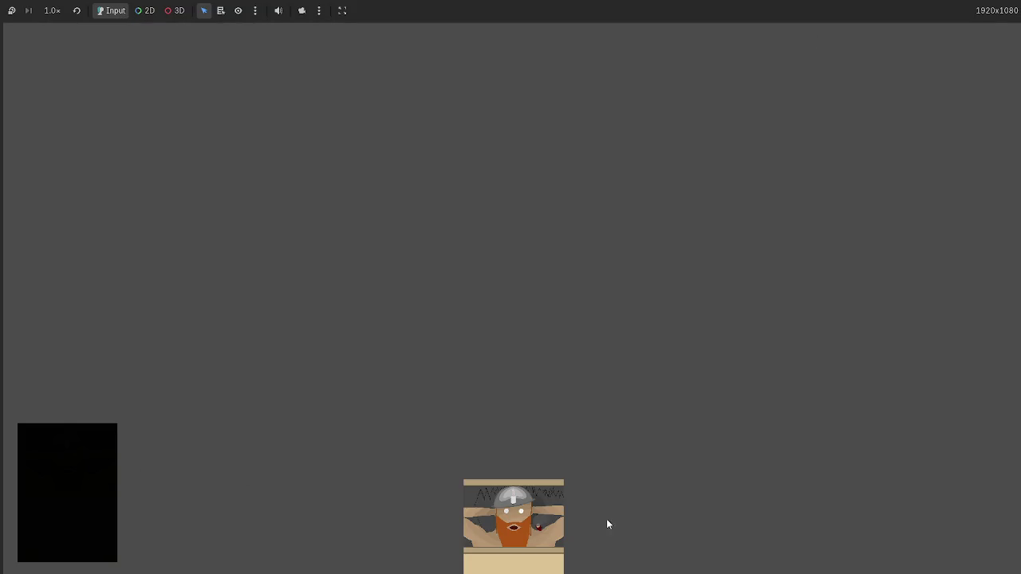
{"action": "mouse_move", "coordinate": [606, 524]}
{"action": "left_mouse_down"}
{"action": "mouse_move", "coordinate": [348, 189]}
{"action": "mouse_move", "coordinate": [308, 256]}
{"action": "mouse_move", "coordinate": [312, 244]}
{"action": "left_mouse_up"}
{"action": "key", "text": "F8"}
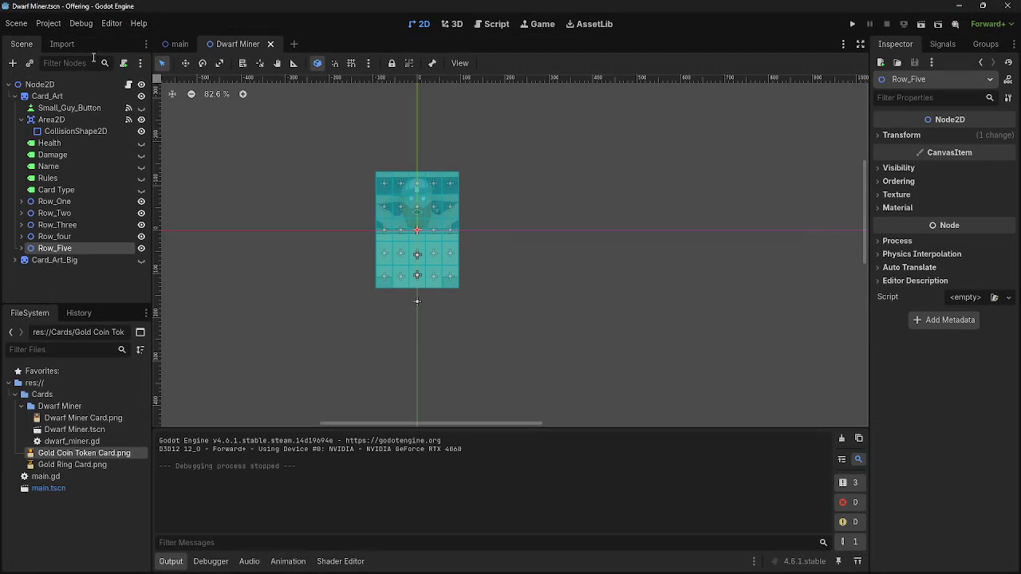
{"action": "left_click", "coordinate": [80, 24]}
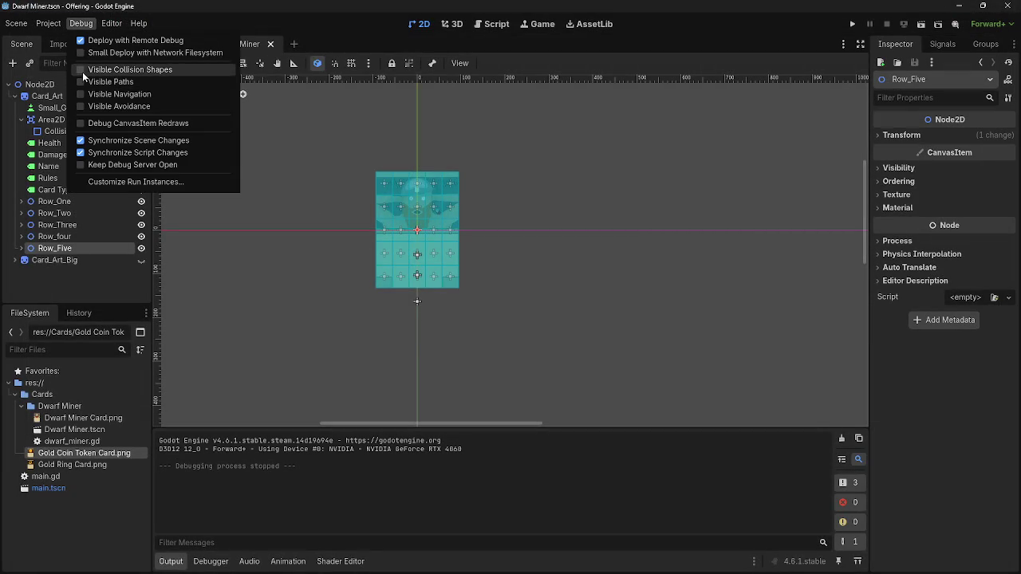
{"action": "left_click", "coordinate": [76, 24]}
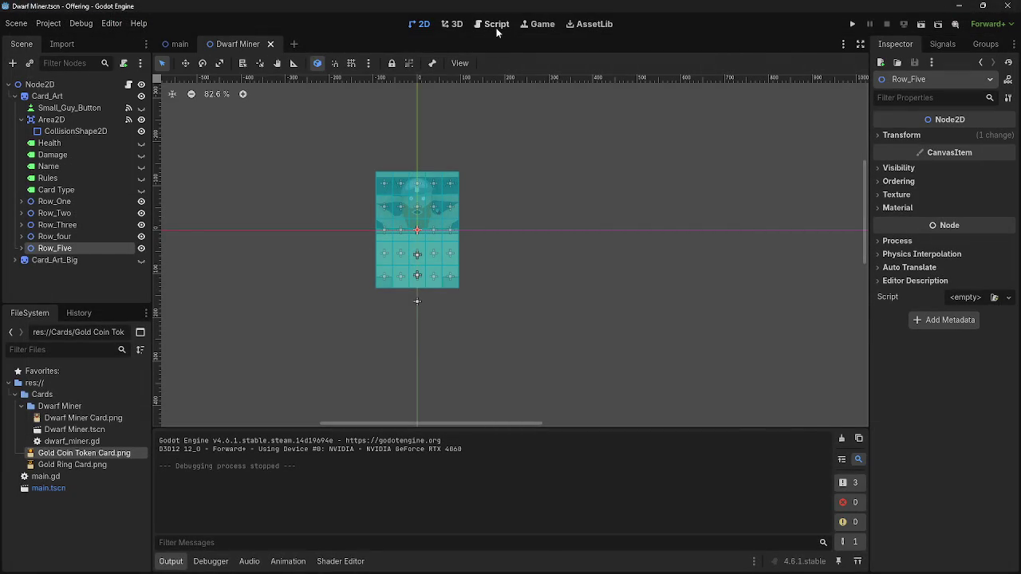
{"action": "left_click", "coordinate": [496, 24]}
{"action": "scroll", "coordinate": [505, 282], "scroll_direction": "down", "scroll_amount": 1}
{"action": "scroll", "coordinate": [478, 263], "scroll_direction": "up", "scroll_amount": 3}
{"action": "scroll", "coordinate": [446, 247], "scroll_direction": "down", "scroll_amount": 3}
{"action": "left_click", "coordinate": [185, 110]}
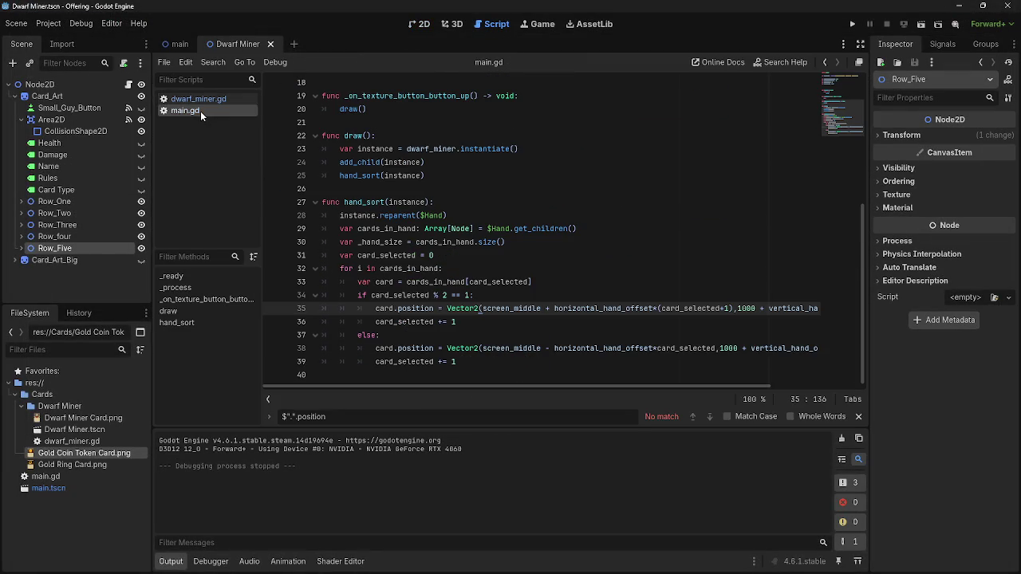
{"action": "scroll", "coordinate": [550, 257], "scroll_direction": "up", "scroll_amount": 6}
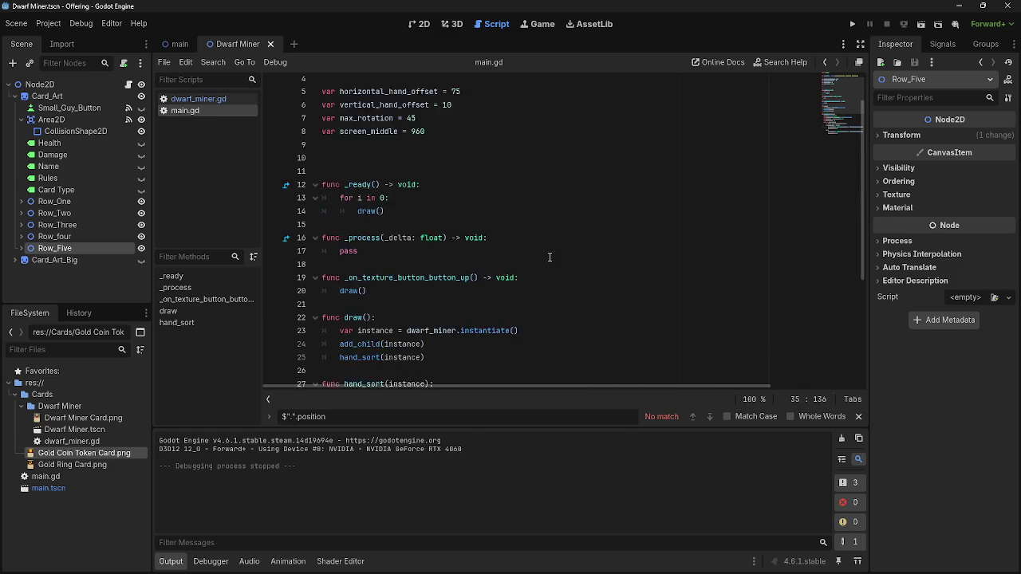
{"action": "scroll", "coordinate": [550, 257], "scroll_direction": "down", "scroll_amount": 6}
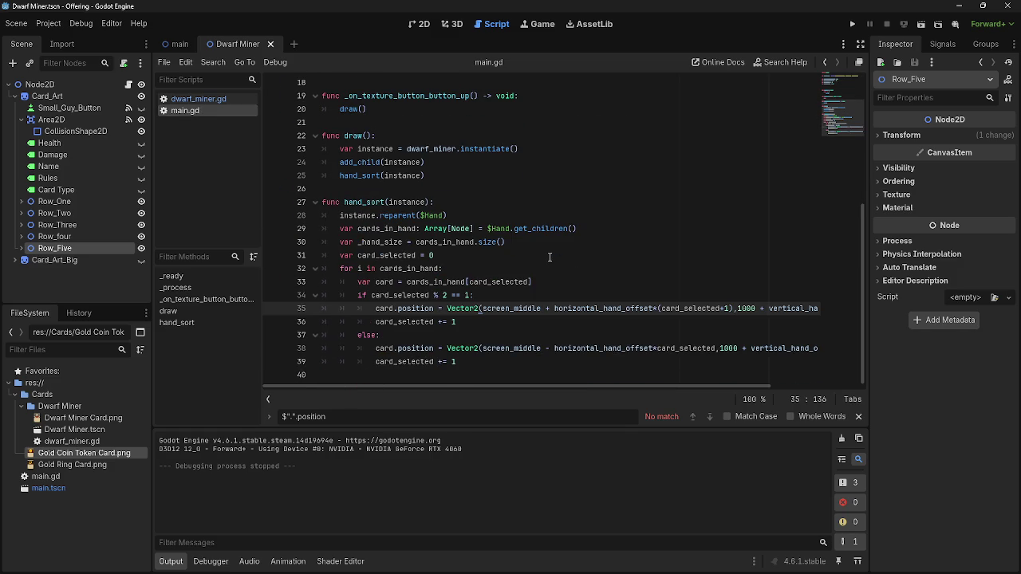
{"action": "left_click", "coordinate": [201, 101]}
{"action": "left_click", "coordinate": [420, 24]}
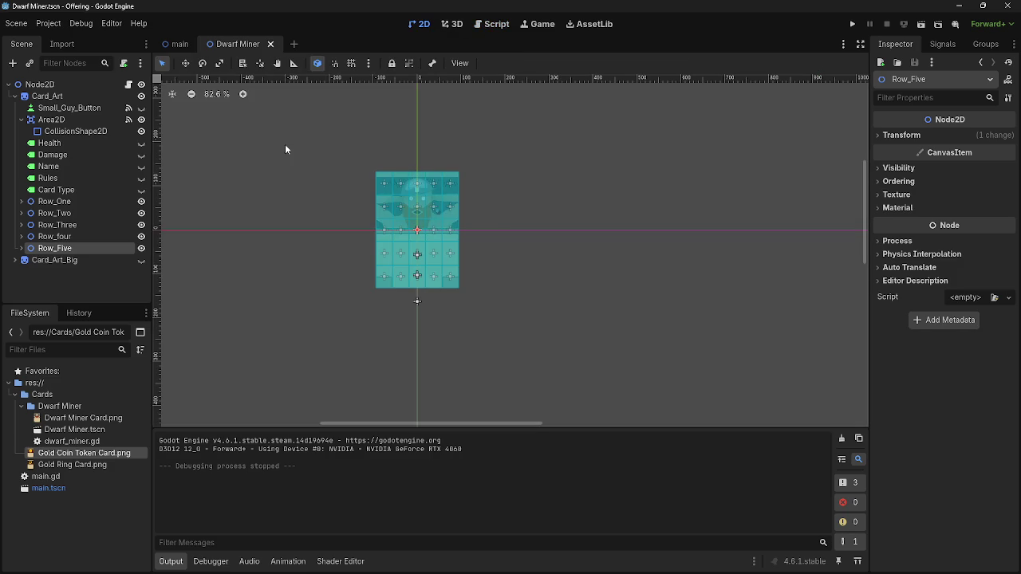
{"action": "left_click", "coordinate": [341, 198]}
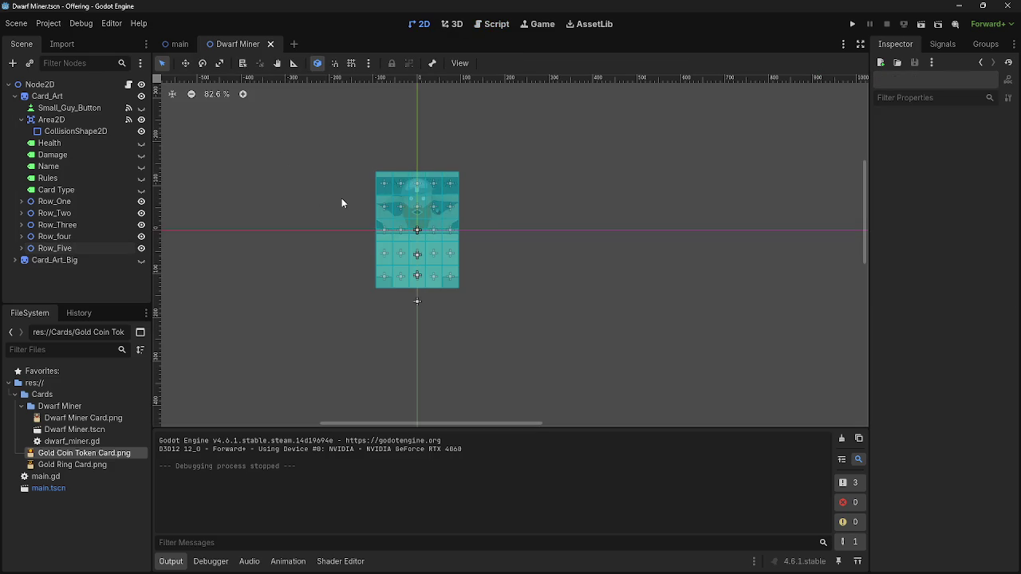
{"action": "left_click", "coordinate": [14, 96]}
{"action": "left_click", "coordinate": [34, 99]}
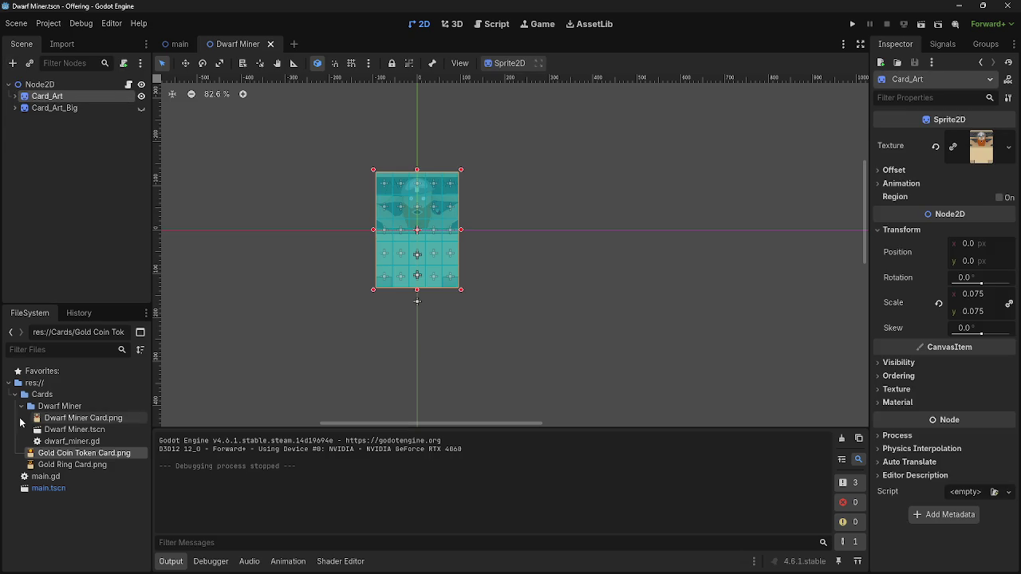
{"action": "left_click", "coordinate": [58, 466]}
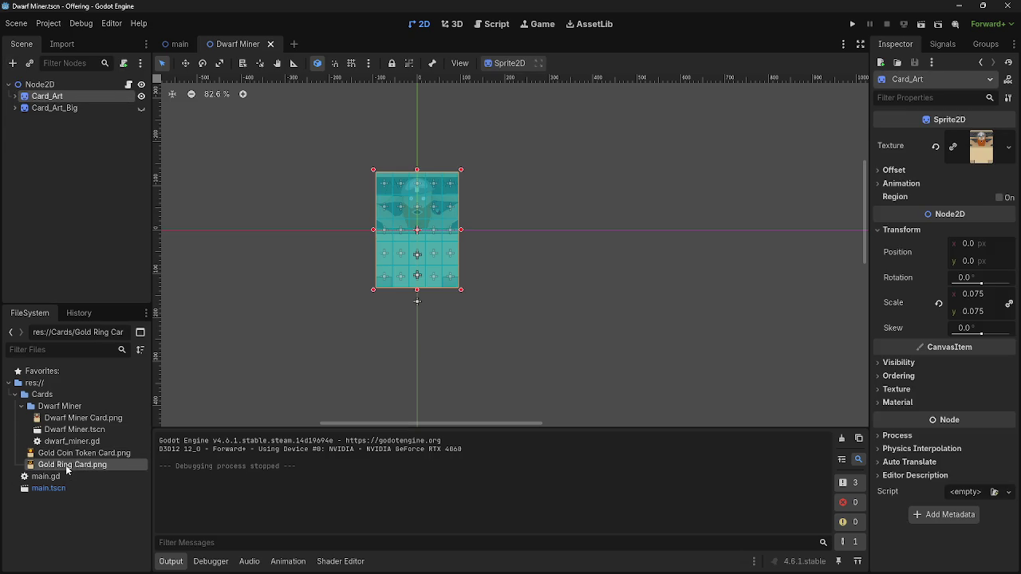
{"action": "left_click", "coordinate": [67, 454]}
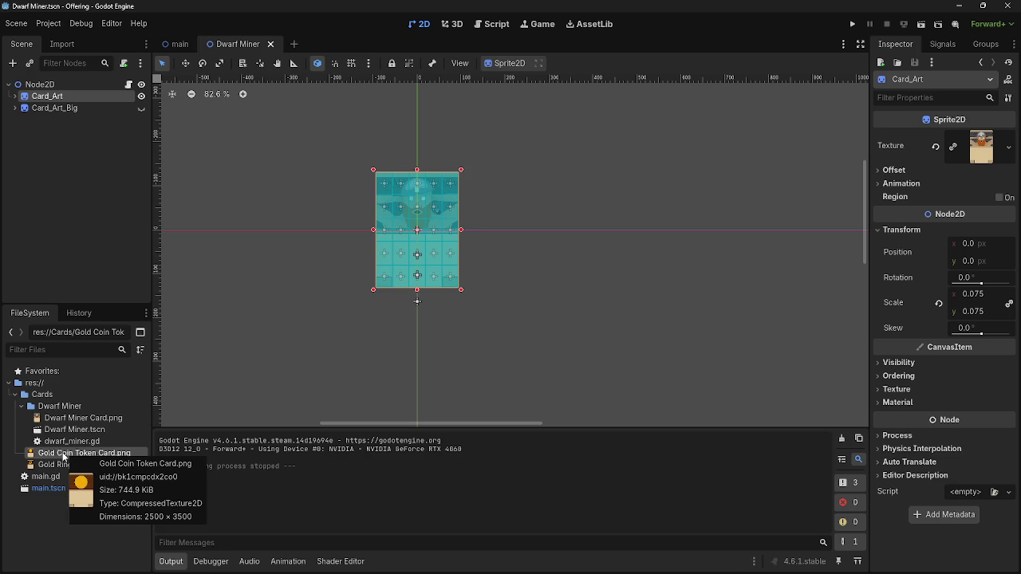
{"action": "mouse_move", "coordinate": [65, 456]}
{"action": "left_mouse_down"}
{"action": "mouse_move", "coordinate": [80, 112]}
{"action": "mouse_move", "coordinate": [76, 98]}
{"action": "mouse_move", "coordinate": [20, 100]}
{"action": "left_mouse_up"}
{"action": "left_click", "coordinate": [15, 96]}
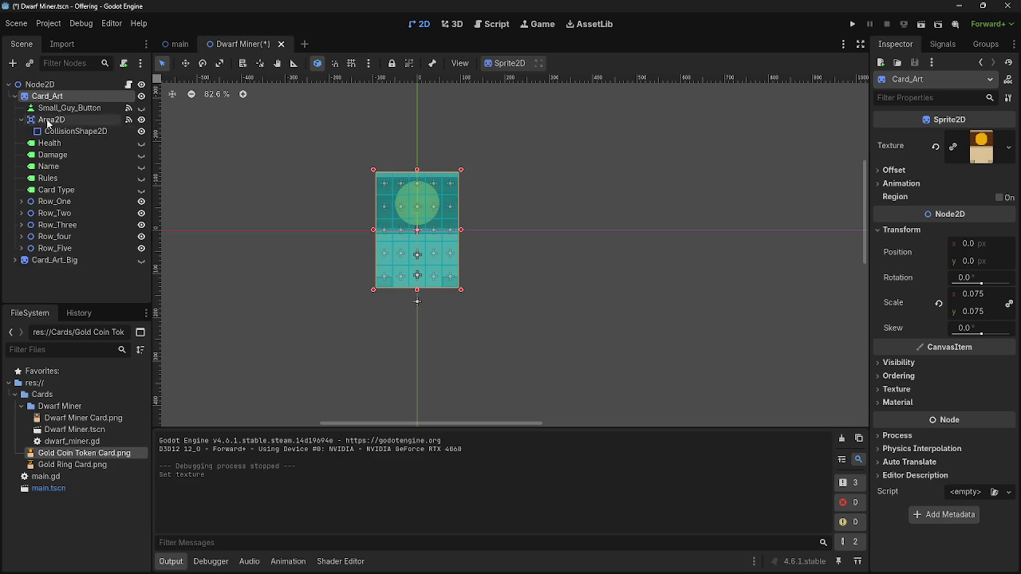
{"action": "scroll", "coordinate": [293, 149], "scroll_direction": "up", "scroll_amount": 5}
{"action": "scroll", "coordinate": [771, 247], "scroll_direction": "down", "scroll_amount": 4}
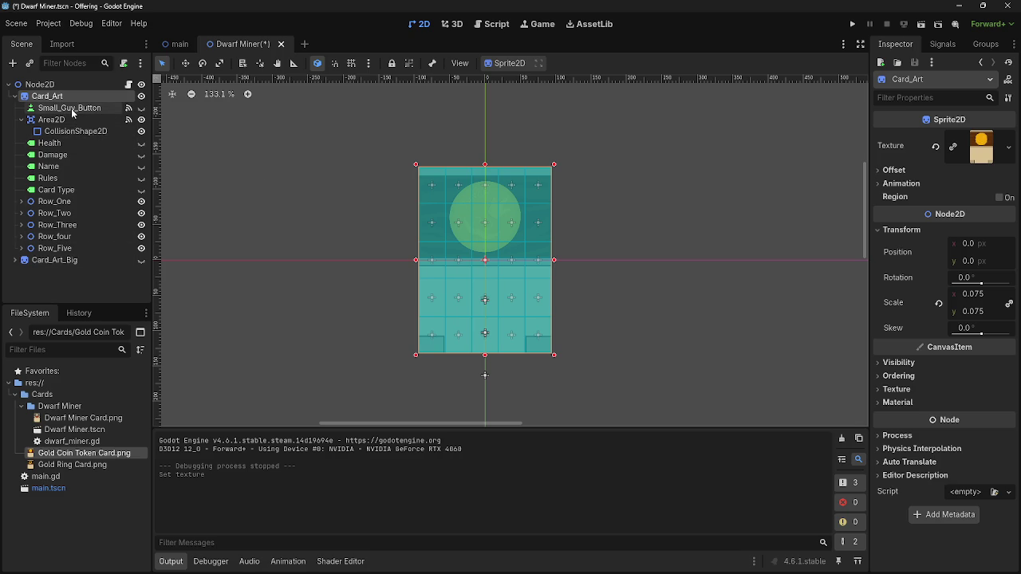
{"action": "left_click", "coordinate": [16, 97]}
{"action": "left_click", "coordinate": [16, 98]}
{"action": "key", "text": "ctrl+z"}
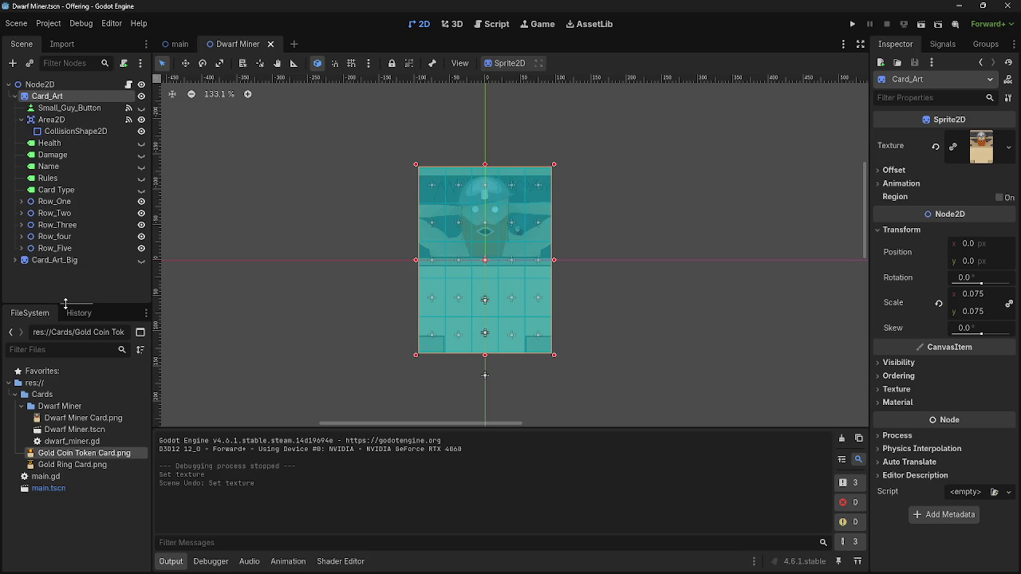
{"action": "left_click_drag", "start_coordinate": [48, 453], "coordinate": [60, 132]}
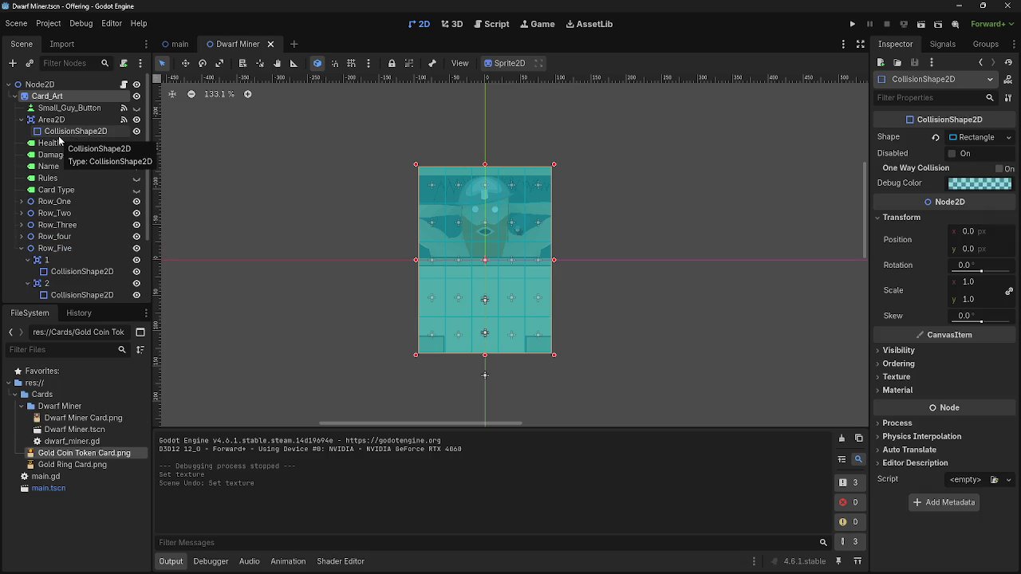
Undo and redo Row_Five's move under Card_Art while checking Card_Art_Big's children
{"action": "scroll", "coordinate": [76, 199], "scroll_direction": "down", "scroll_amount": 3}
{"action": "left_click", "coordinate": [55, 294]}
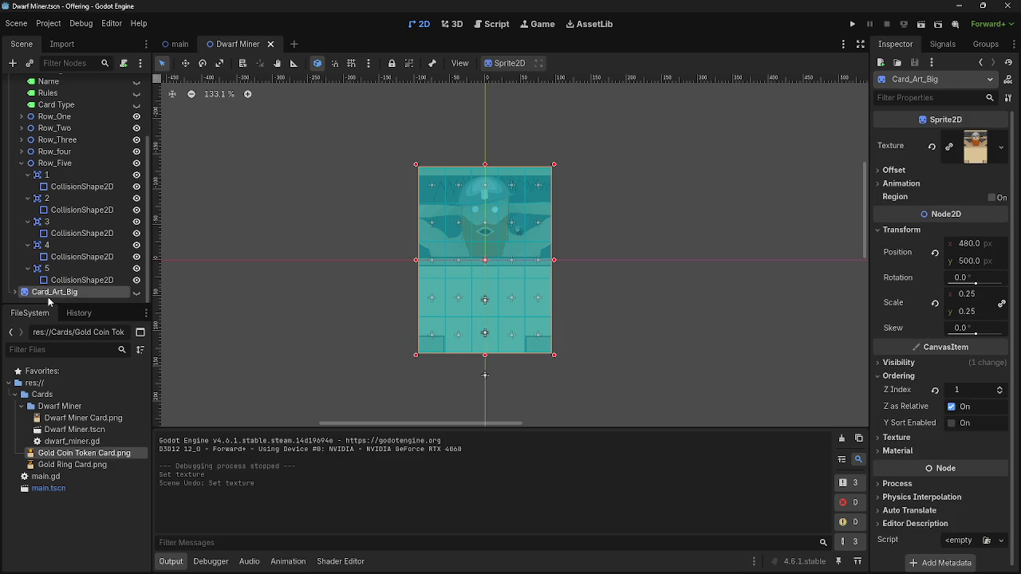
{"action": "key", "text": "ctrl+z"}
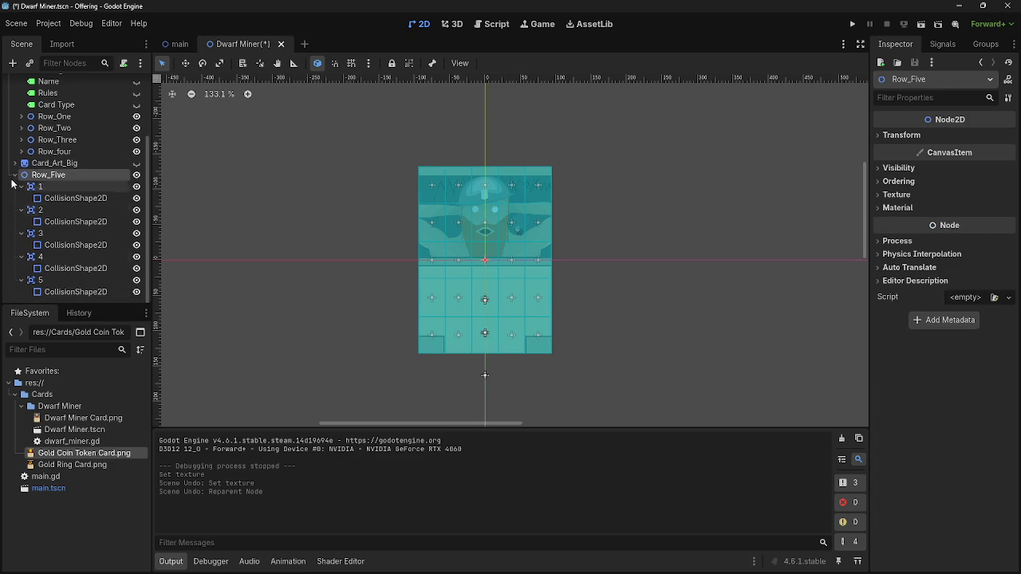
{"action": "left_click", "coordinate": [13, 249]}
{"action": "left_click", "coordinate": [13, 249]}
{"action": "key", "text": "ctrl+shift+z"}
Drop Gold Coin Token Card.png into the viewport and nest the GoldCoinTokenCard sprite under Card_Art
{"action": "mouse_move", "coordinate": [43, 455]}
{"action": "left_mouse_down"}
{"action": "mouse_move", "coordinate": [83, 256]}
{"action": "mouse_move", "coordinate": [200, 269]}
{"action": "mouse_move", "coordinate": [330, 247]}
{"action": "left_mouse_up"}
{"action": "mouse_move", "coordinate": [51, 272]}
{"action": "left_mouse_down"}
{"action": "mouse_move", "coordinate": [60, 115]}
{"action": "mouse_move", "coordinate": [57, 254]}
{"action": "left_mouse_up"}
{"action": "scroll", "coordinate": [360, 267], "scroll_direction": "down", "scroll_amount": 15}
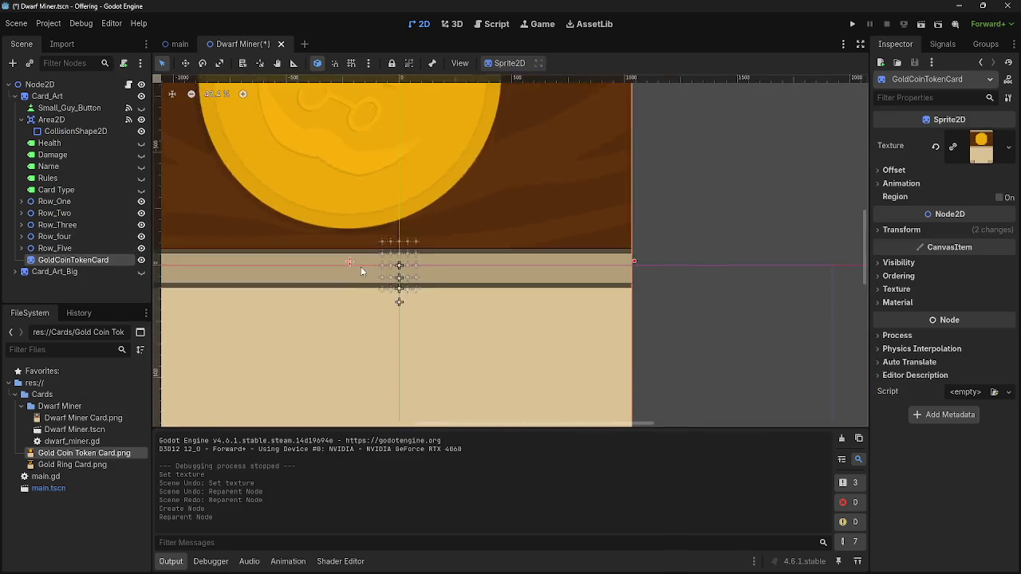
Rename the GoldCoinTokenCard node to Shadow
{"action": "key", "text": "F2"}
{"action": "type", "text": "Sh"}
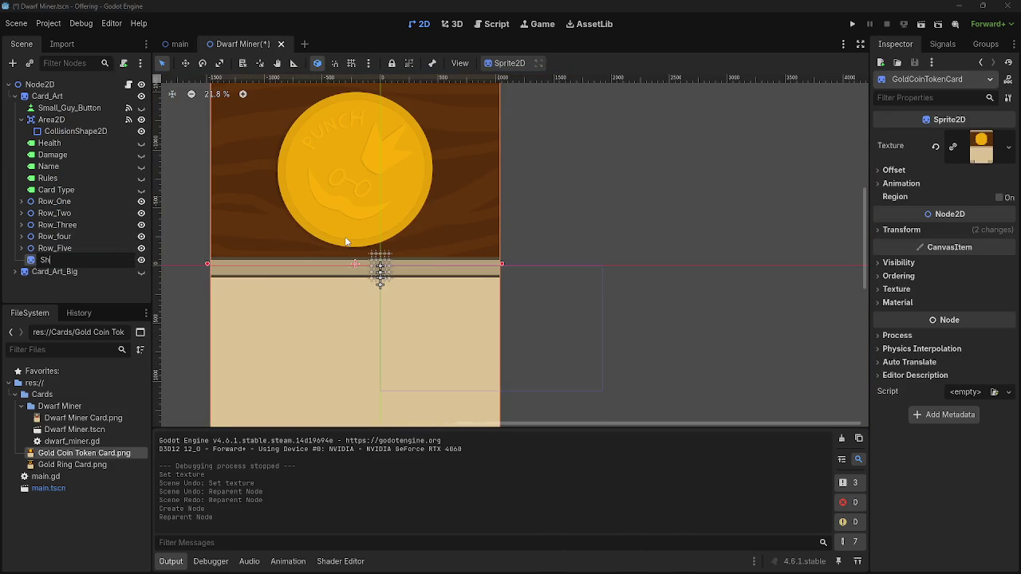
{"action": "type", "text": "adow"}
{"action": "key", "text": "Return"}
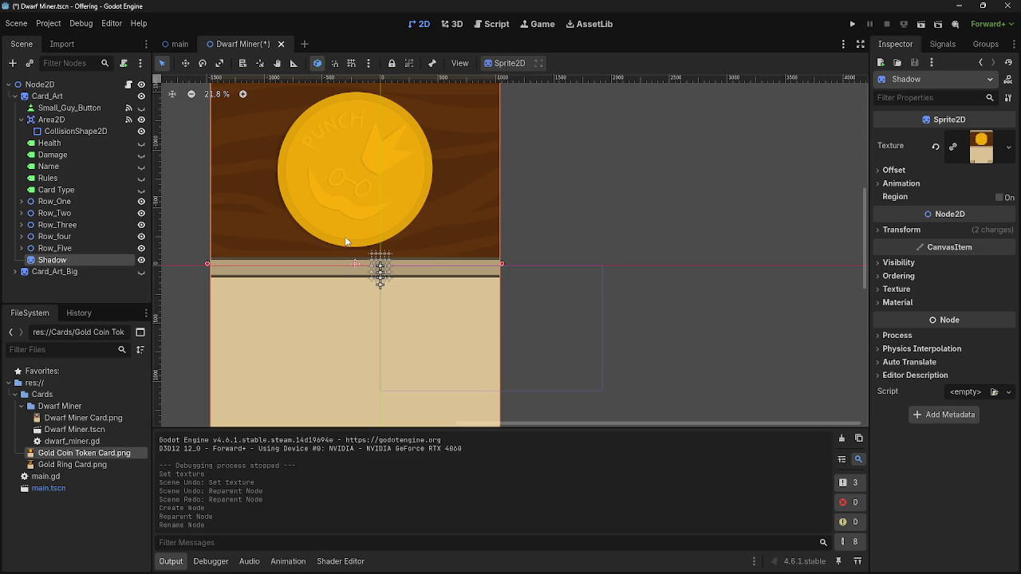
Revert Shadow's Position to 0, 0 and Scale to 1.0, and move it up the tree
{"action": "left_click", "coordinate": [932, 230]}
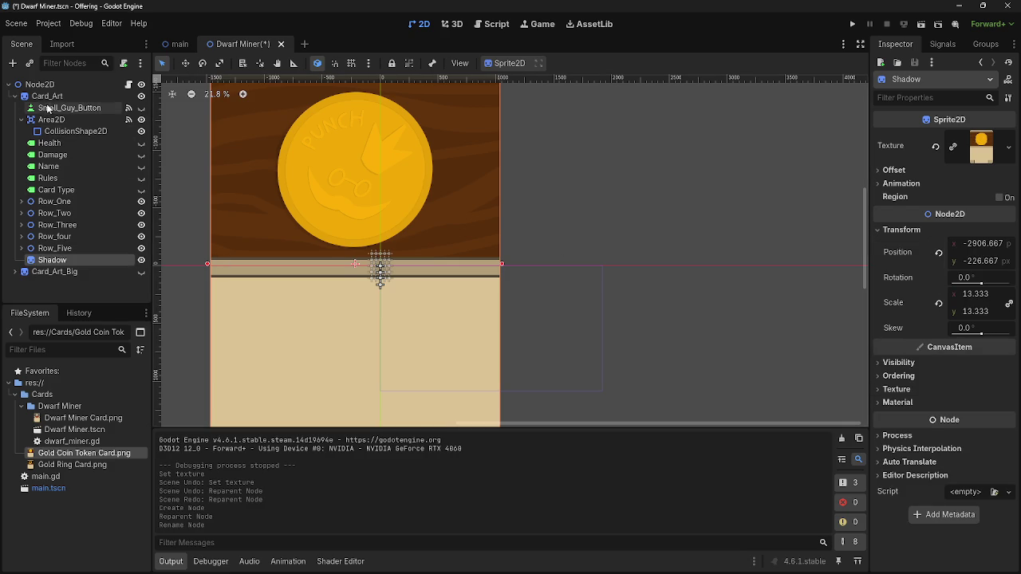
{"action": "scroll", "coordinate": [225, 207], "scroll_direction": "down", "scroll_amount": 1}
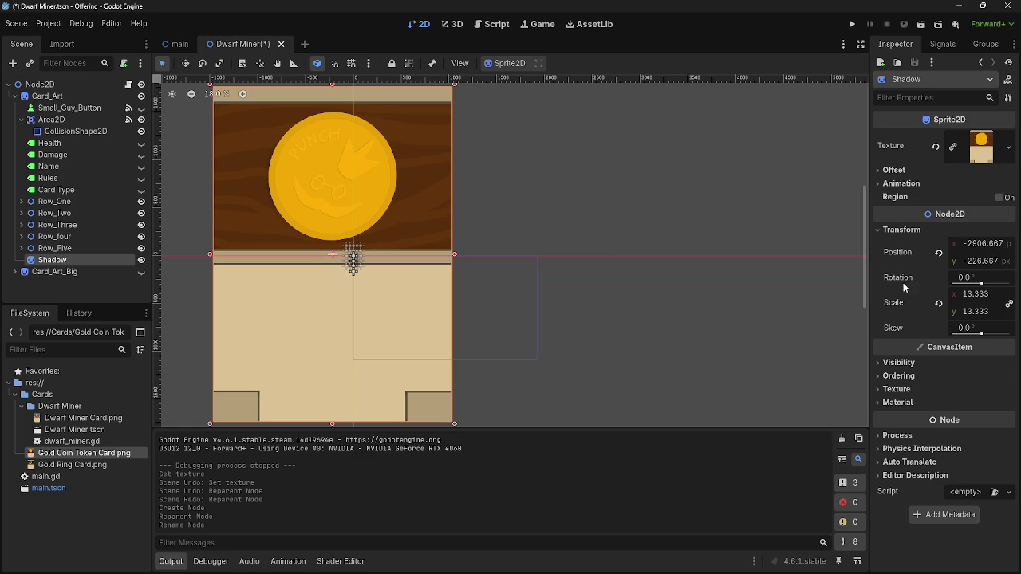
{"action": "mouse_move", "coordinate": [333, 200]}
{"action": "left_mouse_down"}
{"action": "mouse_move", "coordinate": [354, 213]}
{"action": "mouse_move", "coordinate": [280, 173]}
{"action": "mouse_move", "coordinate": [292, 150]}
{"action": "mouse_move", "coordinate": [283, 146]}
{"action": "left_mouse_up"}
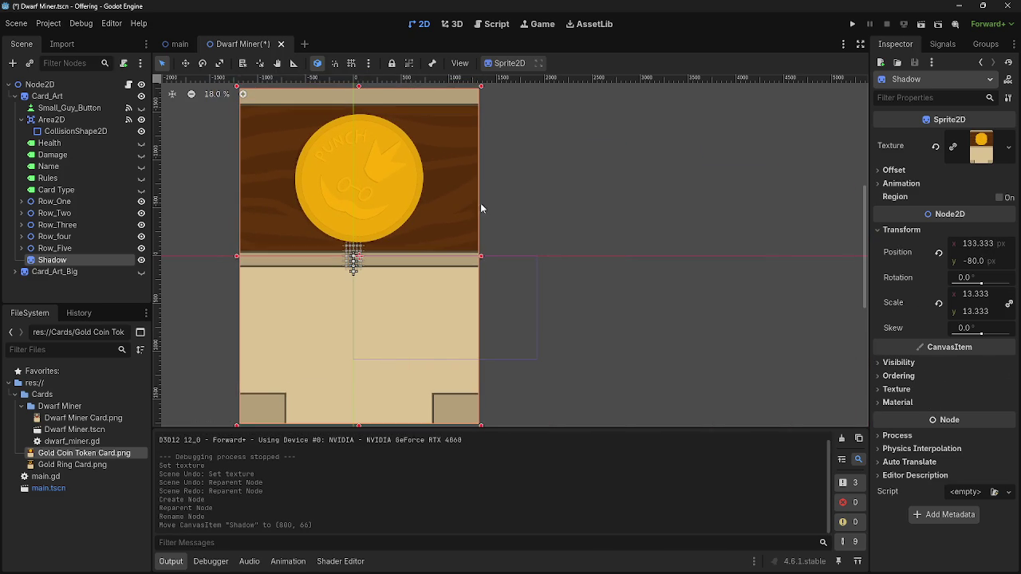
{"action": "left_click", "coordinate": [941, 252]}
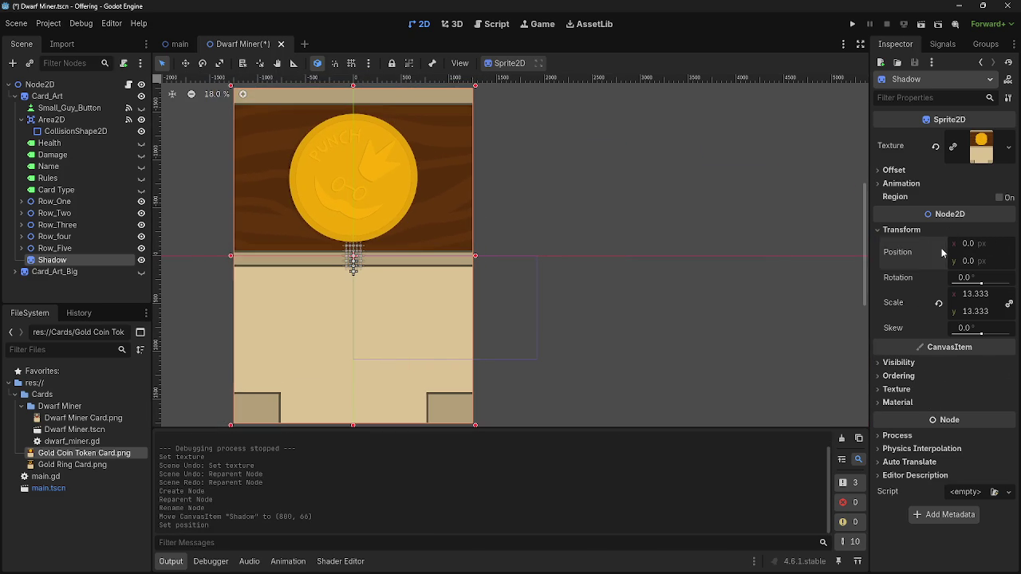
{"action": "left_click", "coordinate": [939, 304]}
{"action": "scroll", "coordinate": [337, 259], "scroll_direction": "up", "scroll_amount": 10}
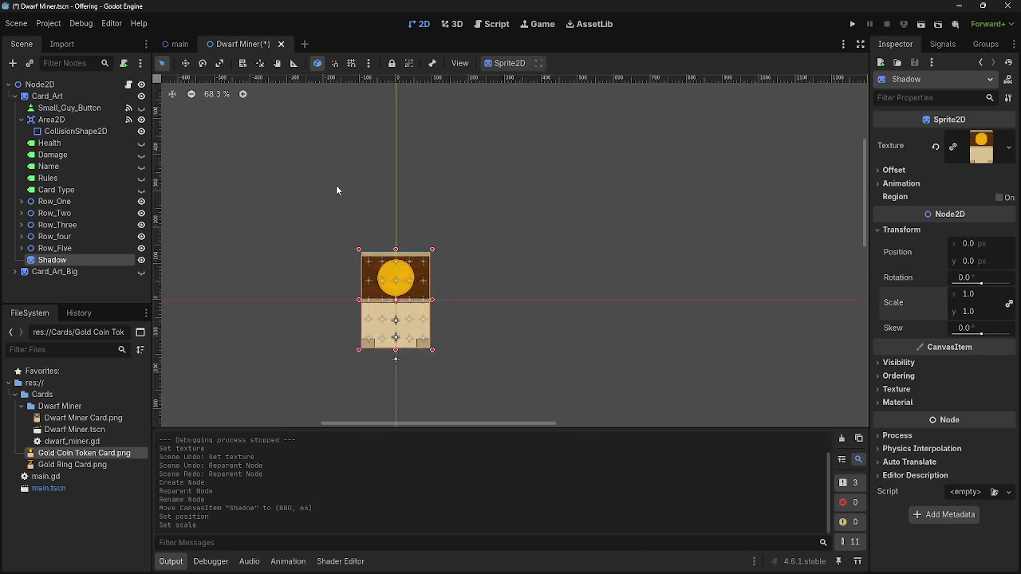
{"action": "mouse_move", "coordinate": [712, 339]}
{"action": "left_mouse_down"}
{"action": "mouse_move", "coordinate": [623, 206]}
{"action": "mouse_move", "coordinate": [655, 250]}
{"action": "left_mouse_up"}
{"action": "scroll", "coordinate": [623, 206], "scroll_direction": "up", "scroll_amount": 1}
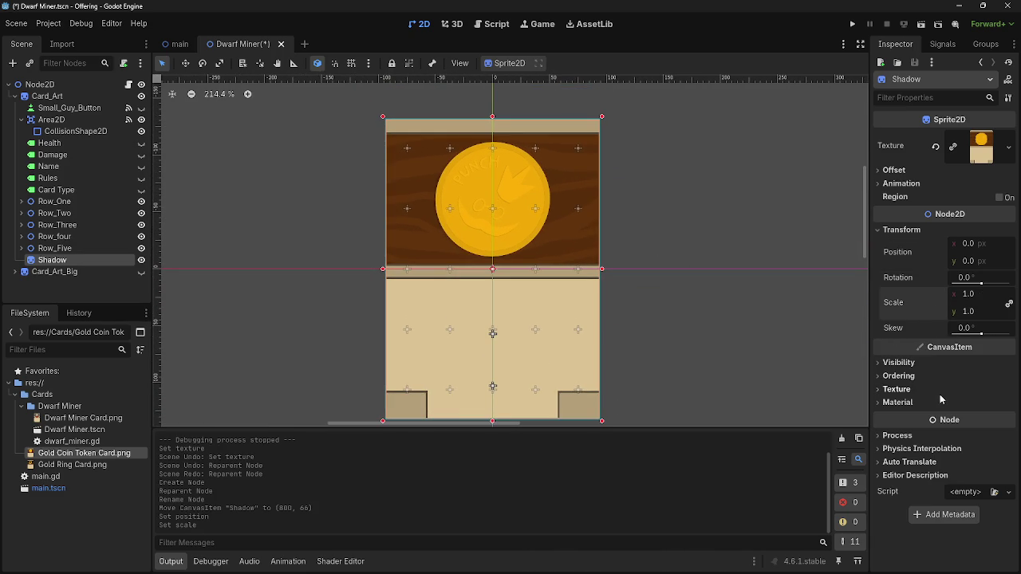
{"action": "mouse_move", "coordinate": [49, 262]}
{"action": "left_mouse_down"}
{"action": "mouse_move", "coordinate": [59, 243]}
{"action": "mouse_move", "coordinate": [57, 109]}
{"action": "left_mouse_up"}
Undo moving Shadow to the top level so it stays under Card_Art
{"action": "left_click", "coordinate": [56, 108]}
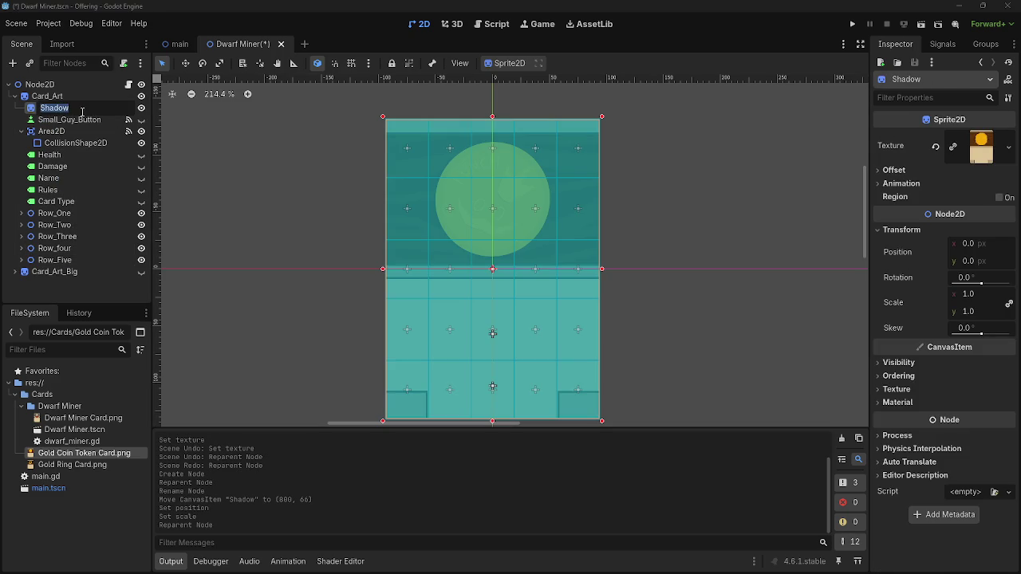
{"action": "left_click", "coordinate": [64, 98]}
{"action": "left_click_drag", "start_coordinate": [56, 108], "coordinate": [69, 95]}
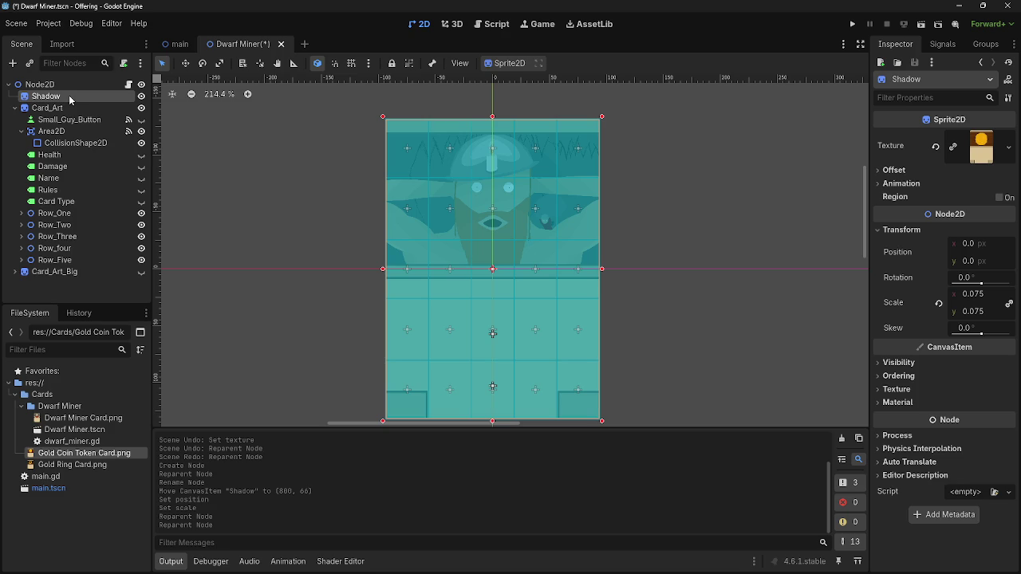
{"action": "key", "text": "ctrl+z"}
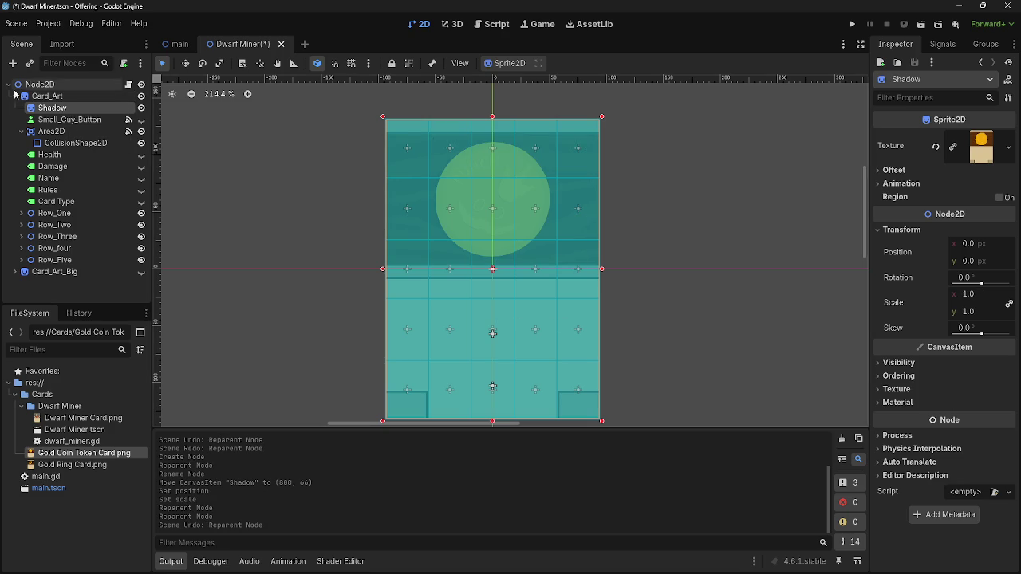
Set Card_Art's Ordering Z Index to 3
{"action": "left_click", "coordinate": [62, 99]}
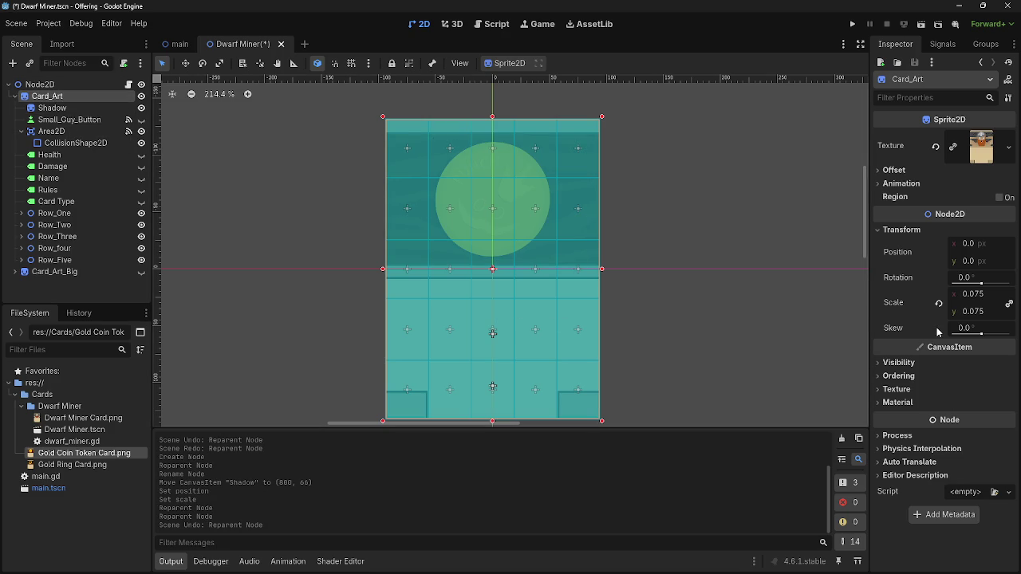
{"action": "left_click", "coordinate": [910, 363]}
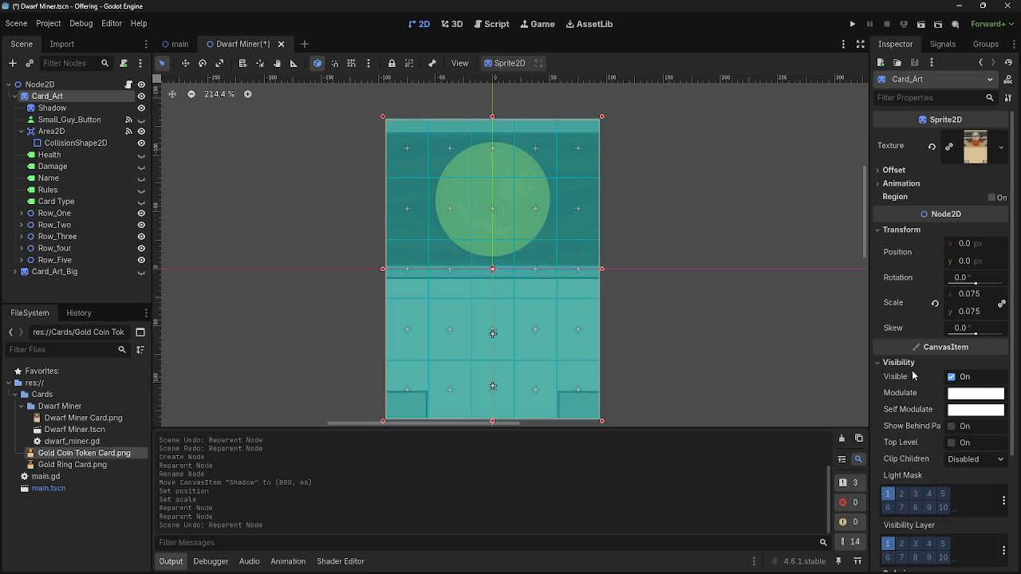
{"action": "left_click", "coordinate": [912, 364]}
{"action": "left_click", "coordinate": [911, 376]}
{"action": "left_click", "coordinate": [1001, 387]}
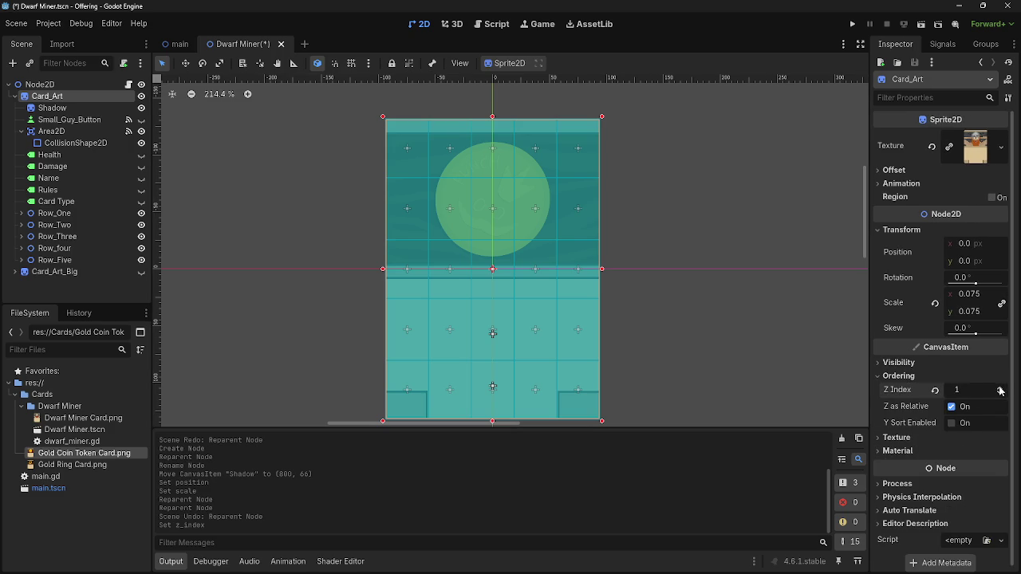
{"action": "left_click", "coordinate": [1002, 394]}
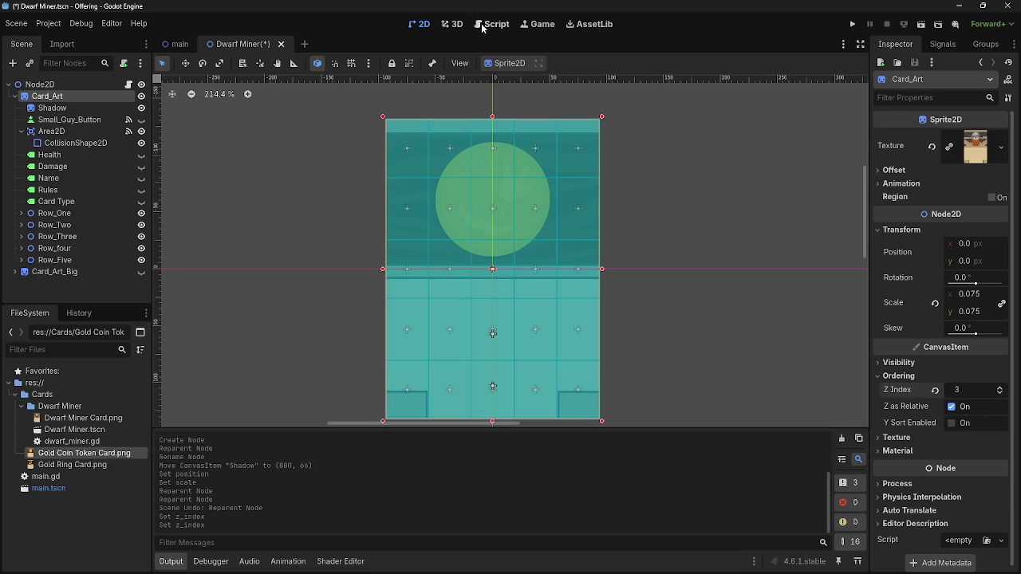
In dwarf_miner.gd, change the z_index value on line 40 to 3
{"action": "left_click", "coordinate": [486, 26]}
{"action": "scroll", "coordinate": [499, 303], "scroll_direction": "up", "scroll_amount": 5}
{"action": "scroll", "coordinate": [500, 304], "scroll_direction": "down", "scroll_amount": 1}
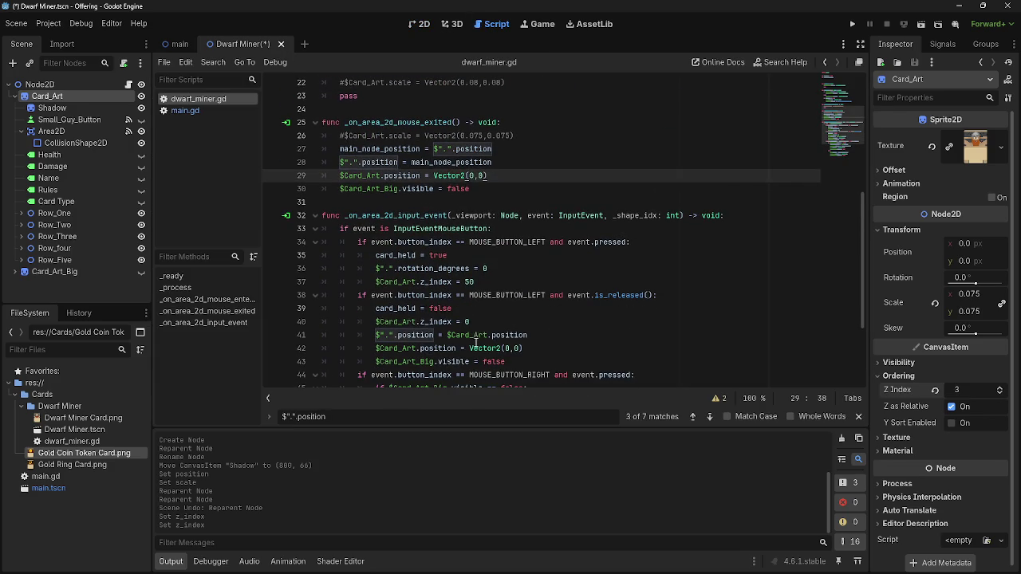
{"action": "left_click", "coordinate": [470, 323]}
{"action": "type", "text": "3"}
{"action": "scroll", "coordinate": [502, 331], "scroll_direction": "down", "scroll_amount": 3}
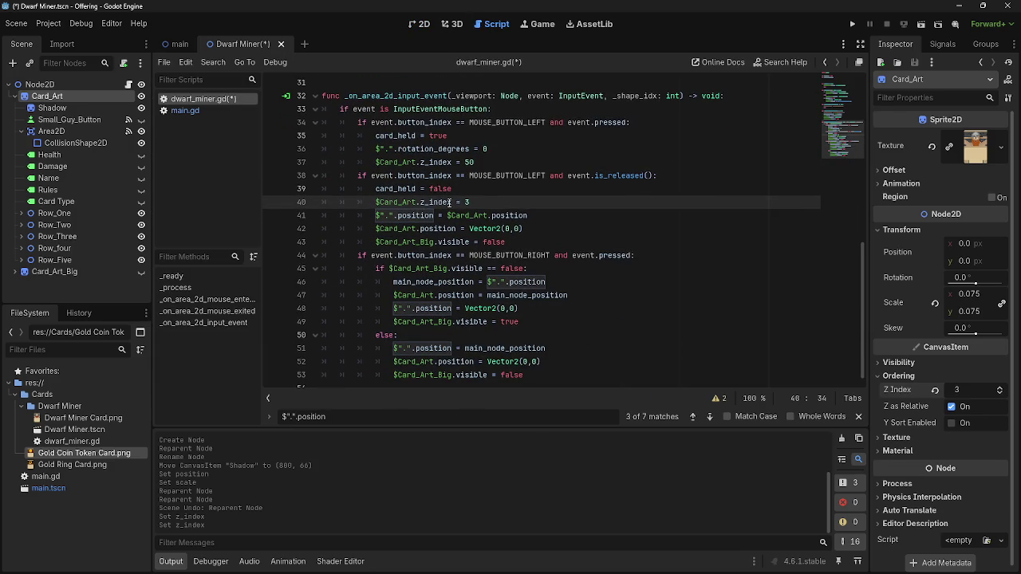
Check the $Card_Art.z_index line, close the find bar, and return to the 2D scene
{"action": "left_click_drag", "start_coordinate": [452, 202], "coordinate": [417, 203]}
{"action": "scroll", "coordinate": [504, 292], "scroll_direction": "up", "scroll_amount": 9}
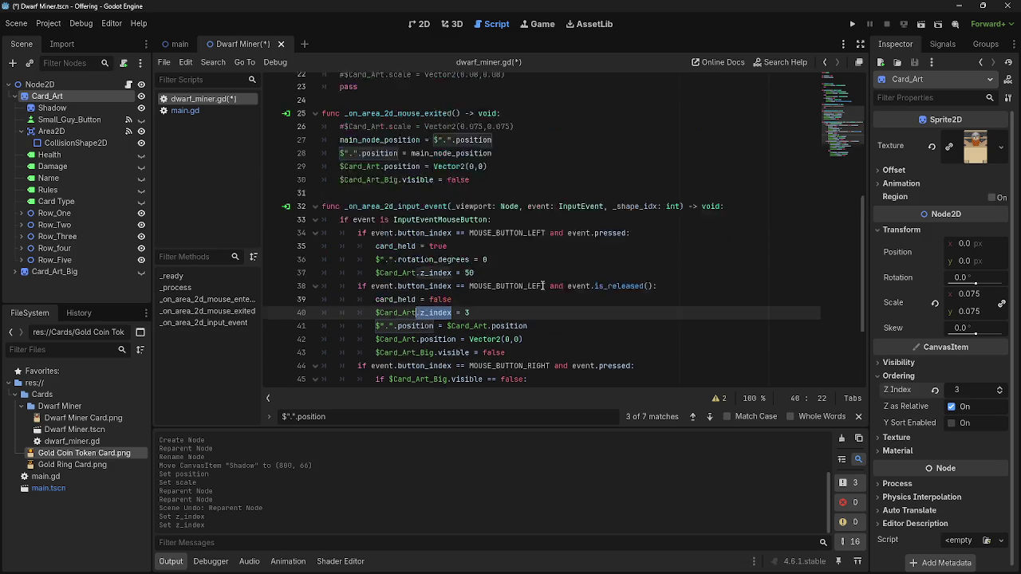
{"action": "scroll", "coordinate": [504, 292], "scroll_direction": "down", "scroll_amount": 4}
{"action": "scroll", "coordinate": [504, 292], "scroll_direction": "down", "scroll_amount": 6}
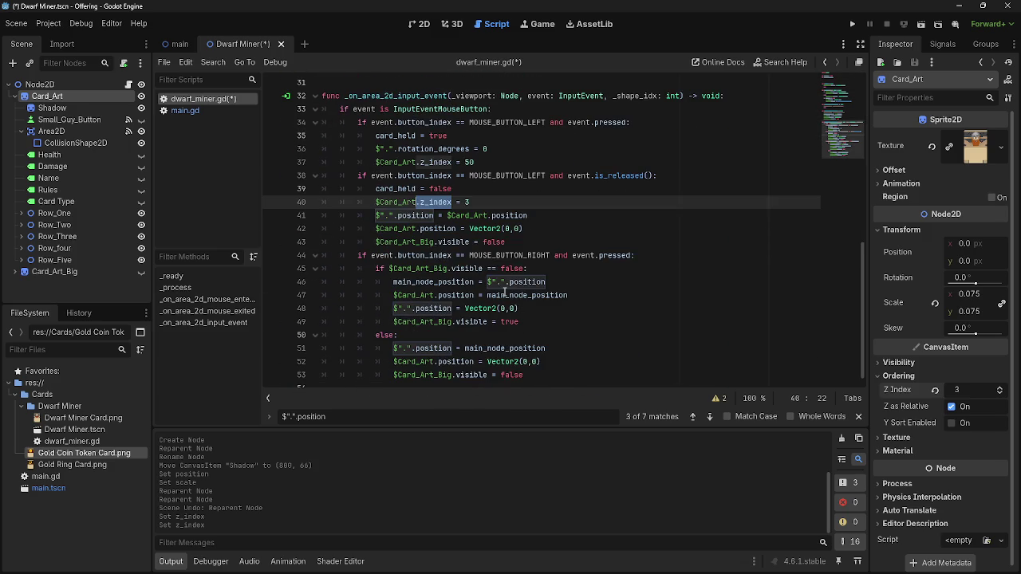
{"action": "scroll", "coordinate": [406, 203], "scroll_direction": "down", "scroll_amount": 1}
{"action": "left_click", "coordinate": [429, 195]}
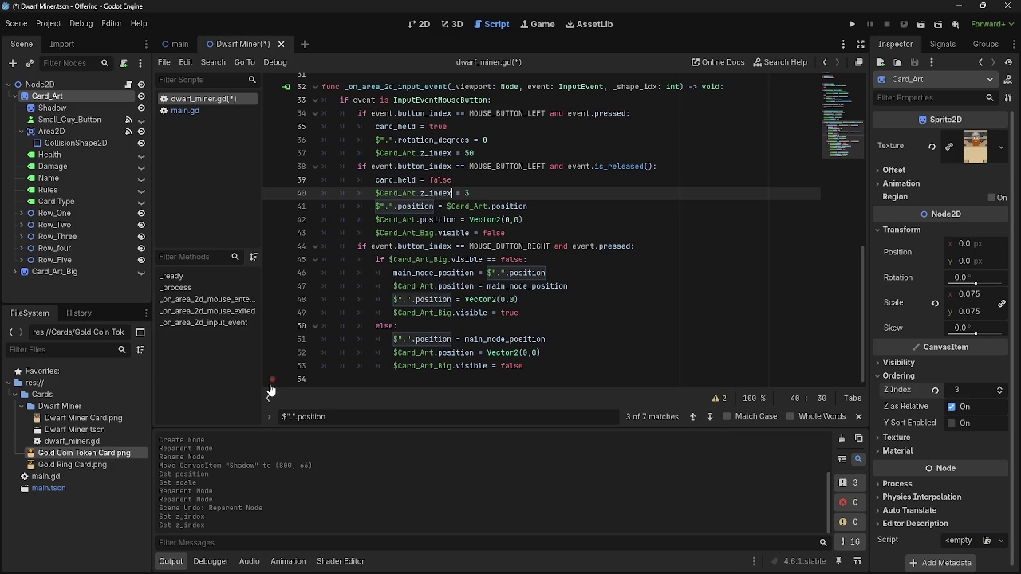
{"action": "key", "text": "Escape"}
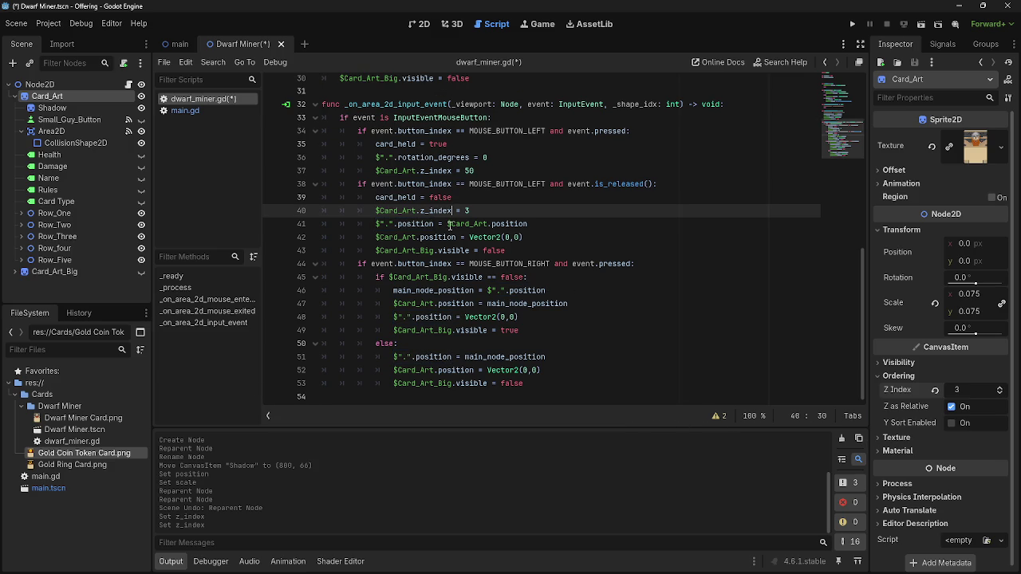
{"action": "left_click_drag", "start_coordinate": [452, 211], "coordinate": [376, 211]}
{"action": "scroll", "coordinate": [658, 308], "scroll_direction": "up", "scroll_amount": 10}
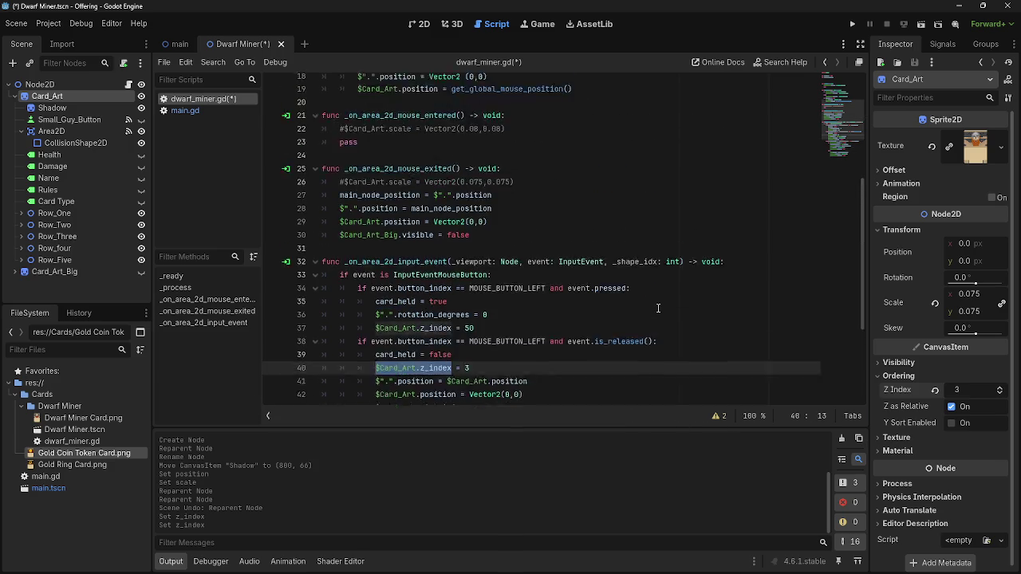
{"action": "scroll", "coordinate": [658, 308], "scroll_direction": "down", "scroll_amount": 10}
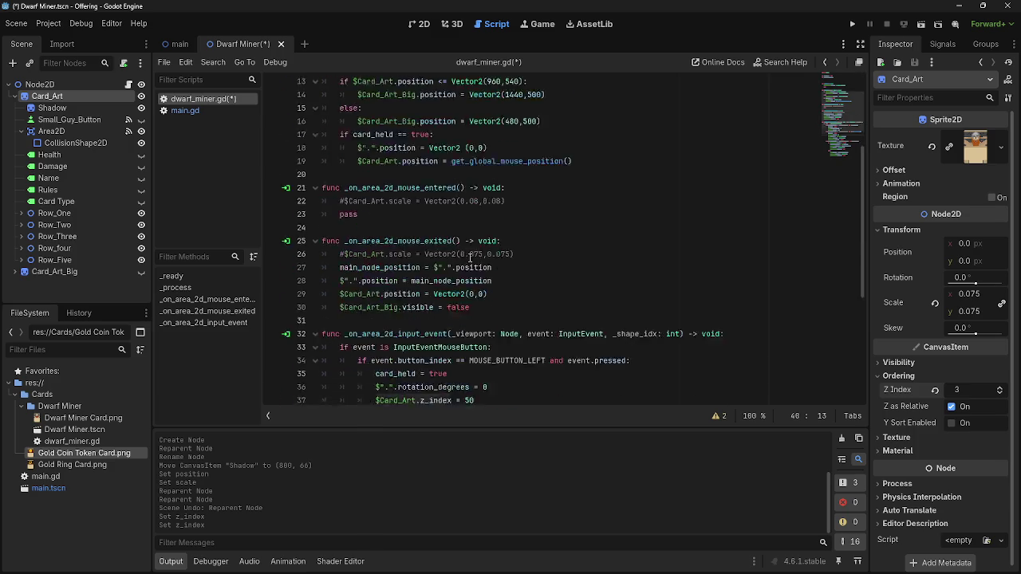
{"action": "left_click", "coordinate": [419, 25]}
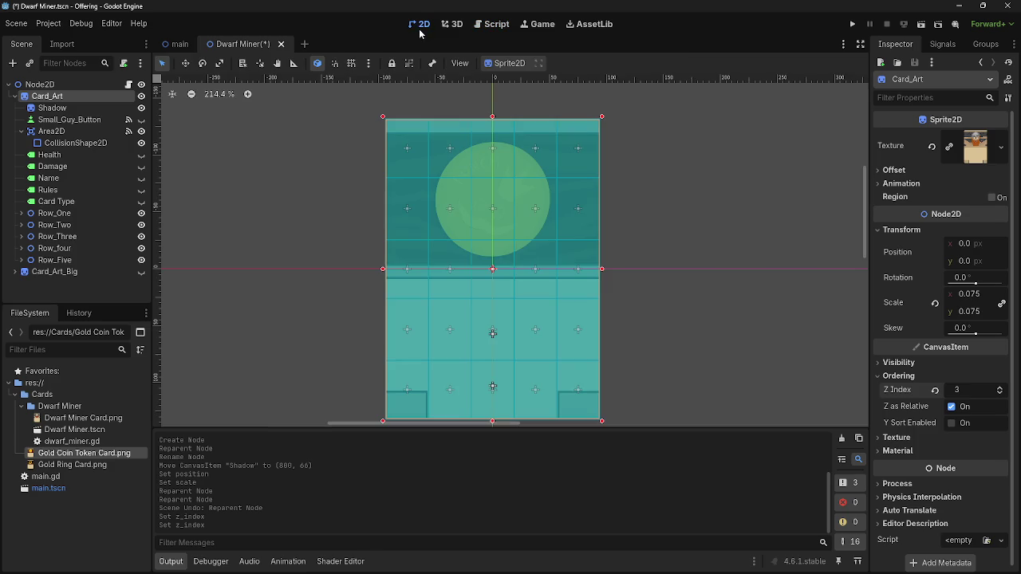
Give the Shadow sprite an Ordering Z Index of -5 so it sits behind Card_Art
{"action": "left_click", "coordinate": [76, 108]}
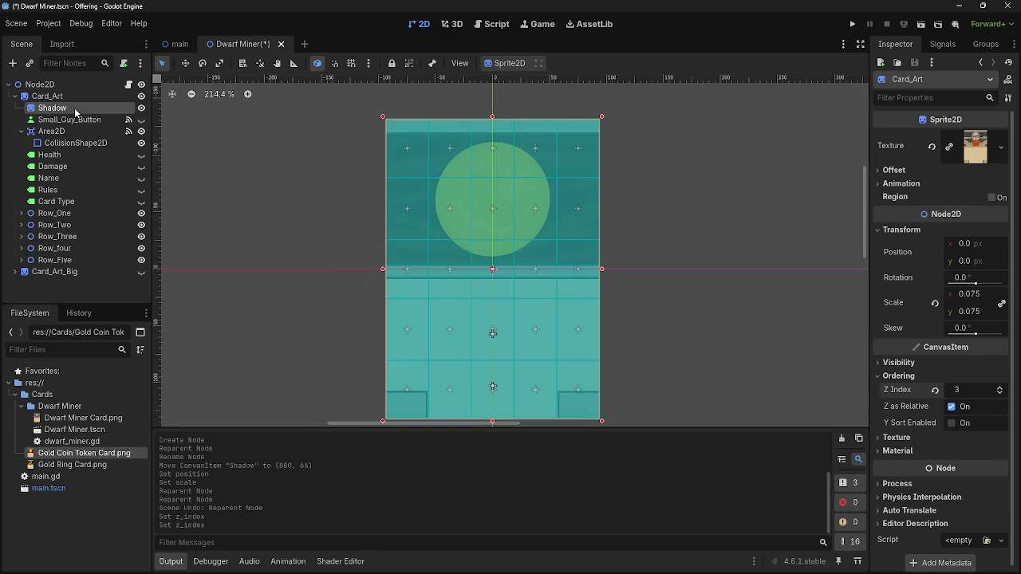
{"action": "left_click", "coordinate": [930, 376]}
{"action": "double_click", "coordinate": [1000, 394]}
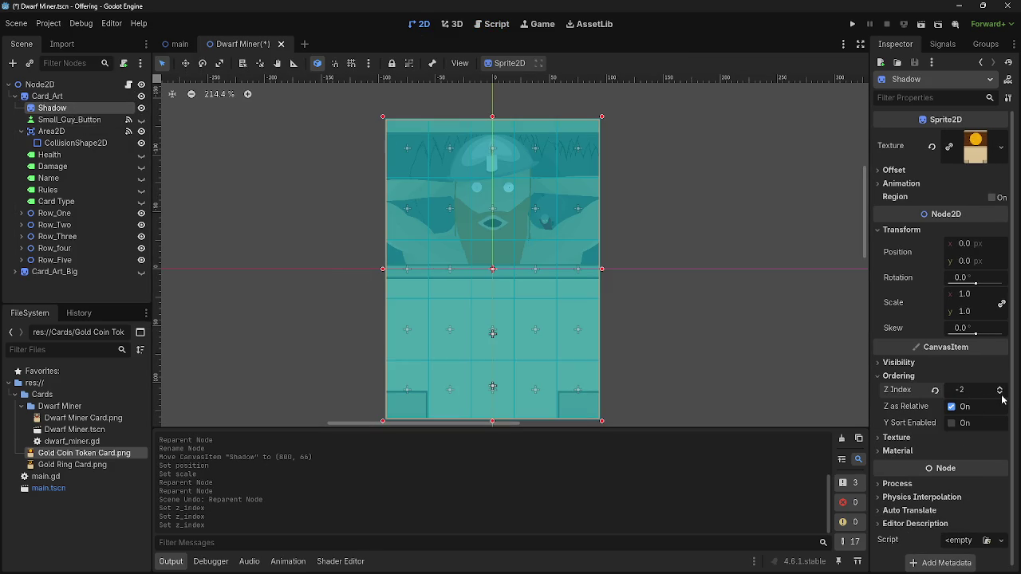
{"action": "left_click", "coordinate": [641, 252]}
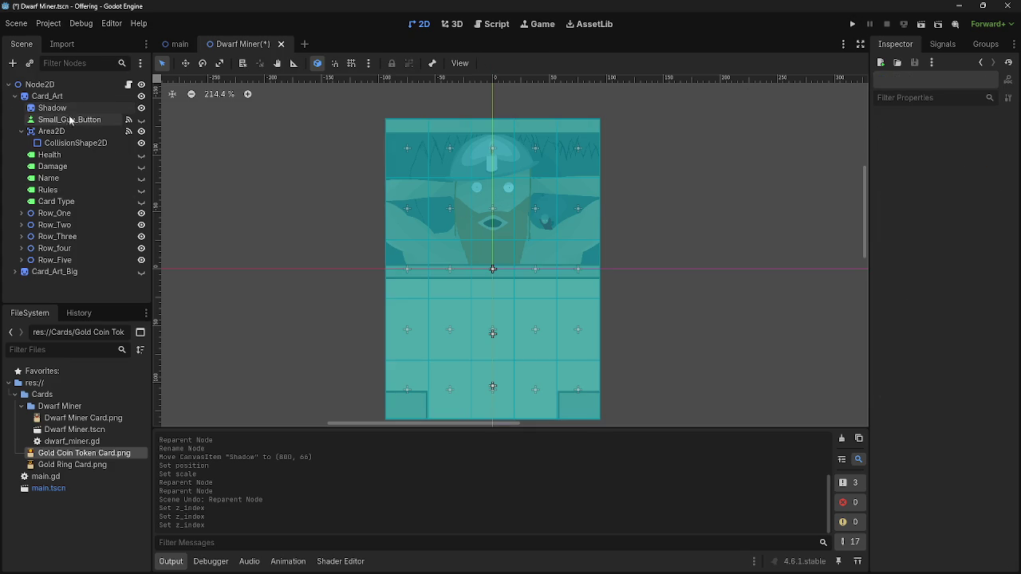
{"action": "left_click", "coordinate": [53, 107]}
{"action": "scroll", "coordinate": [962, 399], "scroll_direction": "down", "scroll_amount": 1}
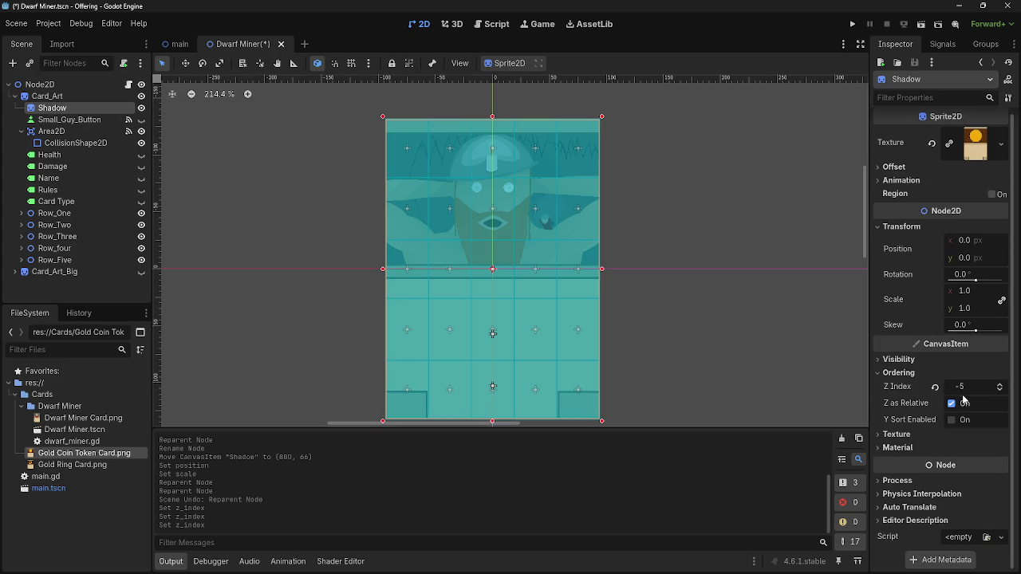
Browse Shadow's Inspector sections and leave Visibility expanded
{"action": "left_click", "coordinate": [909, 434]}
{"action": "left_click", "coordinate": [913, 435]}
{"action": "left_click", "coordinate": [901, 448]}
{"action": "left_click", "coordinate": [901, 447]}
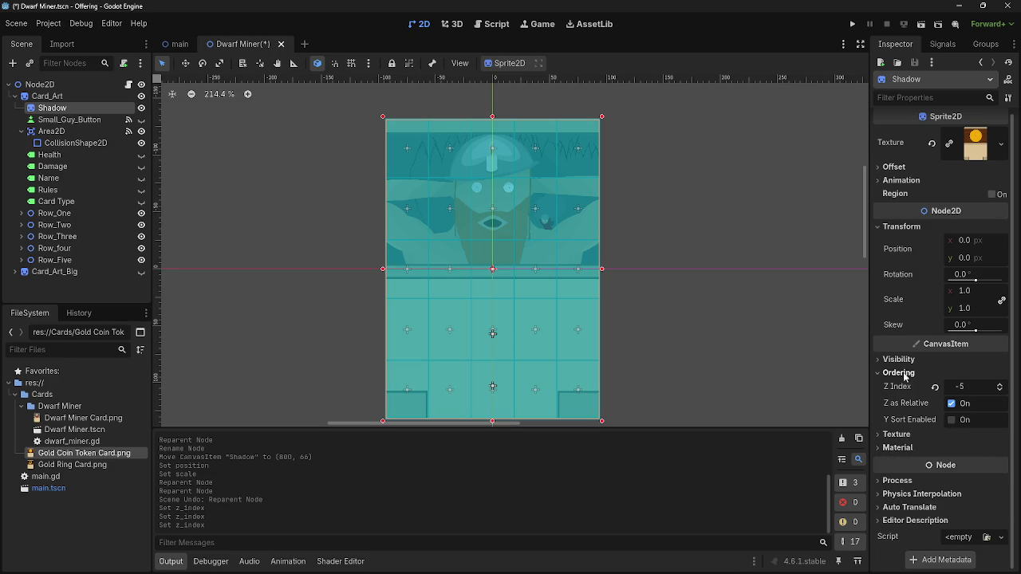
{"action": "left_click", "coordinate": [903, 375]}
{"action": "left_click", "coordinate": [904, 375]}
{"action": "left_click", "coordinate": [905, 363]}
{"action": "left_click", "coordinate": [907, 364]}
{"action": "left_click", "coordinate": [907, 365]}
Set Shadow's Modulate colour to black
{"action": "left_click", "coordinate": [969, 399]}
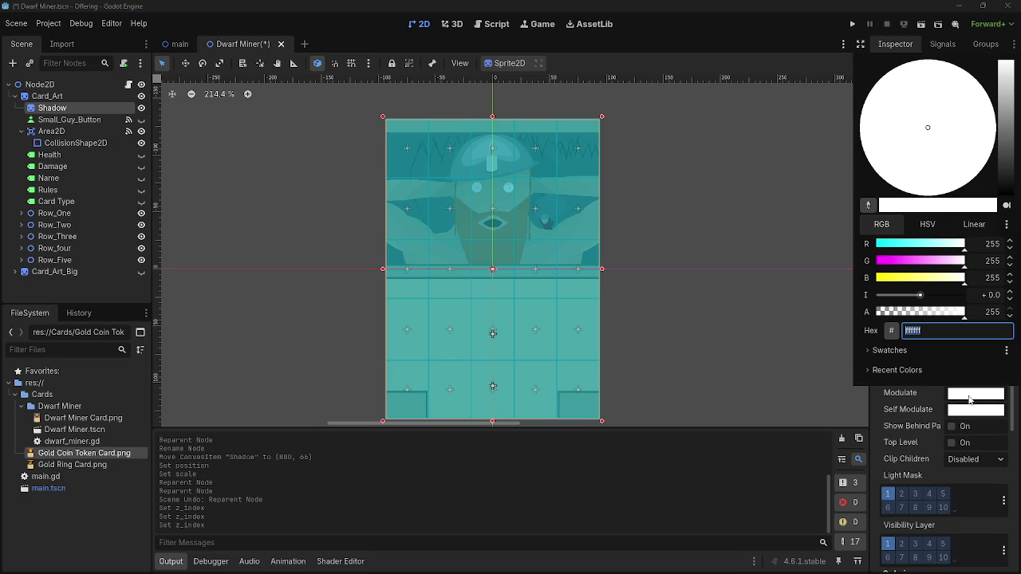
{"action": "left_click_drag", "start_coordinate": [919, 295], "coordinate": [965, 306]}
{"action": "left_click_drag", "start_coordinate": [945, 273], "coordinate": [877, 278]}
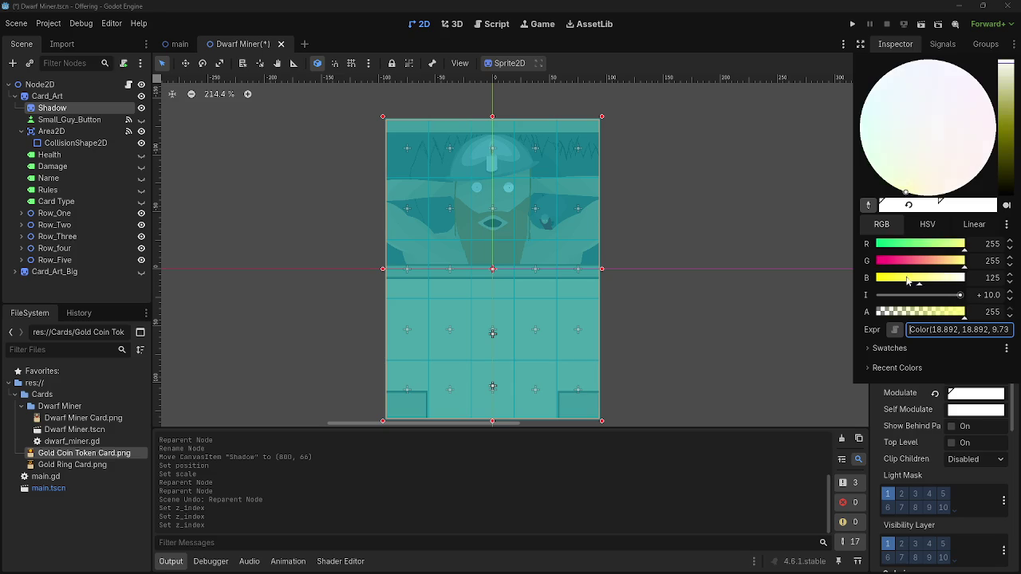
{"action": "mouse_move", "coordinate": [961, 261]}
{"action": "left_mouse_down"}
{"action": "mouse_move", "coordinate": [856, 266]}
{"action": "mouse_move", "coordinate": [877, 249]}
{"action": "mouse_move", "coordinate": [858, 251]}
{"action": "left_mouse_up"}
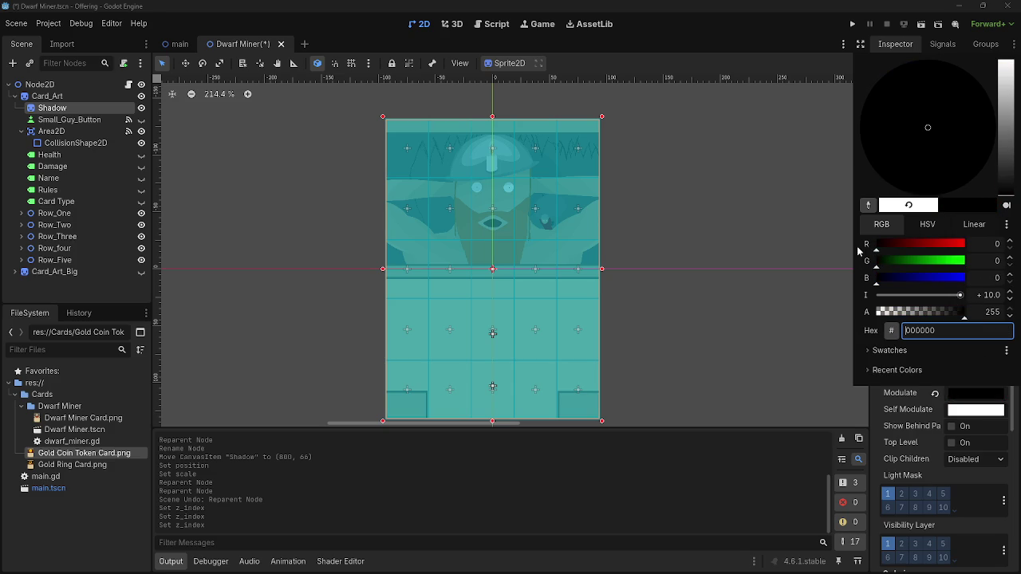
{"action": "left_click", "coordinate": [730, 471]}
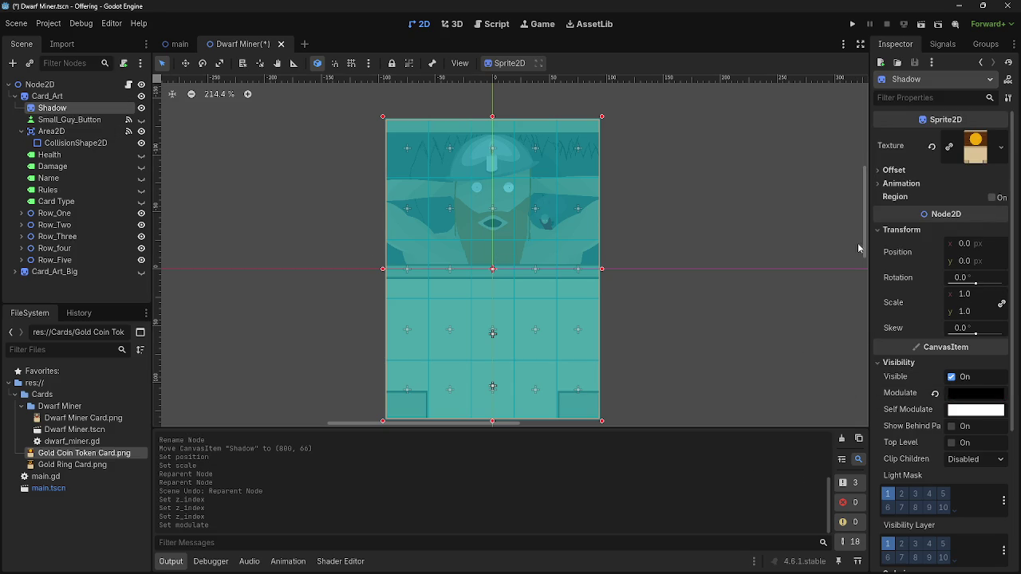
Offset Shadow left to x -128.82, set Modulate alpha to 85, and run the game
{"action": "mouse_move", "coordinate": [969, 253]}
{"action": "left_mouse_down"}
{"action": "mouse_move", "coordinate": [937, 253]}
{"action": "mouse_move", "coordinate": [959, 236]}
{"action": "mouse_move", "coordinate": [899, 236]}
{"action": "left_mouse_up"}
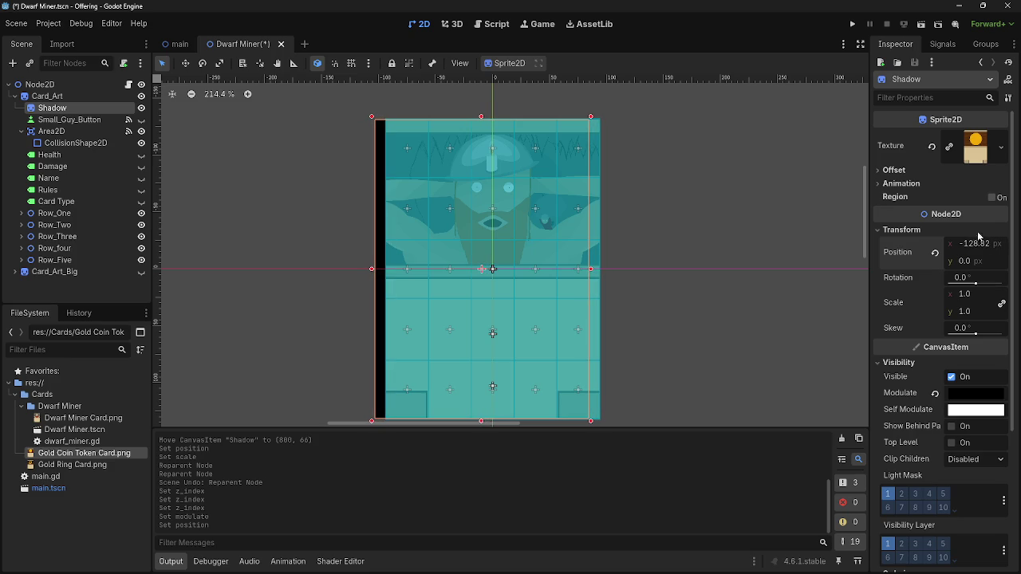
{"action": "left_click", "coordinate": [968, 399]}
{"action": "left_click_drag", "start_coordinate": [925, 316], "coordinate": [901, 317]}
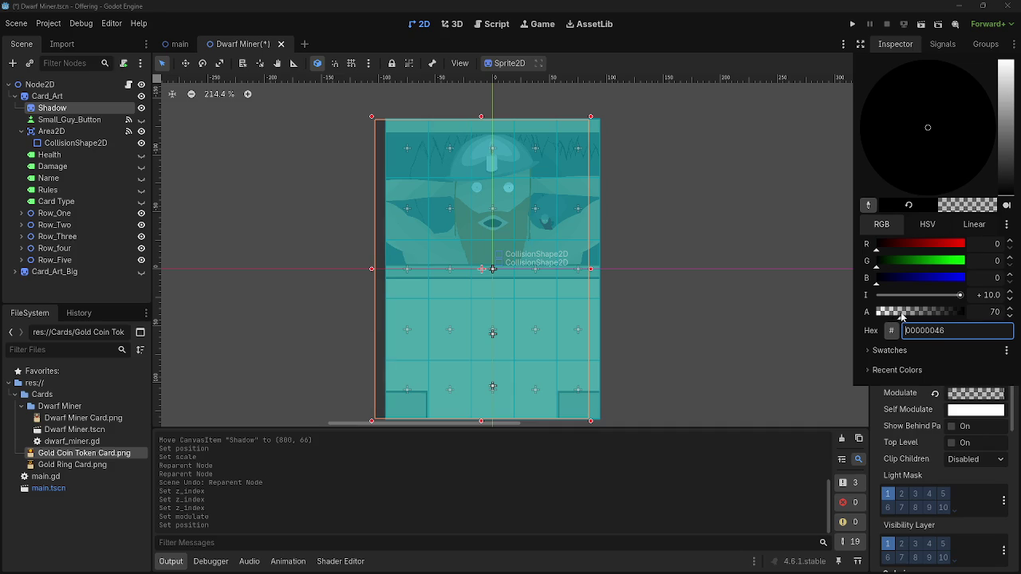
{"action": "double_click", "coordinate": [1010, 311]}
{"action": "type", "text": "85"}
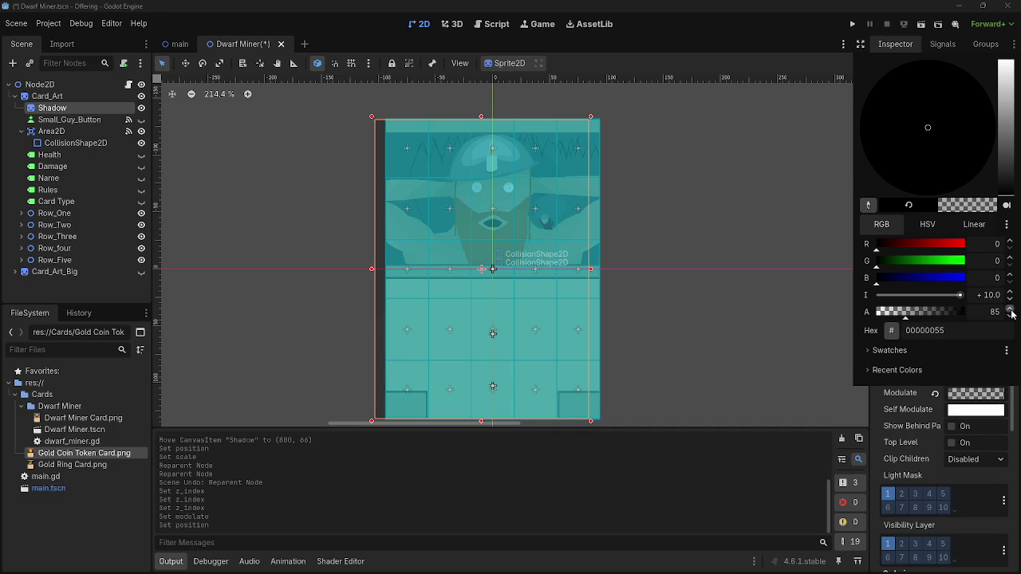
{"action": "left_click", "coordinate": [733, 232]}
{"action": "left_click", "coordinate": [852, 24]}
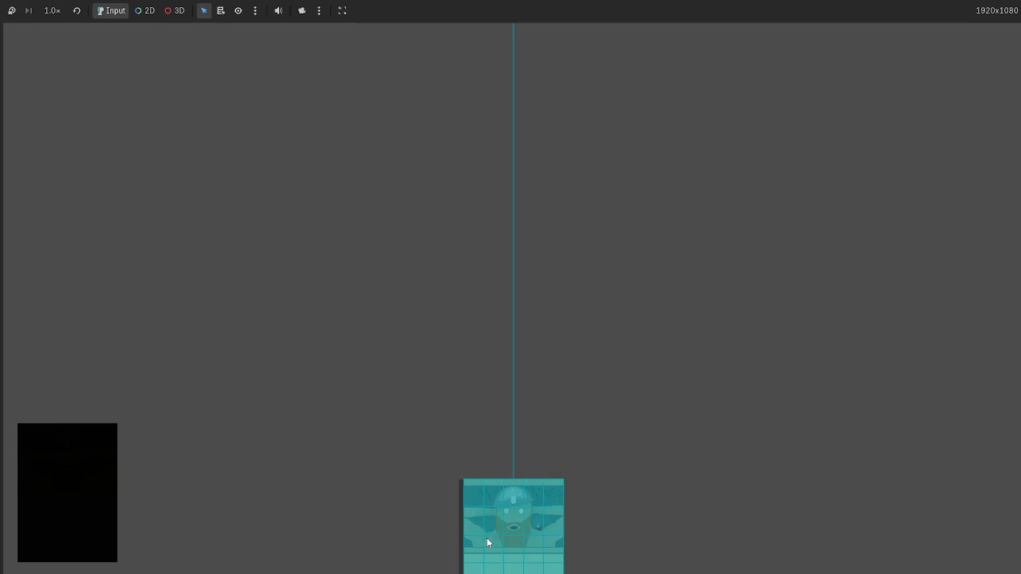
Drag a card in the running game, stop it, and reset Shadow's Position to 0, 0
{"action": "mouse_move", "coordinate": [486, 543]}
{"action": "left_mouse_down"}
{"action": "mouse_move", "coordinate": [371, 269]}
{"action": "mouse_move", "coordinate": [380, 304]}
{"action": "mouse_move", "coordinate": [717, 328]}
{"action": "left_mouse_up"}
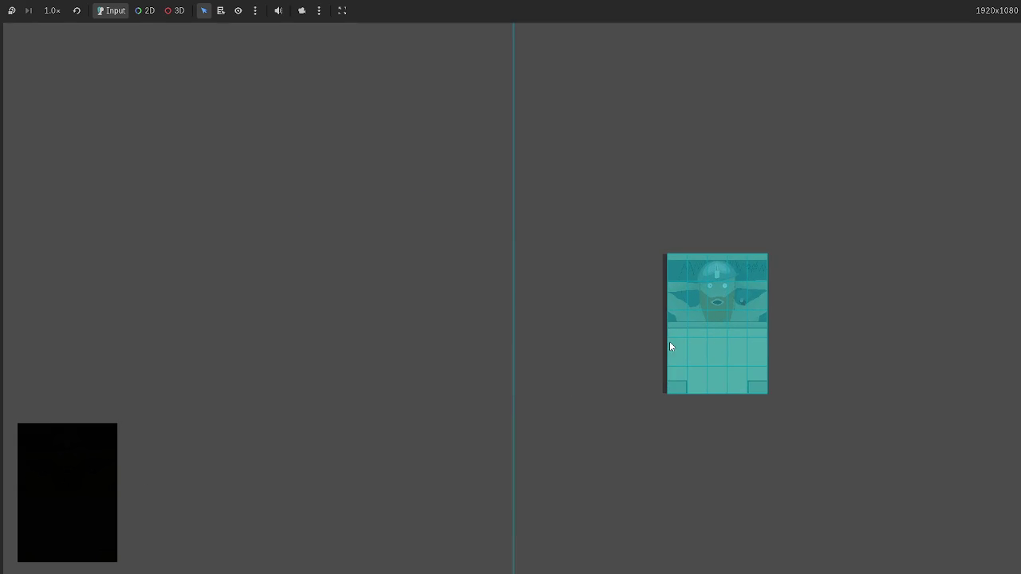
{"action": "key", "text": "F8"}
{"action": "left_click_drag", "start_coordinate": [385, 219], "coordinate": [391, 213]}
{"action": "scroll", "coordinate": [367, 185], "scroll_direction": "up", "scroll_amount": 5}
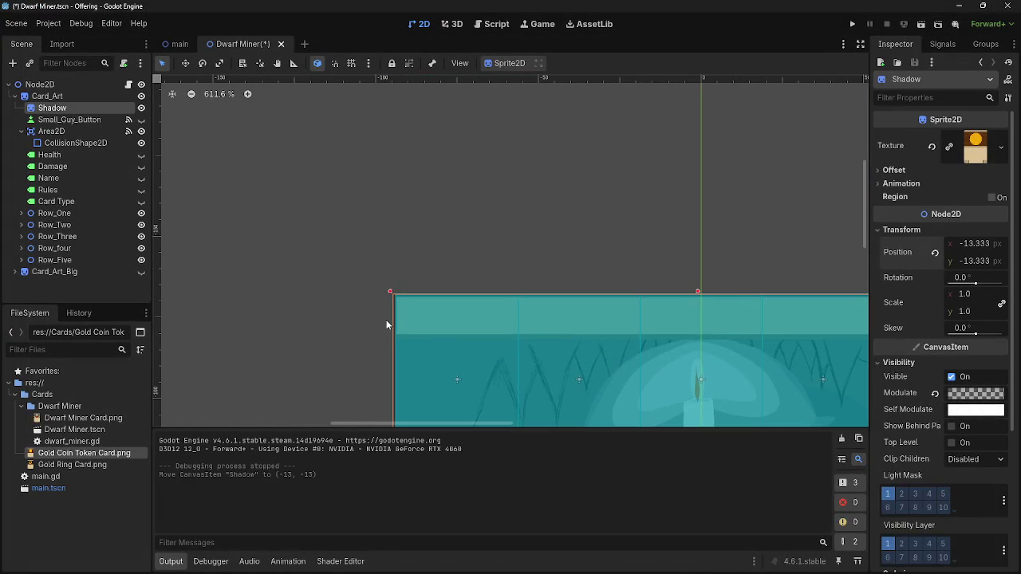
{"action": "scroll", "coordinate": [384, 324], "scroll_direction": "down", "scroll_amount": 8}
{"action": "left_click", "coordinate": [935, 252]}
Raise Shadow's Modulate alpha from 85 to 86
{"action": "scroll", "coordinate": [612, 374], "scroll_direction": "up", "scroll_amount": 3}
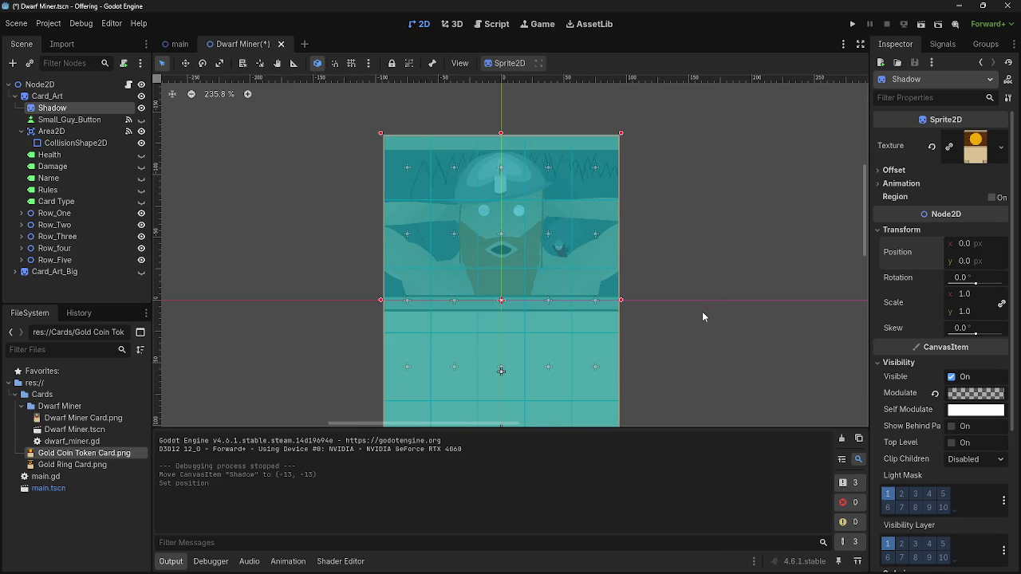
{"action": "left_click", "coordinate": [976, 392]}
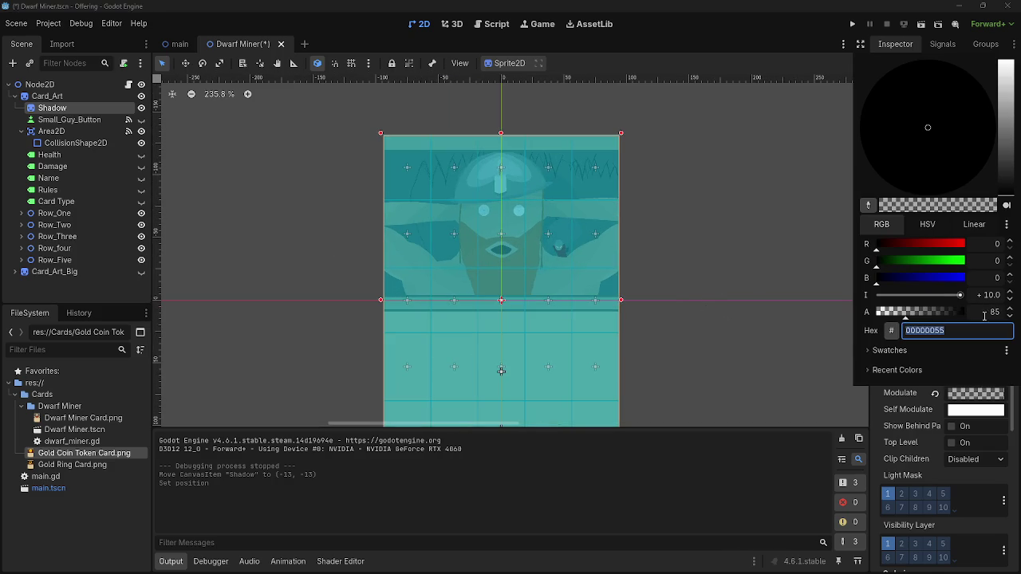
{"action": "left_click", "coordinate": [1009, 310]}
{"action": "left_click", "coordinate": [746, 309]}
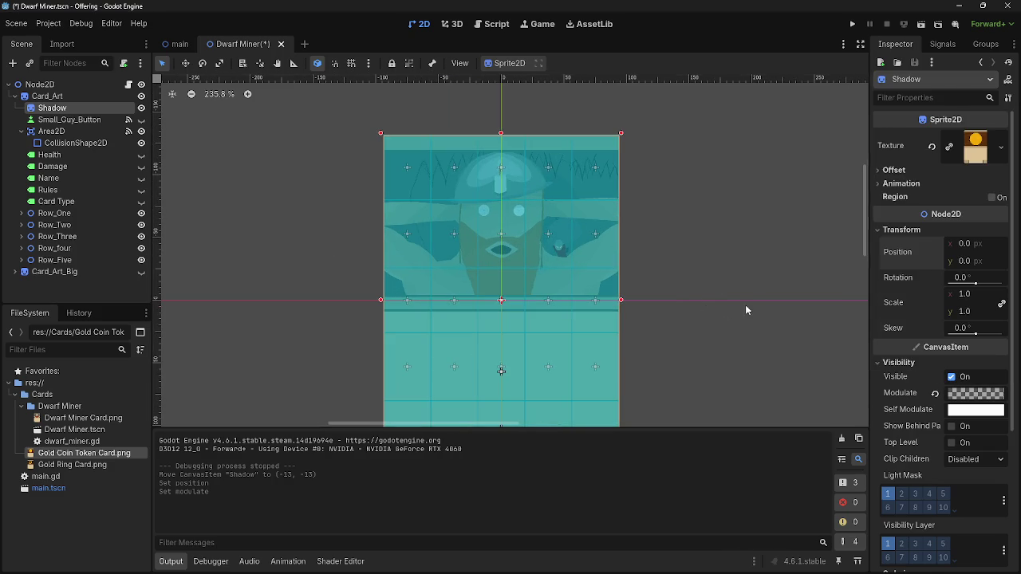
{"action": "scroll", "coordinate": [747, 386], "scroll_direction": "down", "scroll_amount": 5}
{"action": "left_click", "coordinate": [716, 234]}
Browse the Row_Five and Row_Three cells in the Scene dock, then select Card_Art
{"action": "scroll", "coordinate": [716, 234], "scroll_direction": "up", "scroll_amount": 3}
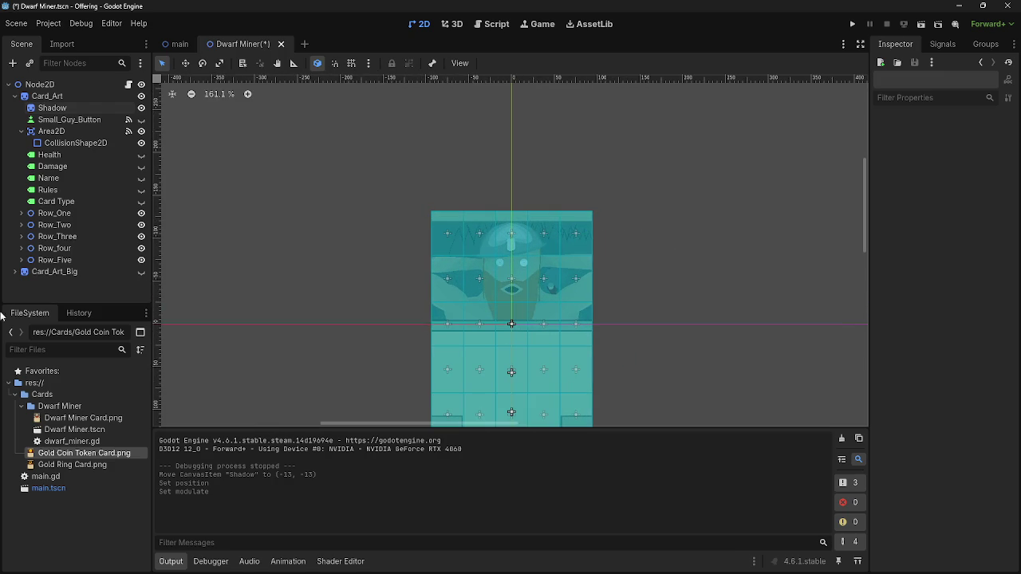
{"action": "left_click", "coordinate": [20, 260]}
{"action": "scroll", "coordinate": [24, 247], "scroll_direction": "down", "scroll_amount": 2}
{"action": "left_click", "coordinate": [24, 209]}
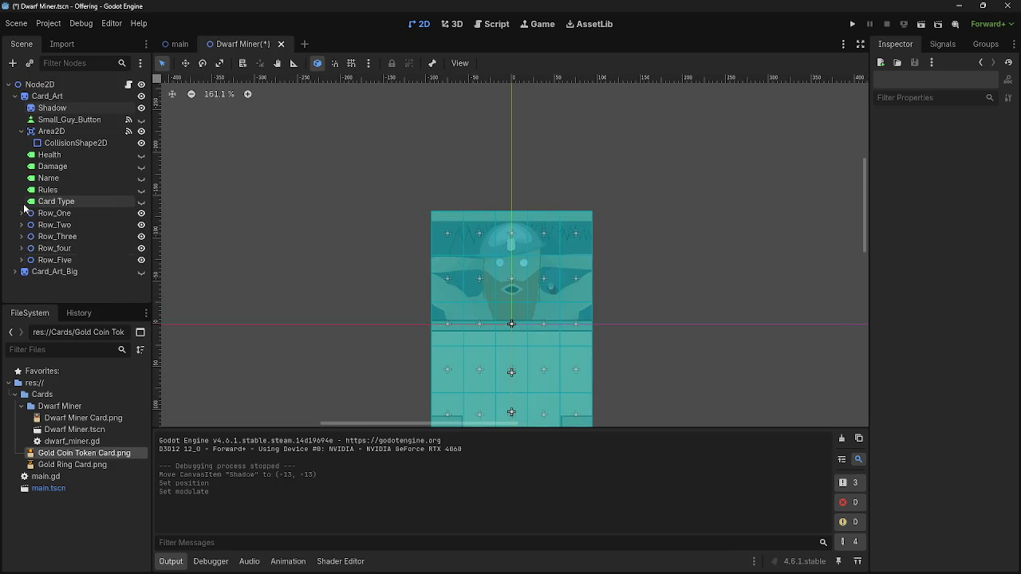
{"action": "left_click", "coordinate": [21, 236]}
{"action": "scroll", "coordinate": [68, 280], "scroll_direction": "down", "scroll_amount": 2}
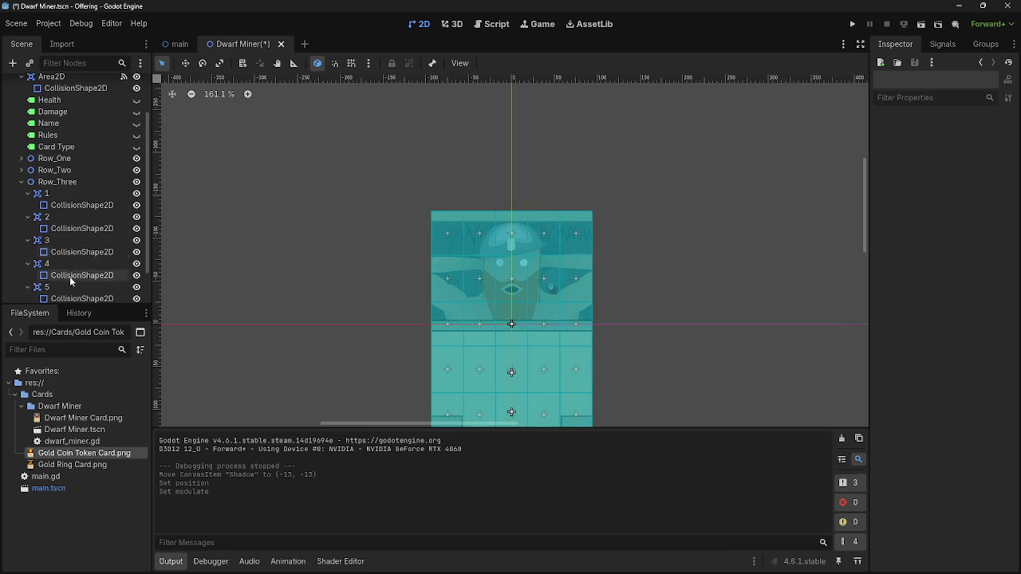
{"action": "left_click", "coordinate": [71, 240]}
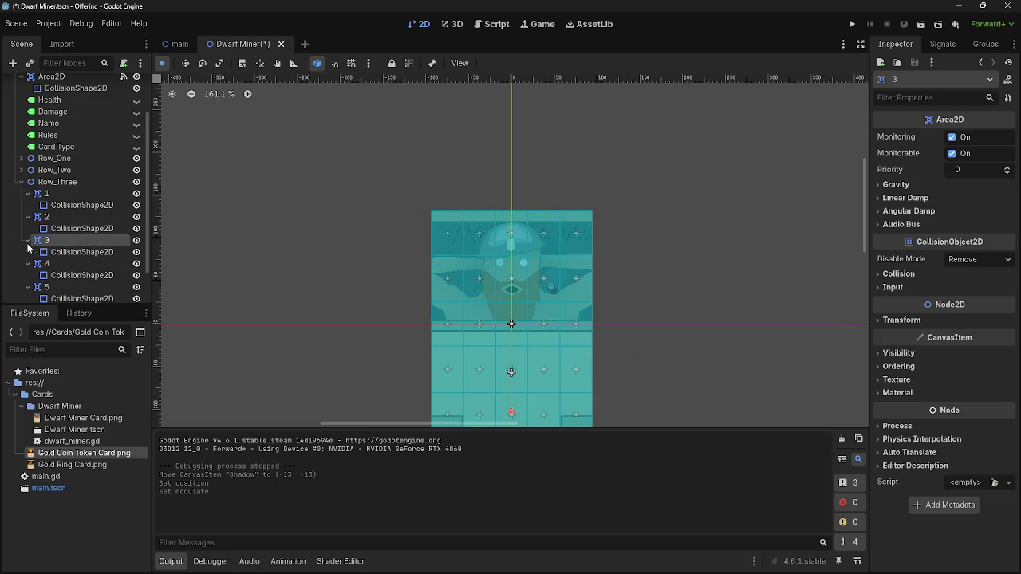
{"action": "left_click", "coordinate": [20, 182]}
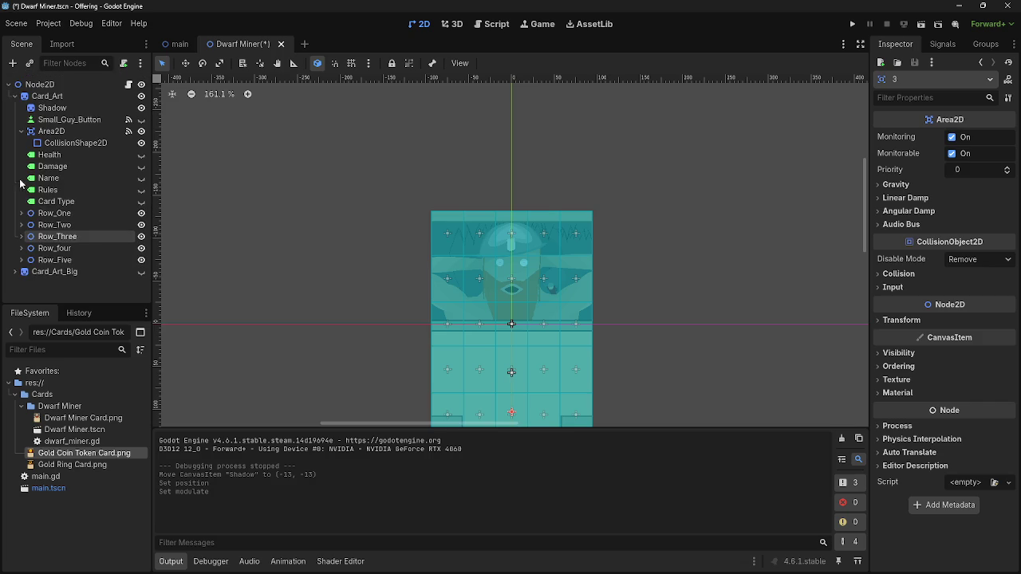
{"action": "left_click", "coordinate": [54, 213]}
{"action": "scroll", "coordinate": [539, 280], "scroll_direction": "down", "scroll_amount": 2}
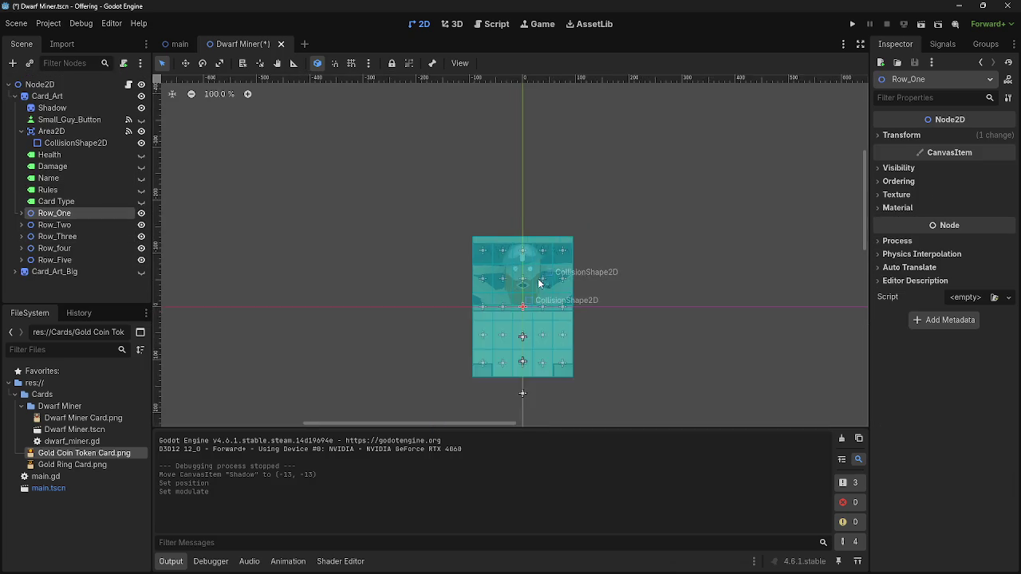
{"action": "scroll", "coordinate": [502, 278], "scroll_direction": "down", "scroll_amount": 2}
{"action": "left_click", "coordinate": [47, 96]}
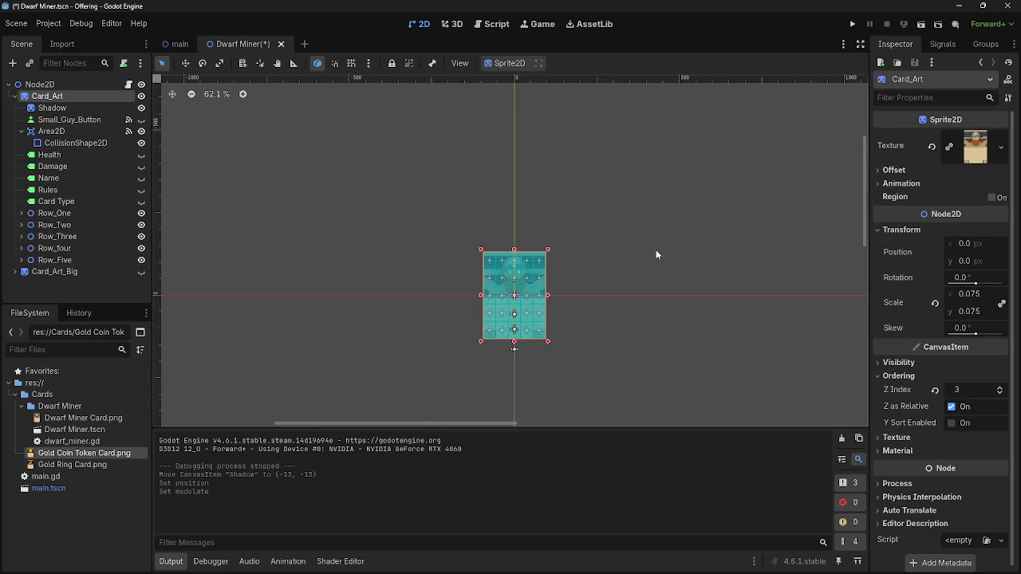
Test-run the card scene with Card_Art skewed to -3.6°, then reset its skew to zero
{"action": "left_click", "coordinate": [81, 23]}
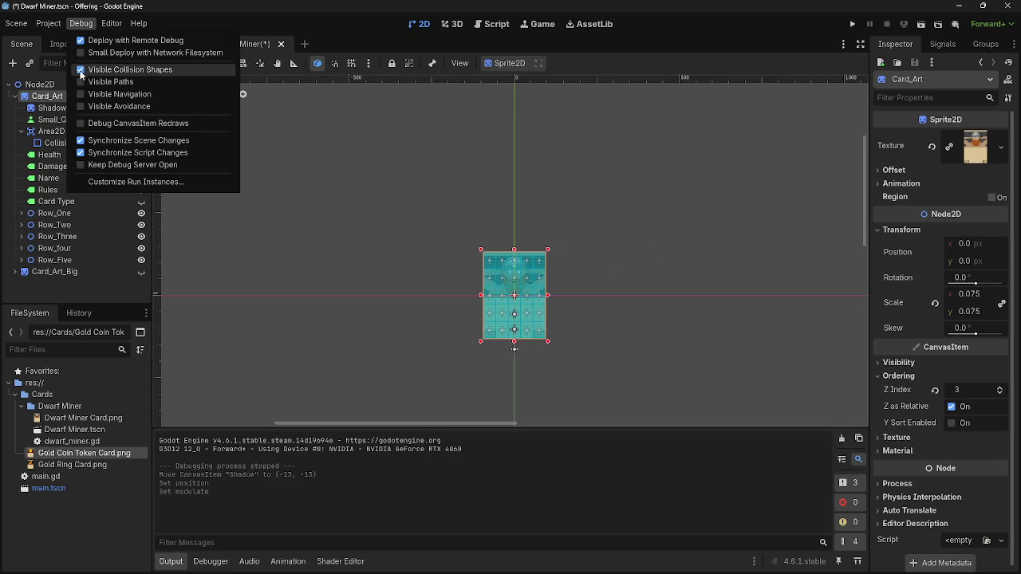
{"action": "left_click", "coordinate": [380, 156]}
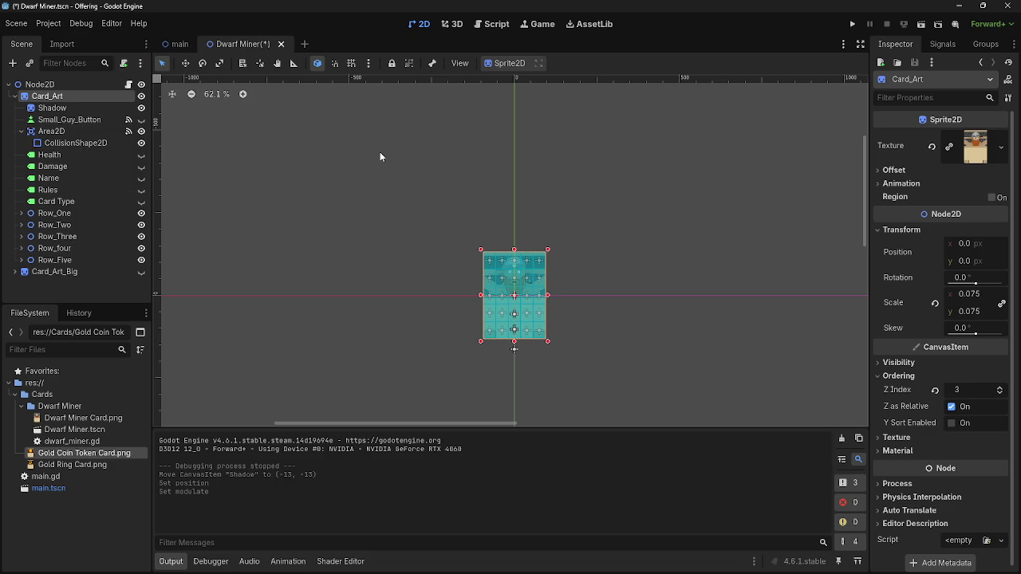
{"action": "left_click_drag", "start_coordinate": [976, 335], "coordinate": [973, 336]}
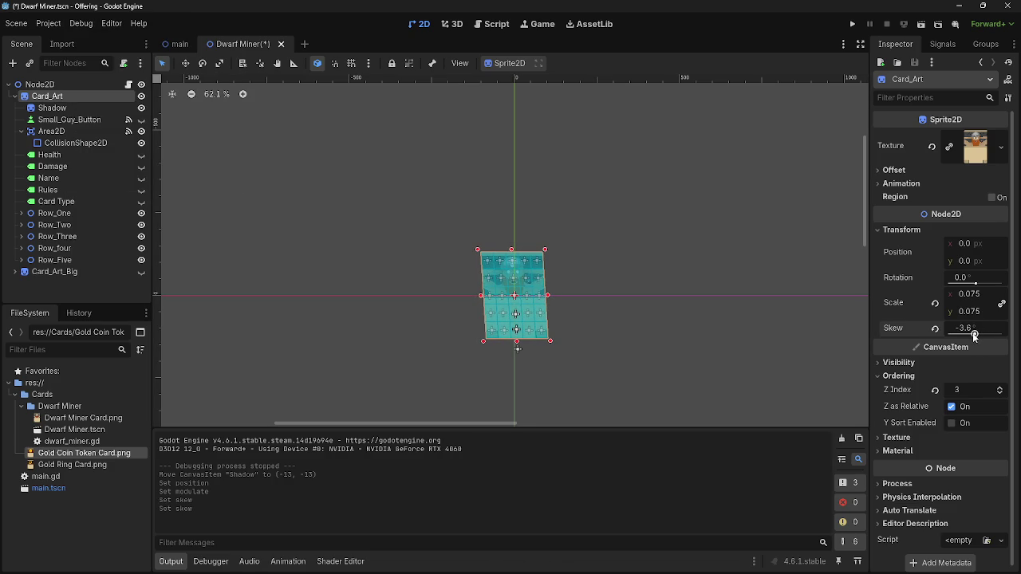
{"action": "left_click", "coordinate": [852, 24]}
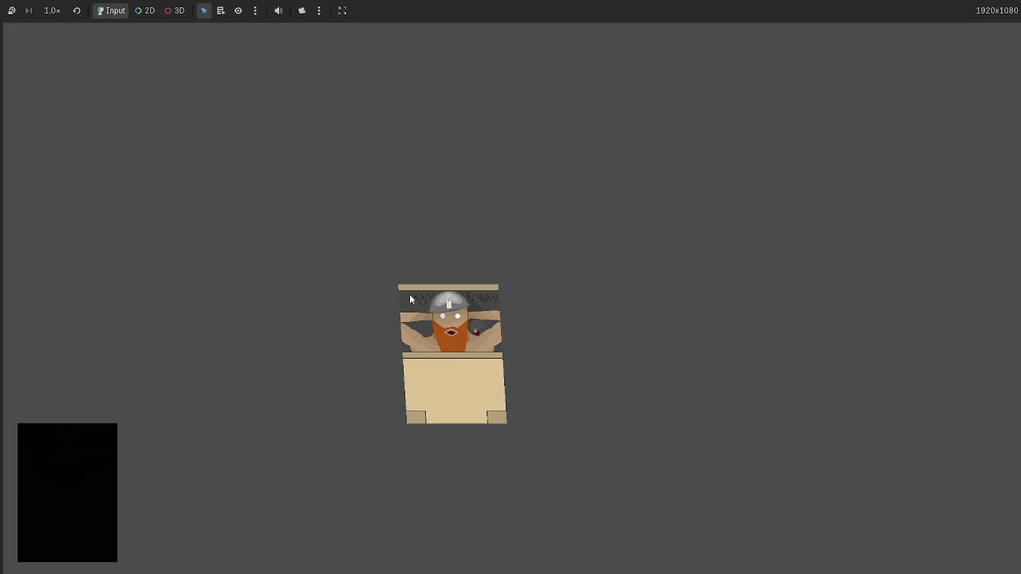
{"action": "key", "text": "F8"}
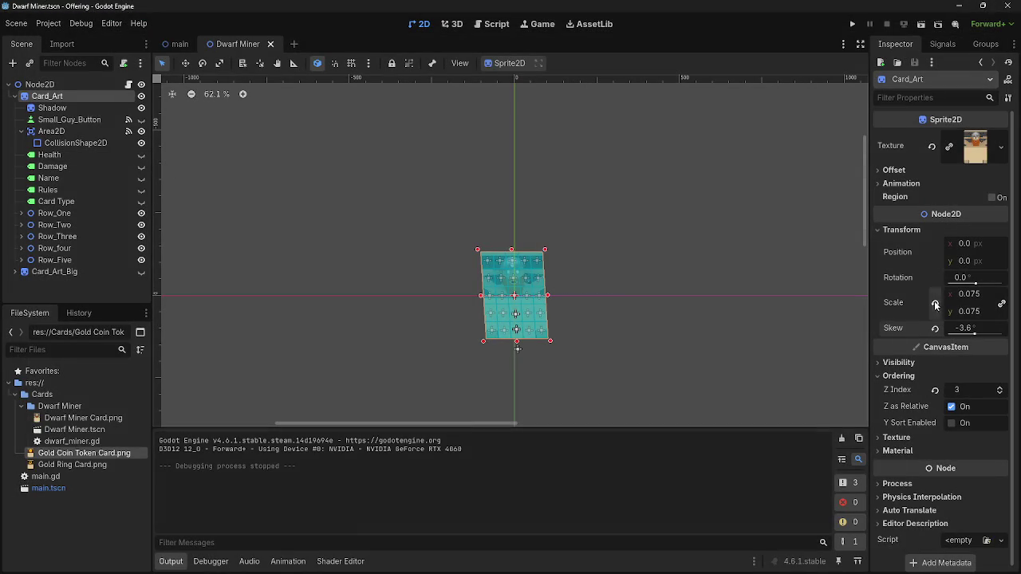
{"action": "left_click", "coordinate": [936, 328]}
{"action": "left_click", "coordinate": [597, 295]}
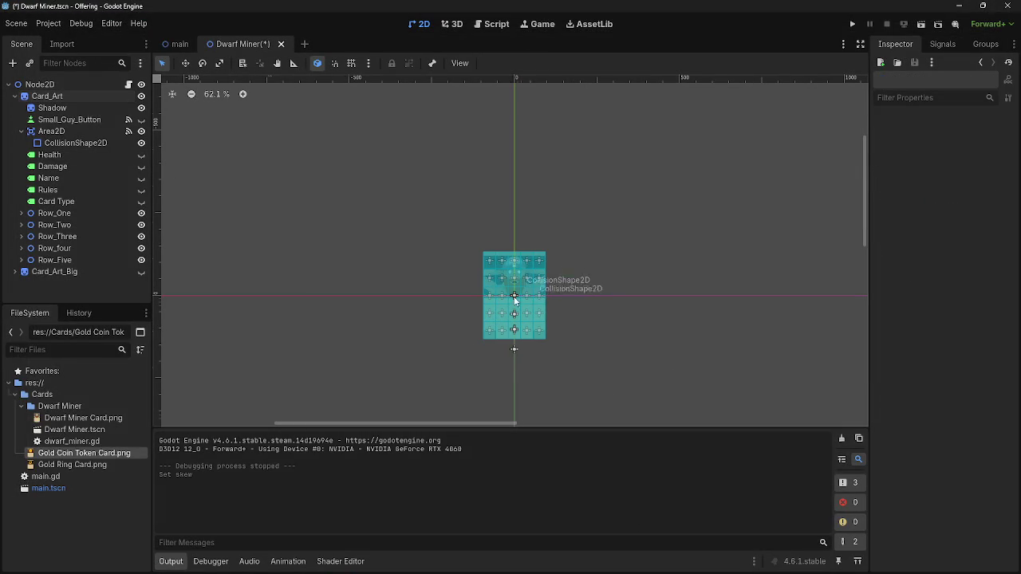
Expand Row_One and Row_Two and inspect the collision shapes of Row_Two cells 1 and 3
{"action": "scroll", "coordinate": [593, 278], "scroll_direction": "up", "scroll_amount": 8}
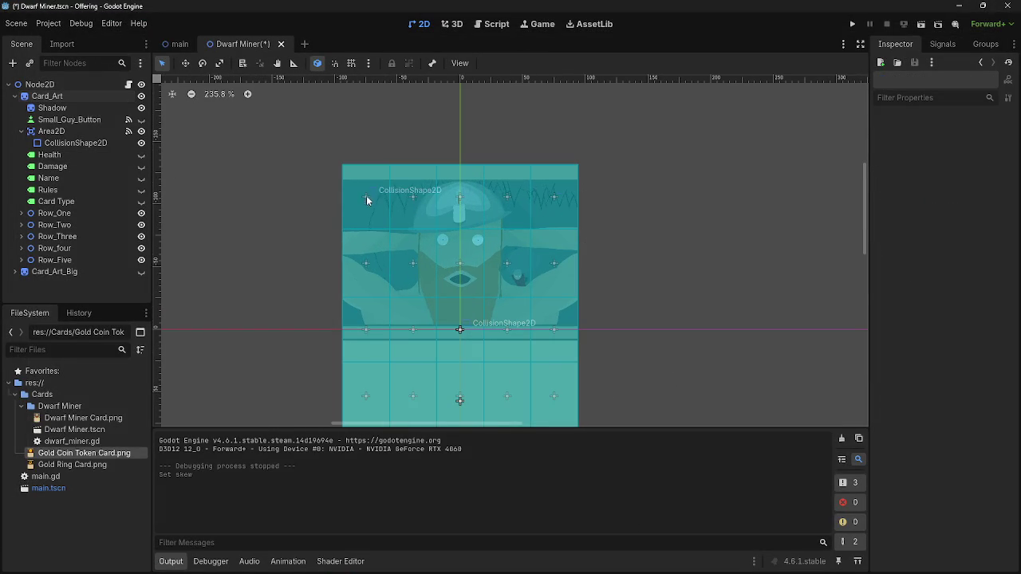
{"action": "left_click", "coordinate": [21, 214]}
{"action": "left_click", "coordinate": [20, 224]}
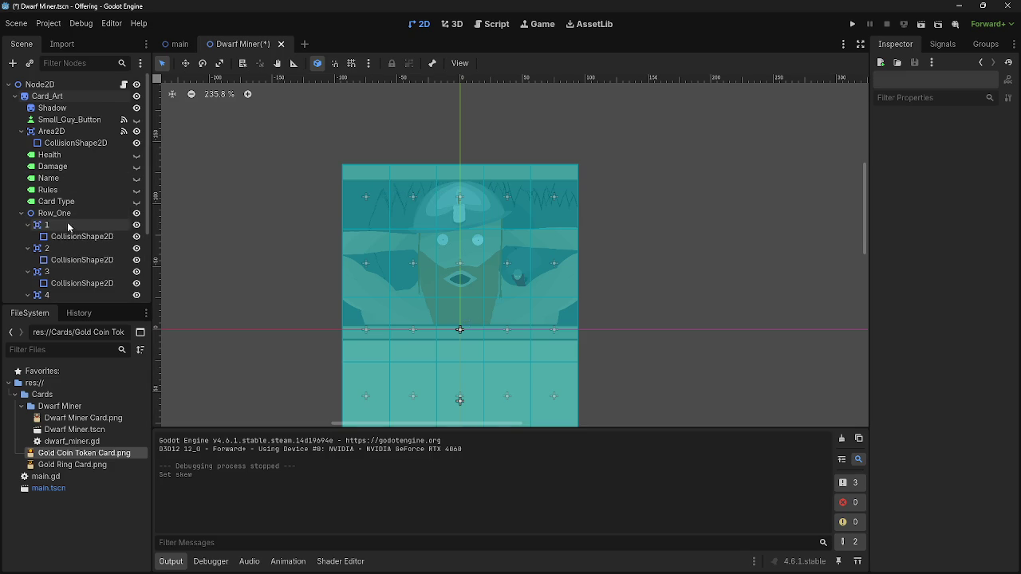
{"action": "left_click", "coordinate": [21, 214]}
{"action": "left_click", "coordinate": [21, 225]}
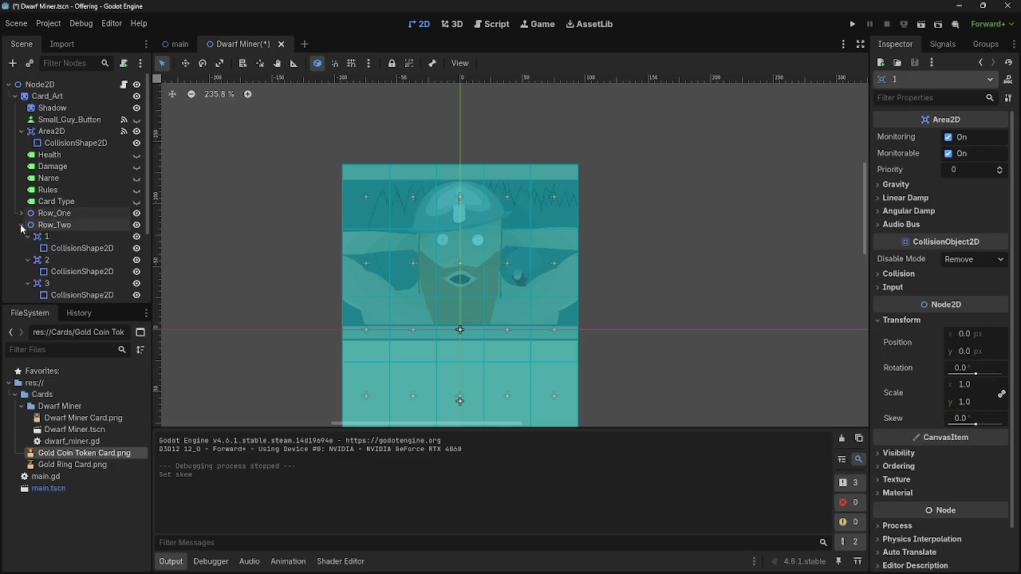
{"action": "left_click", "coordinate": [61, 237]}
{"action": "scroll", "coordinate": [271, 288], "scroll_direction": "down", "scroll_amount": 3}
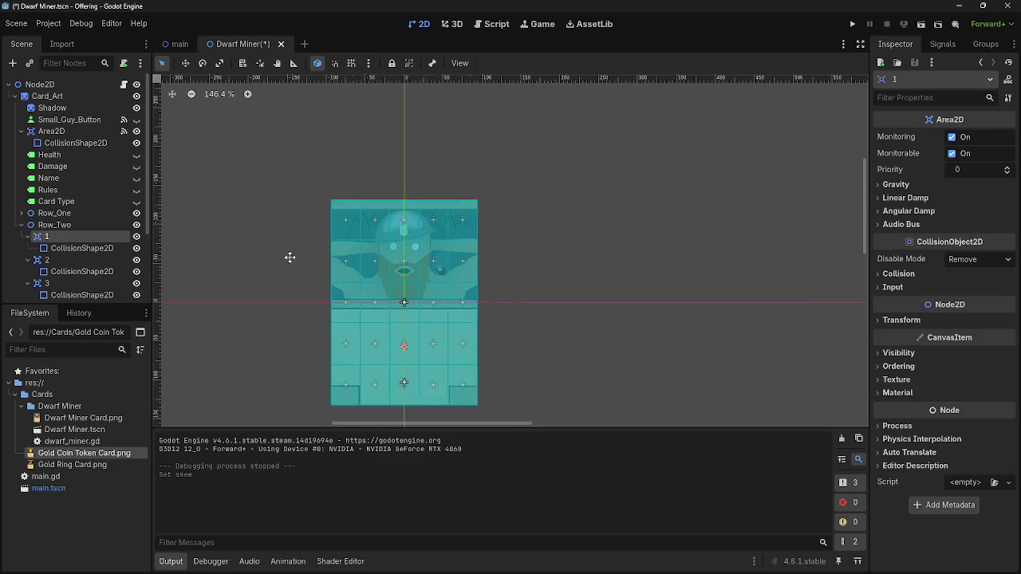
{"action": "left_click", "coordinate": [68, 250]}
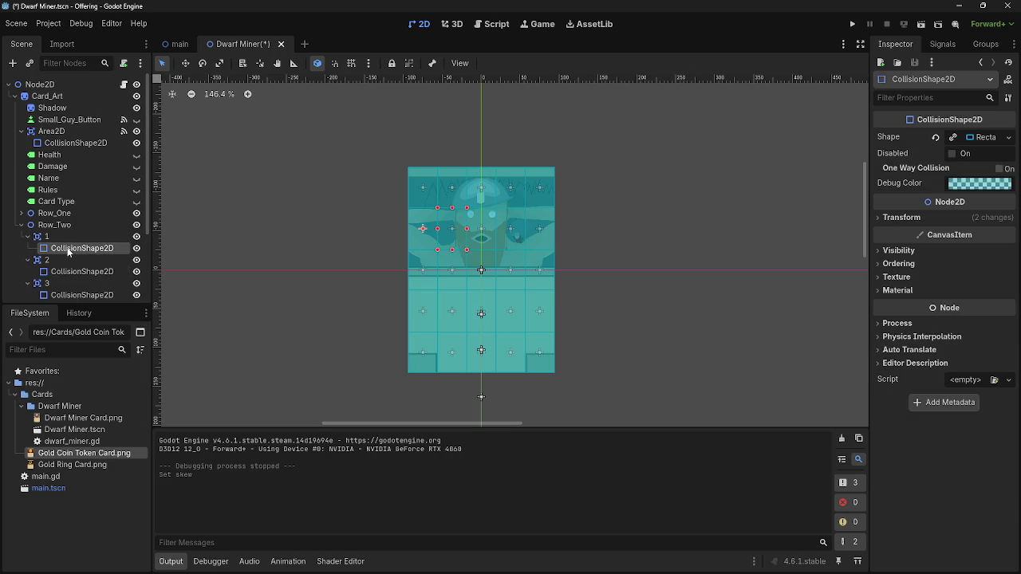
{"action": "left_click", "coordinate": [76, 294]}
{"action": "left_click", "coordinate": [21, 225]}
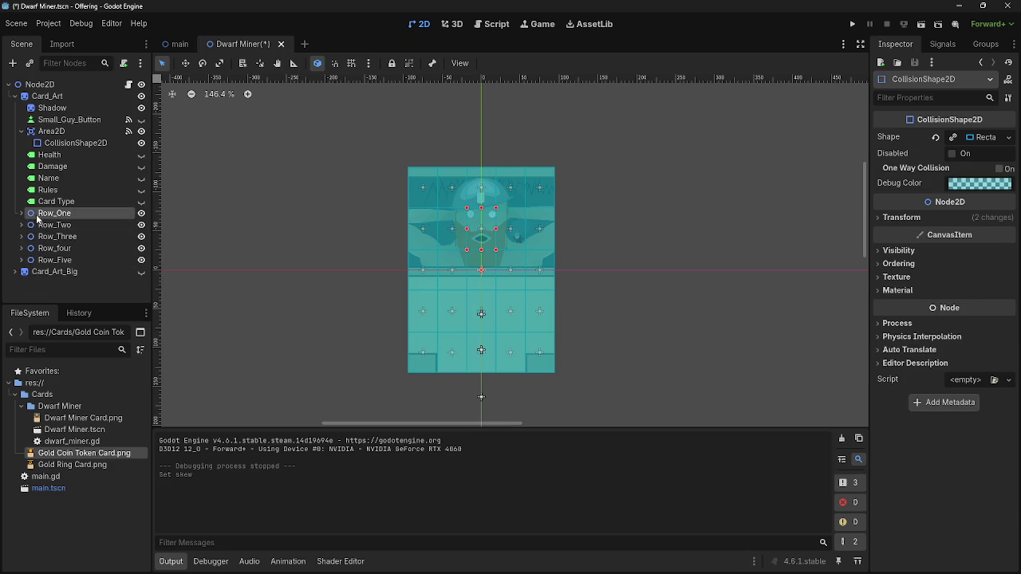
Select Row_One cell 1's CollisionShape2D and list its available signals
{"action": "left_click", "coordinate": [21, 213]}
{"action": "left_click", "coordinate": [76, 227]}
{"action": "left_click", "coordinate": [78, 236]}
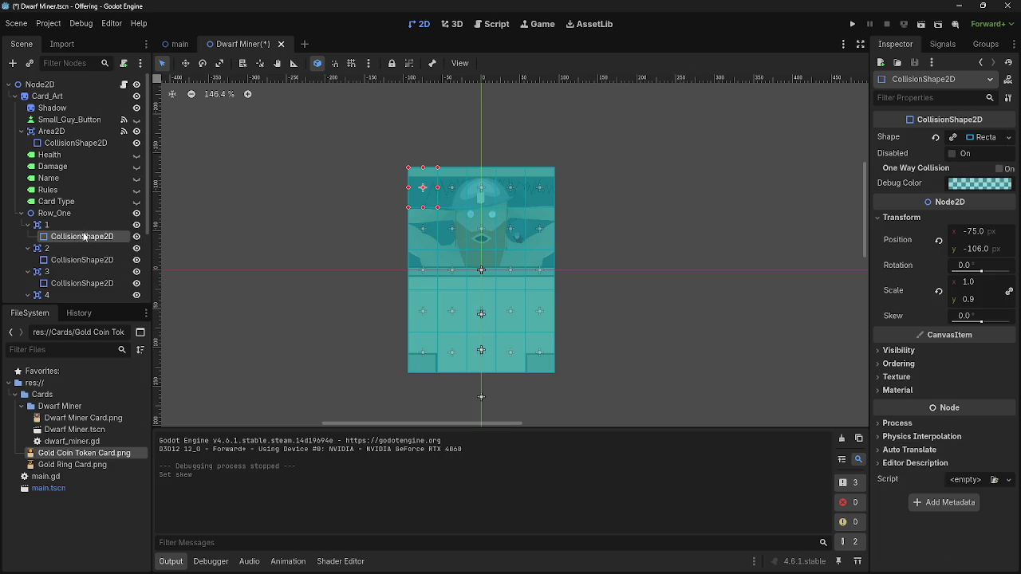
{"action": "left_click", "coordinate": [942, 44]}
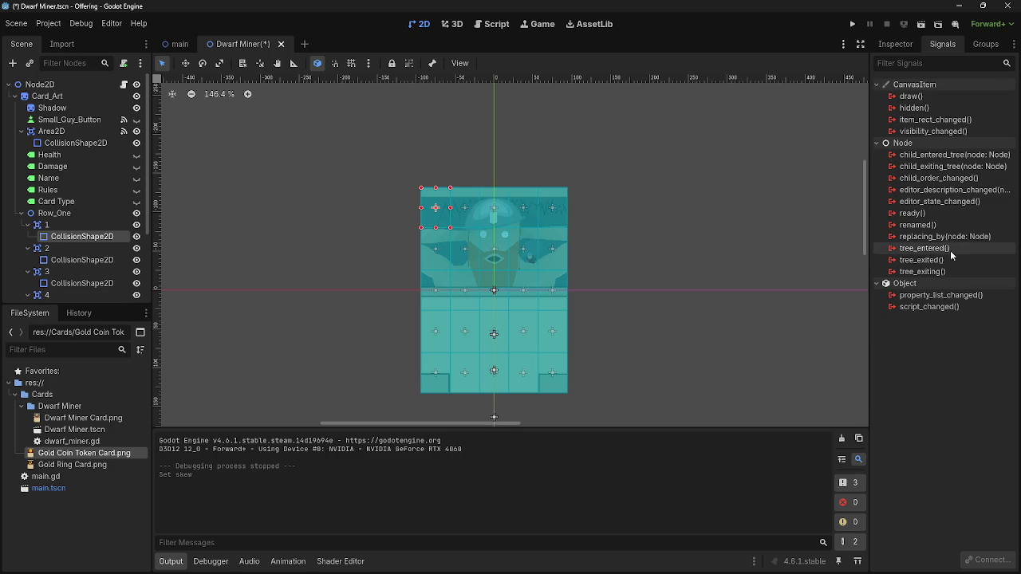
Begin connecting Row_One cell 1's mouse_entered() signal, starting a new receiver method name with 'R'
{"action": "left_click", "coordinate": [83, 225]}
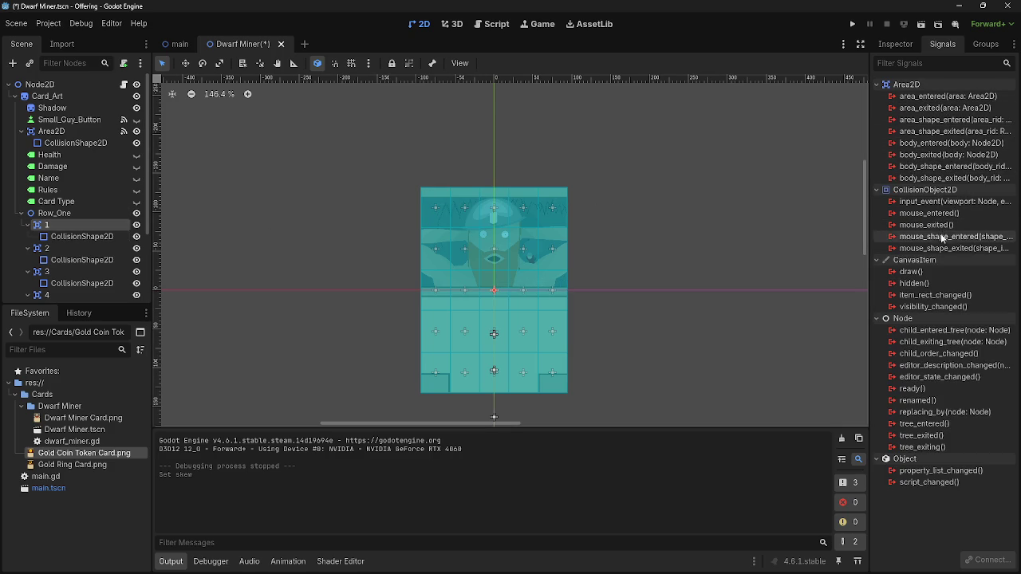
{"action": "double_click", "coordinate": [930, 213]}
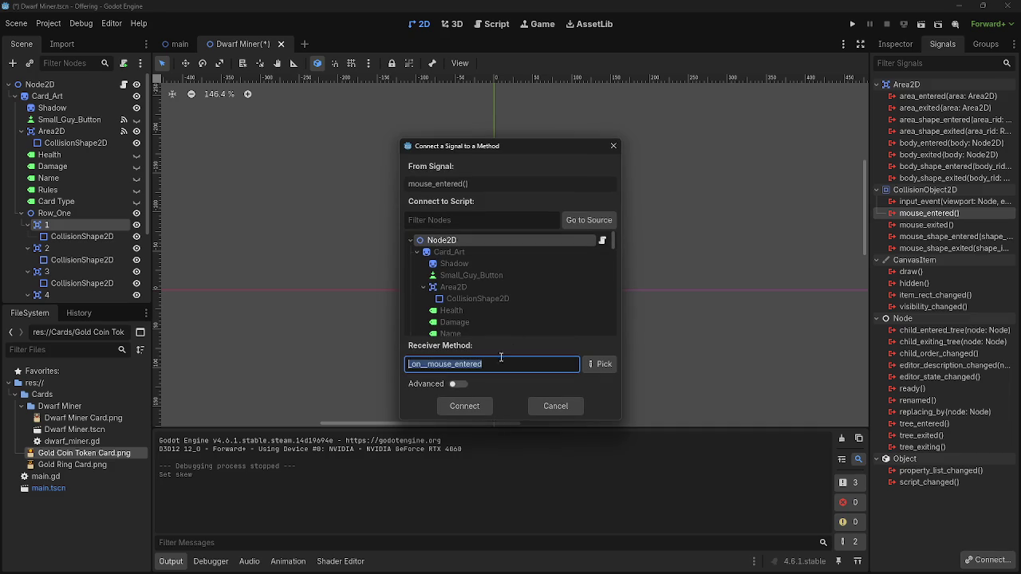
{"action": "type", "text": "Row"}
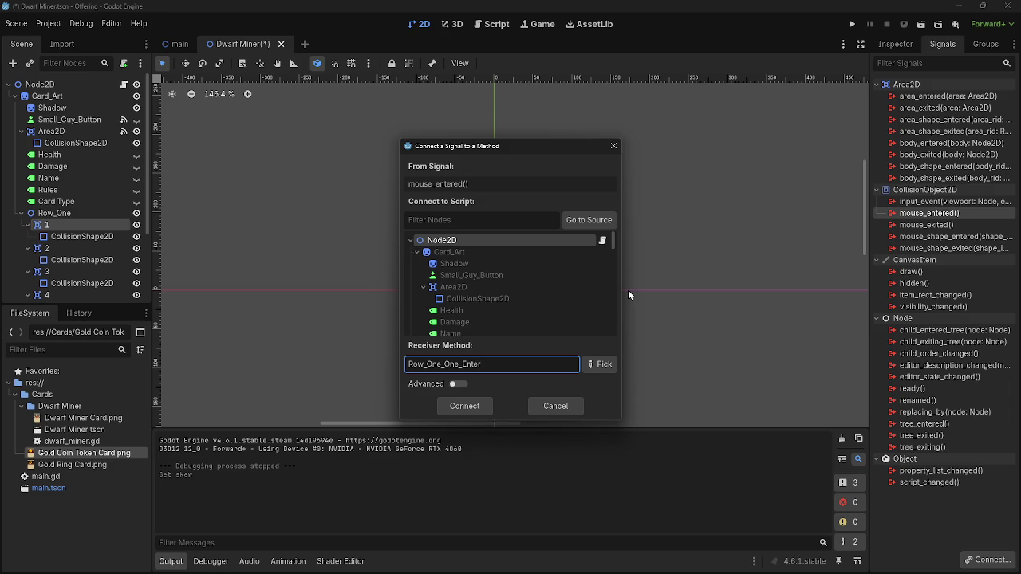
Connect area 1's mouse_entered to a new Row_One_One_Enter stub and tidy its blank line
{"action": "left_click", "coordinate": [458, 404]}
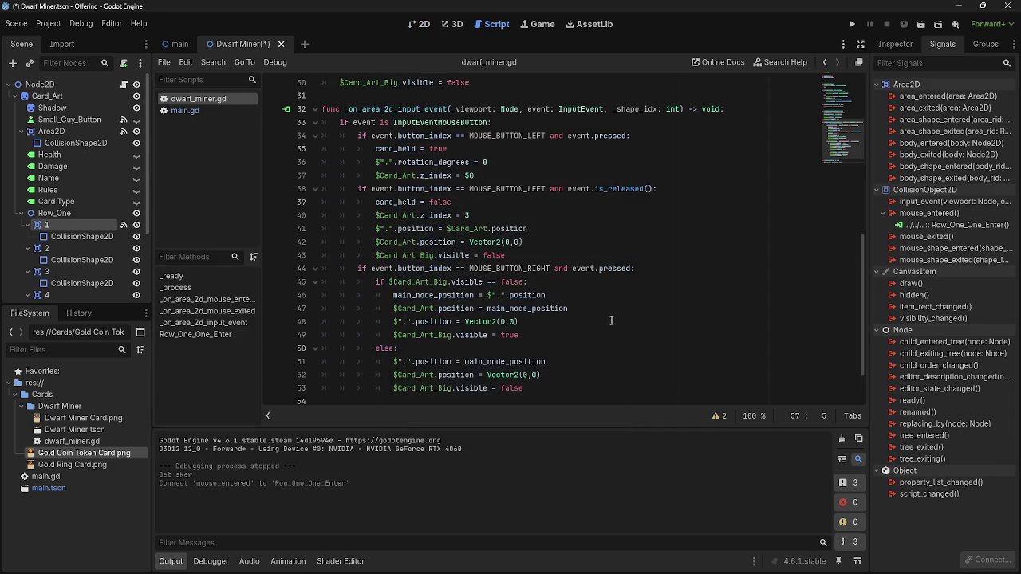
{"action": "left_click", "coordinate": [452, 363]}
{"action": "key", "text": "BackSpace"}
{"action": "left_click", "coordinate": [511, 363]}
{"action": "left_click", "coordinate": [510, 370]}
{"action": "key", "text": "shift+Home"}
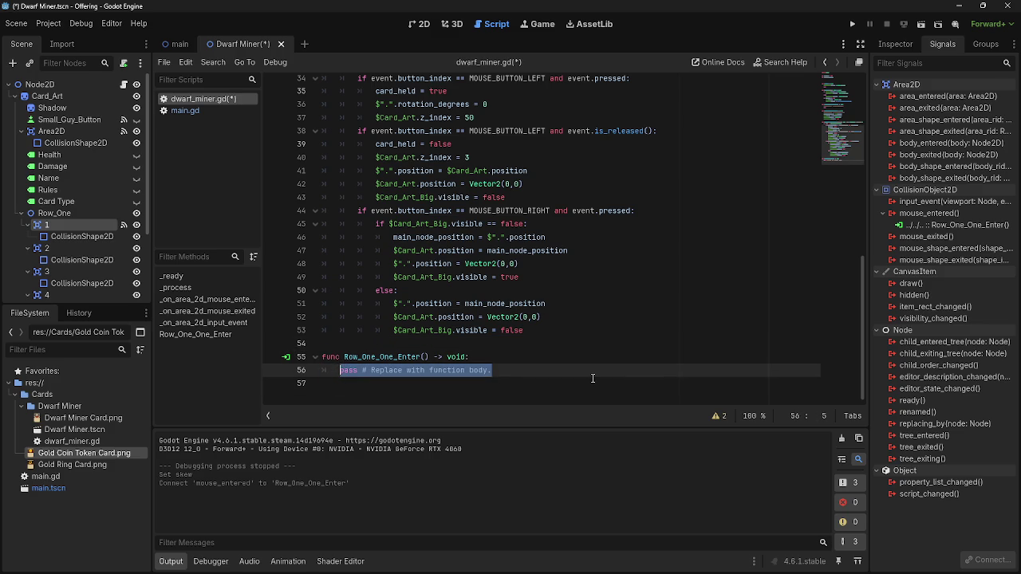
{"action": "left_click", "coordinate": [419, 24]}
{"action": "scroll", "coordinate": [498, 297], "scroll_direction": "down", "scroll_amount": 4}
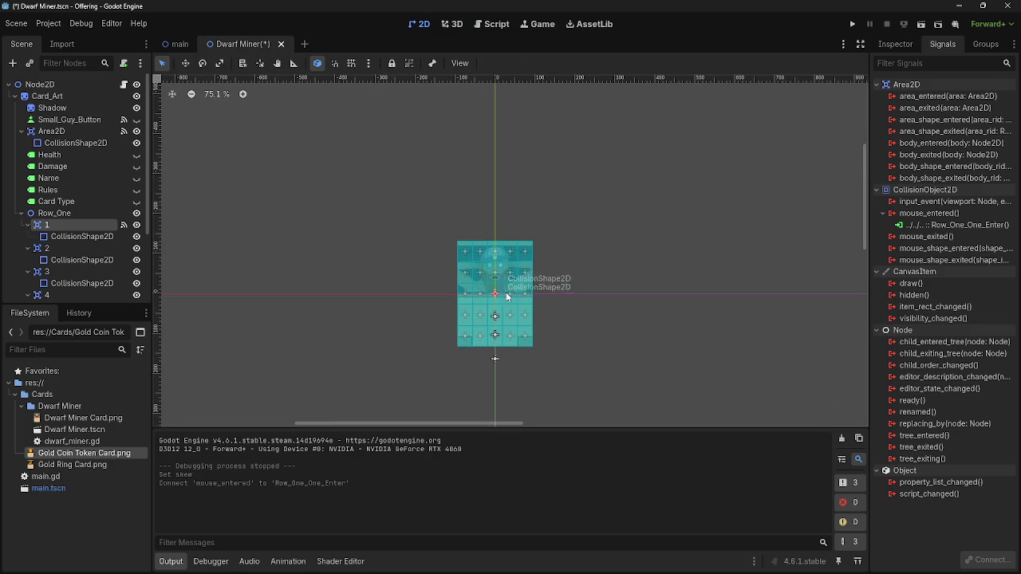
Add Gold Coin Token Card.png to the scene as a temporary sprite
{"action": "left_click", "coordinate": [894, 44]}
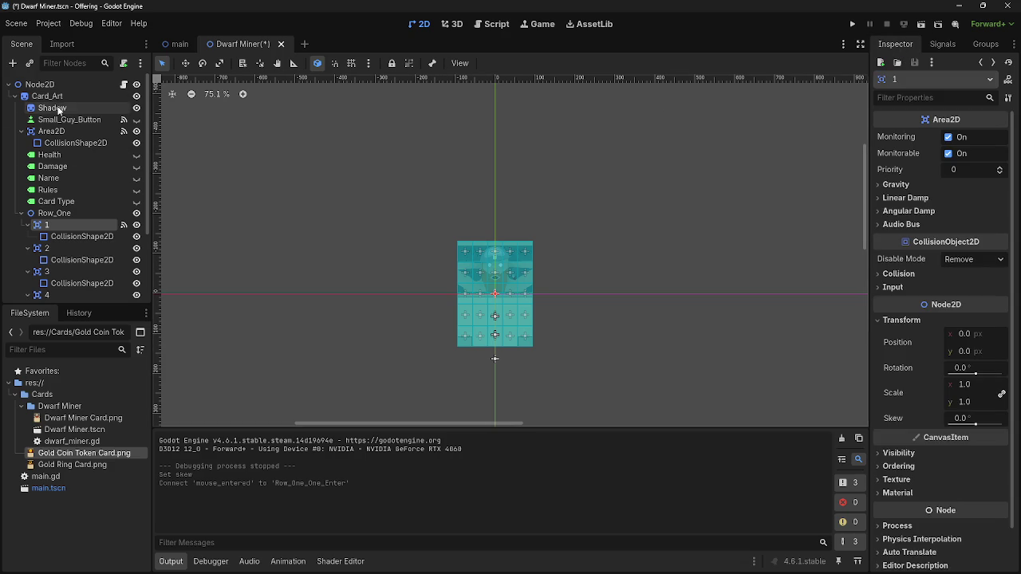
{"action": "mouse_move", "coordinate": [84, 453]}
{"action": "left_mouse_down"}
{"action": "mouse_move", "coordinate": [587, 317]}
{"action": "mouse_move", "coordinate": [726, 248]}
{"action": "mouse_move", "coordinate": [533, 346]}
{"action": "mouse_move", "coordinate": [533, 391]}
{"action": "mouse_move", "coordinate": [611, 330]}
{"action": "mouse_move", "coordinate": [583, 337]}
{"action": "left_mouse_up"}
{"action": "scroll", "coordinate": [614, 314], "scroll_direction": "up", "scroll_amount": 2}
{"action": "scroll", "coordinate": [556, 339], "scroll_direction": "down", "scroll_amount": 2}
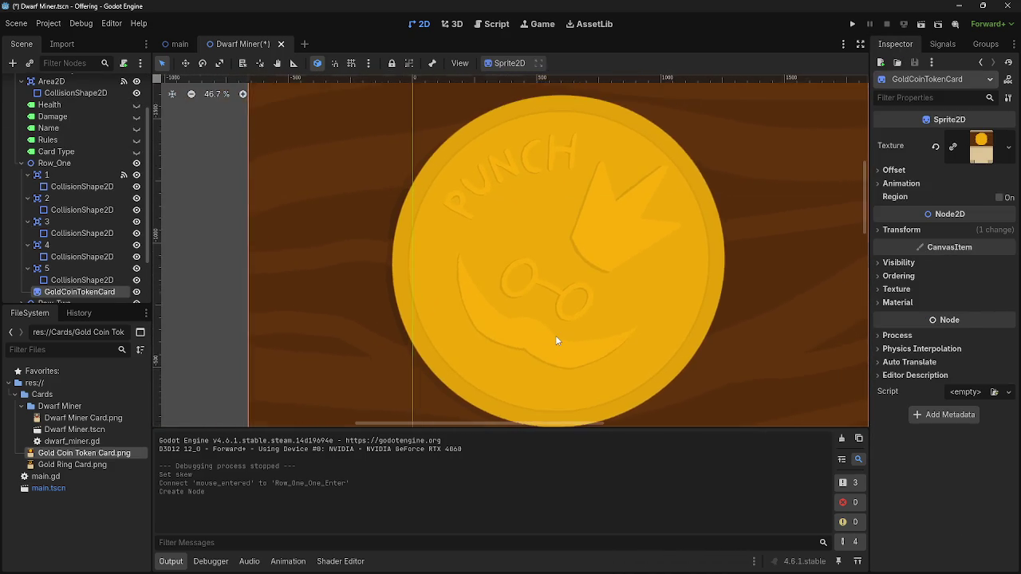
{"action": "scroll", "coordinate": [591, 344], "scroll_direction": "up", "scroll_amount": 2}
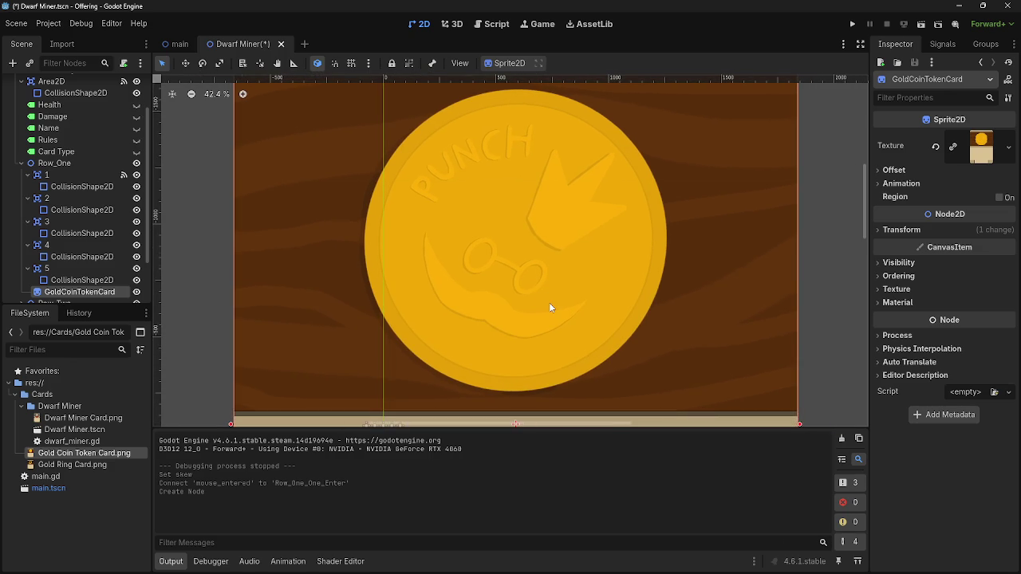
{"action": "left_click_drag", "start_coordinate": [549, 303], "coordinate": [512, 309]}
{"action": "scroll", "coordinate": [512, 310], "scroll_direction": "down", "scroll_amount": 2}
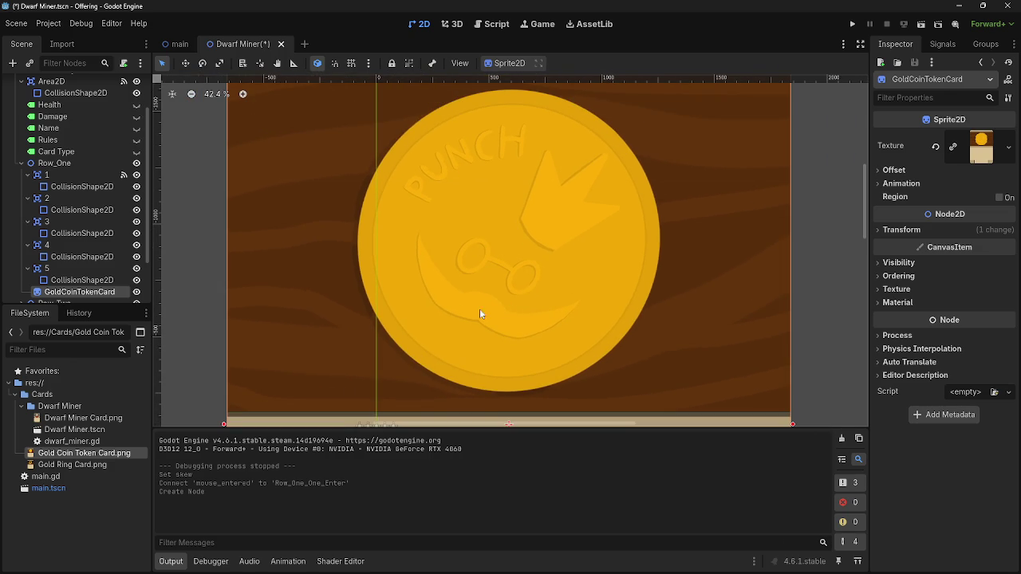
{"action": "scroll", "coordinate": [411, 276], "scroll_direction": "down", "scroll_amount": 3}
{"action": "left_click_drag", "start_coordinate": [410, 276], "coordinate": [442, 281]}
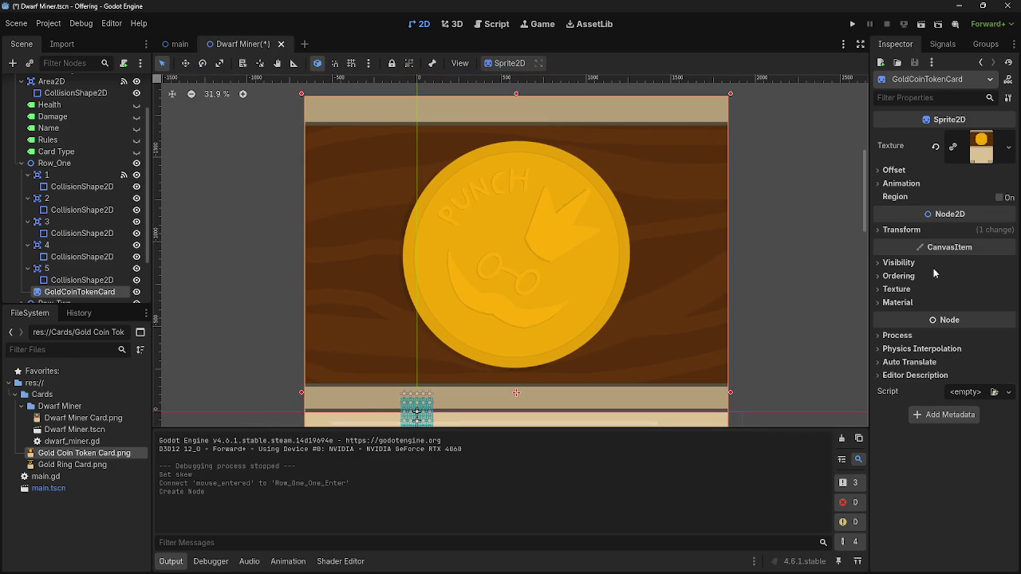
Tint the coin sprite's Modulate to a mostly transparent black
{"action": "left_click", "coordinate": [899, 263]}
{"action": "left_click", "coordinate": [977, 292]}
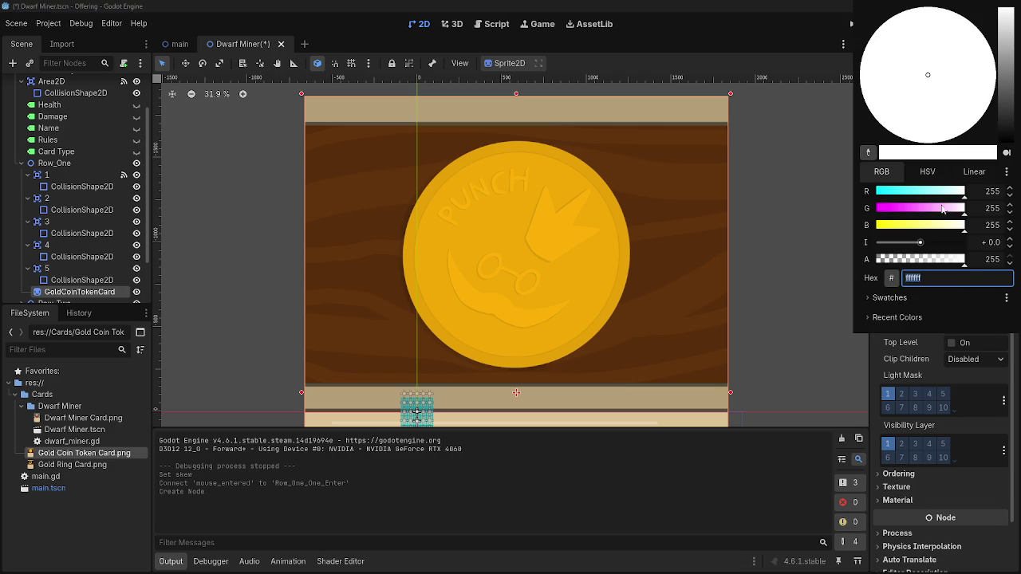
{"action": "mouse_move", "coordinate": [930, 227]}
{"action": "left_mouse_down"}
{"action": "mouse_move", "coordinate": [870, 211]}
{"action": "mouse_move", "coordinate": [876, 192]}
{"action": "mouse_move", "coordinate": [967, 192]}
{"action": "left_mouse_up"}
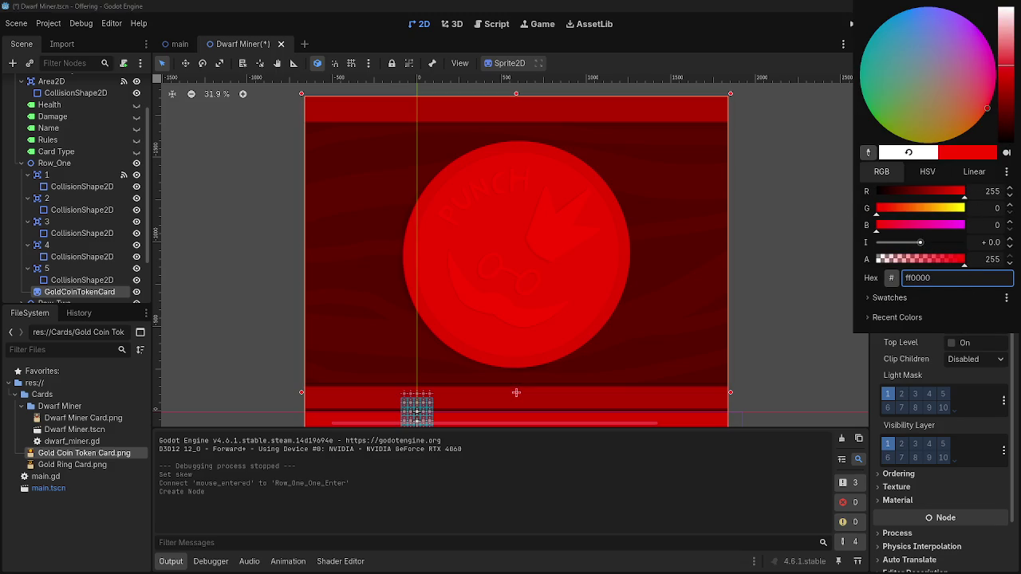
{"action": "left_click", "coordinate": [800, 307]}
{"action": "scroll", "coordinate": [742, 263], "scroll_direction": "down", "scroll_amount": 4}
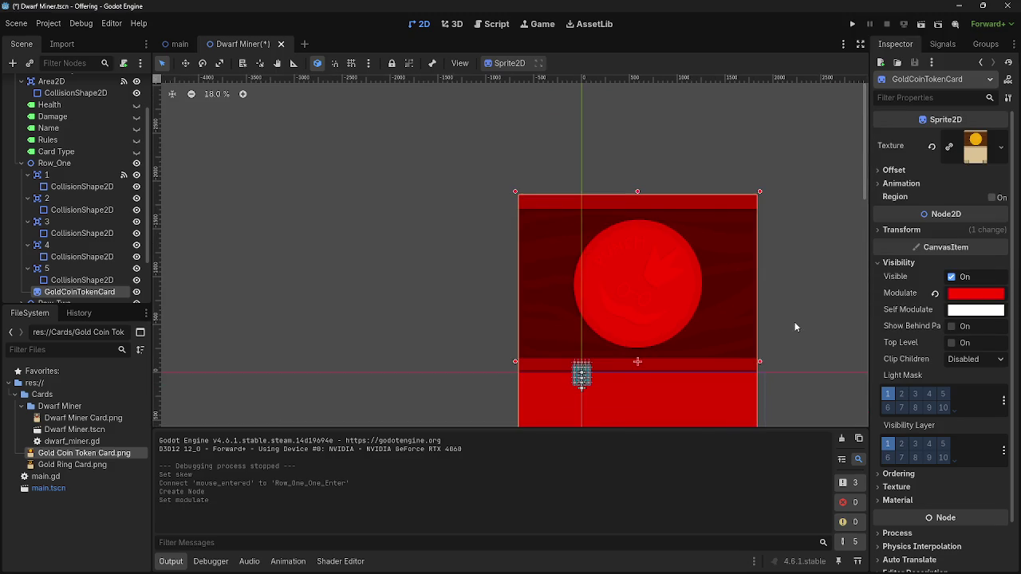
{"action": "left_click", "coordinate": [976, 293]}
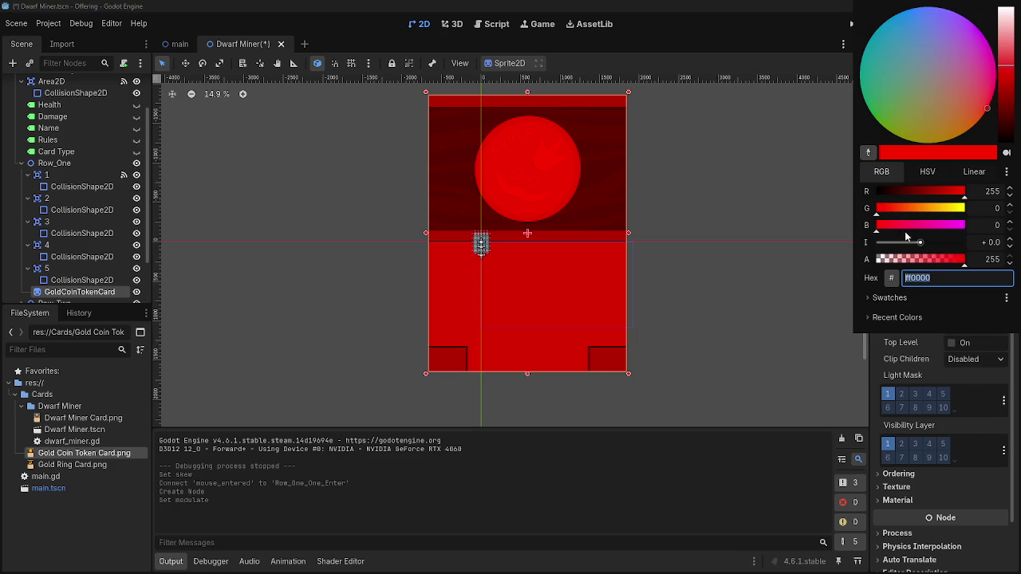
{"action": "mouse_move", "coordinate": [895, 225]}
{"action": "left_mouse_down"}
{"action": "mouse_move", "coordinate": [951, 229]}
{"action": "mouse_move", "coordinate": [925, 209]}
{"action": "mouse_move", "coordinate": [990, 211]}
{"action": "mouse_move", "coordinate": [881, 209]}
{"action": "mouse_move", "coordinate": [969, 209]}
{"action": "left_mouse_up"}
{"action": "mouse_move", "coordinate": [895, 225]}
{"action": "left_mouse_down"}
{"action": "mouse_move", "coordinate": [910, 229]}
{"action": "mouse_move", "coordinate": [870, 210]}
{"action": "mouse_move", "coordinate": [989, 230]}
{"action": "left_mouse_up"}
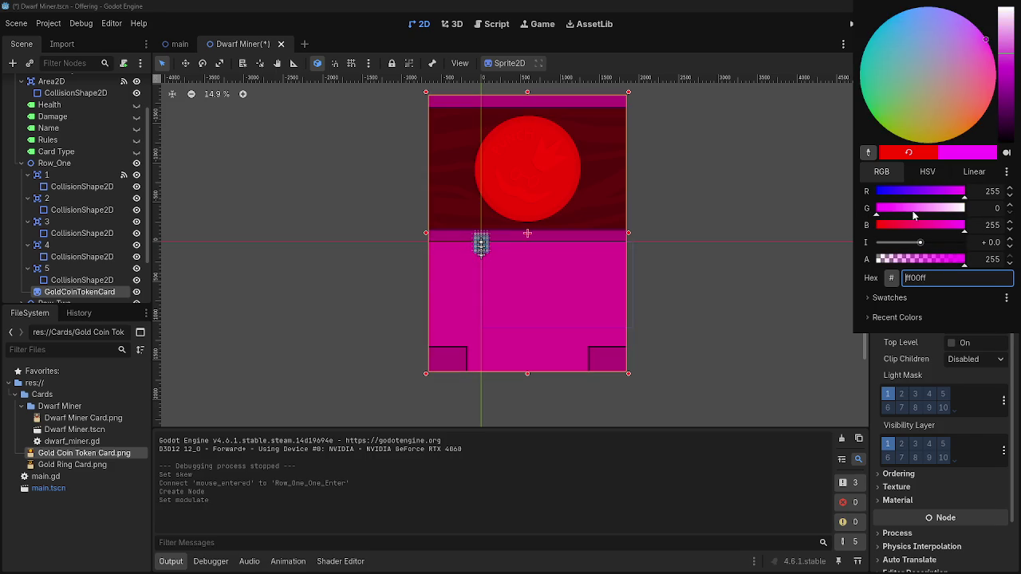
{"action": "left_click_drag", "start_coordinate": [957, 192], "coordinate": [857, 191]}
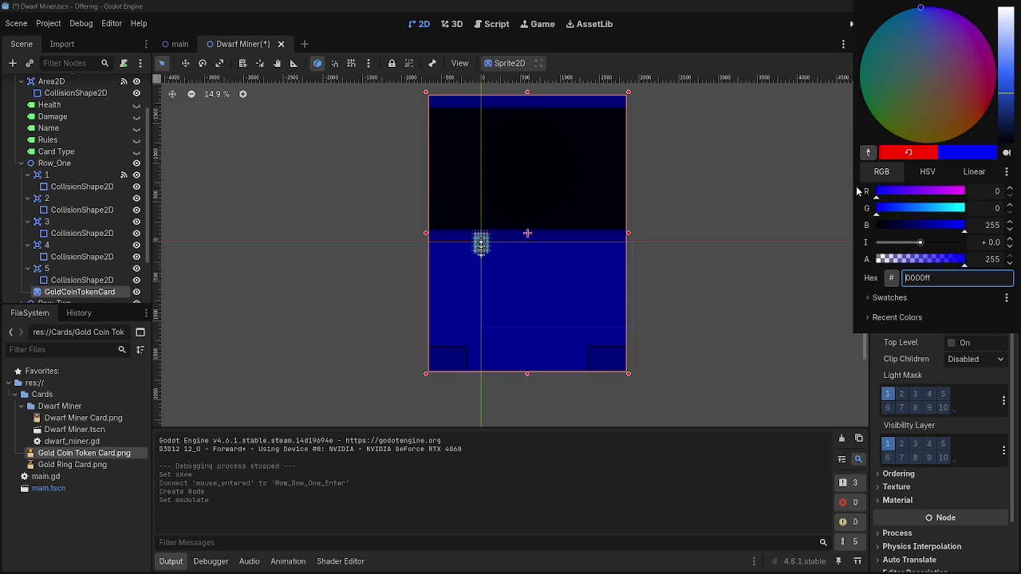
{"action": "mouse_move", "coordinate": [911, 210]}
{"action": "left_mouse_down"}
{"action": "mouse_move", "coordinate": [1007, 212]}
{"action": "mouse_move", "coordinate": [873, 209]}
{"action": "mouse_move", "coordinate": [980, 195]}
{"action": "mouse_move", "coordinate": [966, 200]}
{"action": "left_mouse_up"}
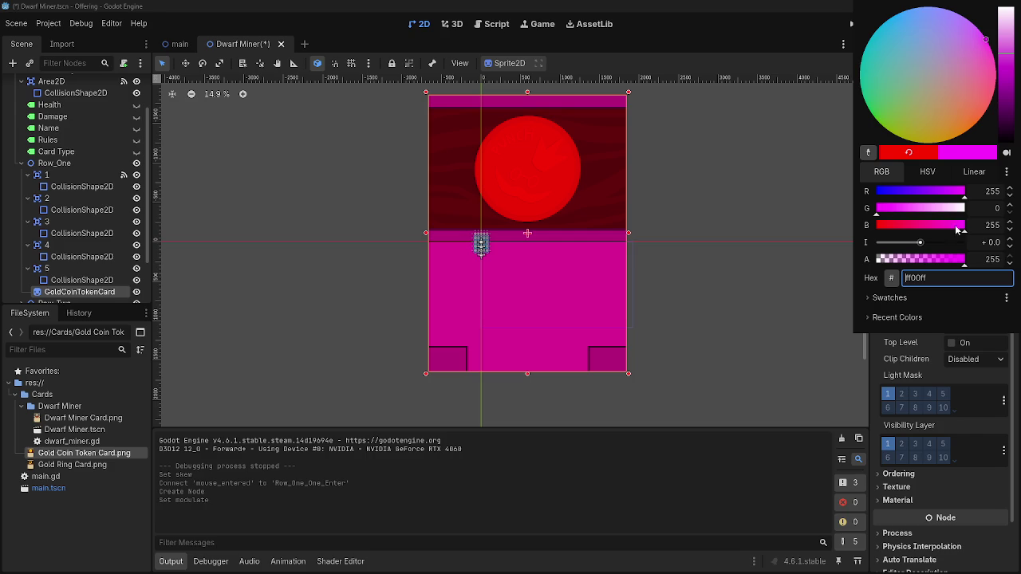
{"action": "left_click_drag", "start_coordinate": [926, 229], "coordinate": [876, 227]}
{"action": "left_click_drag", "start_coordinate": [961, 192], "coordinate": [780, 232]}
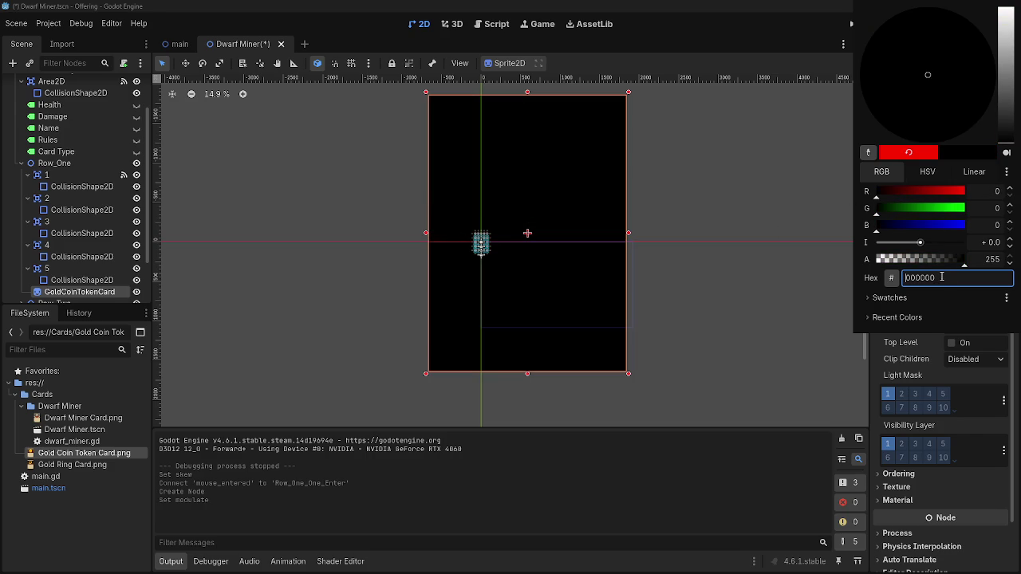
{"action": "left_click_drag", "start_coordinate": [952, 261], "coordinate": [885, 261]}
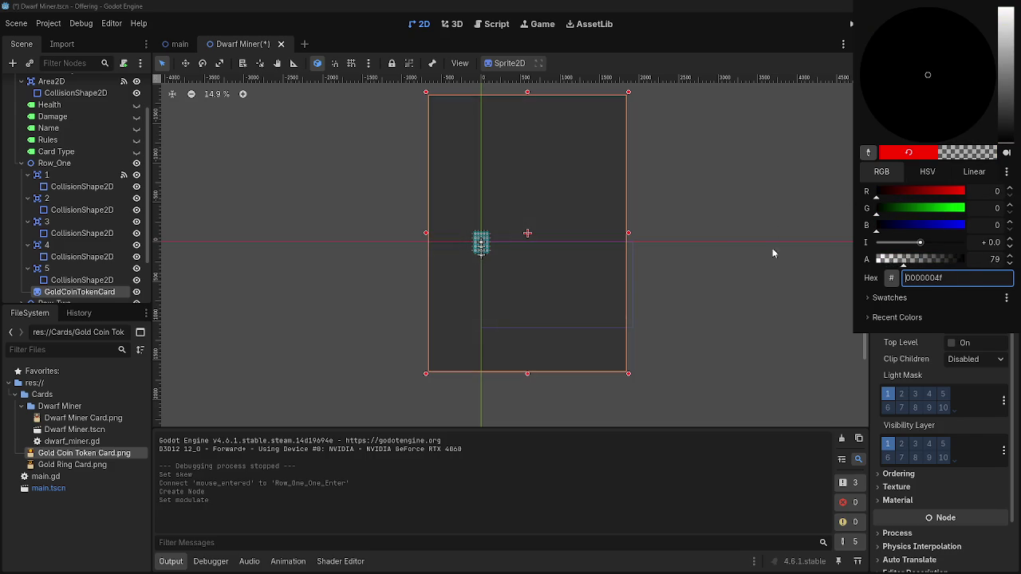
{"action": "left_click", "coordinate": [719, 244]}
Nudge the coin sprite, then cut the GoldCoinTokenCard node out of the scene
{"action": "mouse_move", "coordinate": [720, 248]}
{"action": "left_mouse_down"}
{"action": "mouse_move", "coordinate": [711, 189]}
{"action": "mouse_move", "coordinate": [736, 178]}
{"action": "mouse_move", "coordinate": [691, 204]}
{"action": "left_mouse_up"}
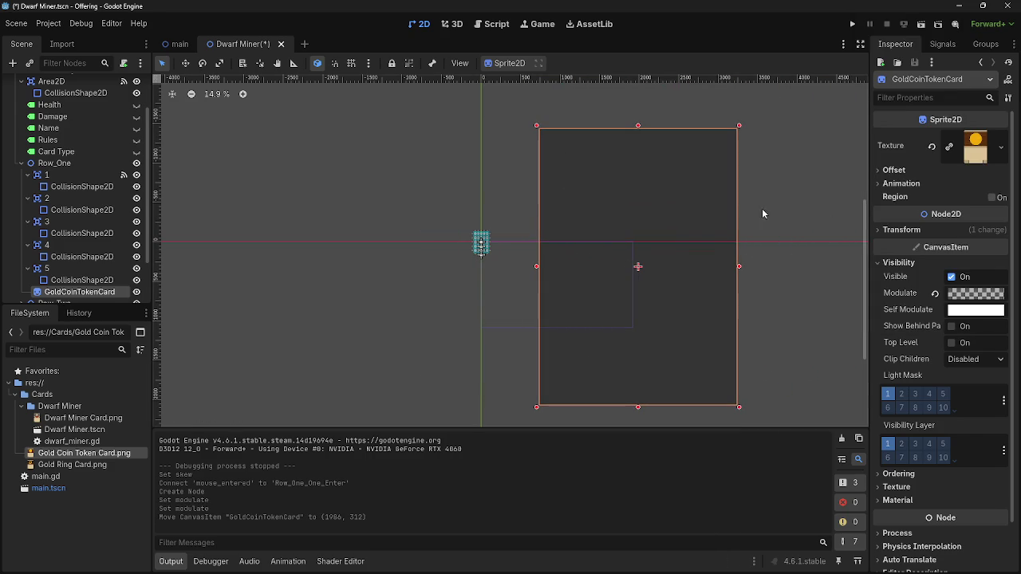
{"action": "right_click", "coordinate": [77, 292]}
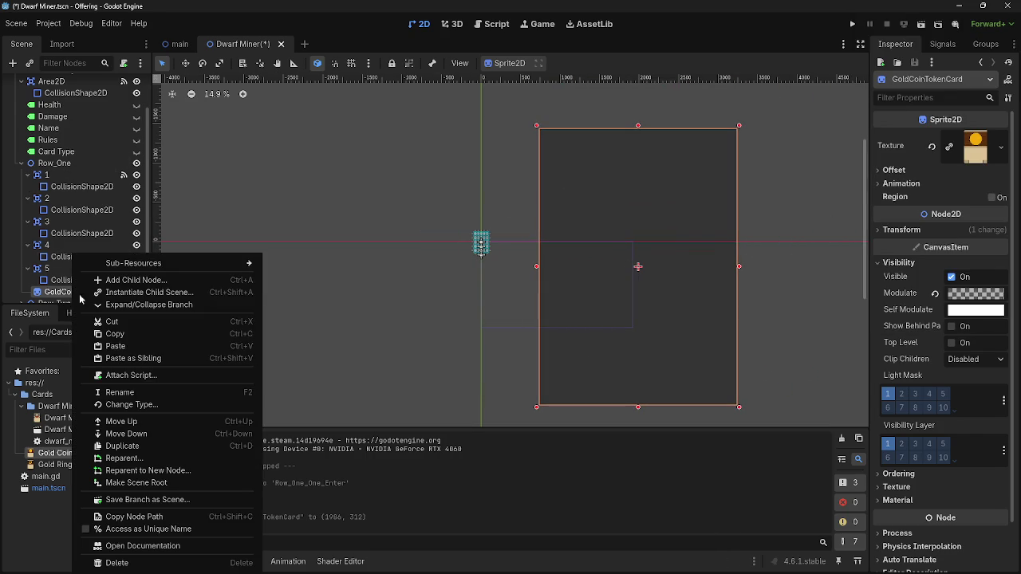
{"action": "left_click", "coordinate": [130, 323]}
{"action": "left_click", "coordinate": [54, 173]}
{"action": "scroll", "coordinate": [411, 235], "scroll_direction": "up", "scroll_amount": 4}
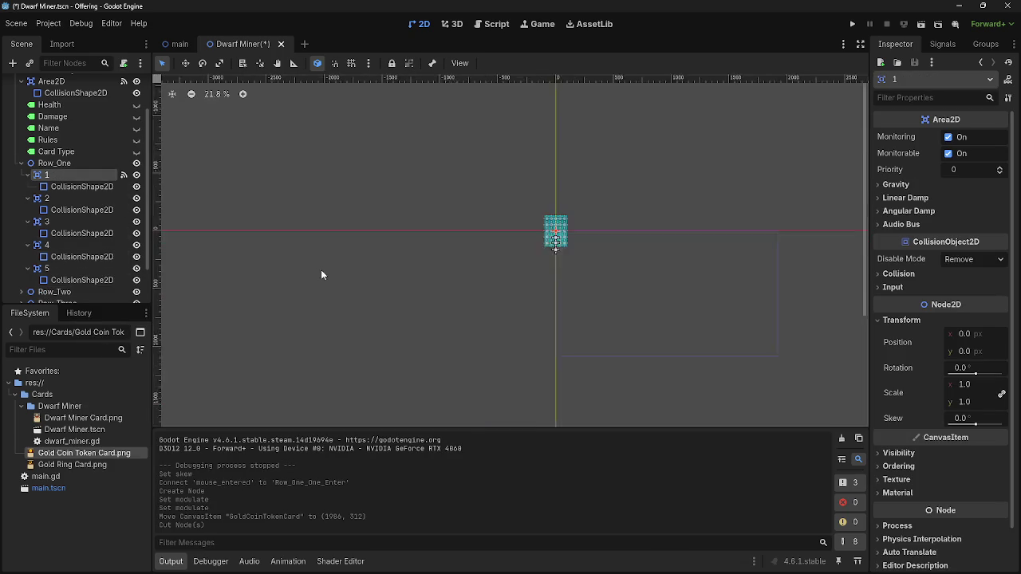
{"action": "scroll", "coordinate": [517, 293], "scroll_direction": "up", "scroll_amount": 8}
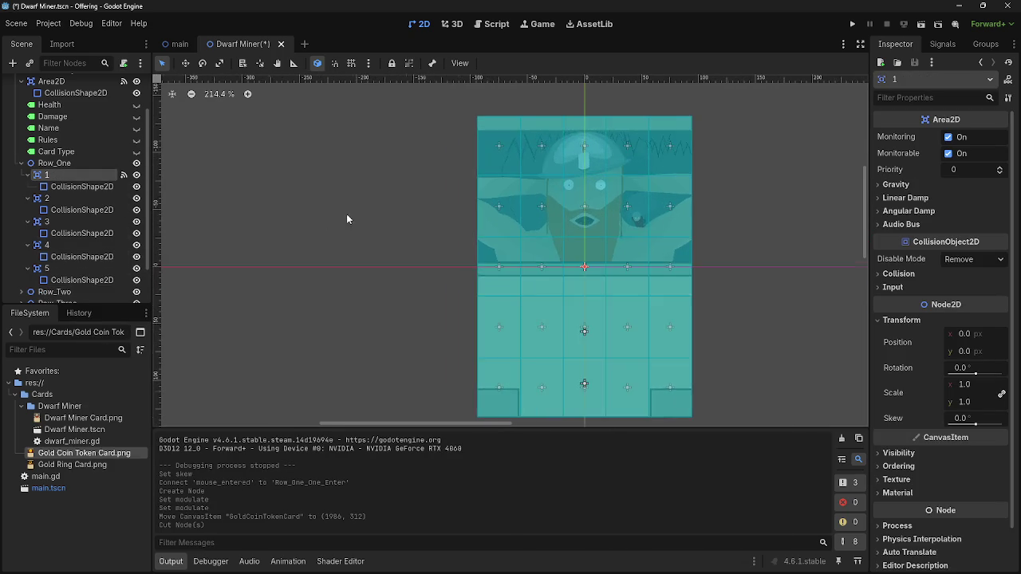
{"action": "scroll", "coordinate": [227, 216], "scroll_direction": "down", "scroll_amount": 3}
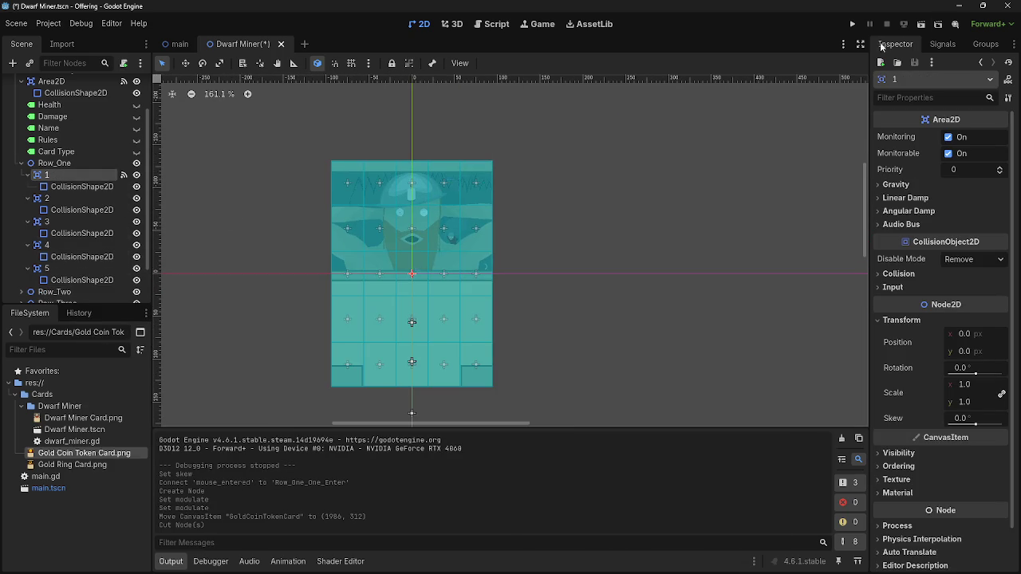
{"action": "left_click", "coordinate": [491, 24]}
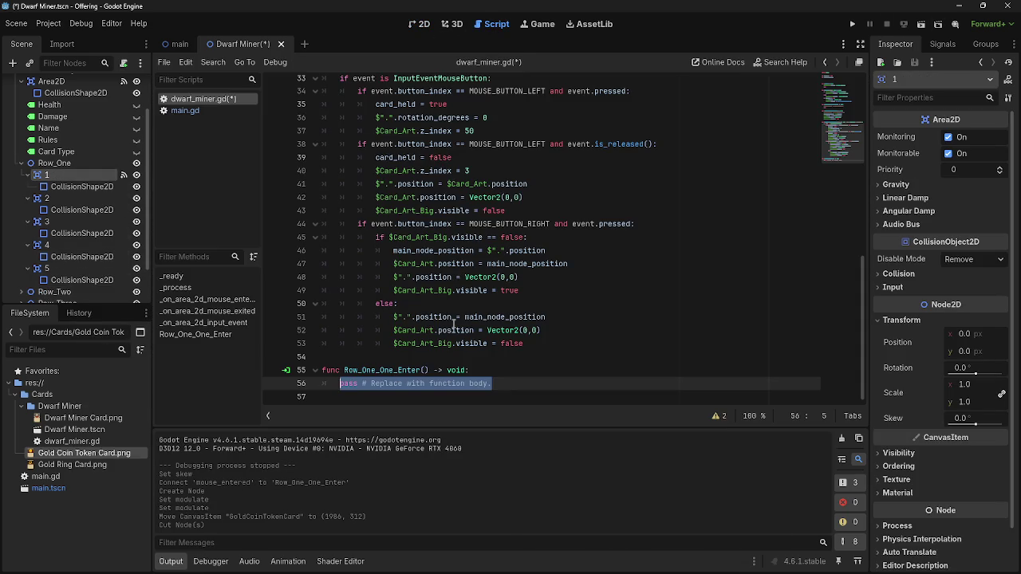
Add a new blank line inside the Row_One_One_Enter function
{"action": "left_click", "coordinate": [559, 389]}
{"action": "left_click", "coordinate": [542, 370]}
{"action": "key", "text": "Return"}
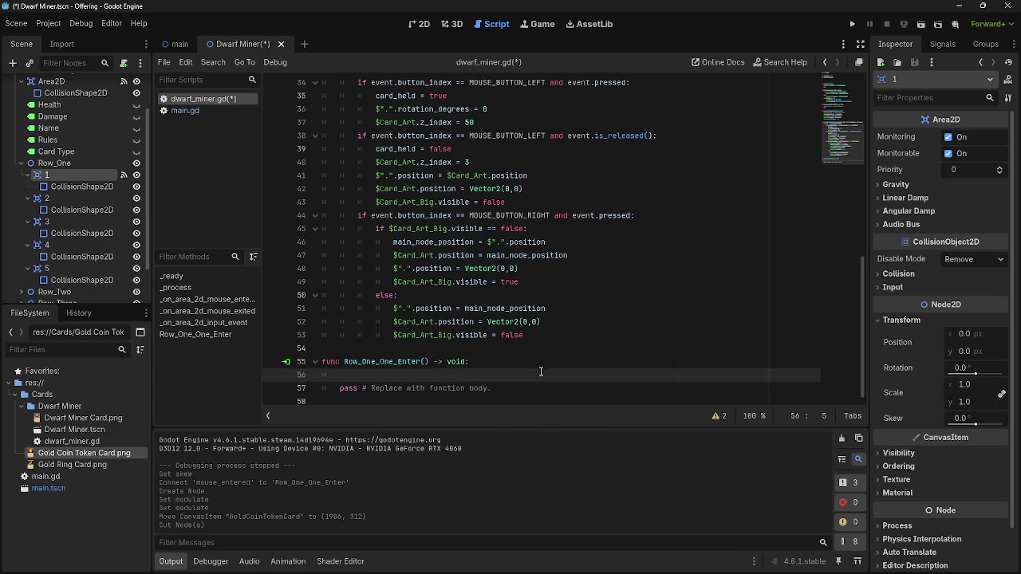
Fold and unfold the _process, mouse_entered, mouse_exited and input_event functions to review the script
{"action": "scroll", "coordinate": [479, 279], "scroll_direction": "up", "scroll_amount": 7}
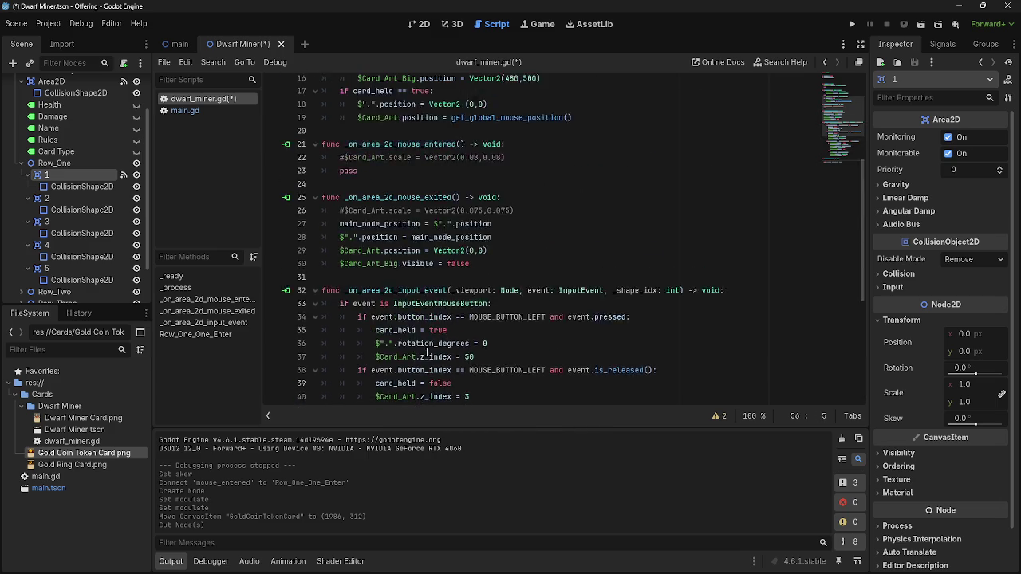
{"action": "left_click", "coordinate": [315, 335]}
{"action": "left_click", "coordinate": [315, 242]}
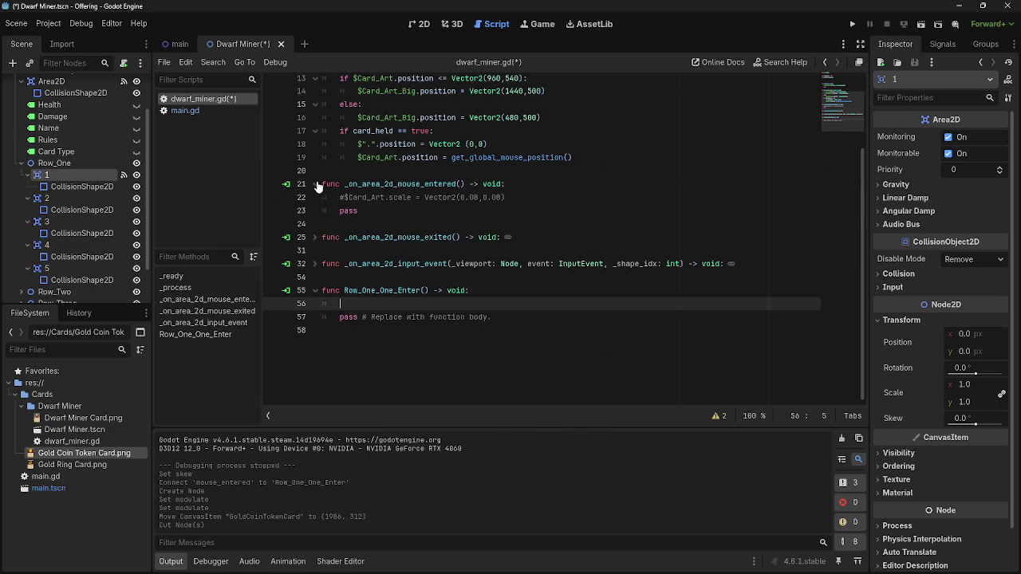
{"action": "left_click", "coordinate": [315, 189]}
{"action": "scroll", "coordinate": [581, 370], "scroll_direction": "up", "scroll_amount": 3}
{"action": "scroll", "coordinate": [576, 372], "scroll_direction": "up", "scroll_amount": 1}
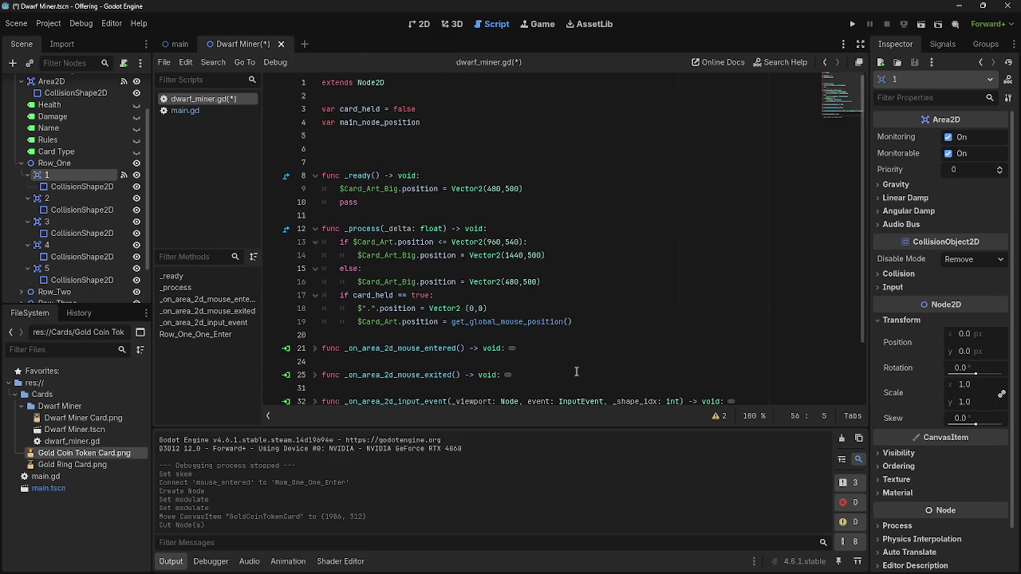
{"action": "left_click", "coordinate": [315, 229]}
{"action": "left_click", "coordinate": [315, 229]}
{"action": "scroll", "coordinate": [315, 256], "scroll_direction": "down", "scroll_amount": 3}
{"action": "left_click", "coordinate": [315, 255]}
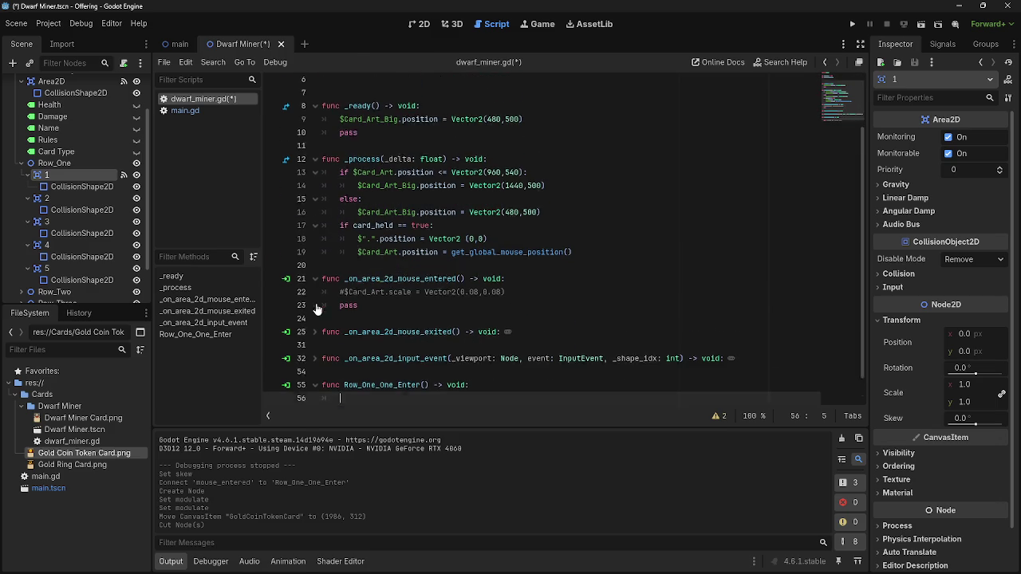
{"action": "left_click", "coordinate": [315, 296]}
{"action": "scroll", "coordinate": [318, 310], "scroll_direction": "down", "scroll_amount": 2}
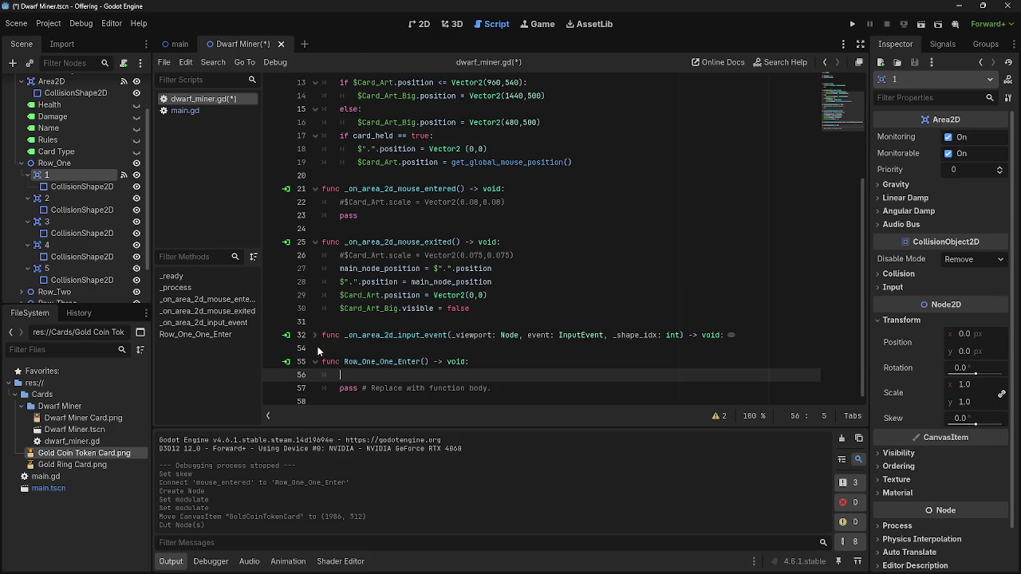
{"action": "left_click", "coordinate": [315, 336]}
{"action": "scroll", "coordinate": [317, 351], "scroll_direction": "down", "scroll_amount": 7}
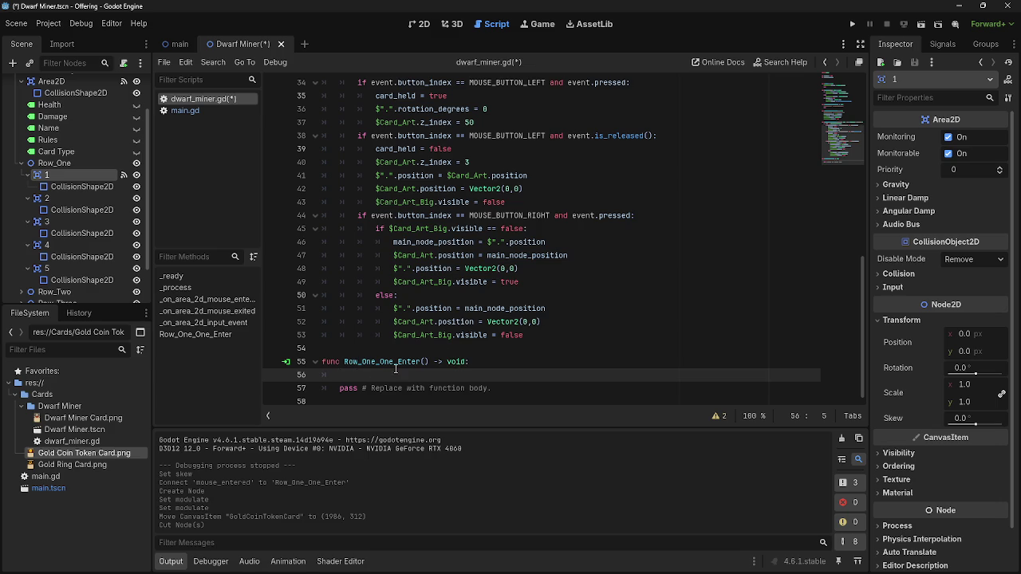
Bring the Chrome window with the Balatro Wiki Jokers page to the front, maximized
{"action": "scroll", "coordinate": [64, 200], "scroll_direction": "up", "scroll_amount": 1}
{"action": "scroll", "coordinate": [65, 201], "scroll_direction": "up", "scroll_amount": 1}
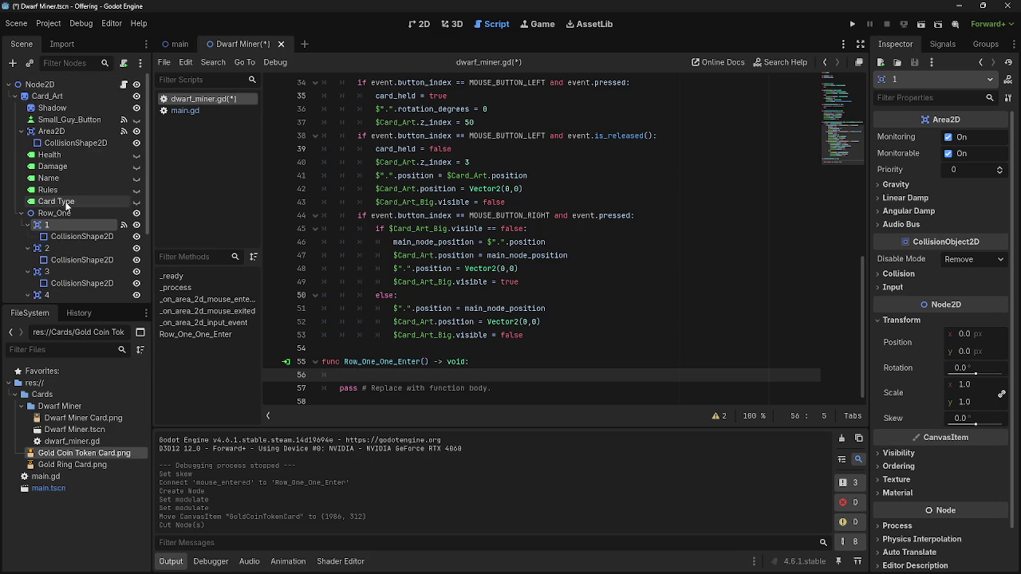
{"action": "key", "text": "alt+Tab"}
{"action": "key", "text": "Escape"}
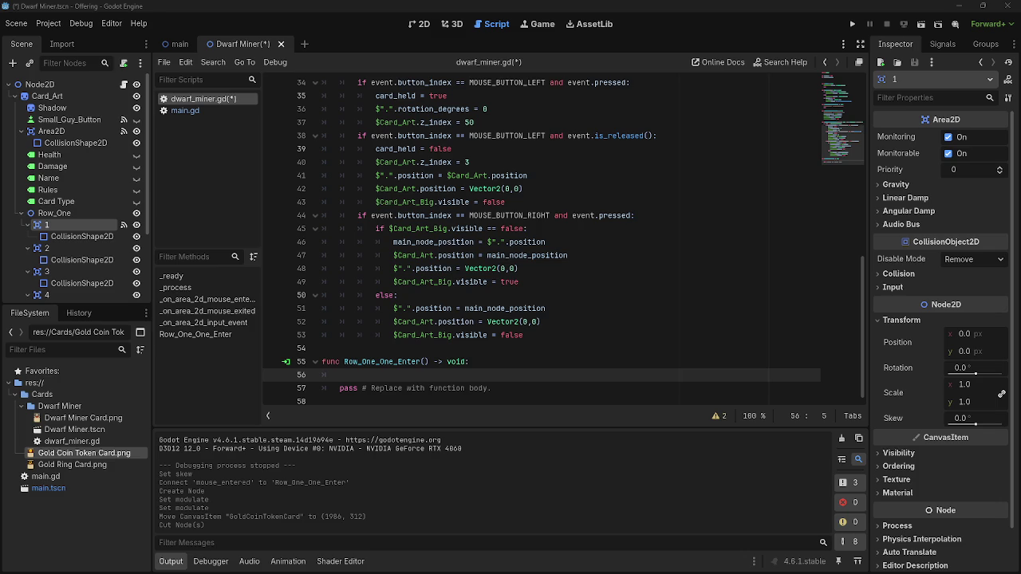
{"action": "key", "text": "alt+Tab"}
{"action": "key", "text": "super+Up"}
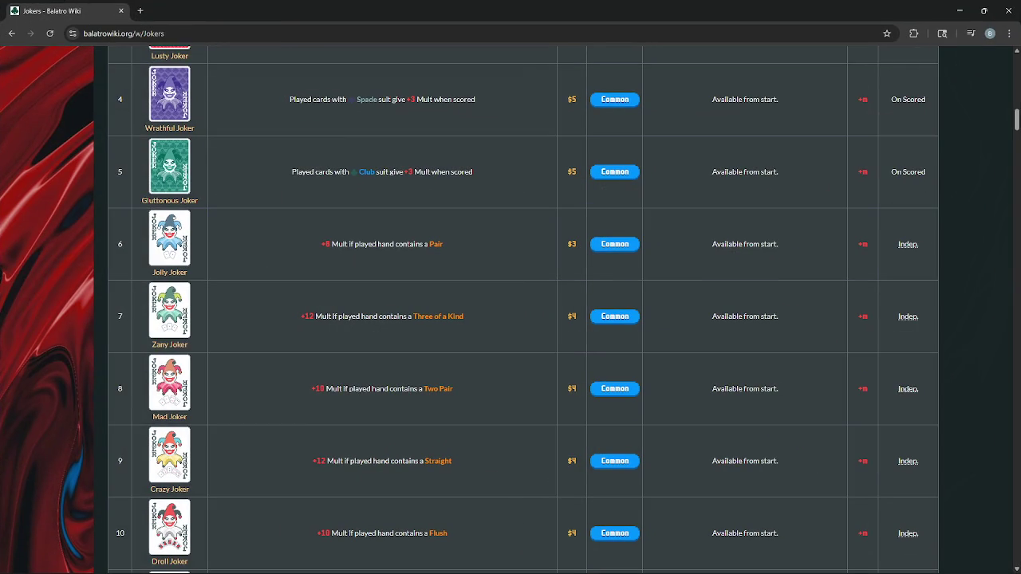
Open the Gros Michel page from the Jokers table and compare its Negative and Base card art
{"action": "scroll", "coordinate": [698, 307], "scroll_direction": "down", "scroll_amount": 10}
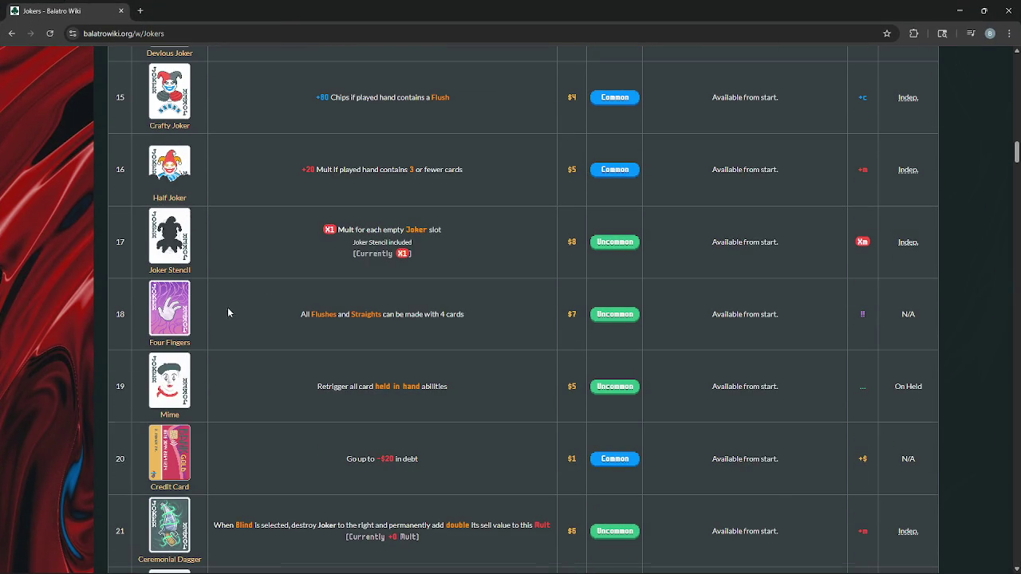
{"action": "scroll", "coordinate": [232, 313], "scroll_direction": "down", "scroll_amount": 7}
{"action": "scroll", "coordinate": [233, 316], "scroll_direction": "down", "scroll_amount": 12}
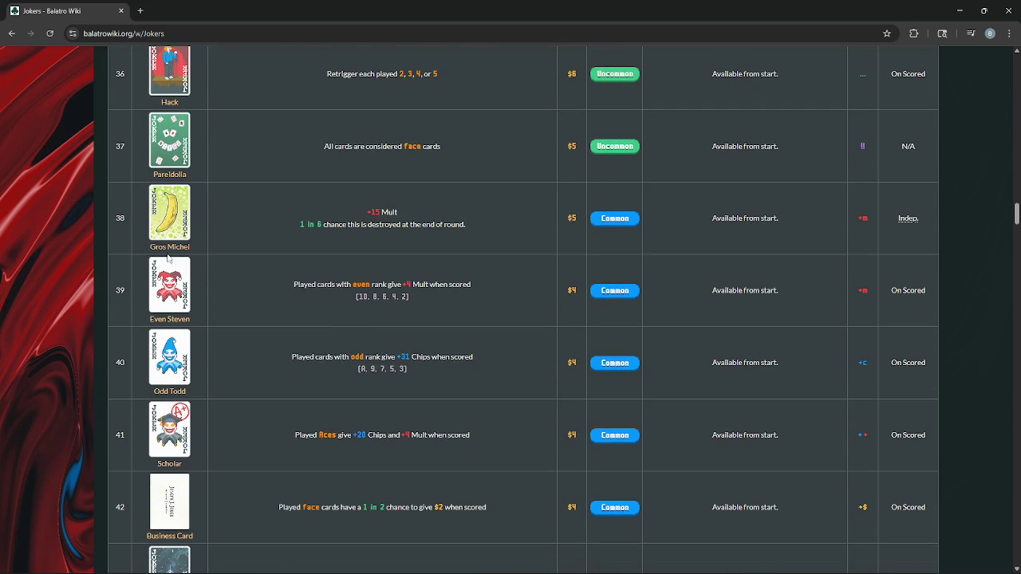
{"action": "left_click", "coordinate": [169, 256]}
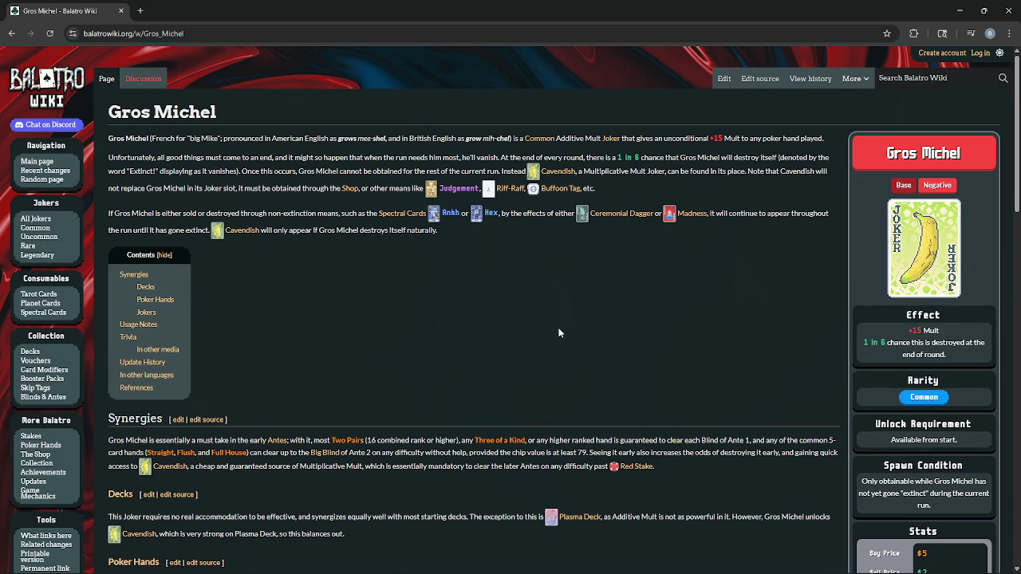
{"action": "left_click", "coordinate": [938, 185]}
{"action": "left_click", "coordinate": [903, 185]}
{"action": "scroll", "coordinate": [912, 299], "scroll_direction": "up", "scroll_amount": 9, "text": "ctrl"}
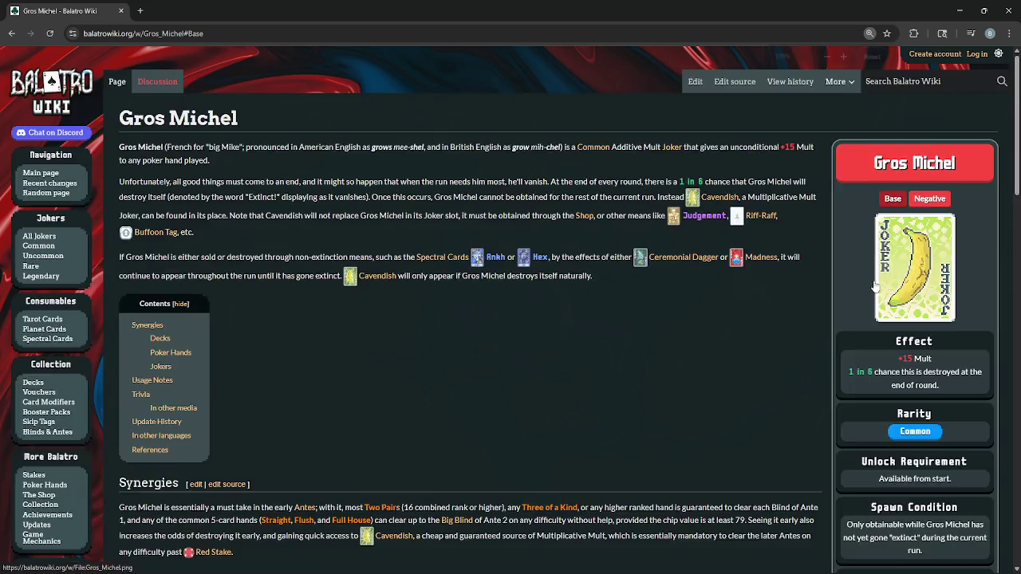
{"action": "scroll", "coordinate": [903, 301], "scroll_direction": "down", "scroll_amount": 6}
{"action": "scroll", "coordinate": [898, 302], "scroll_direction": "down", "scroll_amount": 1, "text": "ctrl"}
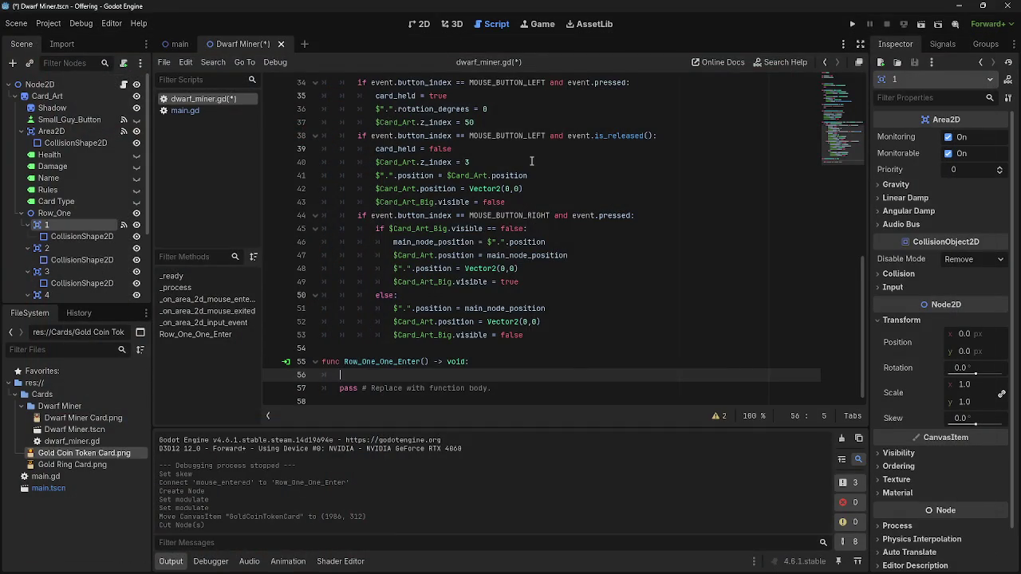
Remove the blank line in Row_One_One_Enter and collapse Row_One in the Scene dock
{"action": "key", "text": "BackSpace"}
{"action": "key", "text": "BackSpace"}
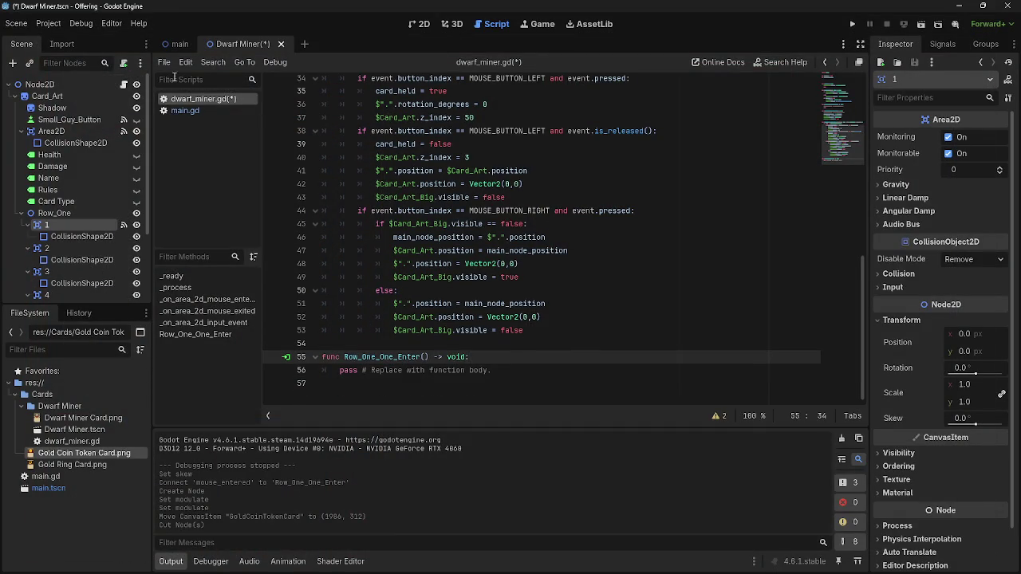
{"action": "left_click", "coordinate": [22, 214]}
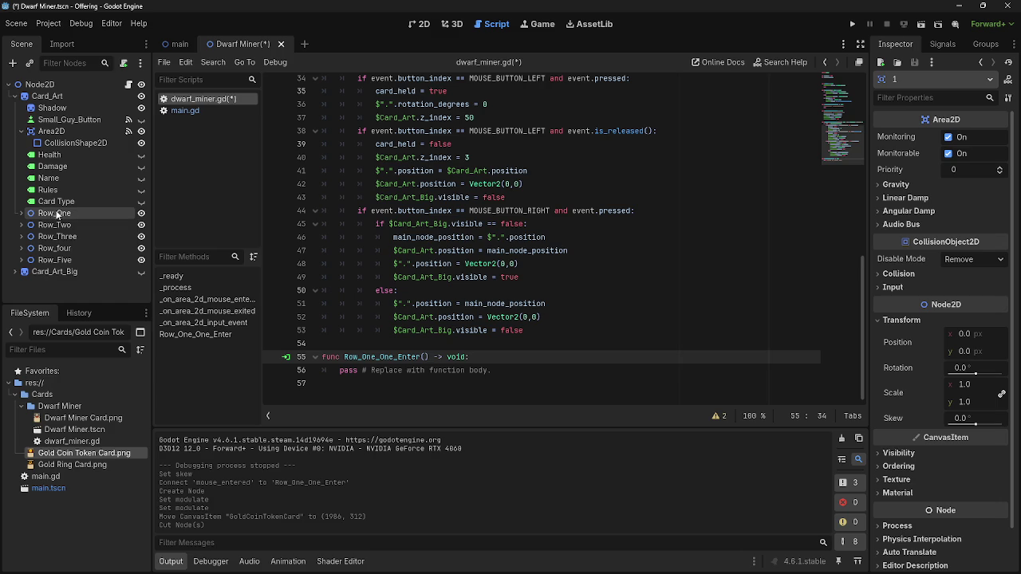
{"action": "left_click", "coordinate": [42, 280]}
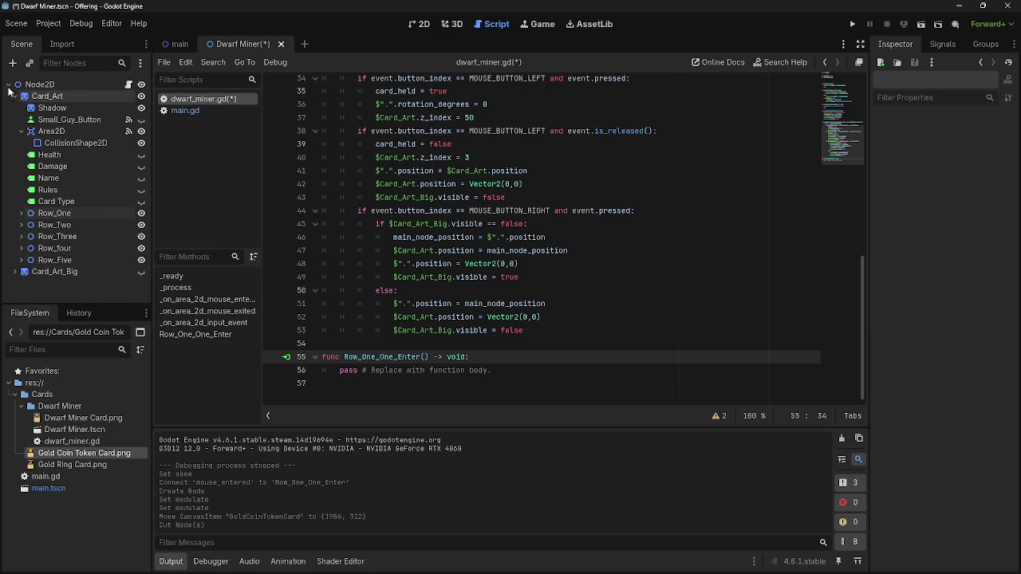
Reparent Row_One, Row_Two, Row_four and Row_Five directly under Node2D
{"action": "left_click_drag", "start_coordinate": [47, 215], "coordinate": [40, 85]}
{"action": "left_click_drag", "start_coordinate": [54, 216], "coordinate": [40, 85]}
{"action": "mouse_move", "coordinate": [74, 221]}
{"action": "left_mouse_down"}
{"action": "mouse_move", "coordinate": [54, 93]}
{"action": "mouse_move", "coordinate": [44, 84]}
{"action": "left_mouse_up"}
{"action": "left_click", "coordinate": [60, 216]}
{"action": "left_click_drag", "start_coordinate": [61, 215], "coordinate": [40, 85]}
Check area node 1 under Row_One, then collapse Card_Art and Row_One
{"action": "left_click", "coordinate": [107, 226]}
{"action": "left_click", "coordinate": [15, 225]}
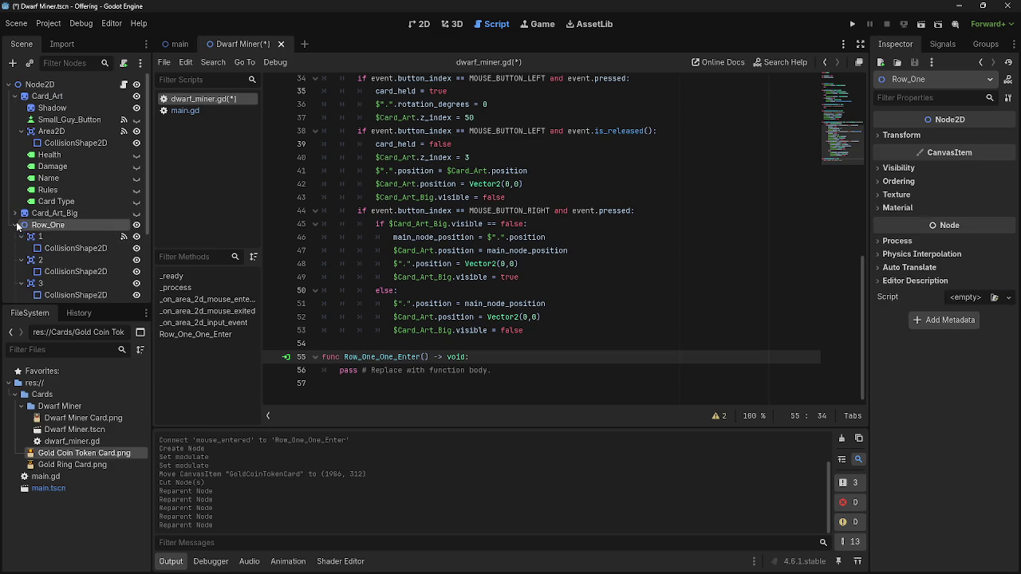
{"action": "left_click", "coordinate": [40, 237]}
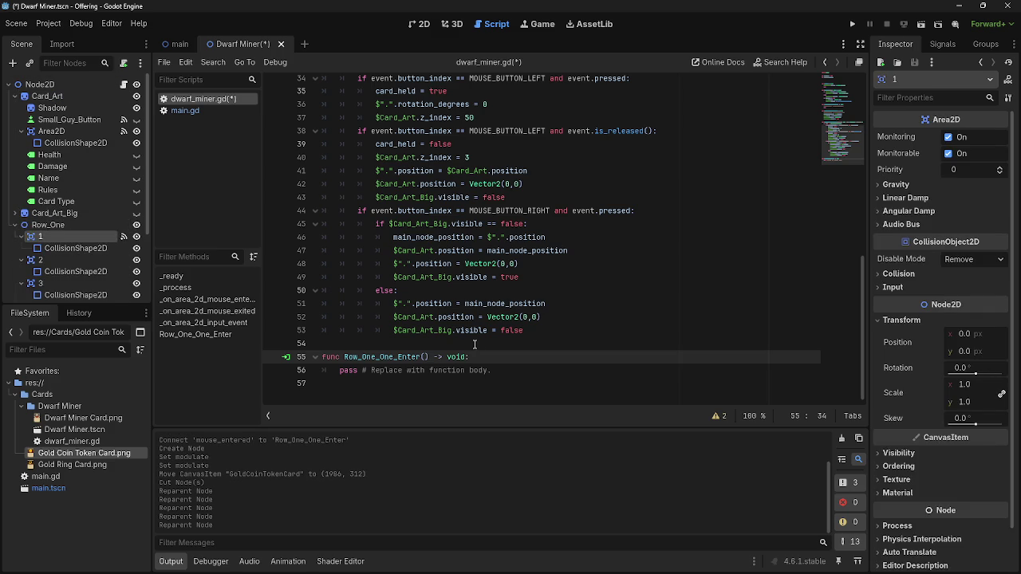
{"action": "left_click", "coordinate": [15, 96]}
{"action": "left_click", "coordinate": [15, 96]}
{"action": "left_click", "coordinate": [15, 97]}
{"action": "left_click", "coordinate": [15, 120]}
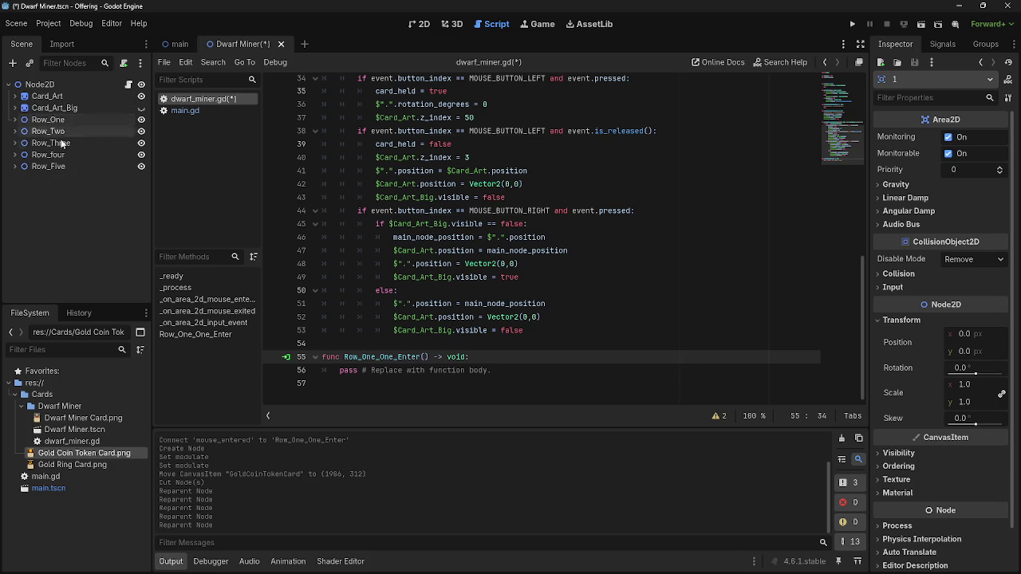
Expand Card_Art in the 2D scene and select its Shadow node
{"action": "left_click", "coordinate": [420, 24]}
{"action": "scroll", "coordinate": [504, 175], "scroll_direction": "down", "scroll_amount": 4}
{"action": "left_click", "coordinate": [15, 96]}
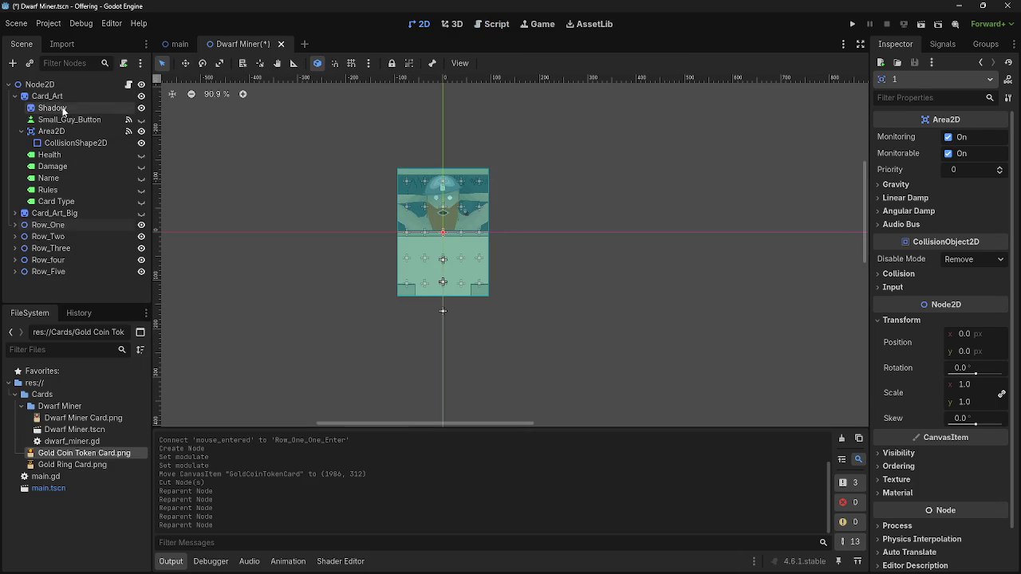
{"action": "left_click", "coordinate": [52, 107]}
{"action": "left_click", "coordinate": [70, 119]}
{"action": "left_click", "coordinate": [56, 107]}
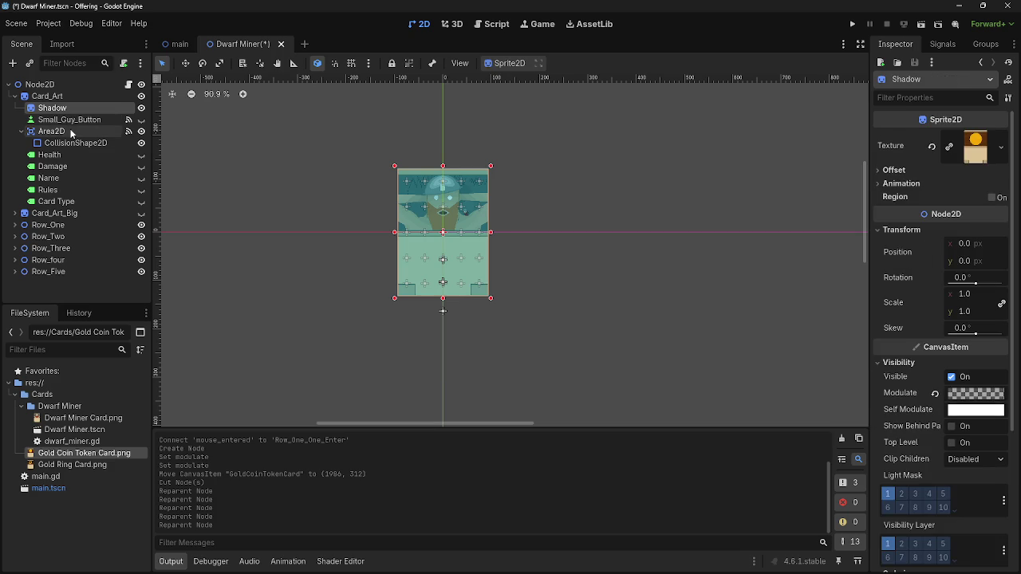
Write '$Card_Art/Shadow.position =' on a new line in Row_One_One_Enter
{"action": "left_click", "coordinate": [494, 24]}
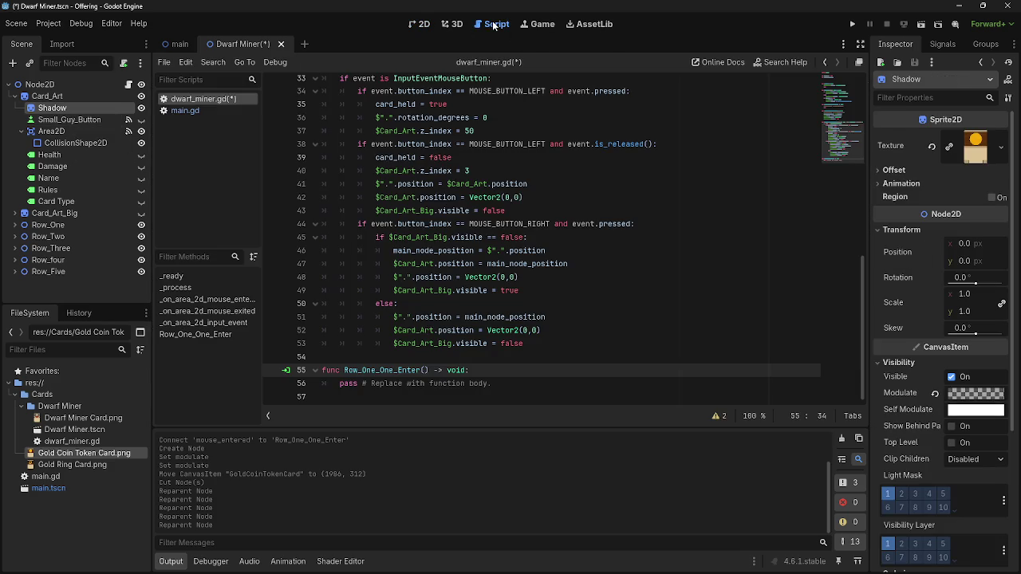
{"action": "key", "text": "Return"}
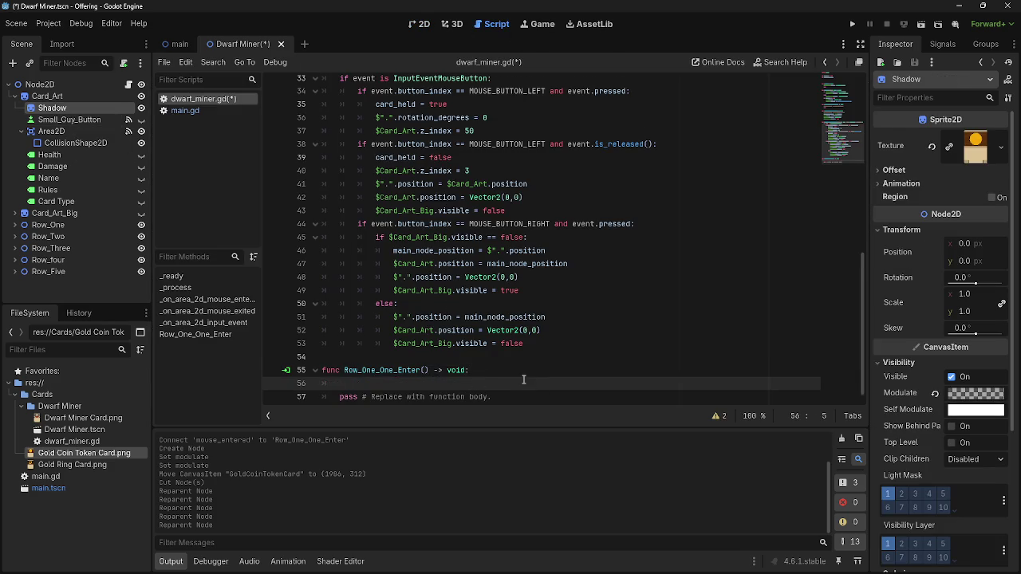
{"action": "scroll", "coordinate": [490, 351], "scroll_direction": "down", "scroll_amount": 1}
{"action": "mouse_move", "coordinate": [56, 110]}
{"action": "left_mouse_down"}
{"action": "mouse_move", "coordinate": [407, 377]}
{"action": "mouse_move", "coordinate": [383, 375]}
{"action": "left_mouse_up"}
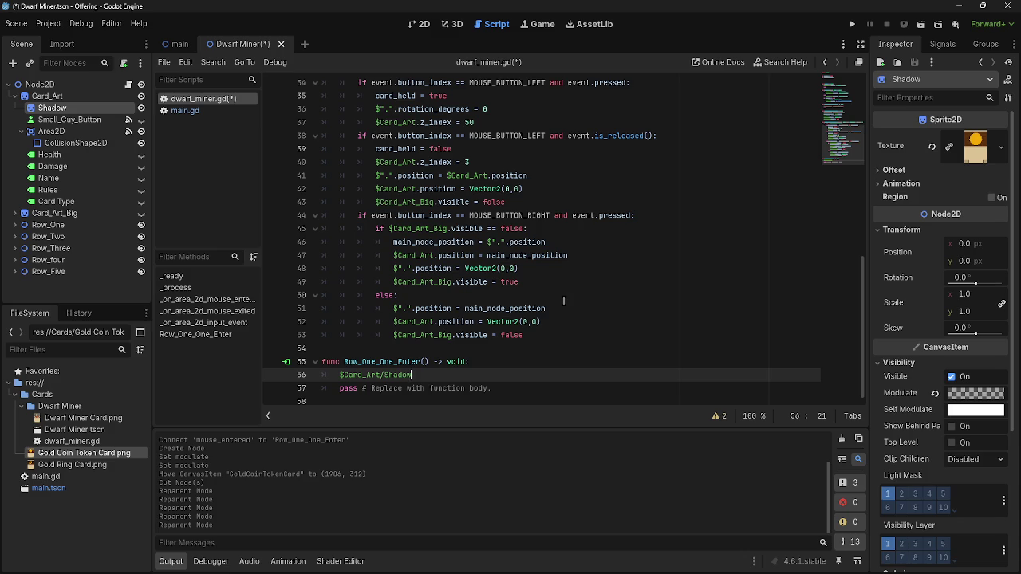
{"action": "type", "text": ".posti"}
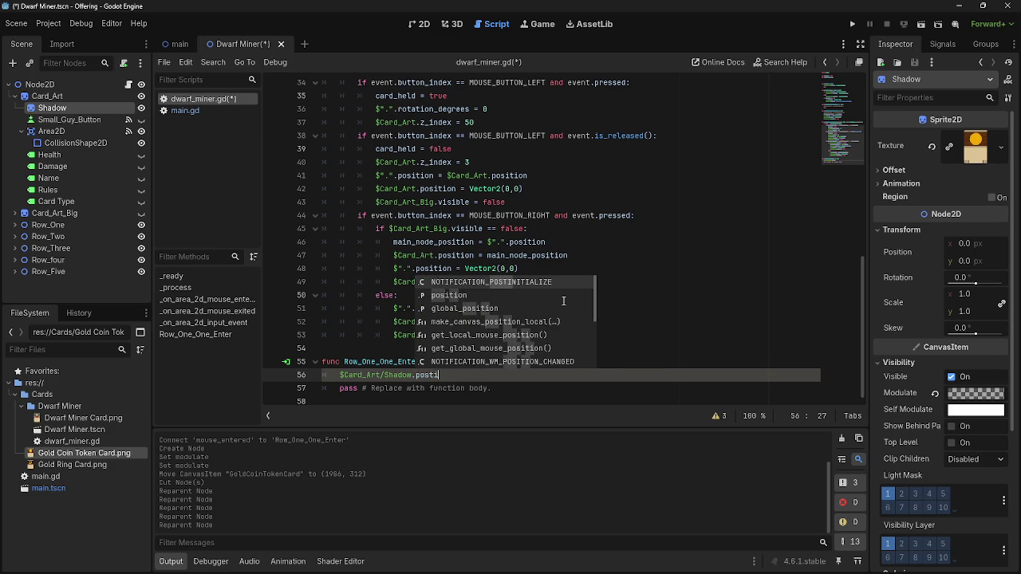
{"action": "double_click", "coordinate": [563, 298]}
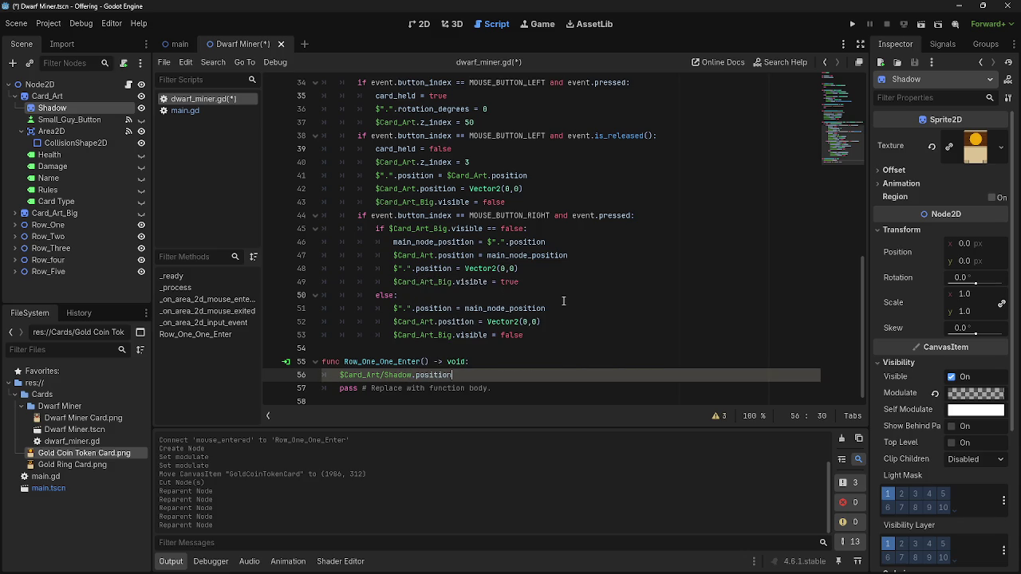
{"action": "key", "text": "BackSpace"}
{"action": "type", "text": "="}
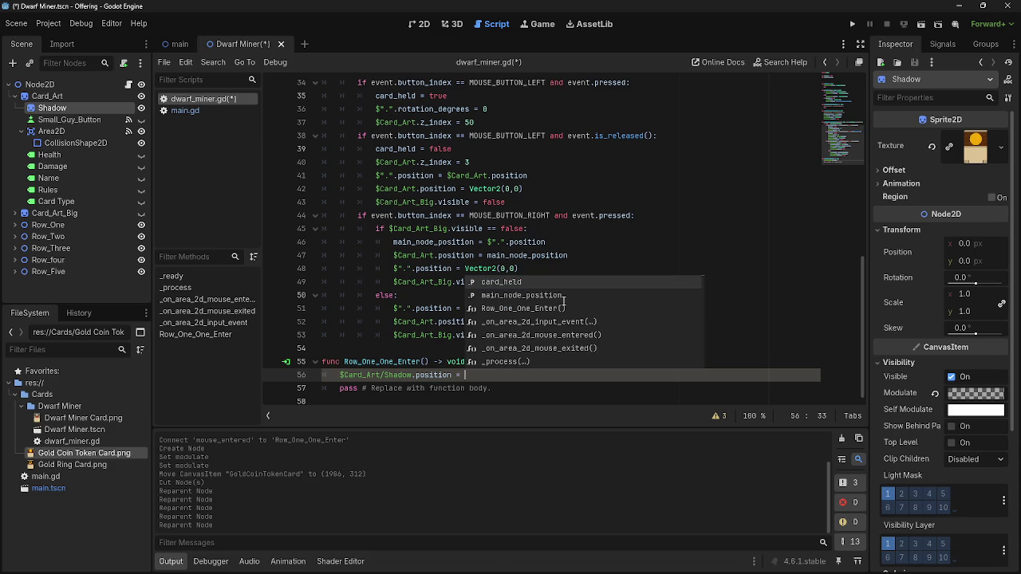
{"action": "left_click", "coordinate": [423, 24]}
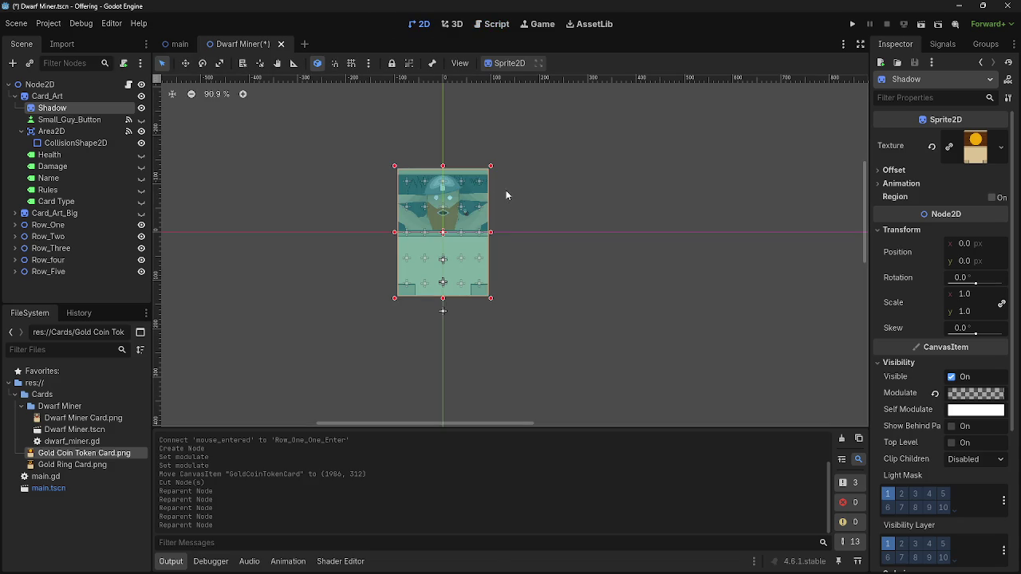
Set the Shadow's position to 200, 200, after first trying 150, 150
{"action": "mouse_move", "coordinate": [963, 264]}
{"action": "left_mouse_down"}
{"action": "mouse_move", "coordinate": [1013, 264]}
{"action": "mouse_move", "coordinate": [959, 263]}
{"action": "left_mouse_up"}
{"action": "left_click", "coordinate": [970, 260]}
{"action": "type", "text": "150"}
{"action": "key", "text": "Return"}
{"action": "left_click", "coordinate": [969, 245]}
{"action": "type", "text": "150"}
{"action": "key", "text": "Return"}
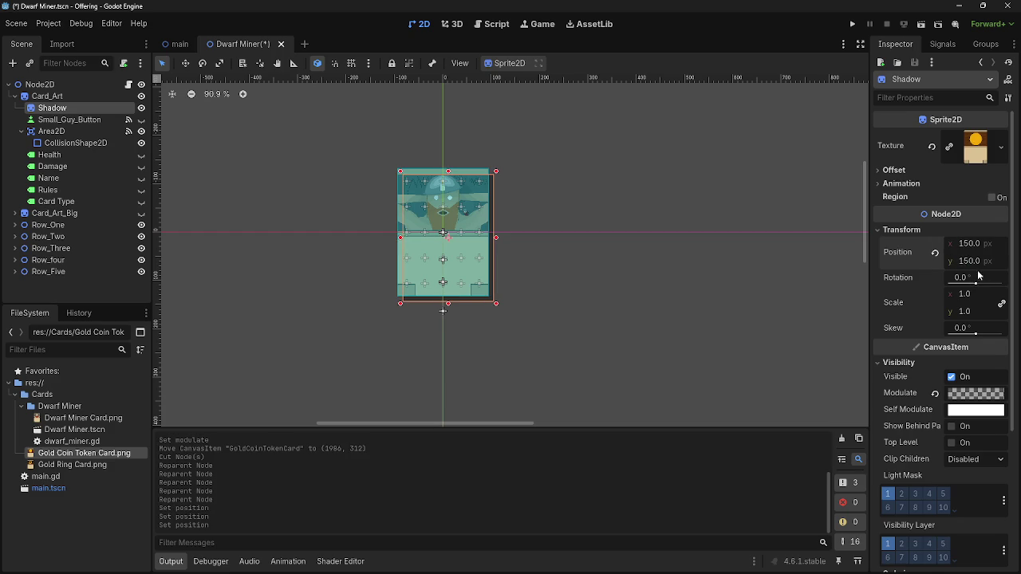
{"action": "left_click", "coordinate": [967, 244]}
{"action": "type", "text": "200"}
{"action": "key", "text": "Return"}
{"action": "left_click", "coordinate": [973, 265]}
{"action": "type", "text": "20"}
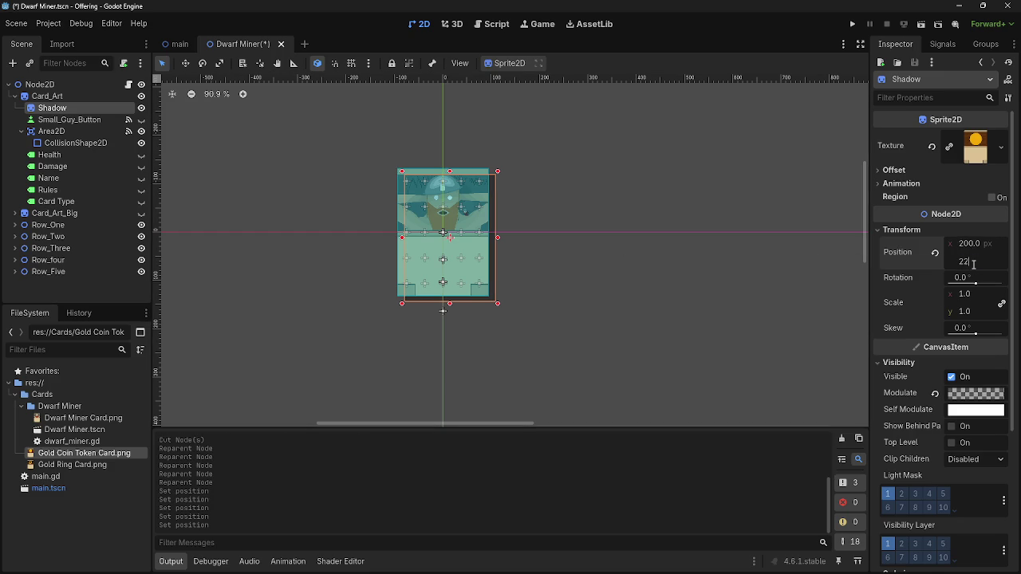
{"action": "key", "text": "Return"}
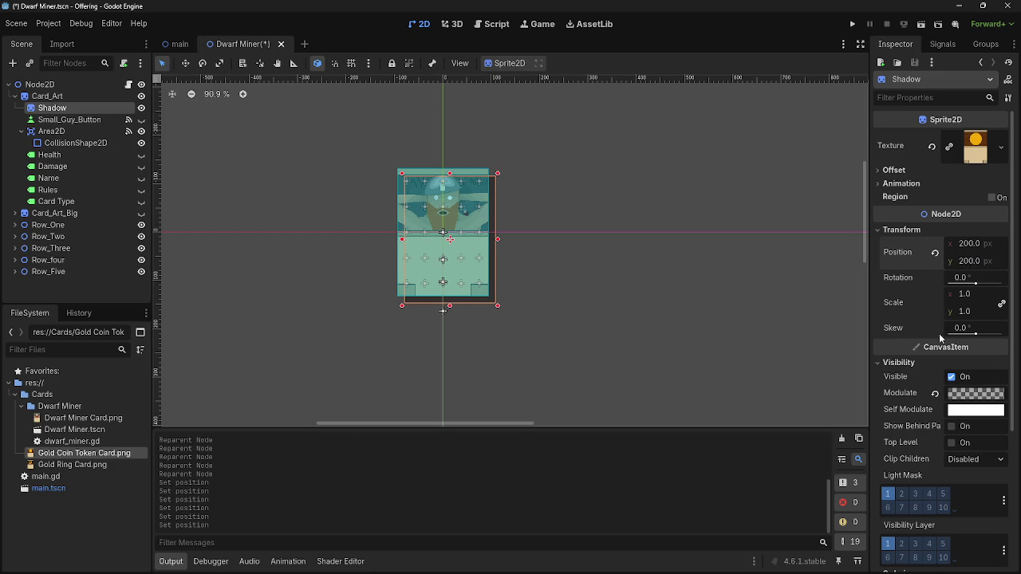
Try a 10° skew on the Shadow, undo it, and switch to the browser
{"action": "mouse_move", "coordinate": [961, 328]}
{"action": "left_mouse_down"}
{"action": "mouse_move", "coordinate": [1003, 328]}
{"action": "mouse_move", "coordinate": [975, 335]}
{"action": "left_mouse_up"}
{"action": "key", "text": "ctrl+z"}
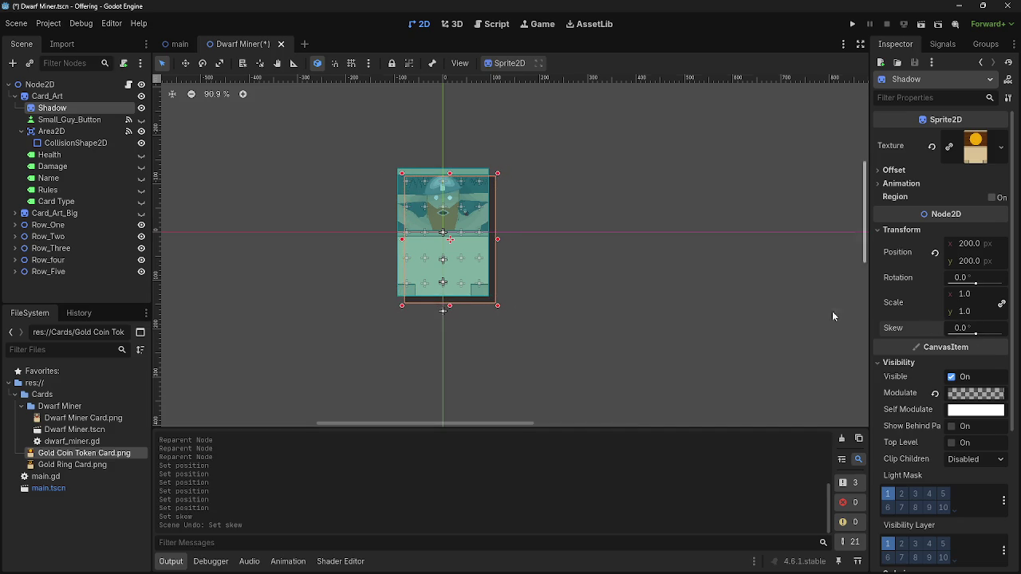
{"action": "key", "text": "alt+Tab"}
{"action": "key", "text": "Escape"}
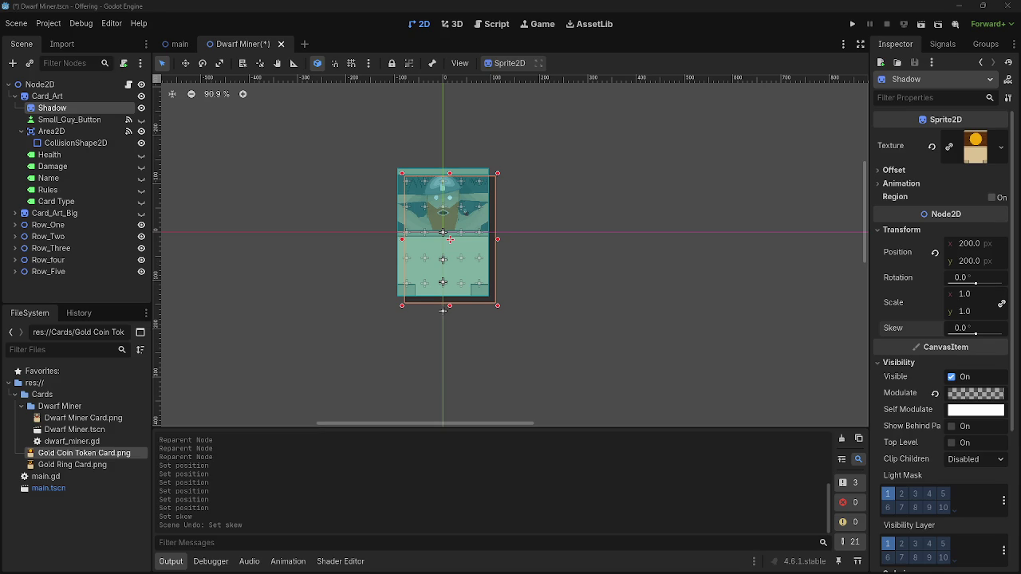
{"action": "key", "text": "alt+Tab"}
Inspect the Gros Michel card's drop shadow on the wiki, then return to Godot
{"action": "scroll", "coordinate": [542, 303], "scroll_direction": "down", "scroll_amount": 8}
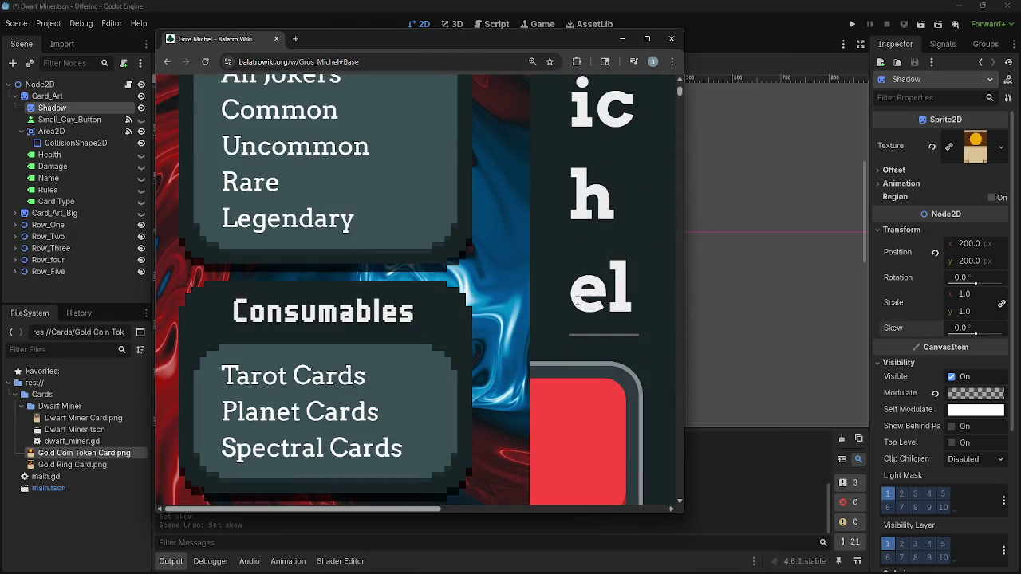
{"action": "scroll", "coordinate": [576, 299], "scroll_direction": "down", "scroll_amount": 4}
{"action": "scroll", "coordinate": [565, 298], "scroll_direction": "up", "scroll_amount": 3}
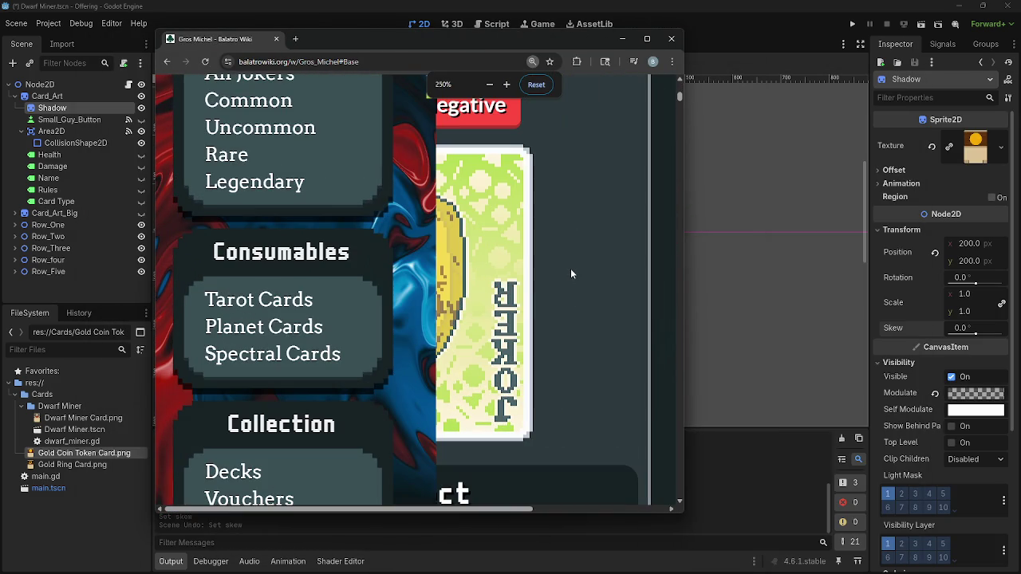
{"action": "scroll", "coordinate": [571, 268], "scroll_direction": "down", "scroll_amount": 3}
{"action": "scroll", "coordinate": [571, 268], "scroll_direction": "up", "scroll_amount": 2}
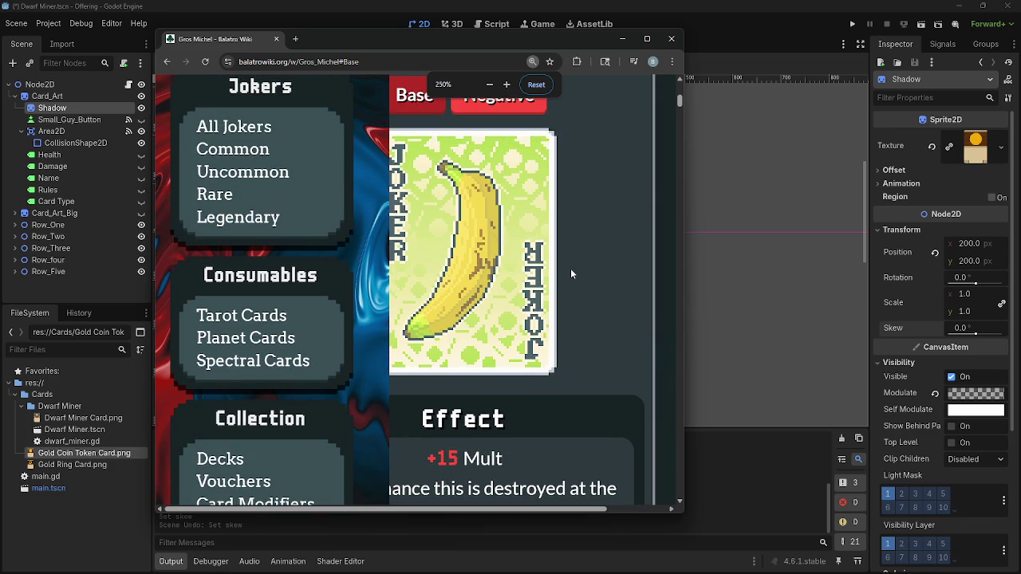
{"action": "scroll", "coordinate": [570, 268], "scroll_direction": "down", "scroll_amount": 2}
{"action": "scroll", "coordinate": [570, 268], "scroll_direction": "up", "scroll_amount": 1}
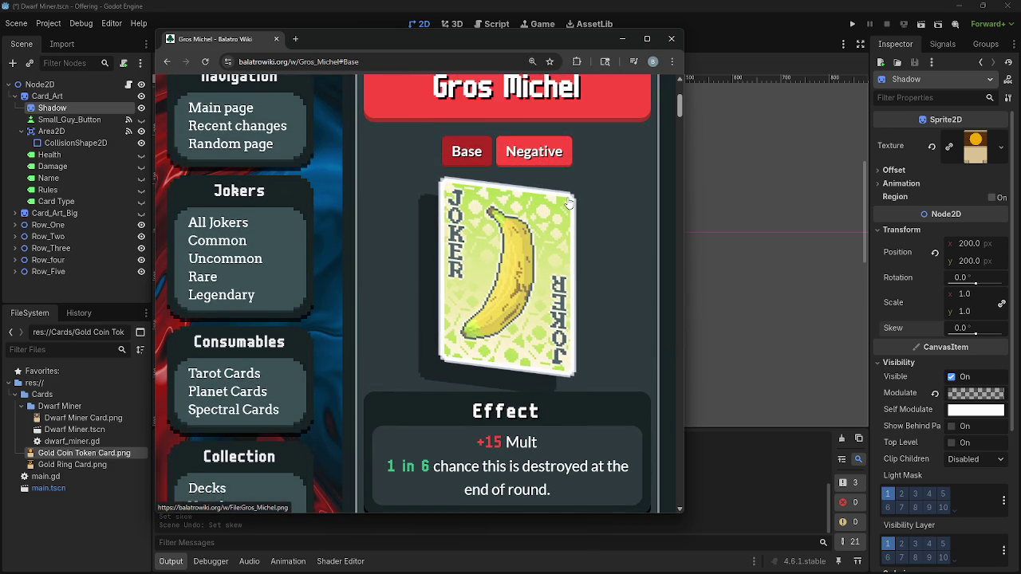
{"action": "left_click", "coordinate": [833, 284]}
{"action": "left_click", "coordinate": [493, 302]}
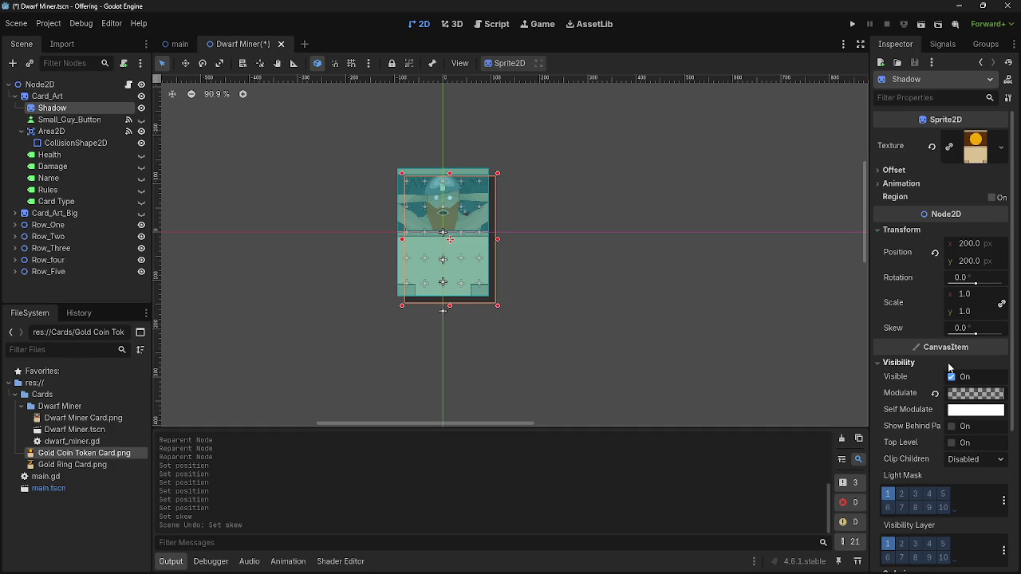
{"action": "left_click_drag", "start_coordinate": [975, 335], "coordinate": [975, 335]}
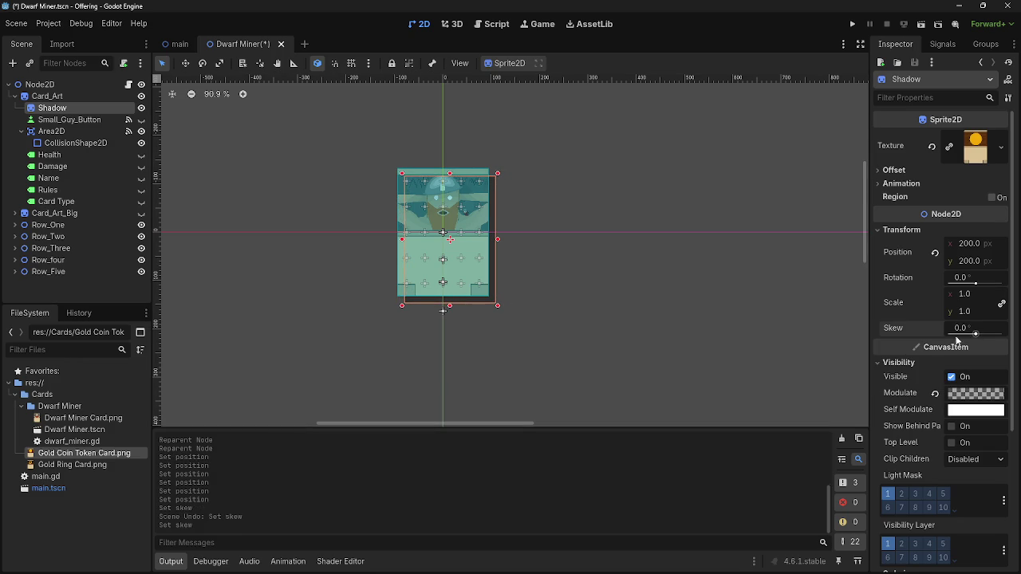
{"action": "left_click_drag", "start_coordinate": [498, 309], "coordinate": [481, 296]}
{"action": "mouse_move", "coordinate": [401, 175]}
{"action": "left_mouse_down"}
{"action": "mouse_move", "coordinate": [431, 200]}
{"action": "mouse_move", "coordinate": [560, 169]}
{"action": "left_mouse_up"}
{"action": "left_click_drag", "start_coordinate": [431, 293], "coordinate": [365, 335]}
{"action": "key", "text": "ctrl+z"}
{"action": "key", "text": "ctrl+z"}
{"action": "key", "text": "ctrl+z"}
{"action": "key", "text": "ctrl+z"}
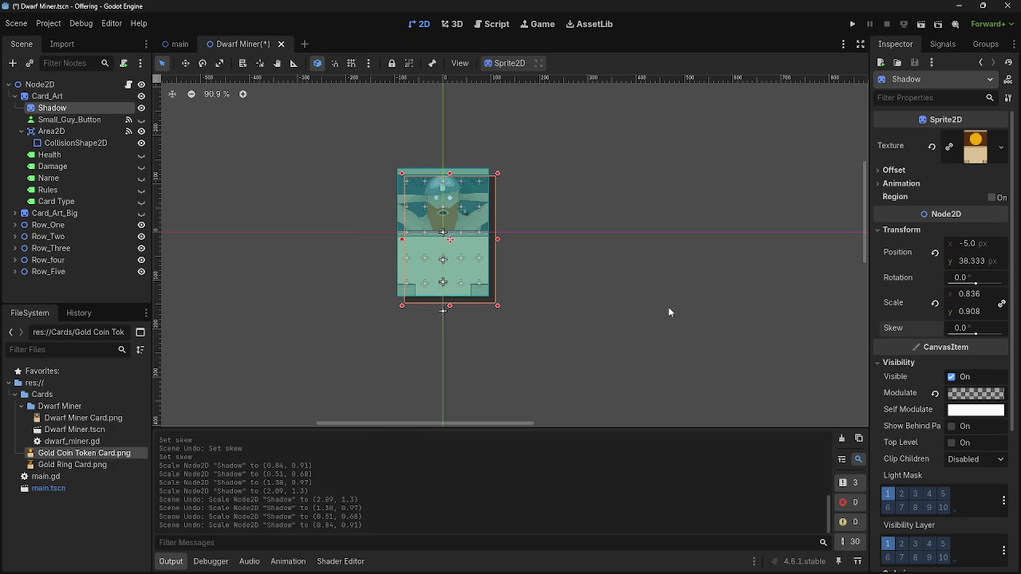
{"action": "left_click", "coordinate": [669, 312]}
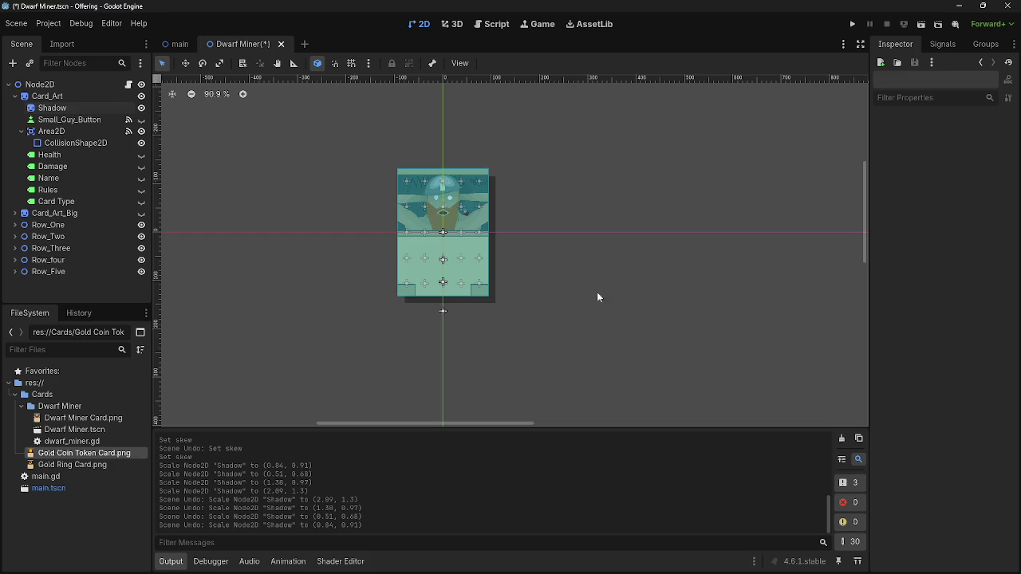
{"action": "left_click", "coordinate": [491, 303]}
{"action": "scroll", "coordinate": [670, 330], "scroll_direction": "down", "scroll_amount": 1}
{"action": "scroll", "coordinate": [669, 331], "scroll_direction": "down", "scroll_amount": 1}
{"action": "scroll", "coordinate": [669, 330], "scroll_direction": "up", "scroll_amount": 1}
{"action": "scroll", "coordinate": [670, 332], "scroll_direction": "up", "scroll_amount": 3}
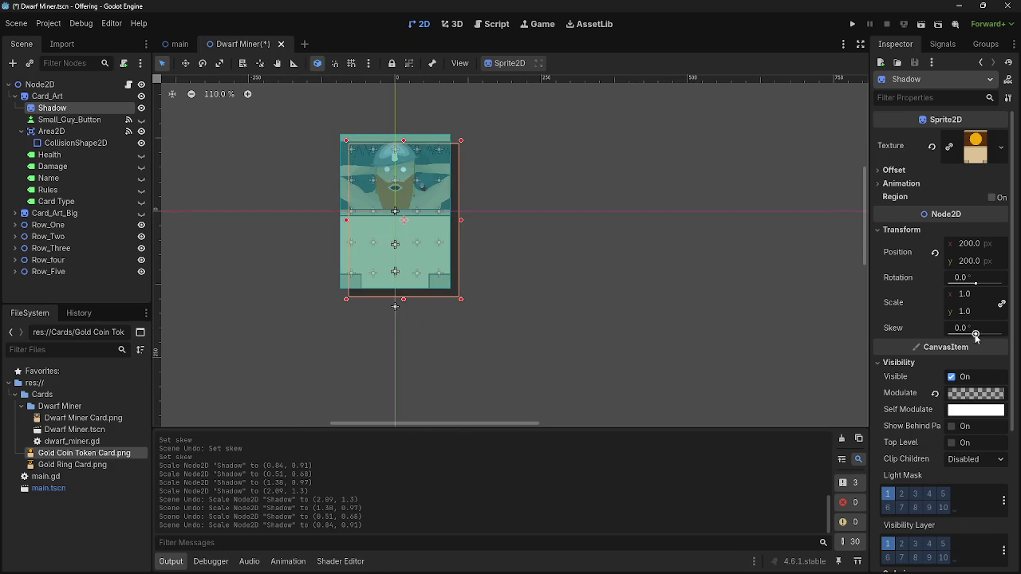
{"action": "scroll", "coordinate": [975, 337], "scroll_direction": "down", "scroll_amount": 5}
{"action": "scroll", "coordinate": [944, 339], "scroll_direction": "up", "scroll_amount": 5}
{"action": "left_click", "coordinate": [916, 229]}
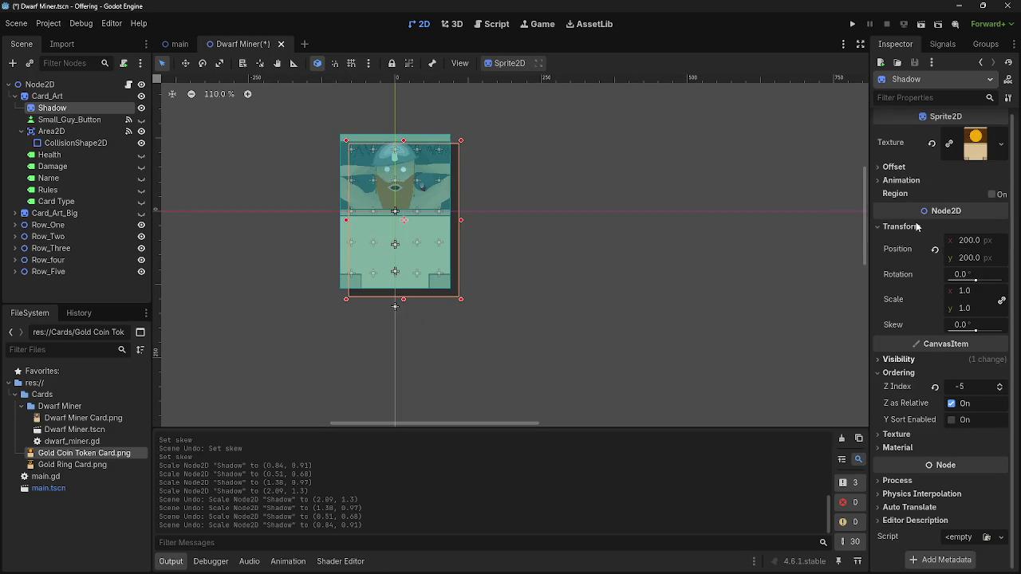
{"action": "scroll", "coordinate": [528, 321], "scroll_direction": "up", "scroll_amount": 1}
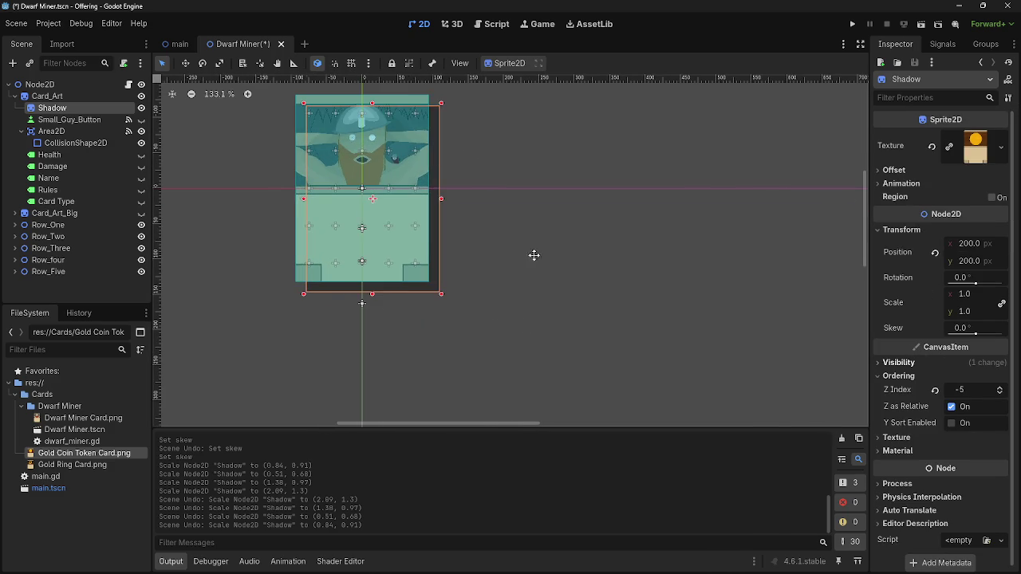
{"action": "scroll", "coordinate": [633, 256], "scroll_direction": "up", "scroll_amount": 1}
{"action": "left_click_drag", "start_coordinate": [973, 285], "coordinate": [965, 285]}
{"action": "mouse_move", "coordinate": [973, 331]}
{"action": "left_mouse_down"}
{"action": "mouse_move", "coordinate": [961, 333]}
{"action": "mouse_move", "coordinate": [996, 342]}
{"action": "left_mouse_up"}
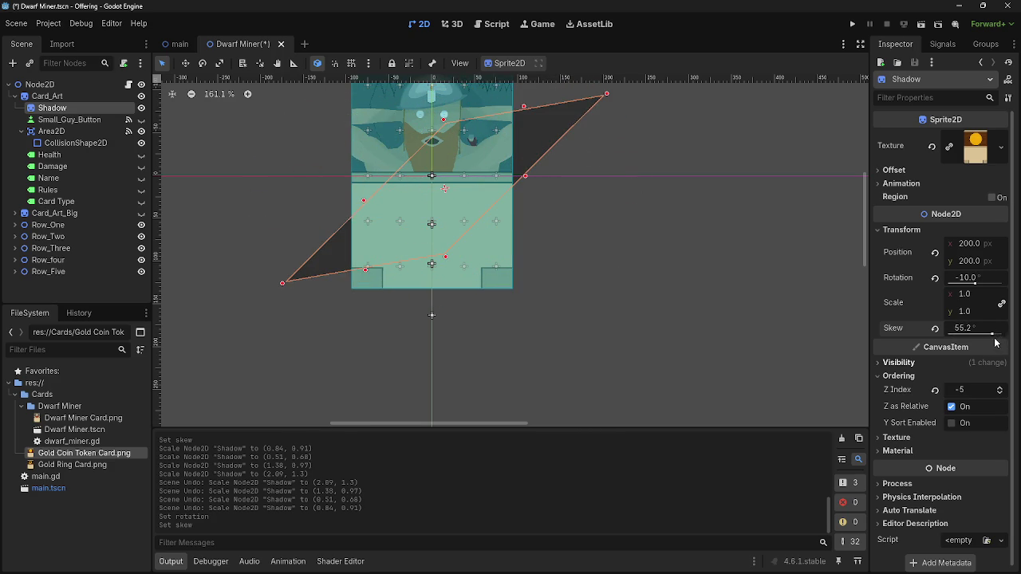
{"action": "key", "text": "ctrl+z"}
{"action": "left_click", "coordinate": [935, 278]}
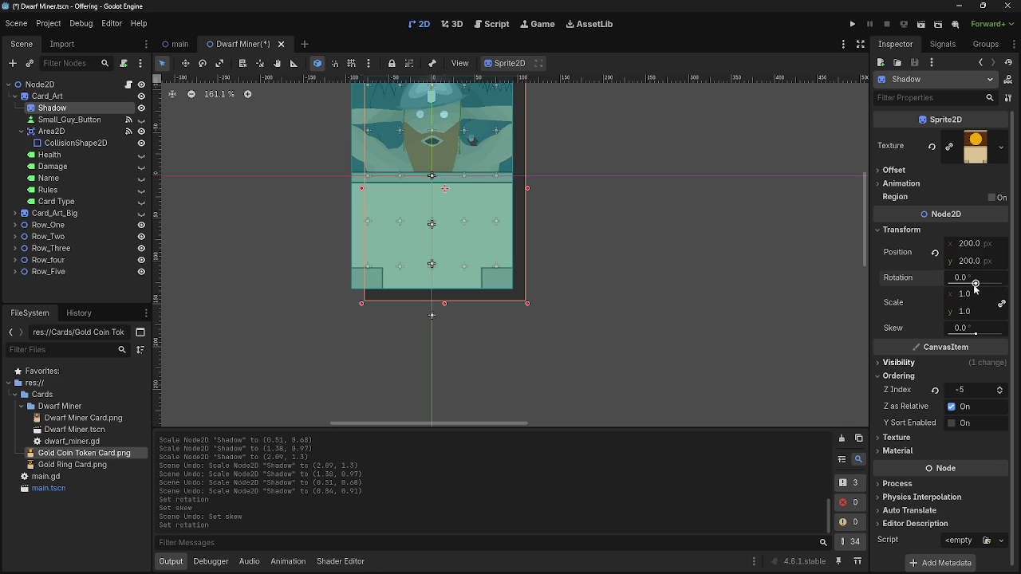
{"action": "left_click_drag", "start_coordinate": [971, 333], "coordinate": [971, 334]}
{"action": "left_click_drag", "start_coordinate": [971, 280], "coordinate": [969, 285]}
{"action": "mouse_move", "coordinate": [619, 253]}
{"action": "left_mouse_down"}
{"action": "mouse_move", "coordinate": [692, 298]}
{"action": "mouse_move", "coordinate": [679, 320]}
{"action": "left_mouse_up"}
{"action": "left_click", "coordinate": [935, 277]}
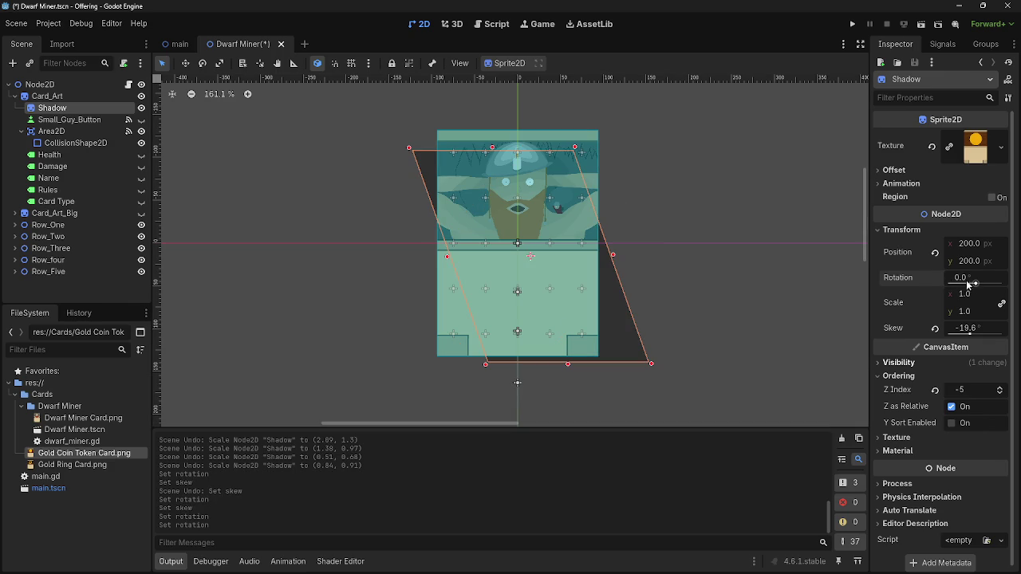
{"action": "left_click", "coordinate": [936, 328]}
{"action": "left_click_drag", "start_coordinate": [974, 335], "coordinate": [979, 336]}
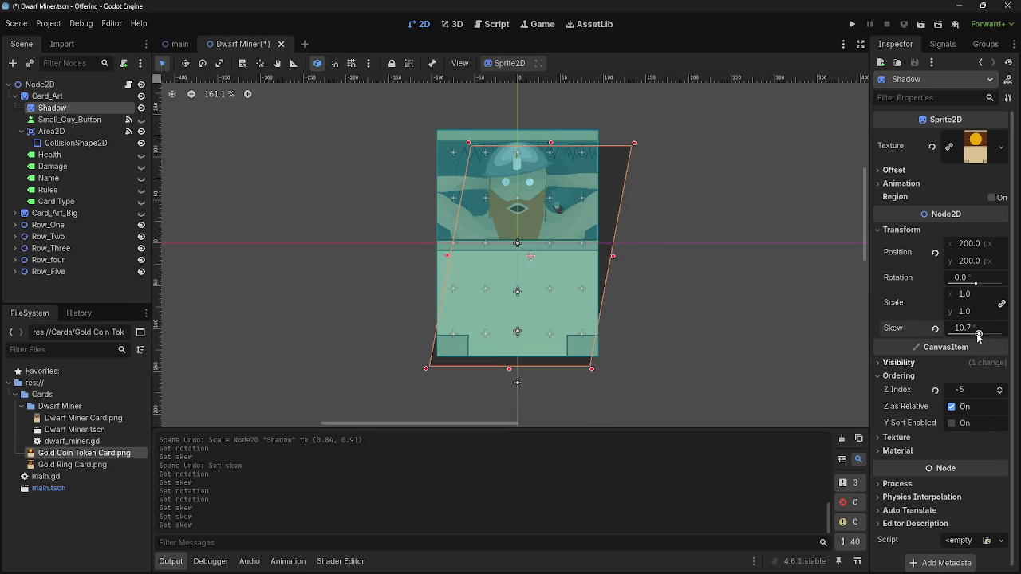
{"action": "left_click_drag", "start_coordinate": [973, 284], "coordinate": [974, 287]}
{"action": "key", "text": "ctrl+z"}
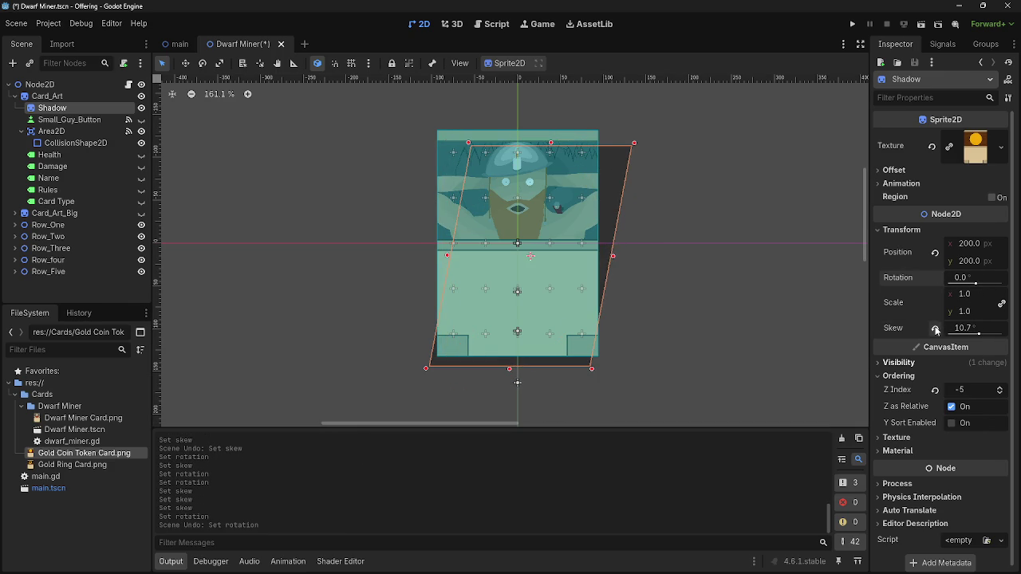
{"action": "left_click", "coordinate": [935, 328]}
{"action": "scroll", "coordinate": [691, 329], "scroll_direction": "down", "scroll_amount": 4}
{"action": "left_click", "coordinate": [712, 300]}
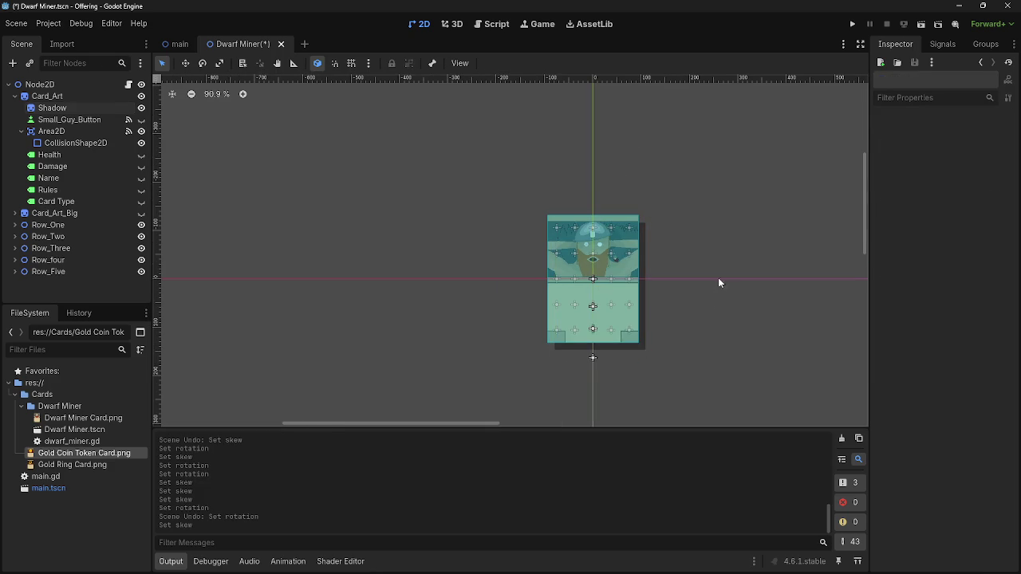
{"action": "scroll", "coordinate": [717, 289], "scroll_direction": "up", "scroll_amount": 3}
Complete line 56 as $Card_Art/Shadow.position = Vector2(200,200) and rerun the game
{"action": "left_click", "coordinate": [851, 24]}
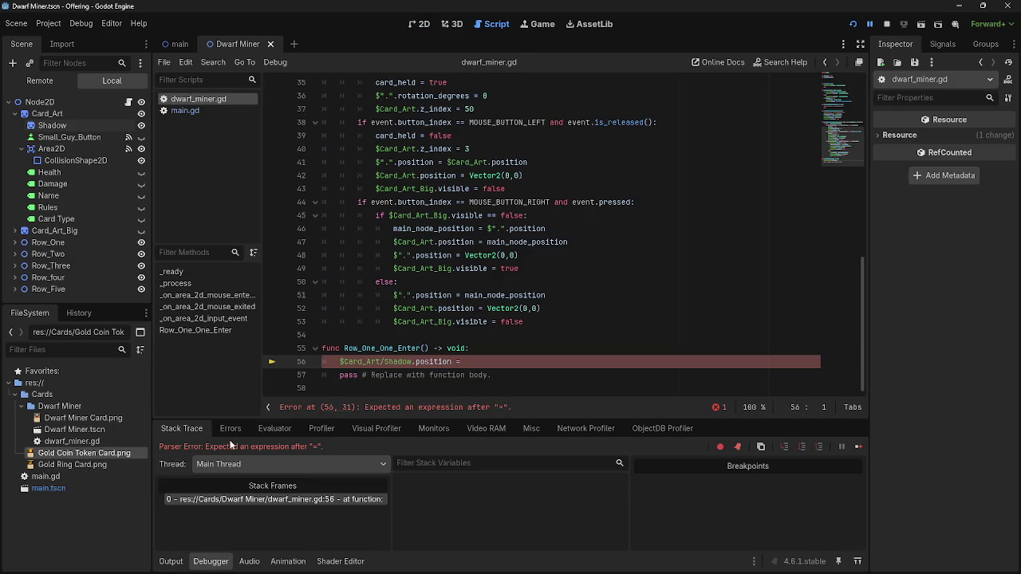
{"action": "left_click", "coordinate": [419, 25]}
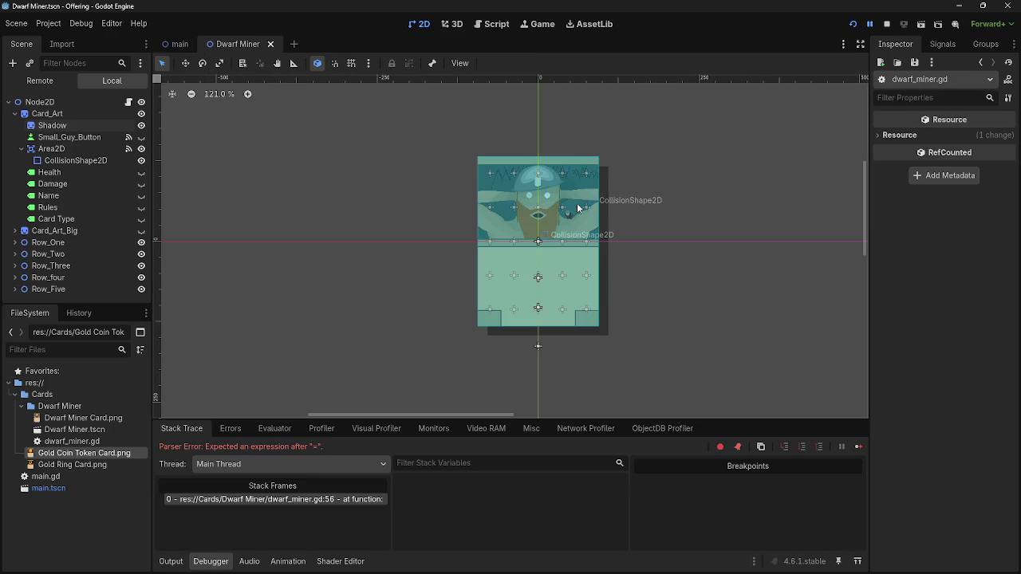
{"action": "left_click", "coordinate": [607, 334]}
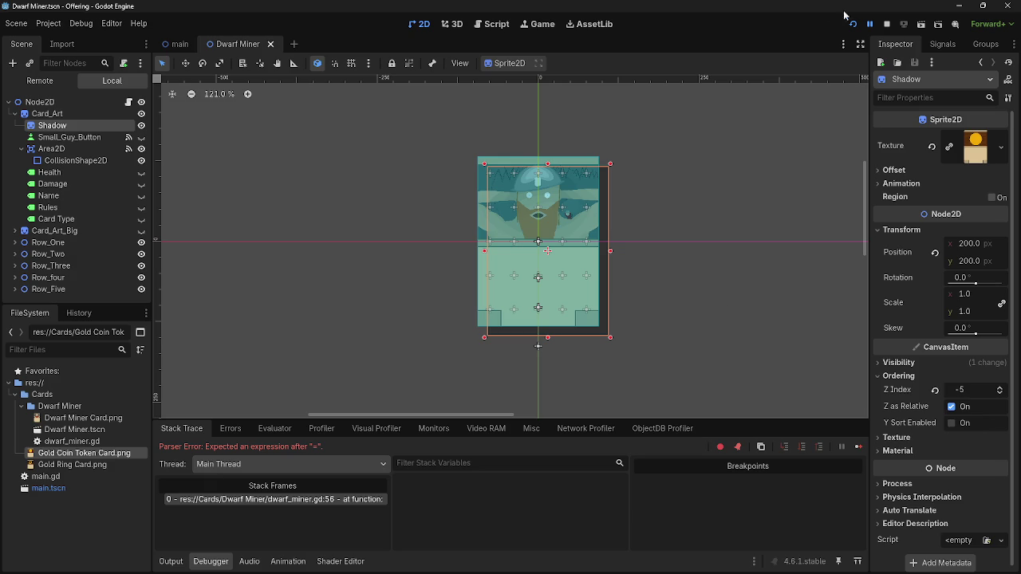
{"action": "left_click", "coordinate": [494, 26]}
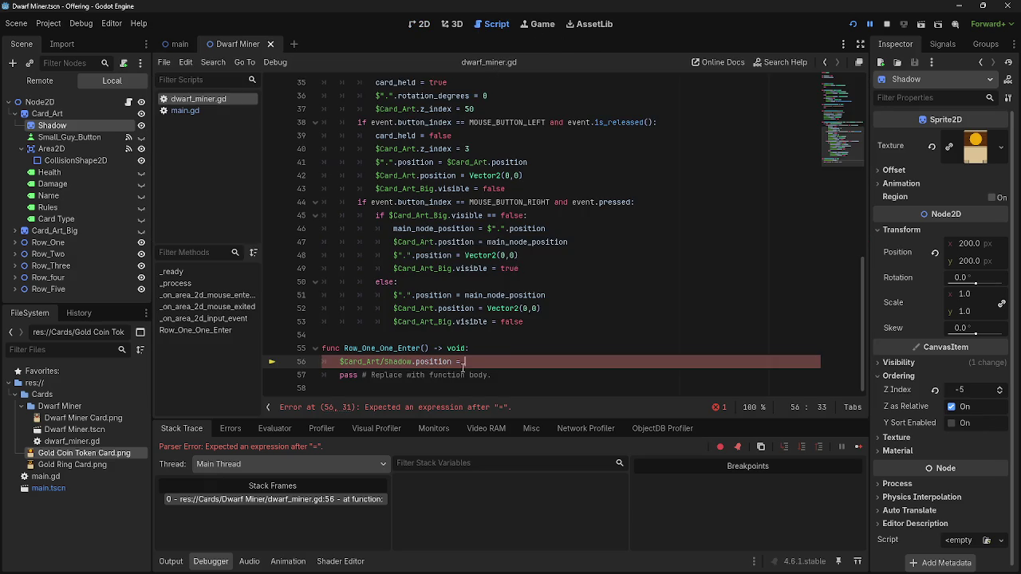
{"action": "type", "text": "Vec"}
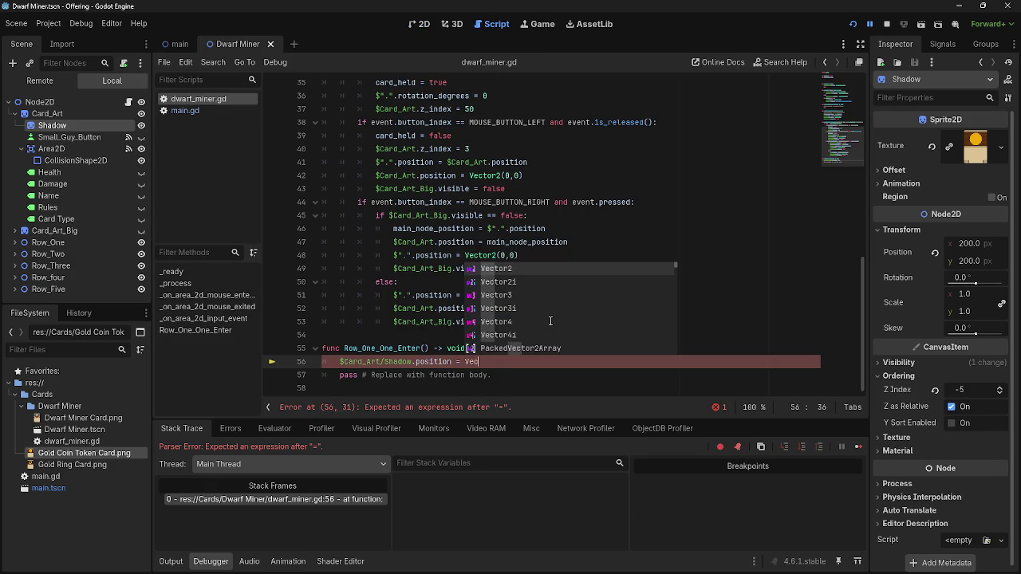
{"action": "type", "text": "tor2(200,"}
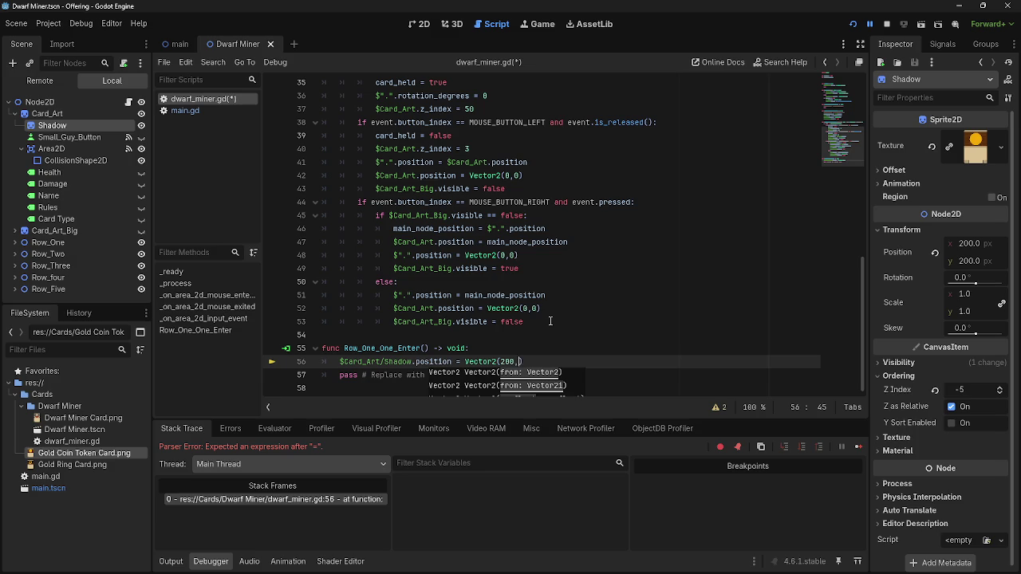
{"action": "type", "text": "200"}
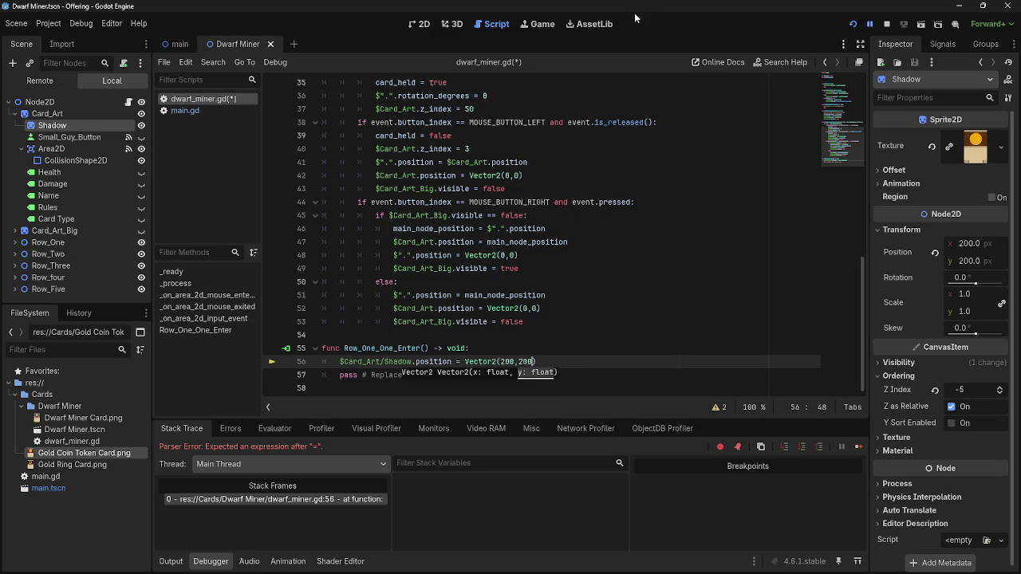
{"action": "left_click", "coordinate": [886, 24]}
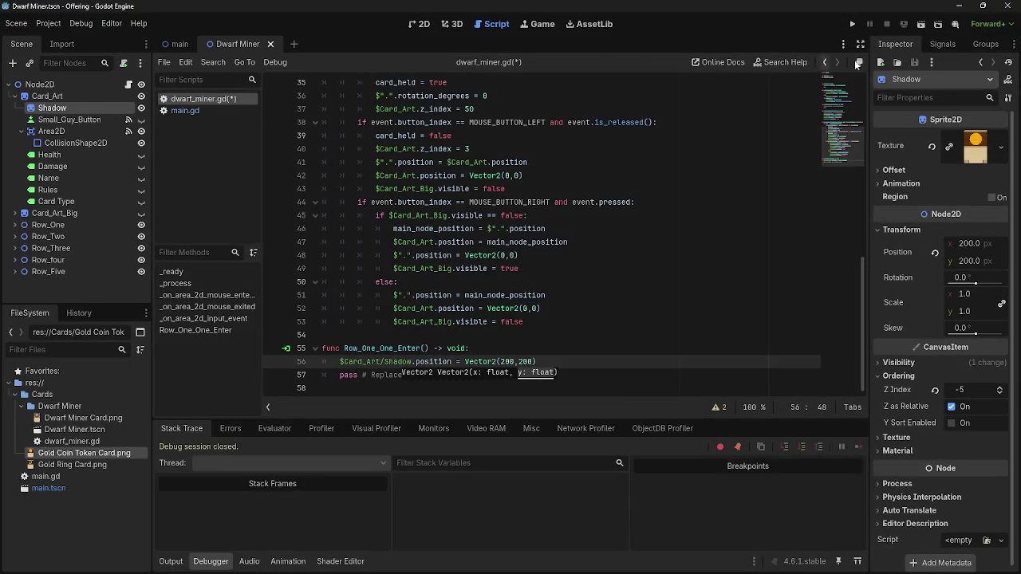
{"action": "left_click", "coordinate": [852, 24]}
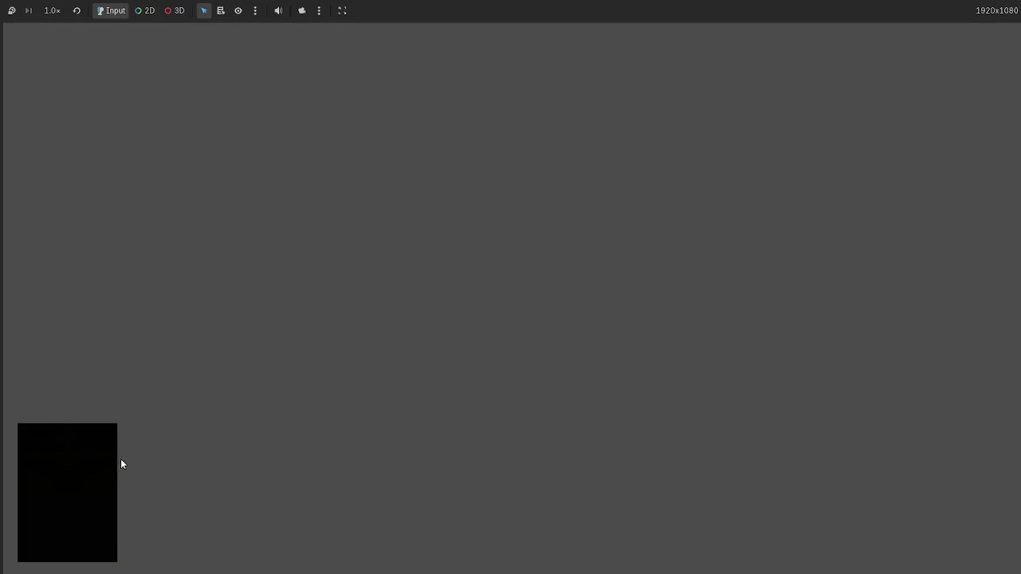
Test-drag the card in the running game, then reset the Shadow's Position to 0, 0
{"action": "mouse_move", "coordinate": [479, 527]}
{"action": "left_mouse_down"}
{"action": "mouse_move", "coordinate": [517, 471]}
{"action": "mouse_move", "coordinate": [418, 286]}
{"action": "left_mouse_up"}
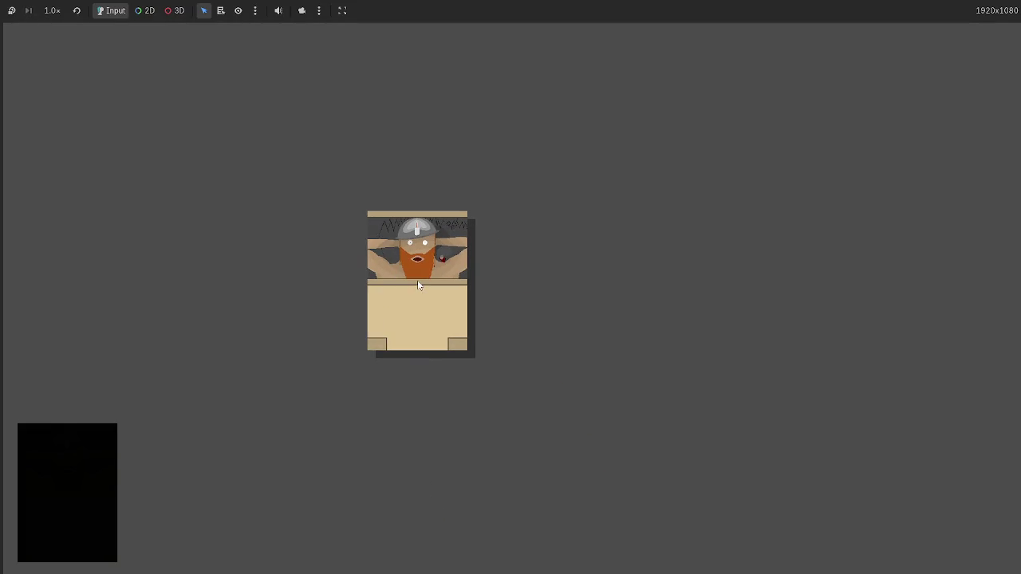
{"action": "key", "text": "F8"}
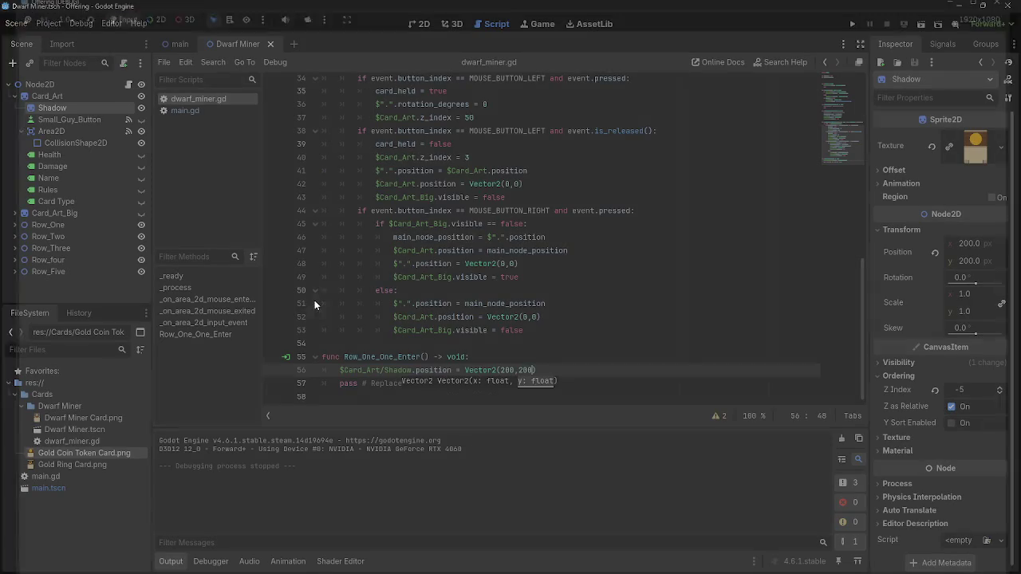
{"action": "left_click", "coordinate": [419, 24]}
{"action": "left_click_drag", "start_coordinate": [603, 232], "coordinate": [593, 214]}
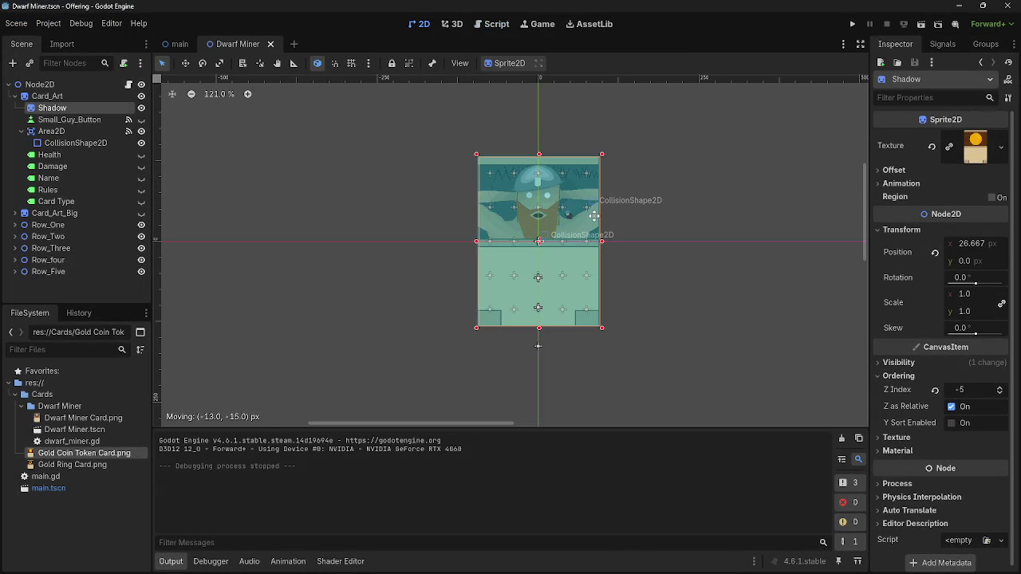
{"action": "left_click", "coordinate": [935, 252]}
Save and rerun the project, dragging and clicking the card to check its drop shadow
{"action": "key", "text": "F5"}
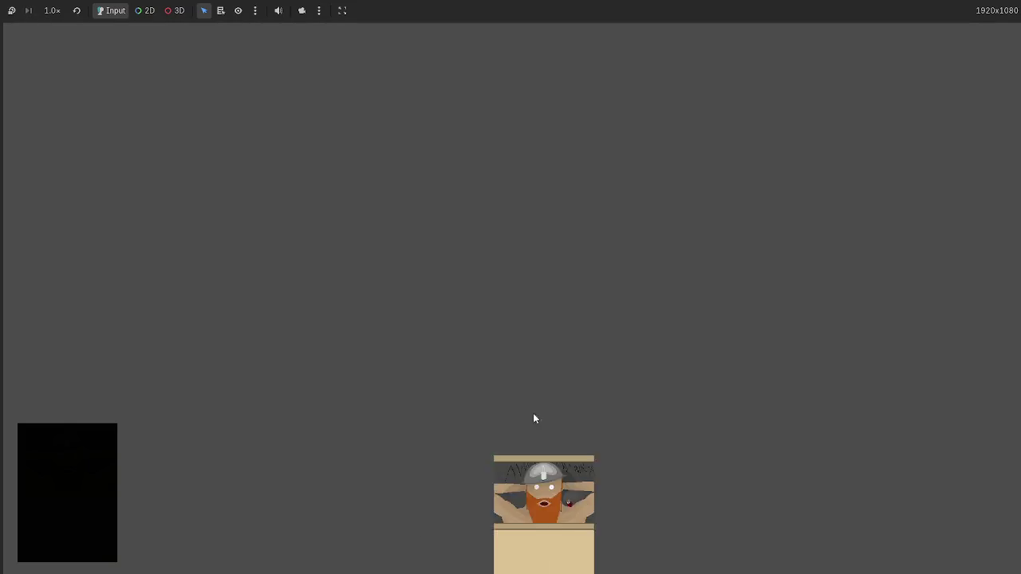
{"action": "left_click_drag", "start_coordinate": [549, 487], "coordinate": [390, 246]}
{"action": "left_click", "coordinate": [349, 180]}
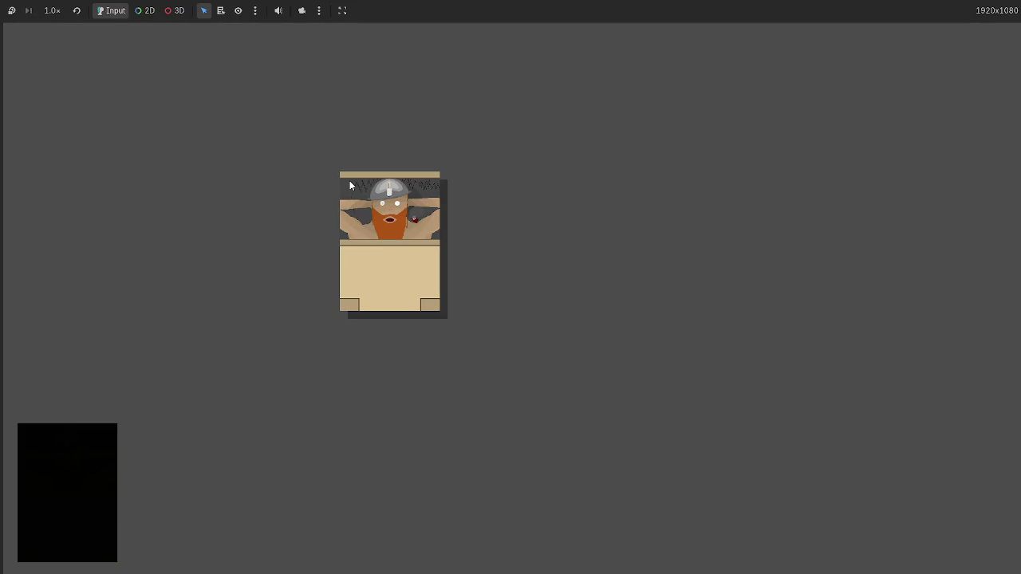
{"action": "key", "text": "F8"}
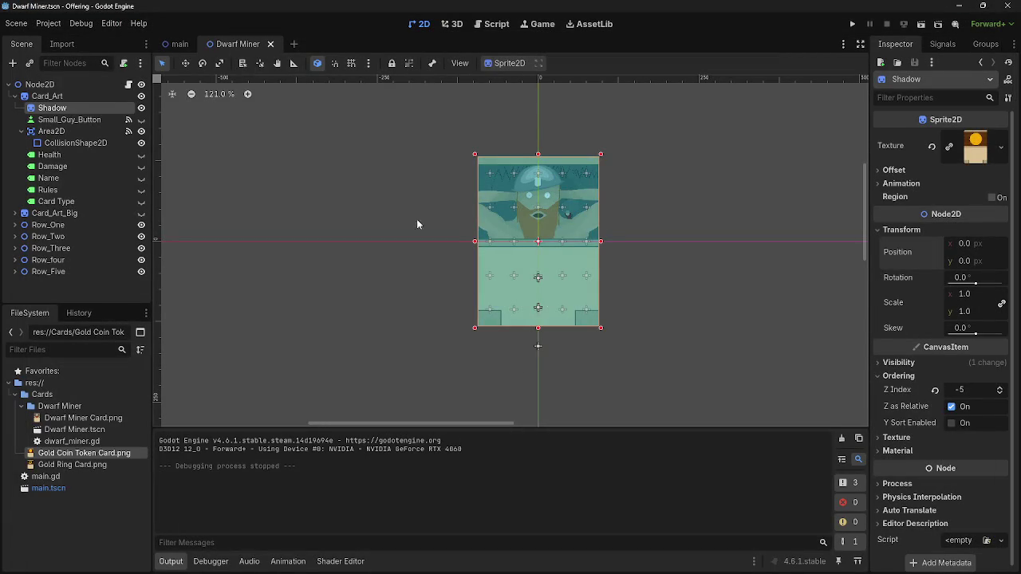
Select Row_One's area 2 collision shape and review Row_One_One_Enter in dwarf_miner.gd
{"action": "left_click", "coordinate": [561, 220]}
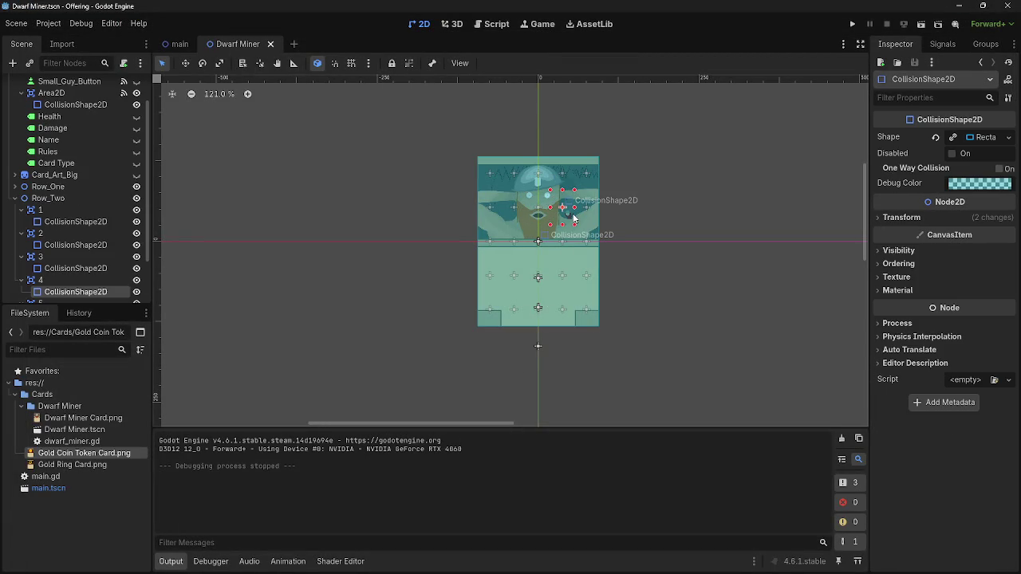
{"action": "left_click", "coordinate": [66, 188]}
{"action": "key", "text": "Right"}
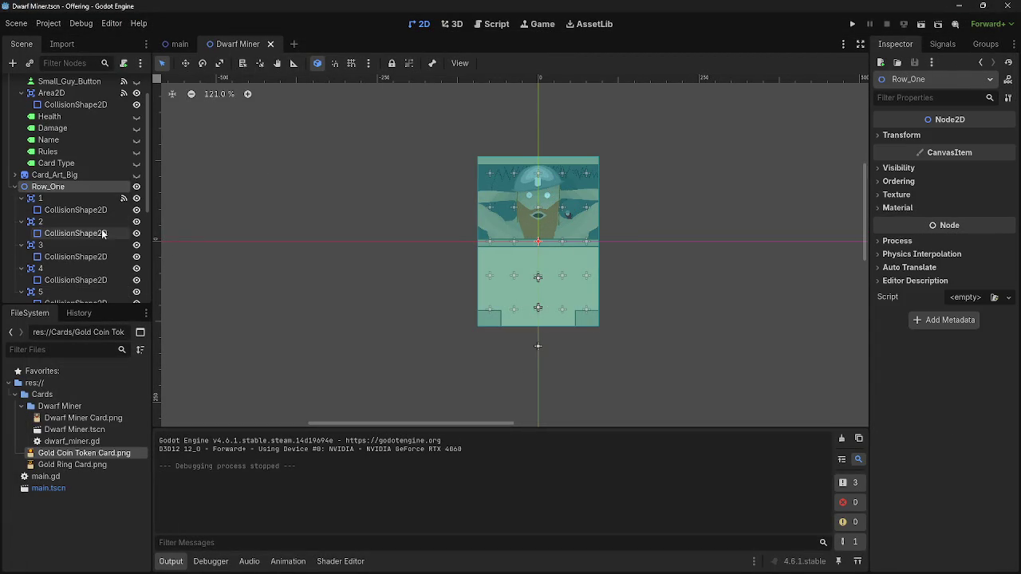
{"action": "left_click", "coordinate": [86, 232]}
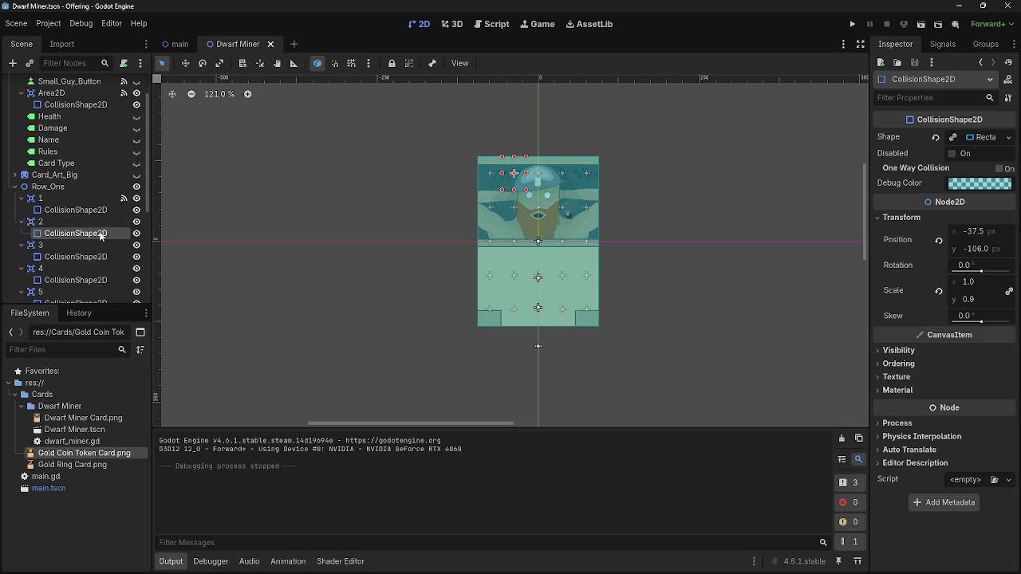
{"action": "left_click", "coordinate": [942, 44]}
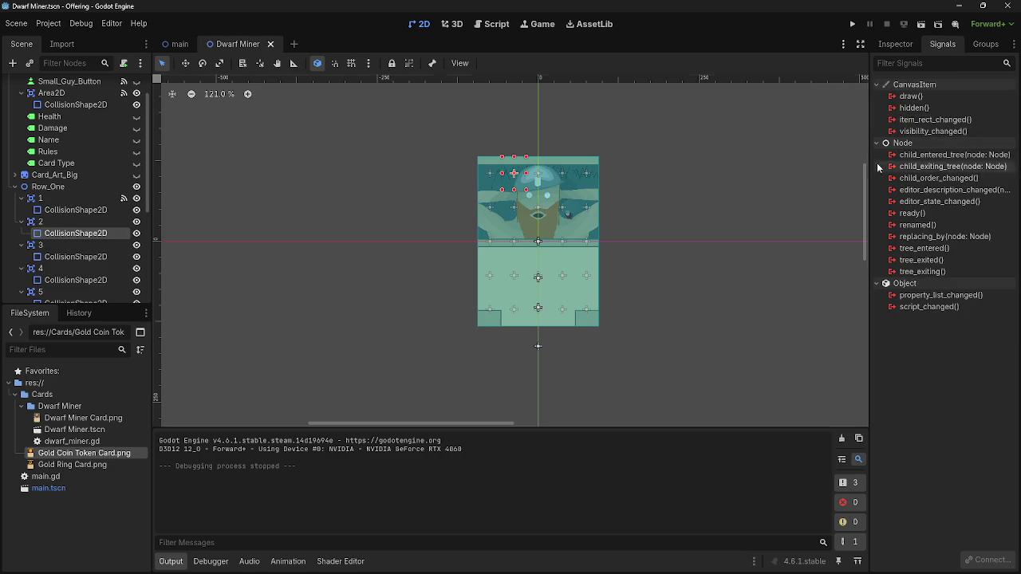
{"action": "left_click", "coordinate": [492, 24]}
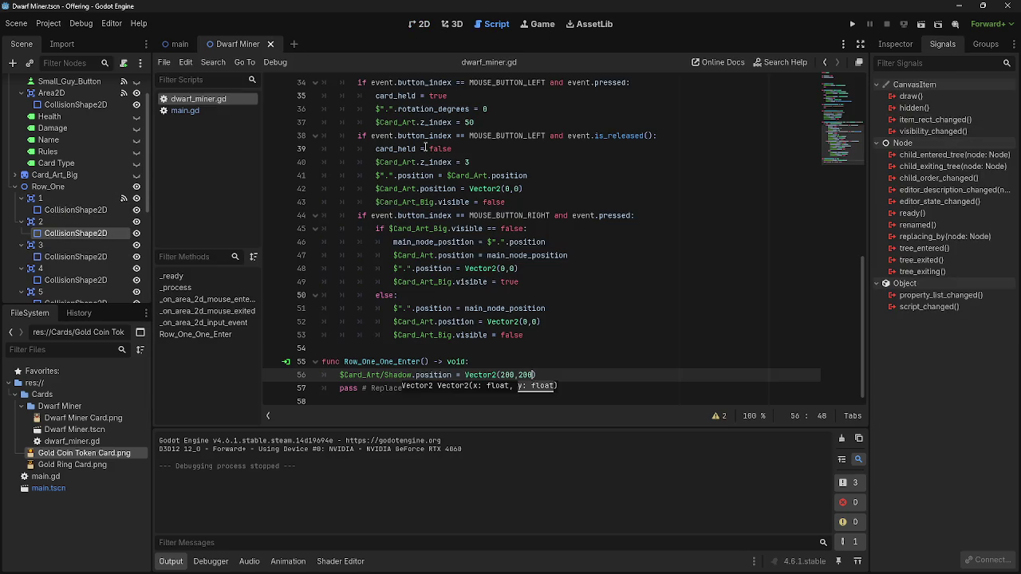
{"action": "double_click", "coordinate": [346, 363]}
{"action": "left_click", "coordinate": [348, 367]}
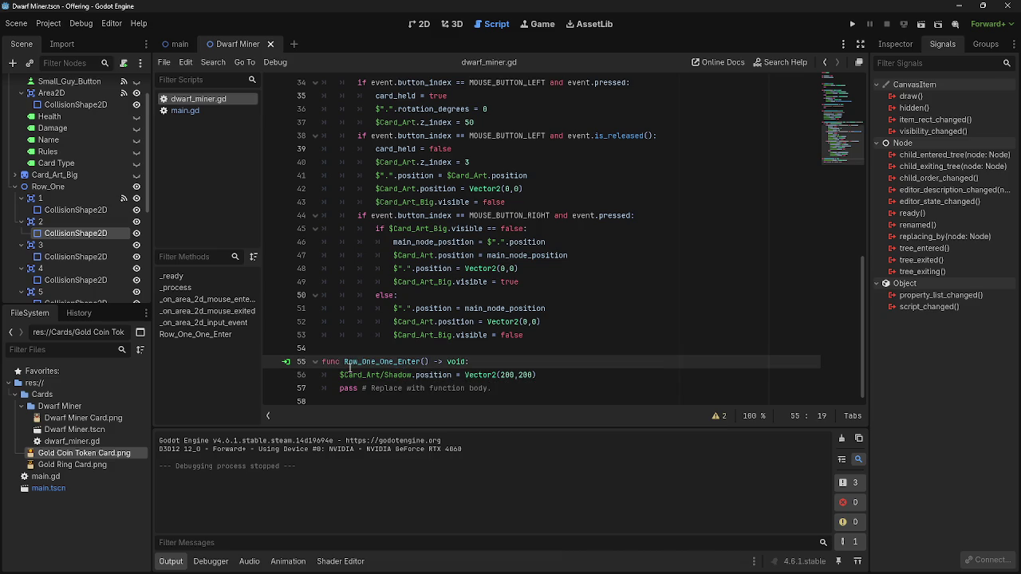
{"action": "left_click_drag", "start_coordinate": [344, 362], "coordinate": [418, 363]}
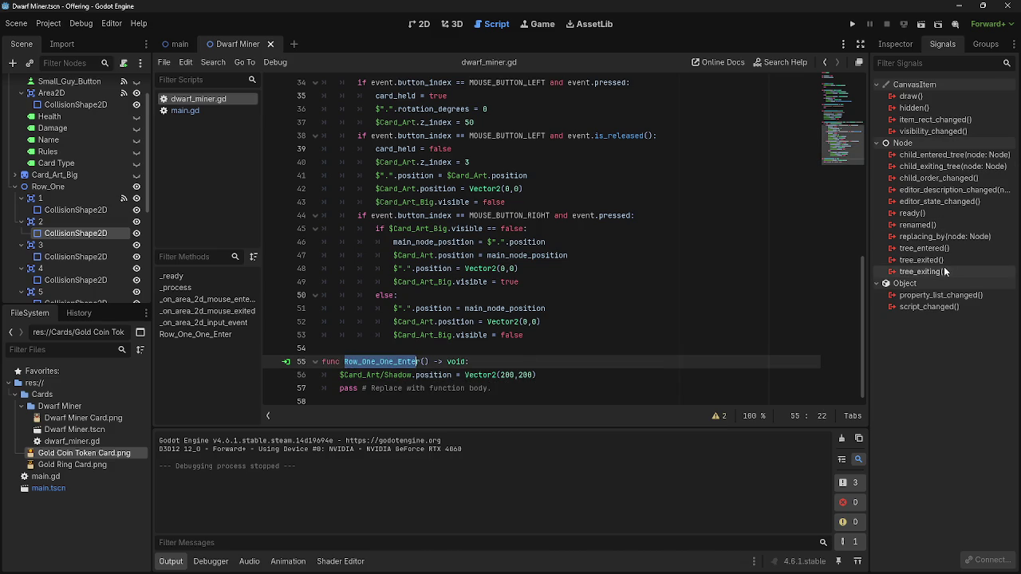
Connect area 2's mouse_entered signal to a new method named Row_One_Two_Enter
{"action": "left_click", "coordinate": [80, 222]}
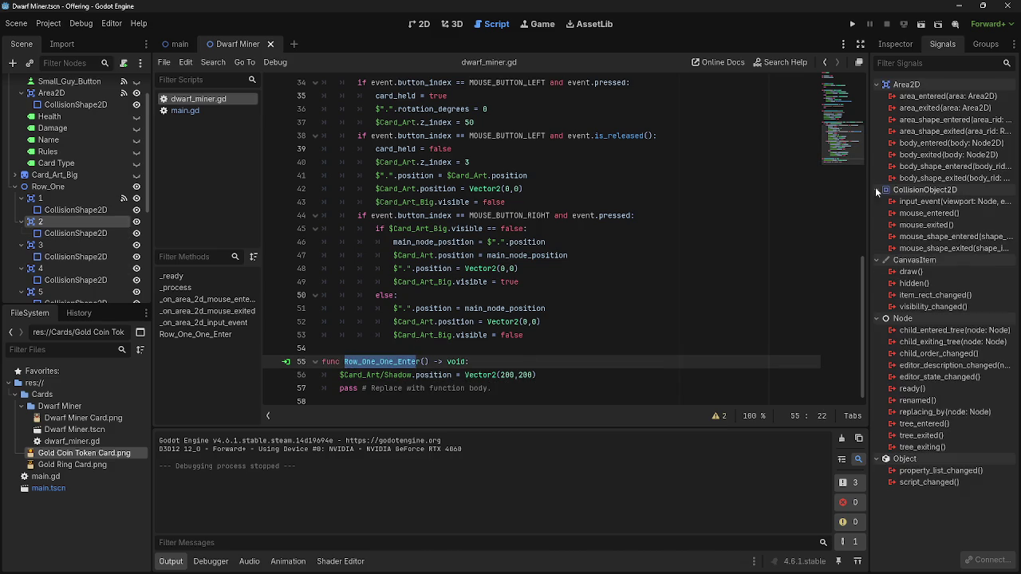
{"action": "double_click", "coordinate": [929, 213]}
{"action": "key", "text": "ctrl+a"}
{"action": "type", "text": "Row_"}
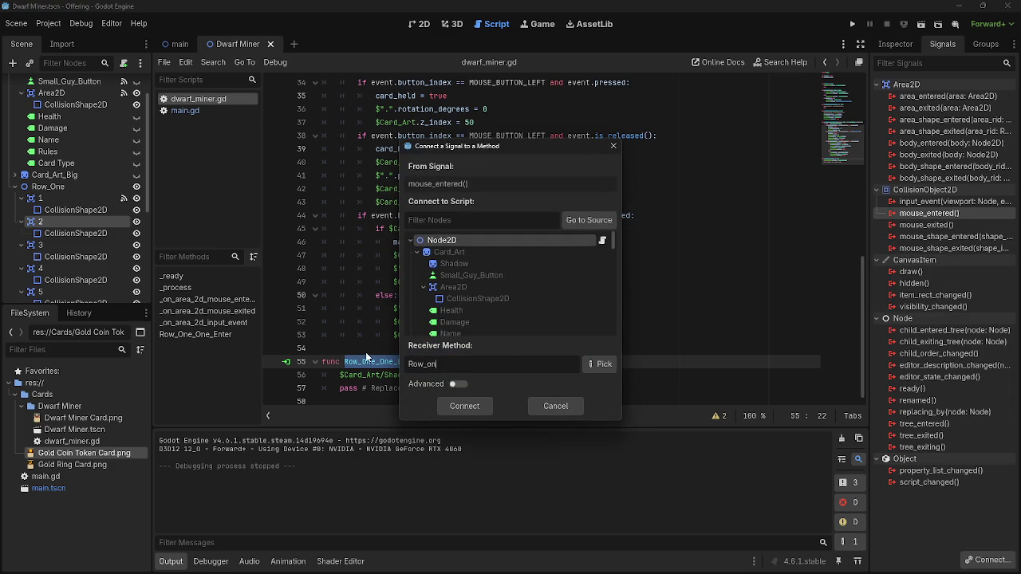
{"action": "type", "text": "One_"}
{"action": "type", "text": "Two_E"}
{"action": "type", "text": "nter"}
{"action": "left_click", "coordinate": [472, 411]}
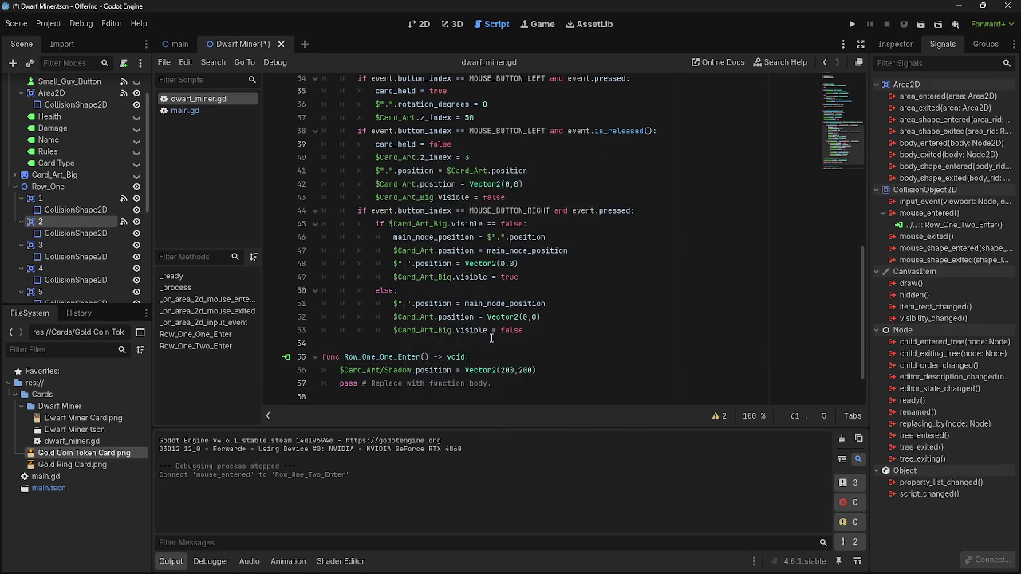
Tidy the script by removing the empty line 59 and a pass placeholder
{"action": "left_click", "coordinate": [479, 360]}
{"action": "key", "text": "BackSpace"}
{"action": "left_click_drag", "start_coordinate": [511, 335], "coordinate": [313, 339]}
{"action": "key", "text": "BackSpace"}
{"action": "key", "text": "BackSpace"}
{"action": "left_click_drag", "start_coordinate": [537, 318], "coordinate": [340, 318]}
Replace Row_One_Two_Enter's pass with the Shadow position line at Vector2(100,100), then run the project
{"action": "left_click", "coordinate": [490, 357]}
{"action": "key", "text": "shift+Home"}
{"action": "type", "text": "$Card_Art/Shadow.position = Vector2(200,200)"}
{"action": "left_click", "coordinate": [500, 358]}
{"action": "type", "text": "1"}
{"action": "key", "text": "Right"}
{"action": "key", "text": "Right"}
{"action": "key", "text": "Right"}
{"action": "key", "text": "shift+Right"}
{"action": "type", "text": "1"}
{"action": "key", "text": "End"}
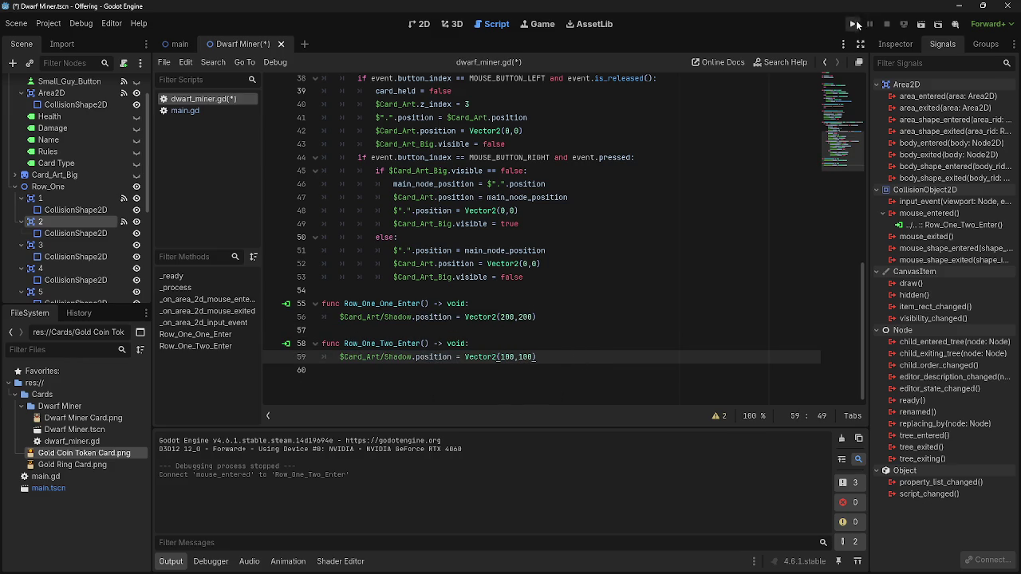
{"action": "left_click", "coordinate": [854, 24]}
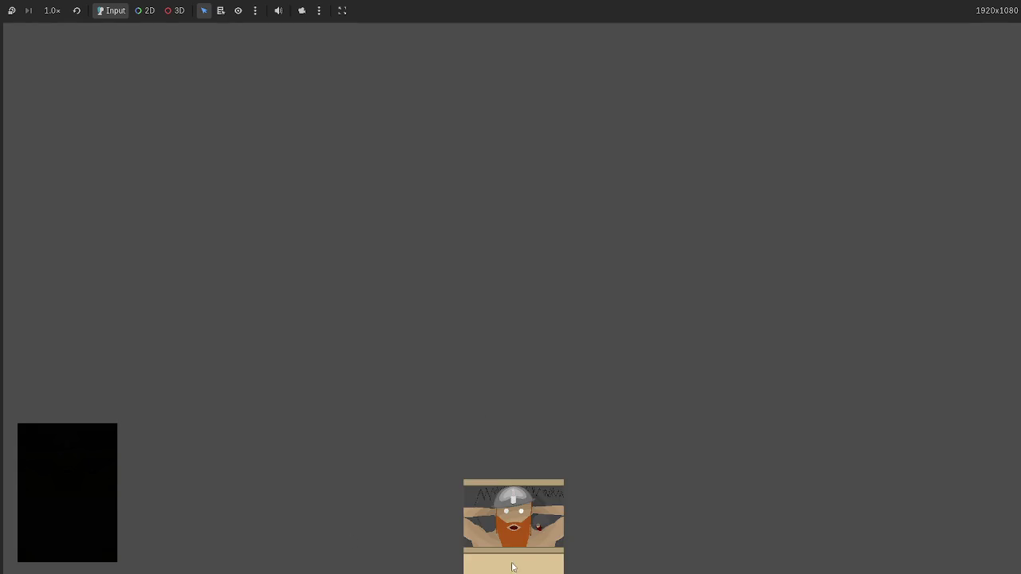
Pick up the dwarf miner card in the running game to check its shadow, then switch to Chrome
{"action": "left_click", "coordinate": [501, 565]}
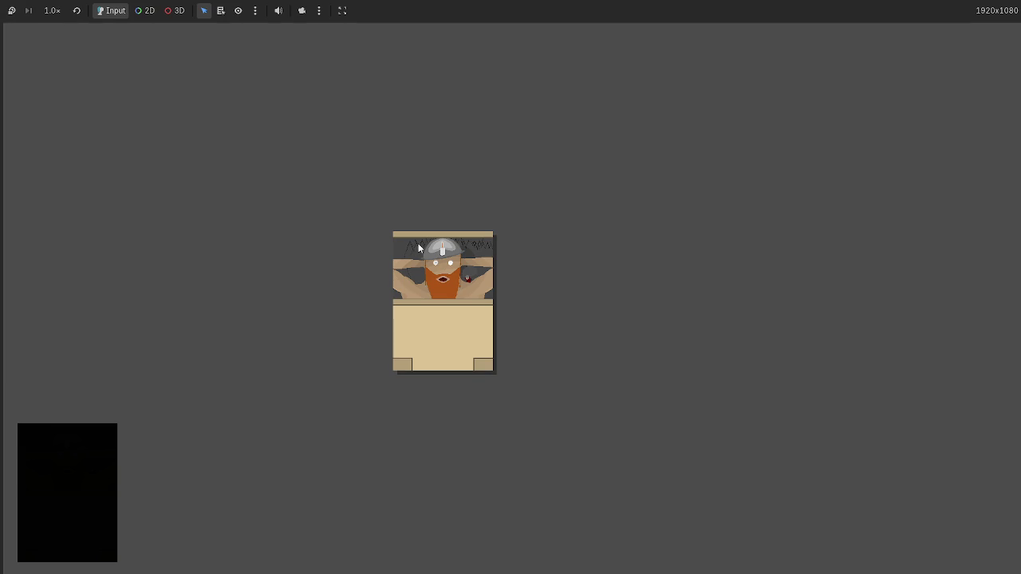
{"action": "key", "text": "alt+Tab"}
{"action": "key", "text": "alt+Tab"}
{"action": "key", "text": "alt+Tab"}
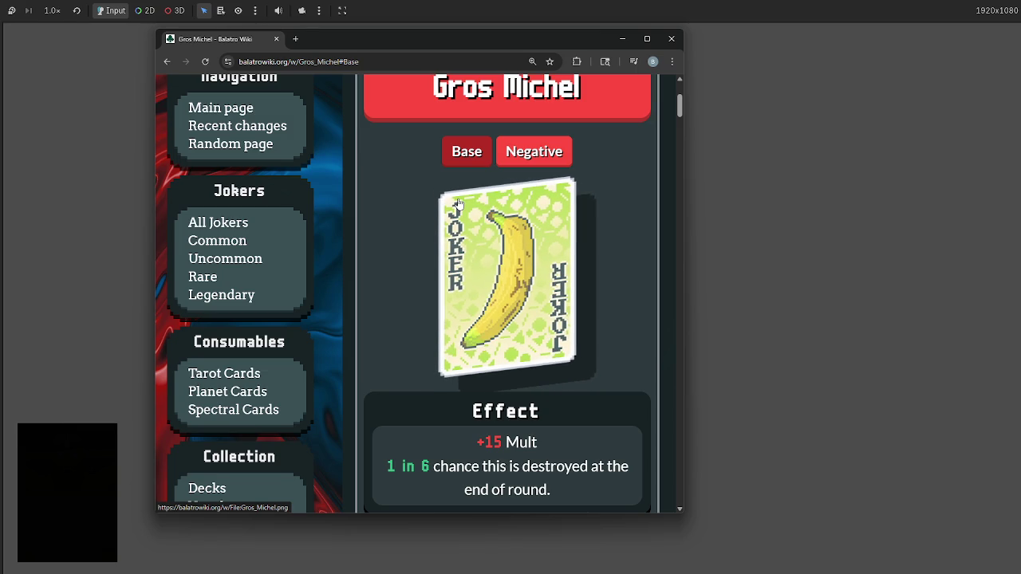
Study the Gros Michel card's drop shadow on the Balatro Wiki, then return to Godot
{"action": "key", "text": "alt+Tab"}
{"action": "key", "text": "alt+Tab"}
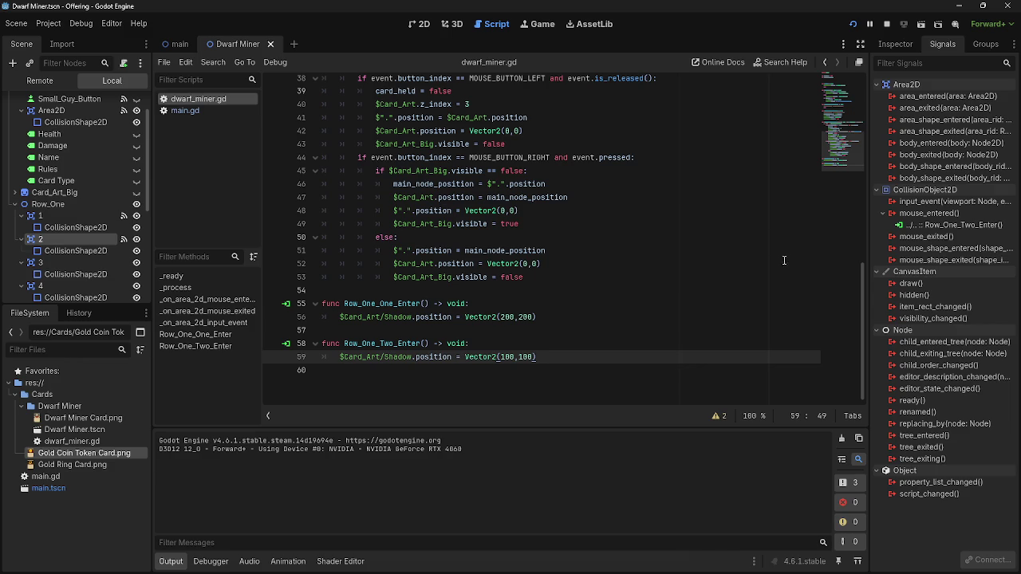
In the 2D view, try moving and stretching the Shadow sprite, then undo the changes
{"action": "left_click", "coordinate": [420, 24]}
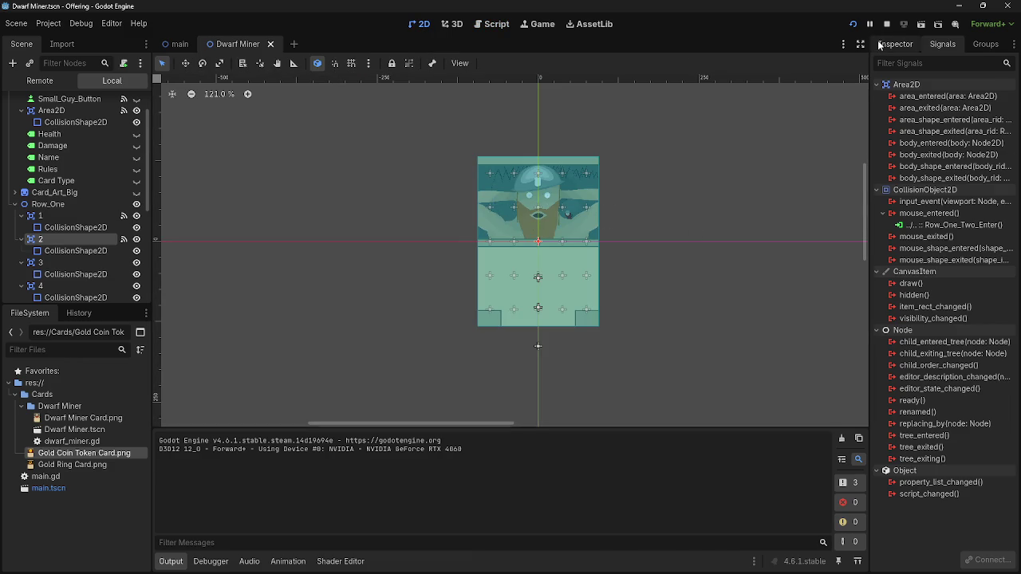
{"action": "scroll", "coordinate": [706, 234], "scroll_direction": "down", "scroll_amount": 2}
{"action": "scroll", "coordinate": [110, 133], "scroll_direction": "up", "scroll_amount": 2}
{"action": "left_click", "coordinate": [76, 126]}
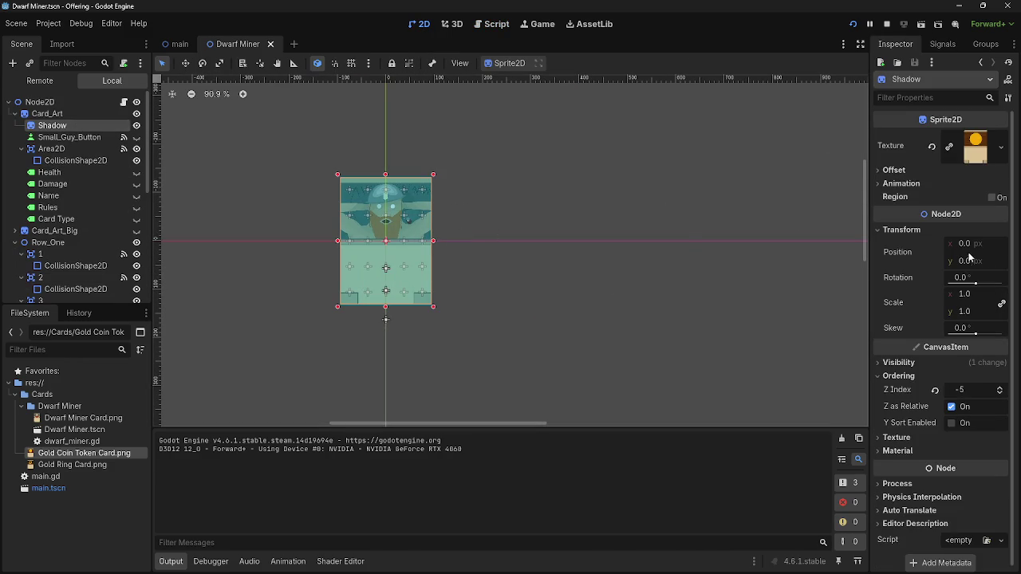
{"action": "mouse_move", "coordinate": [969, 260]}
{"action": "left_mouse_down"}
{"action": "mouse_move", "coordinate": [1020, 260]}
{"action": "mouse_move", "coordinate": [314, 363]}
{"action": "left_mouse_up"}
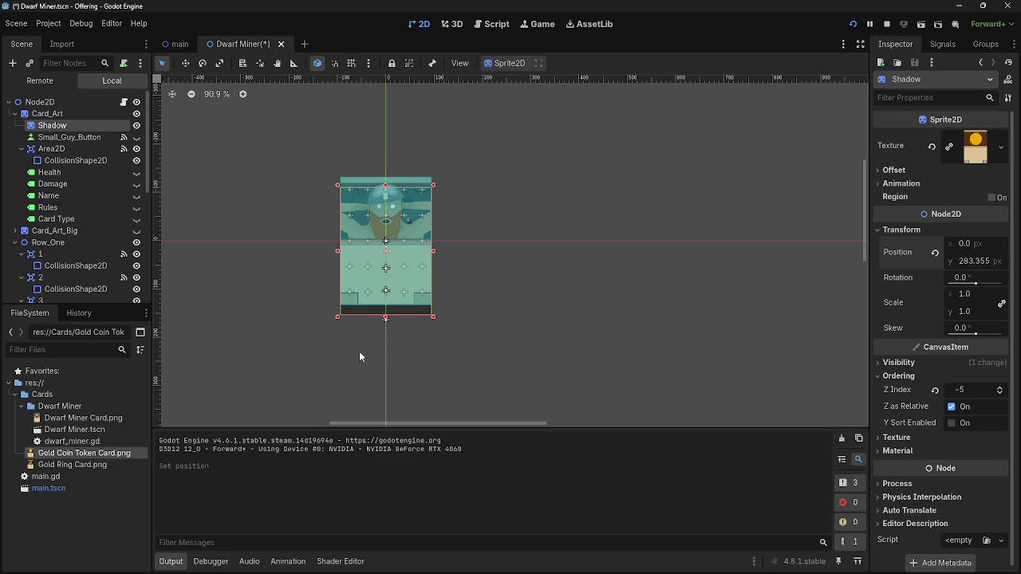
{"action": "left_click_drag", "start_coordinate": [401, 321], "coordinate": [670, 312]}
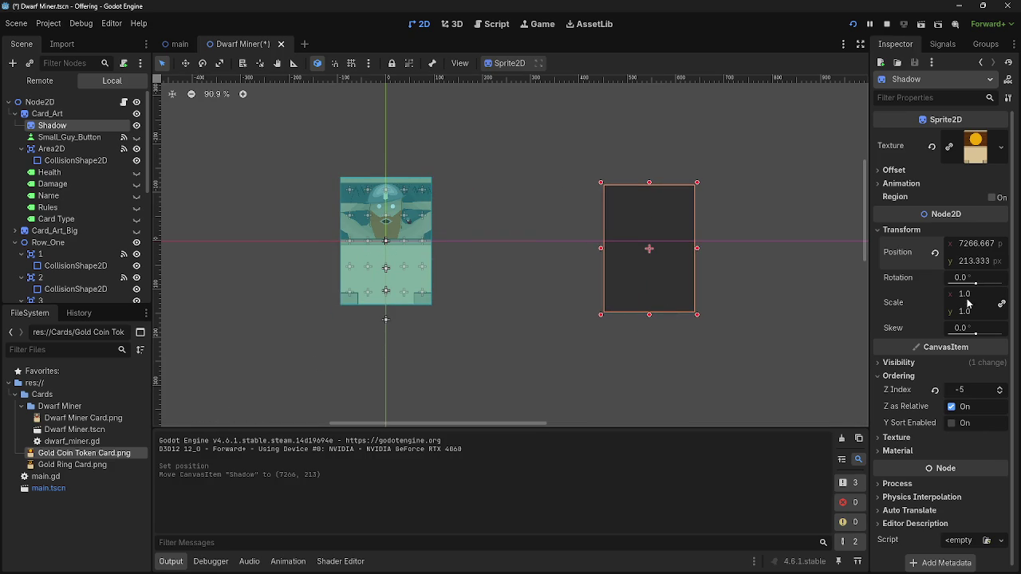
{"action": "mouse_move", "coordinate": [976, 313]}
{"action": "left_mouse_down"}
{"action": "mouse_move", "coordinate": [973, 335]}
{"action": "mouse_move", "coordinate": [433, 210]}
{"action": "mouse_move", "coordinate": [647, 217]}
{"action": "mouse_move", "coordinate": [435, 231]}
{"action": "mouse_move", "coordinate": [394, 221]}
{"action": "left_mouse_up"}
{"action": "key", "text": "ctrl+z"}
{"action": "key", "text": "ctrl+z"}
{"action": "key", "text": "ctrl+z"}
Revert the Shadow's Position to 0,0 and zoom in on the centred card
{"action": "left_click", "coordinate": [935, 252]}
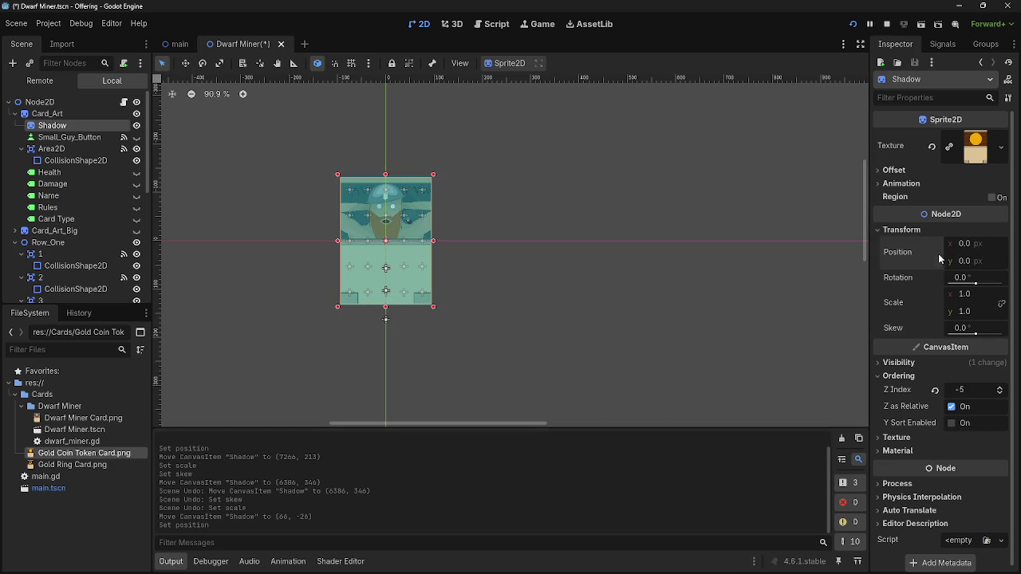
{"action": "left_click", "coordinate": [344, 170]}
{"action": "left_click_drag", "start_coordinate": [345, 170], "coordinate": [547, 166]}
{"action": "scroll", "coordinate": [700, 184], "scroll_direction": "up", "scroll_amount": 3}
{"action": "mouse_move", "coordinate": [701, 184]}
{"action": "left_mouse_down"}
{"action": "mouse_move", "coordinate": [592, 173]}
{"action": "mouse_move", "coordinate": [472, 206]}
{"action": "left_mouse_up"}
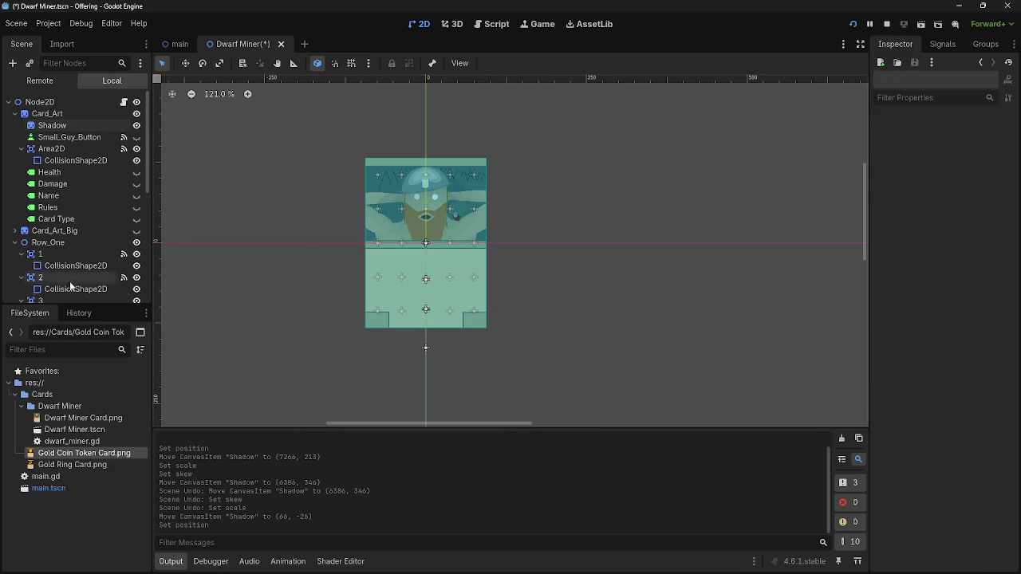
{"action": "left_click", "coordinate": [493, 24]}
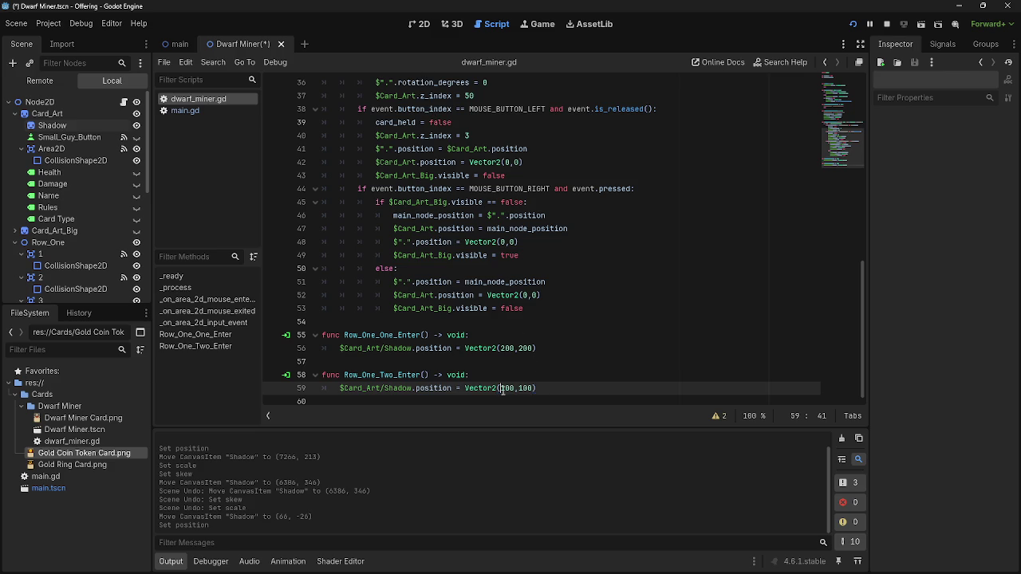
Run the game to test the shadow offset when hovering area 2
{"action": "key", "text": "Right"}
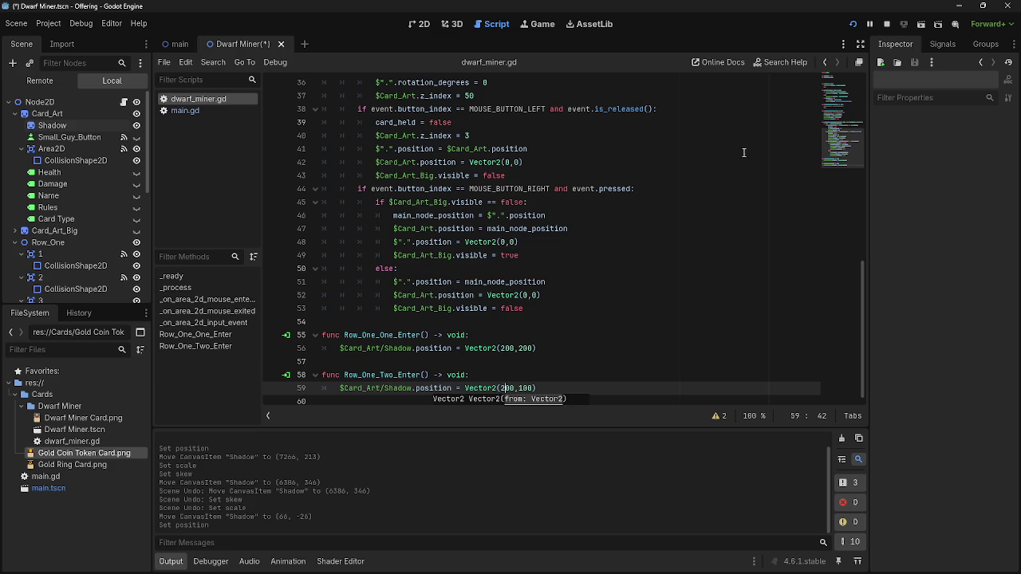
{"action": "left_click", "coordinate": [852, 24]}
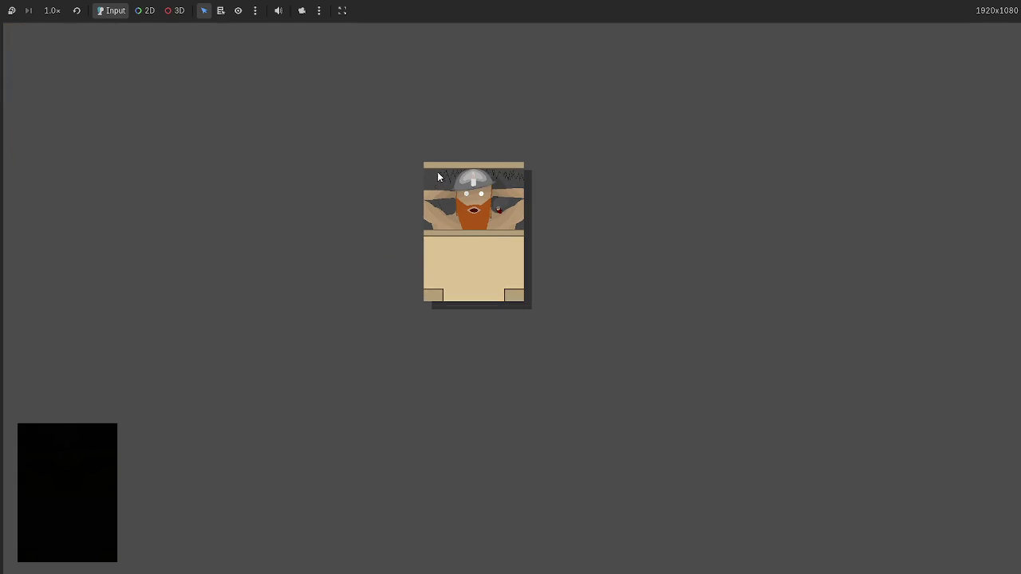
{"action": "key", "text": "alt+Tab"}
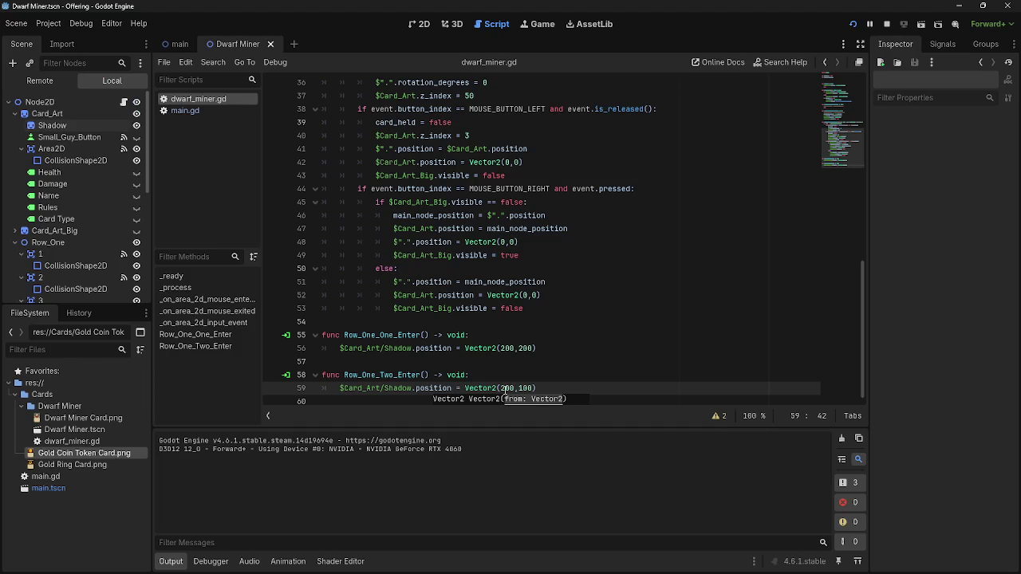
Change line 59's offset to Vector2(100,200) and stop the running game
{"action": "key", "text": "BackSpace"}
{"action": "type", "text": "1"}
{"action": "key", "text": "Right"}
{"action": "key", "text": "Right"}
{"action": "key", "text": "Right"}
{"action": "key", "text": "Delete"}
{"action": "type", "text": "2"}
{"action": "key", "text": "Left"}
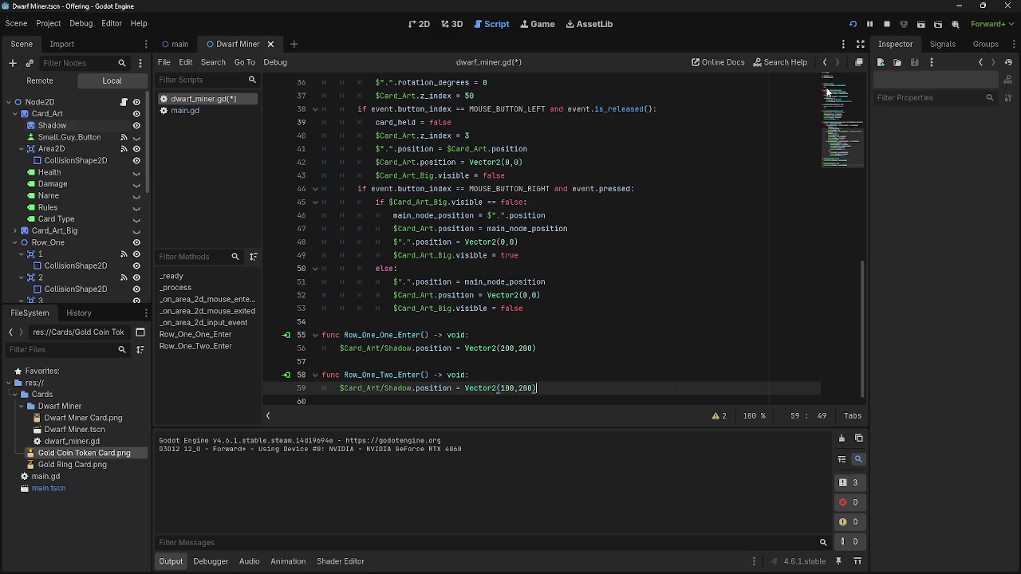
{"action": "left_click", "coordinate": [886, 24]}
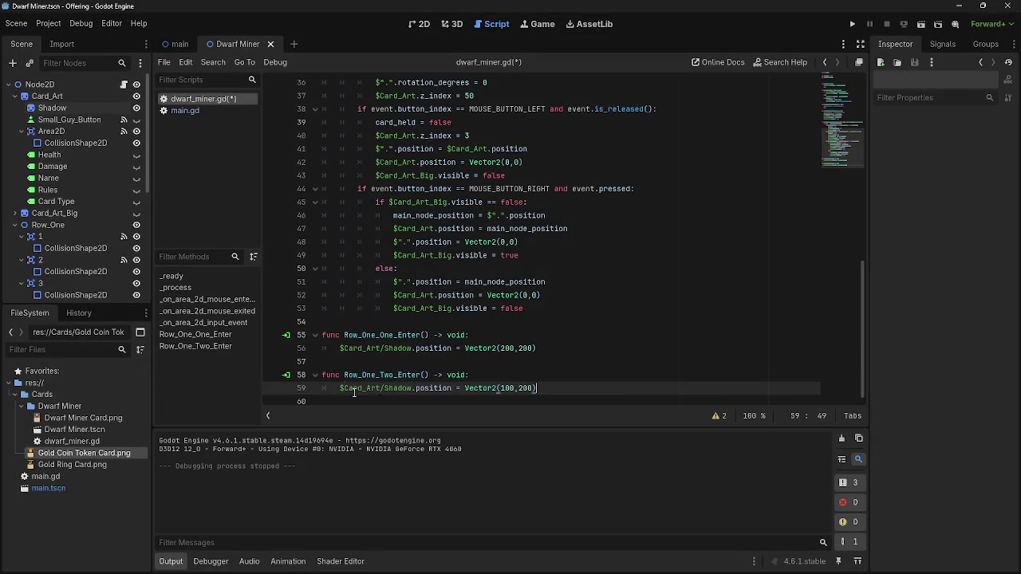
Connect area 3's mouse_entered signal to a new Row_One_Three_Enter function
{"action": "left_click", "coordinate": [57, 285]}
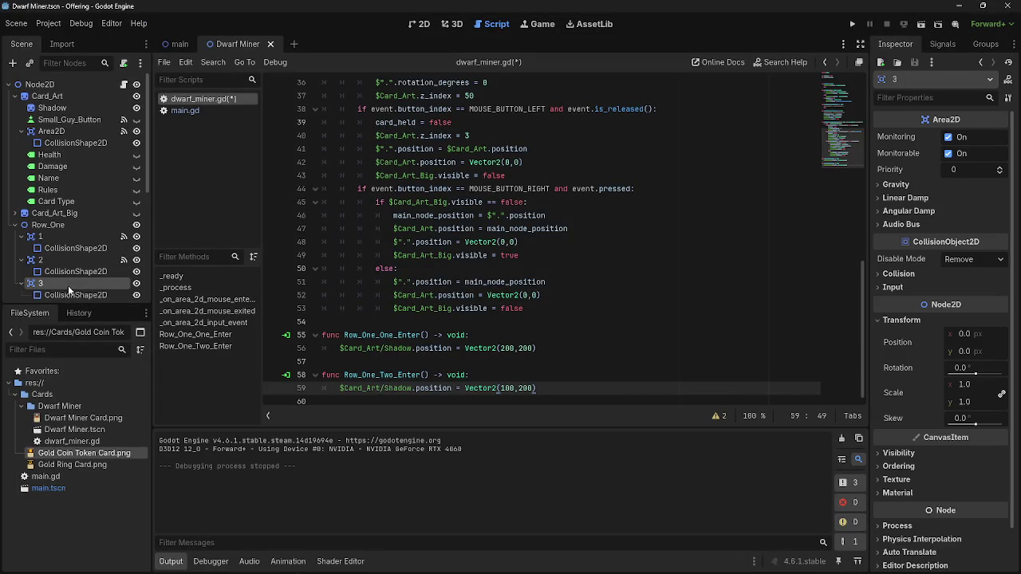
{"action": "left_click", "coordinate": [939, 44]}
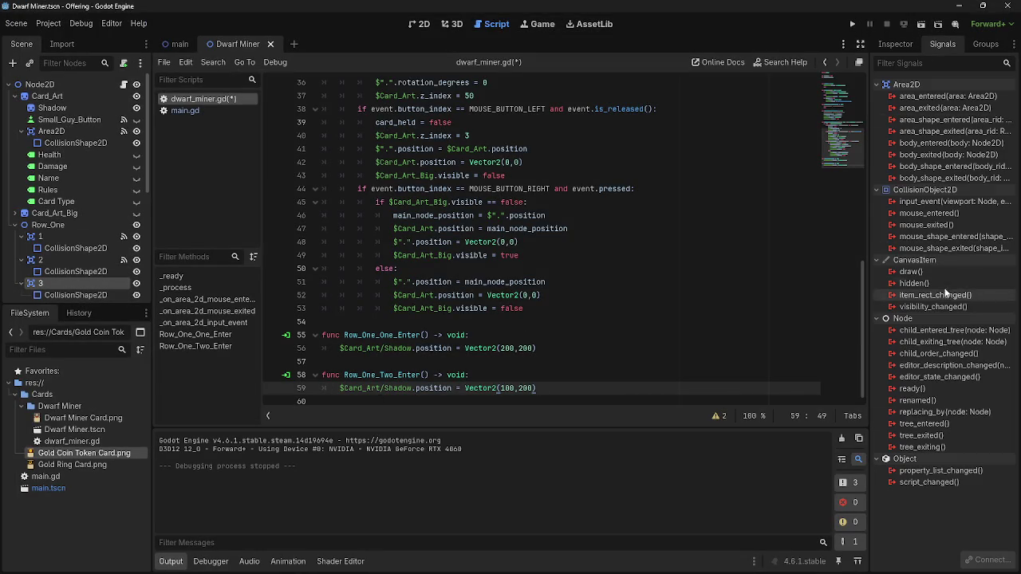
{"action": "double_click", "coordinate": [927, 213]}
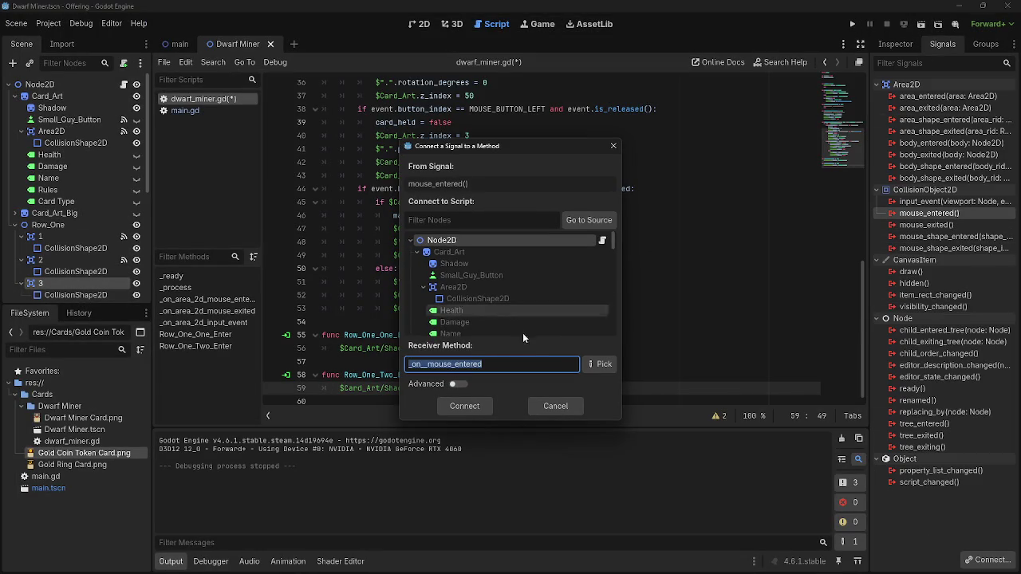
{"action": "type", "text": "Row_One_Three_Enter"}
{"action": "key", "text": "Return"}
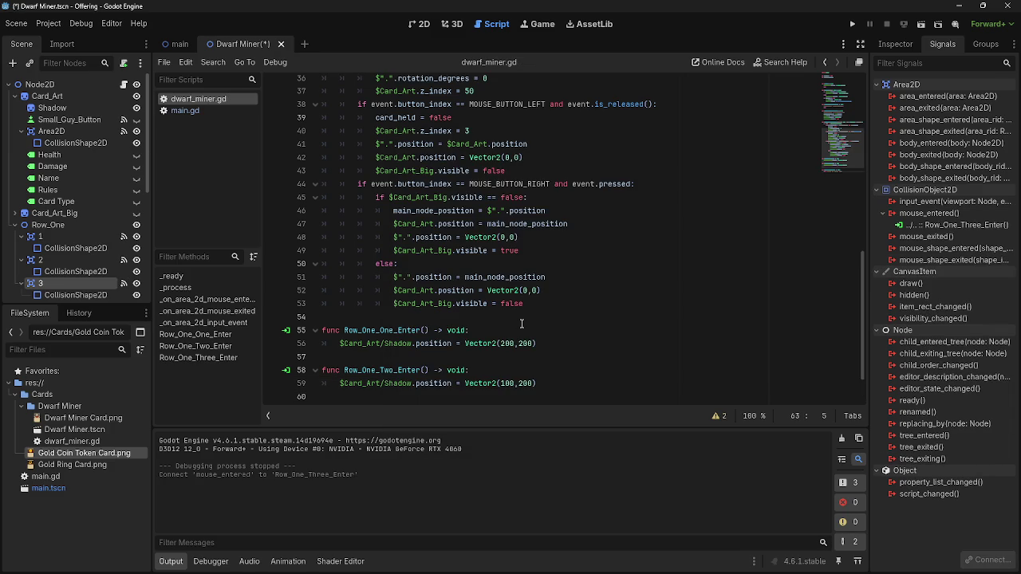
Paste the Shadow position line into Row_One_Three_Enter, set Vector2(0,200), and run the game
{"action": "left_click", "coordinate": [373, 338]}
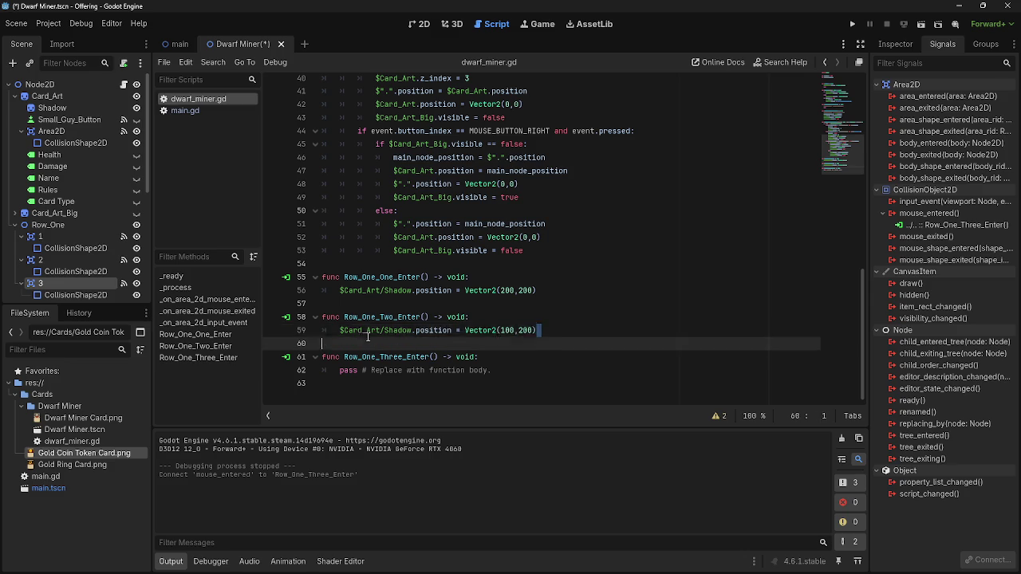
{"action": "left_click_drag", "start_coordinate": [373, 338], "coordinate": [341, 330]}
{"action": "key", "text": "ctrl+c"}
{"action": "left_click_drag", "start_coordinate": [492, 370], "coordinate": [341, 373]}
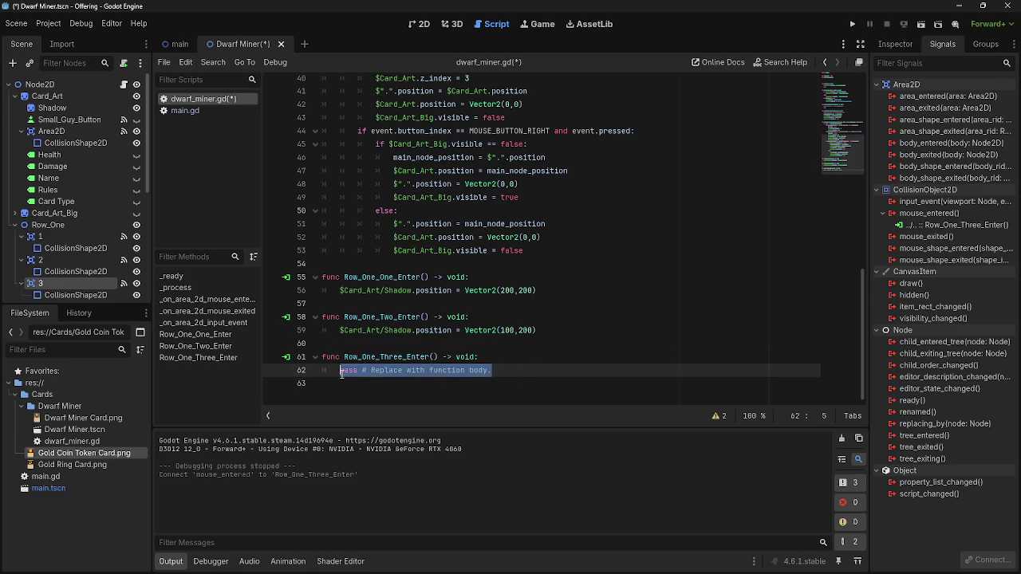
{"action": "key", "text": "ctrl+v"}
{"action": "left_click", "coordinate": [502, 372]}
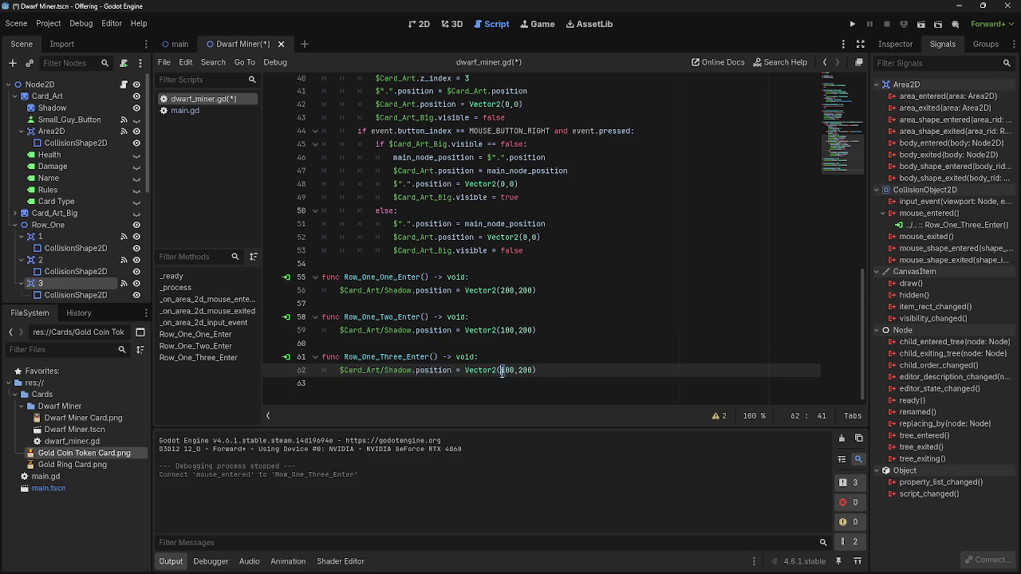
{"action": "left_click", "coordinate": [514, 373]}
{"action": "key", "text": "BackSpace"}
{"action": "key", "text": "BackSpace"}
{"action": "left_click", "coordinate": [593, 369]}
{"action": "left_click", "coordinate": [852, 27]}
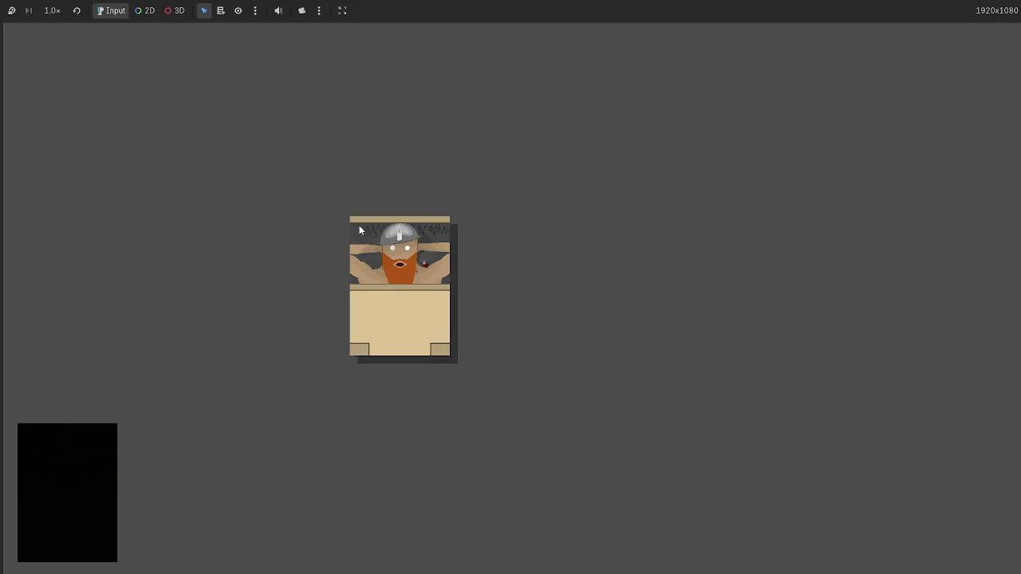
Toggle the Dwarf Miner card's large preview, move the card mid-screen, and reopen the preview
{"action": "left_click", "coordinate": [378, 233]}
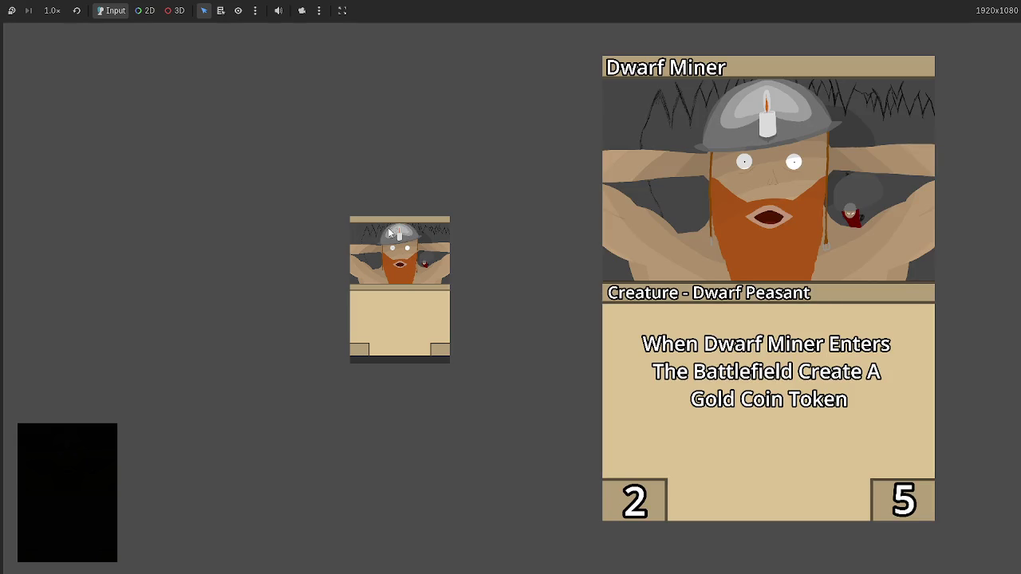
{"action": "left_click", "coordinate": [423, 266]}
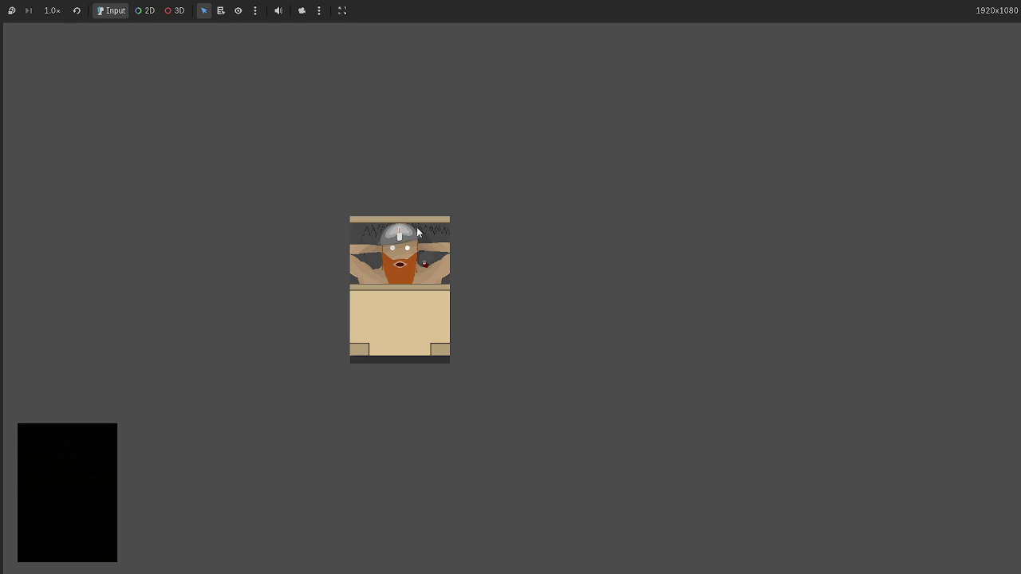
{"action": "left_click", "coordinate": [382, 230]}
{"action": "left_click", "coordinate": [381, 232]}
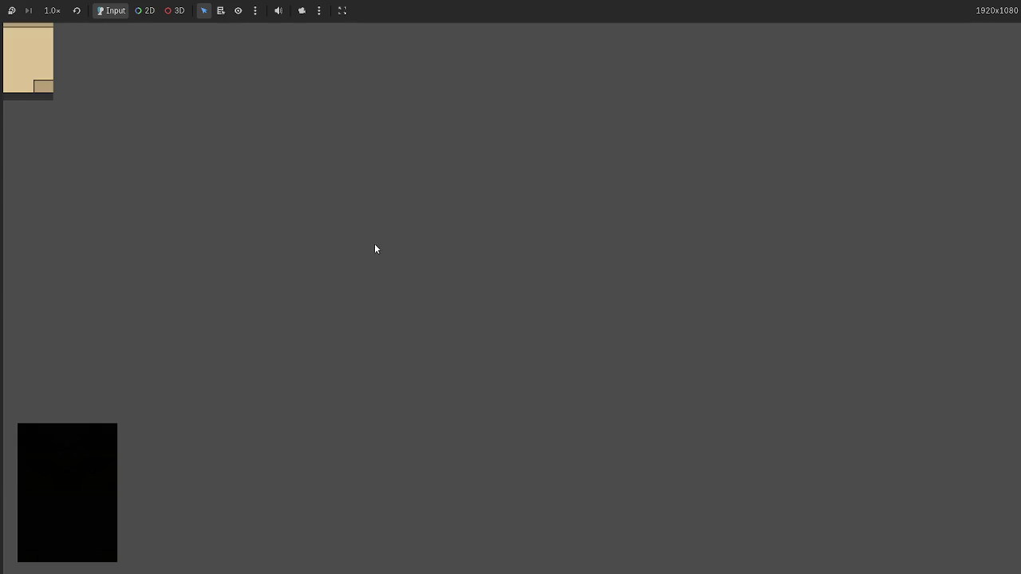
{"action": "left_click", "coordinate": [30, 89]}
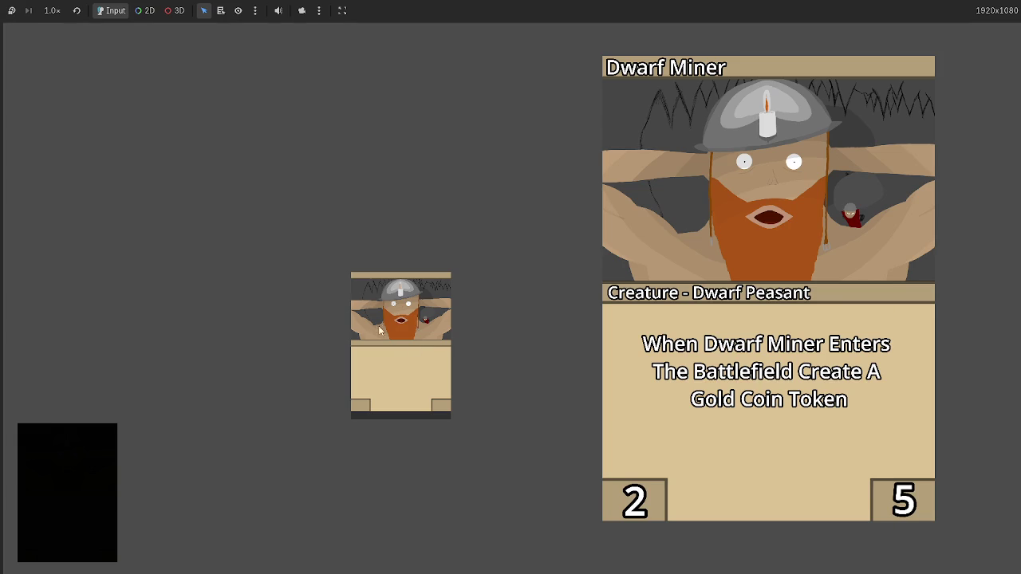